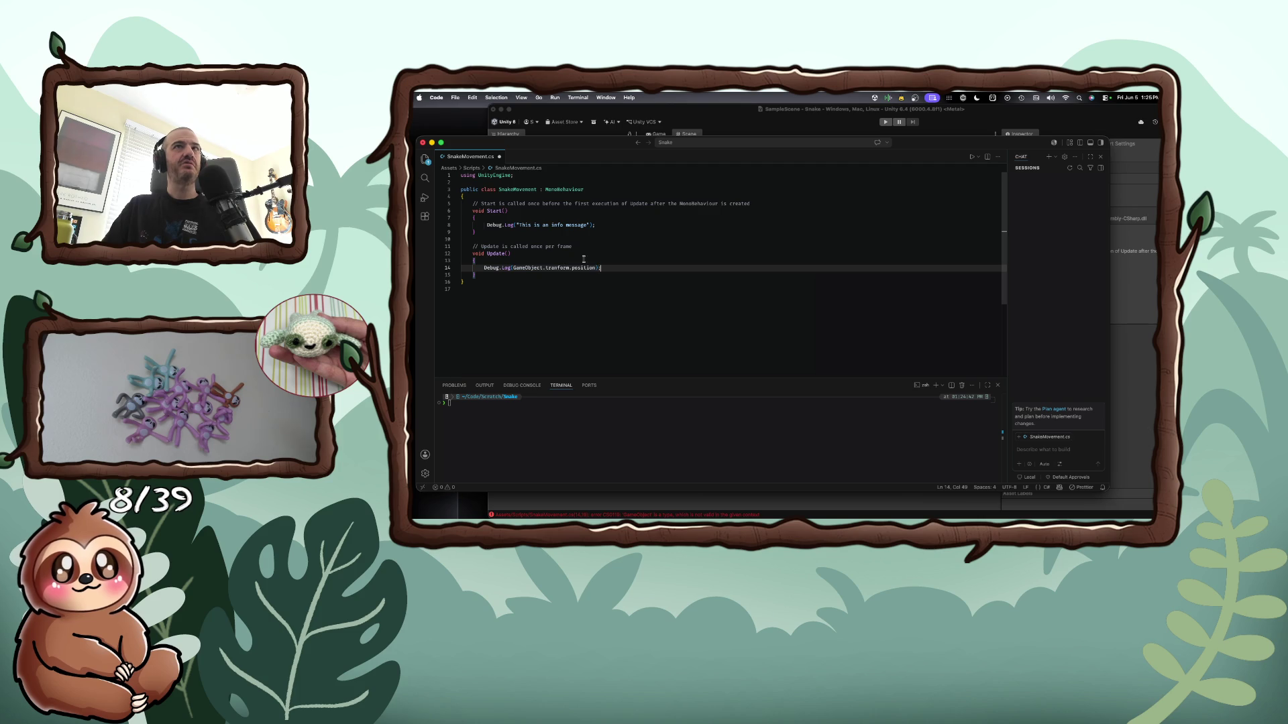
Save the script and correct 'tranform' to 'transform' on line 14
{"action": "key", "text": "super+s"}
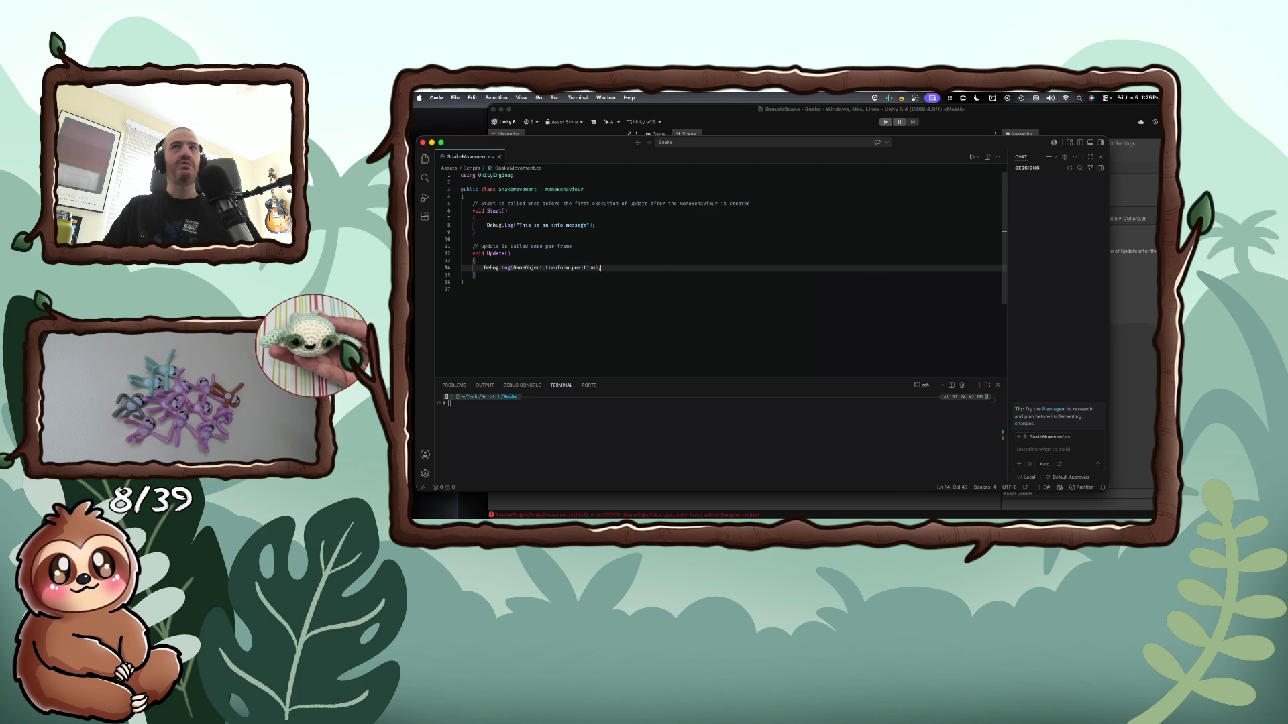
{"action": "left_click", "coordinate": [1148, 257]}
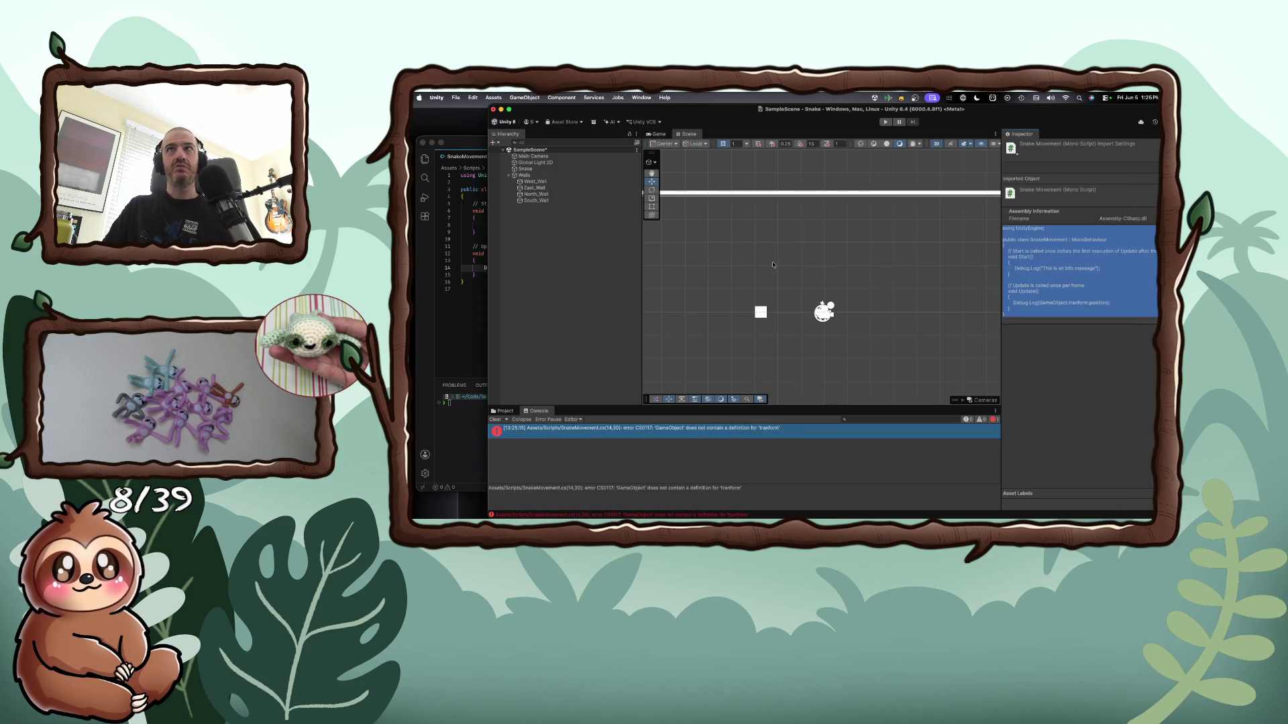
{"action": "double_click", "coordinate": [651, 437]}
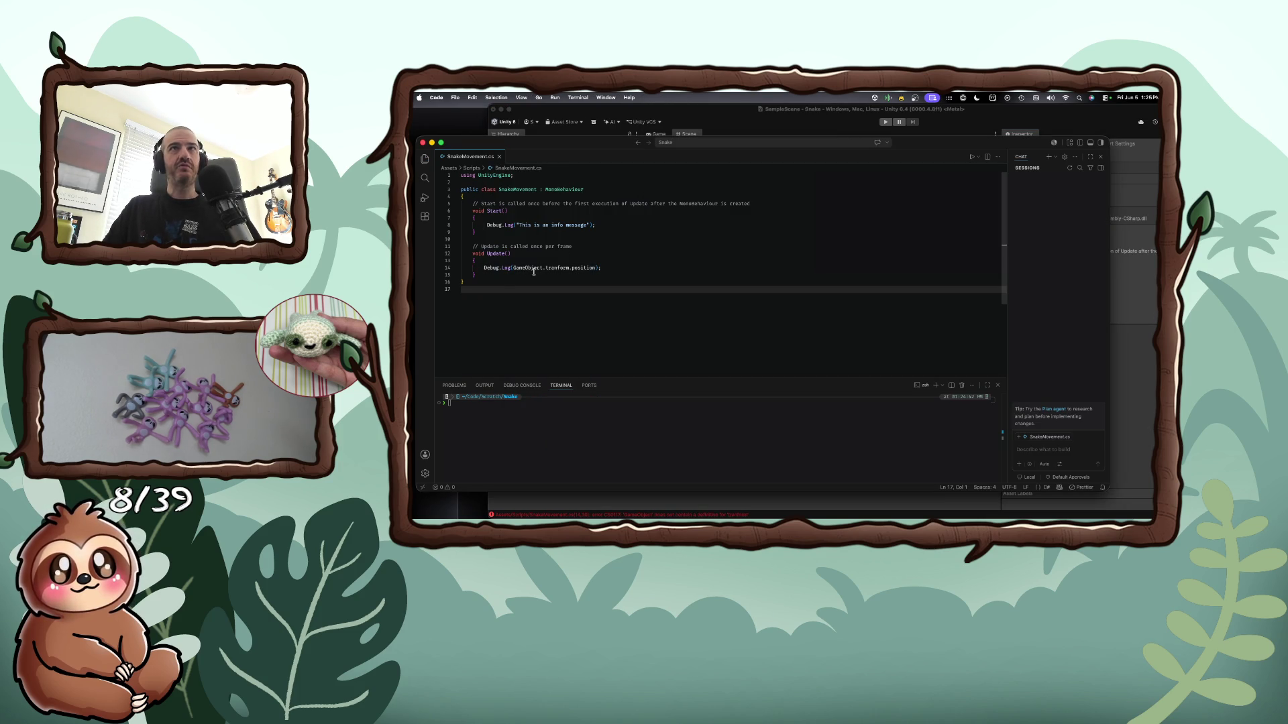
{"action": "left_click", "coordinate": [557, 268]}
{"action": "type", "text": "s"}
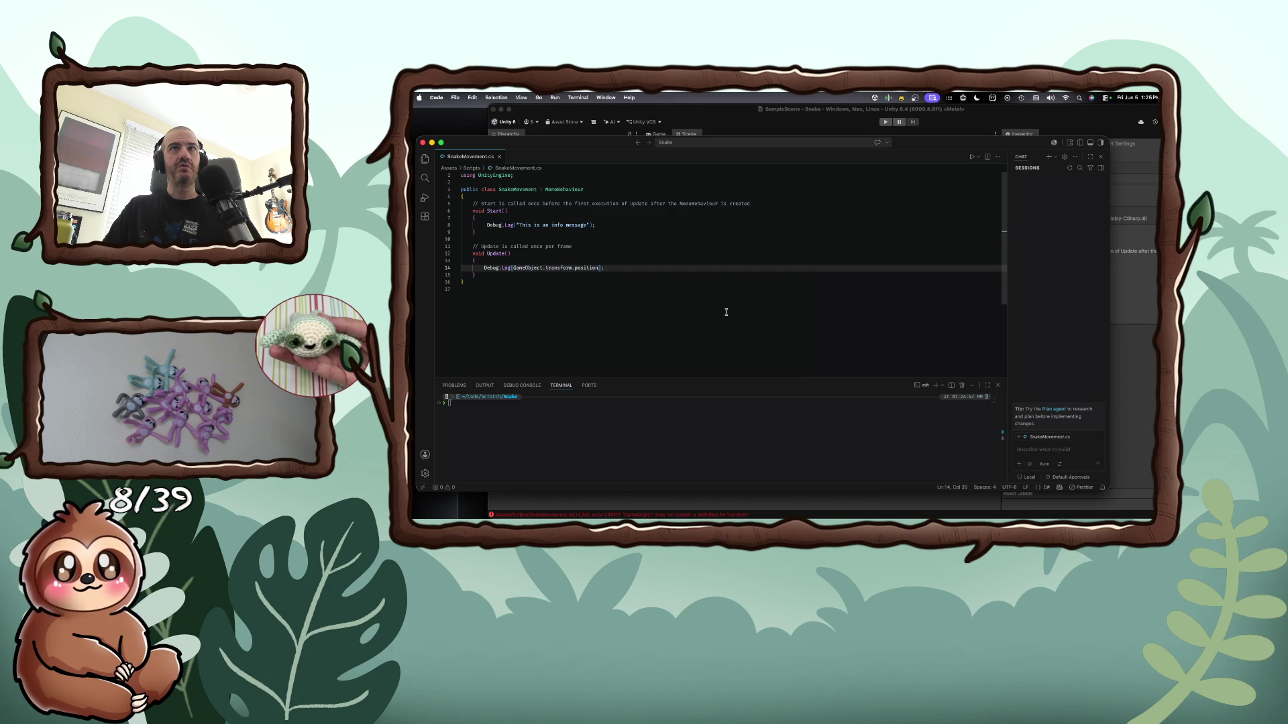
{"action": "key", "text": "super+Tab"}
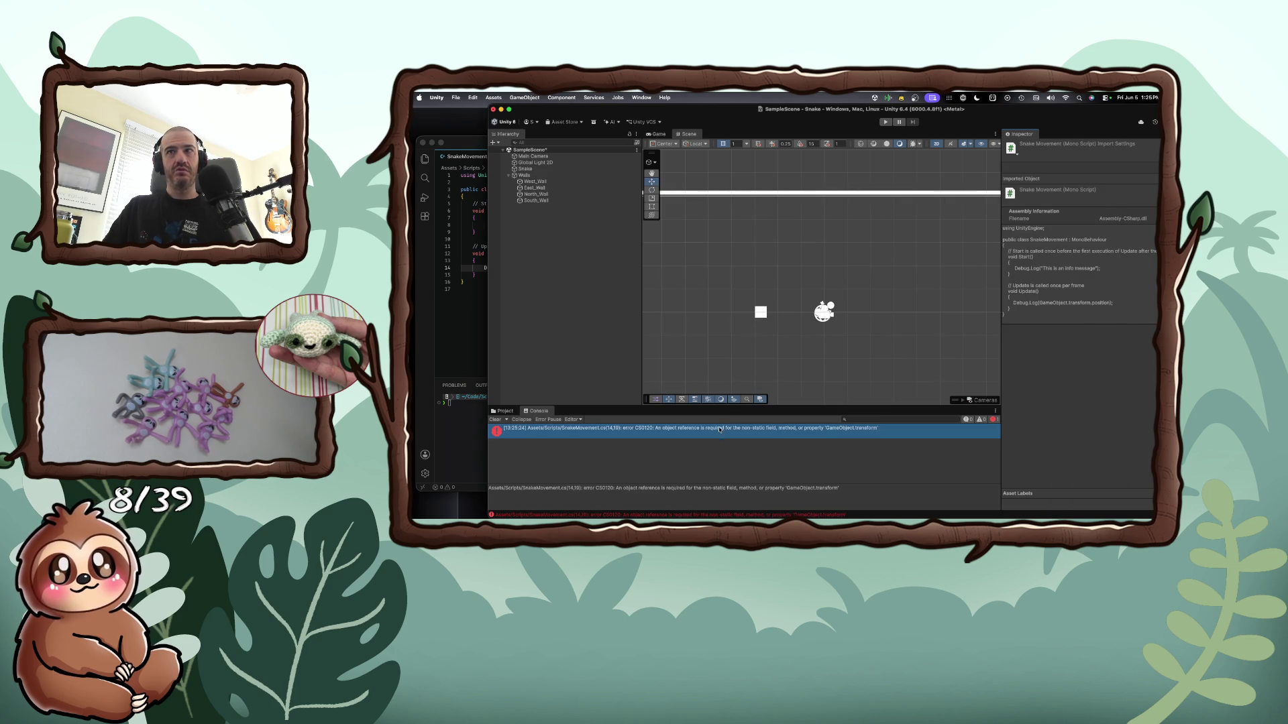
Fix the CS0120 error by changing 'GameObject' to 'gameObject' on line 14
{"action": "double_click", "coordinate": [714, 436]}
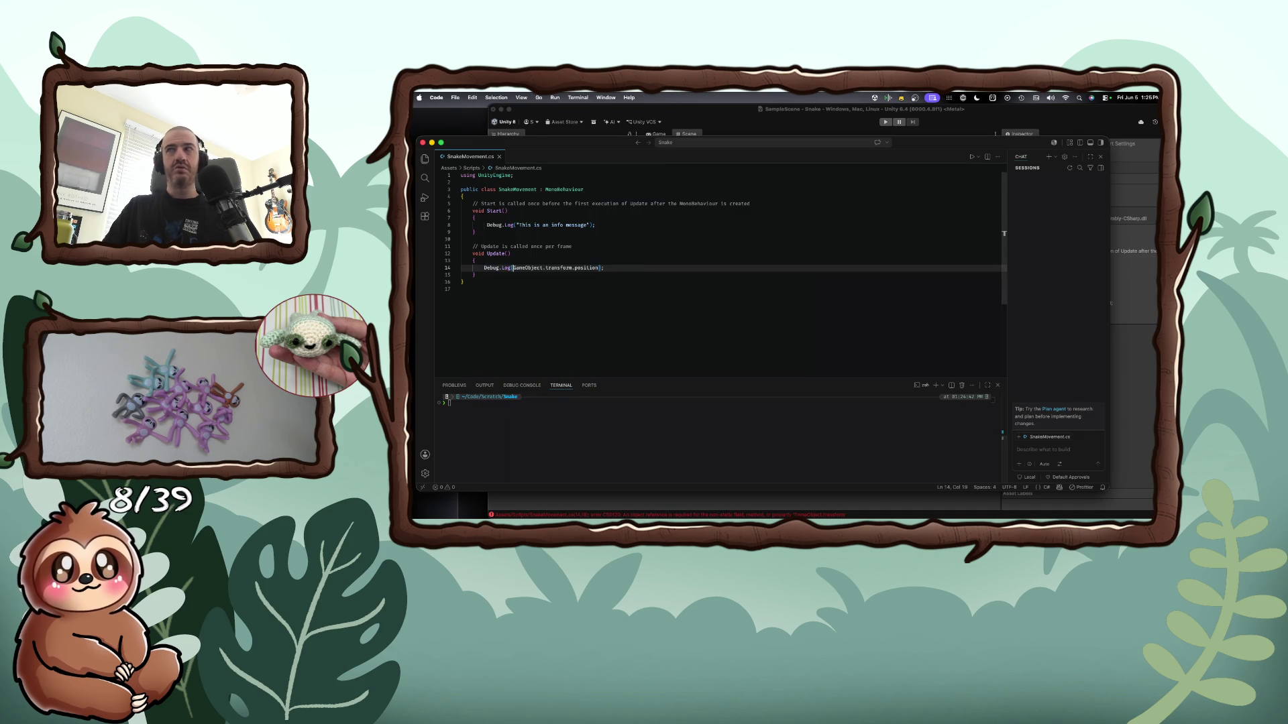
{"action": "key", "text": "super+Tab"}
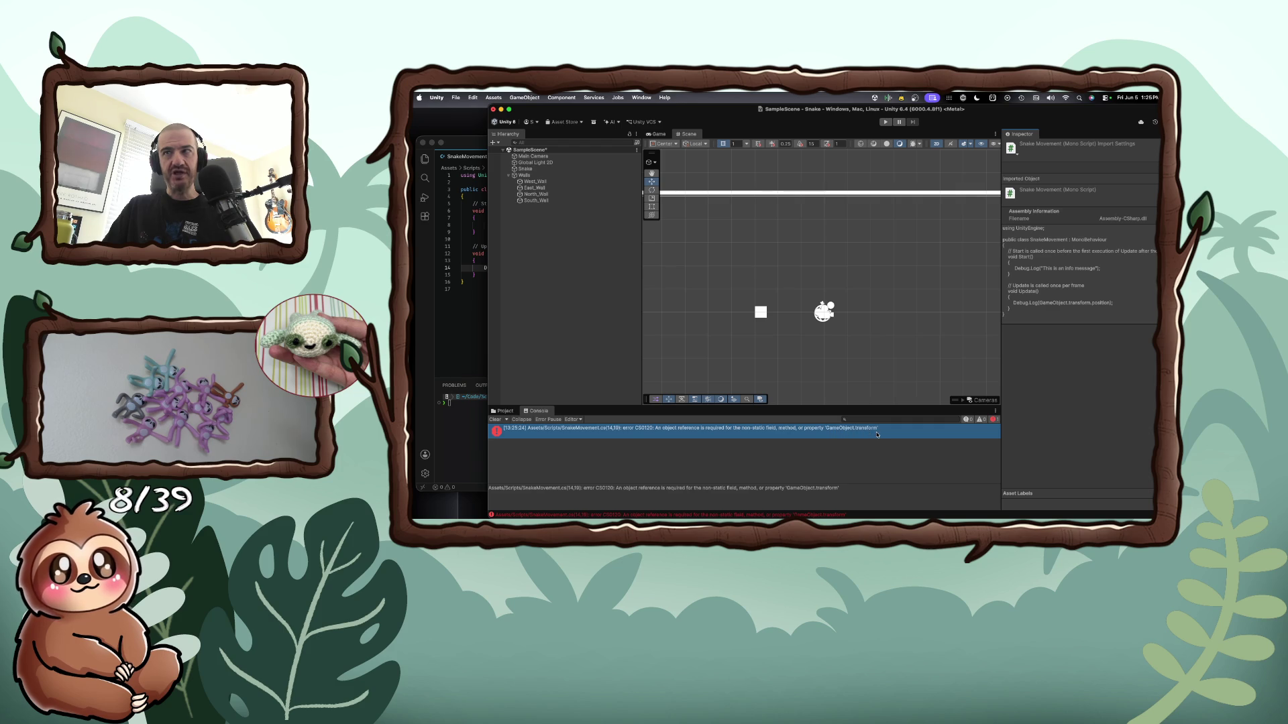
{"action": "left_click", "coordinate": [488, 309]}
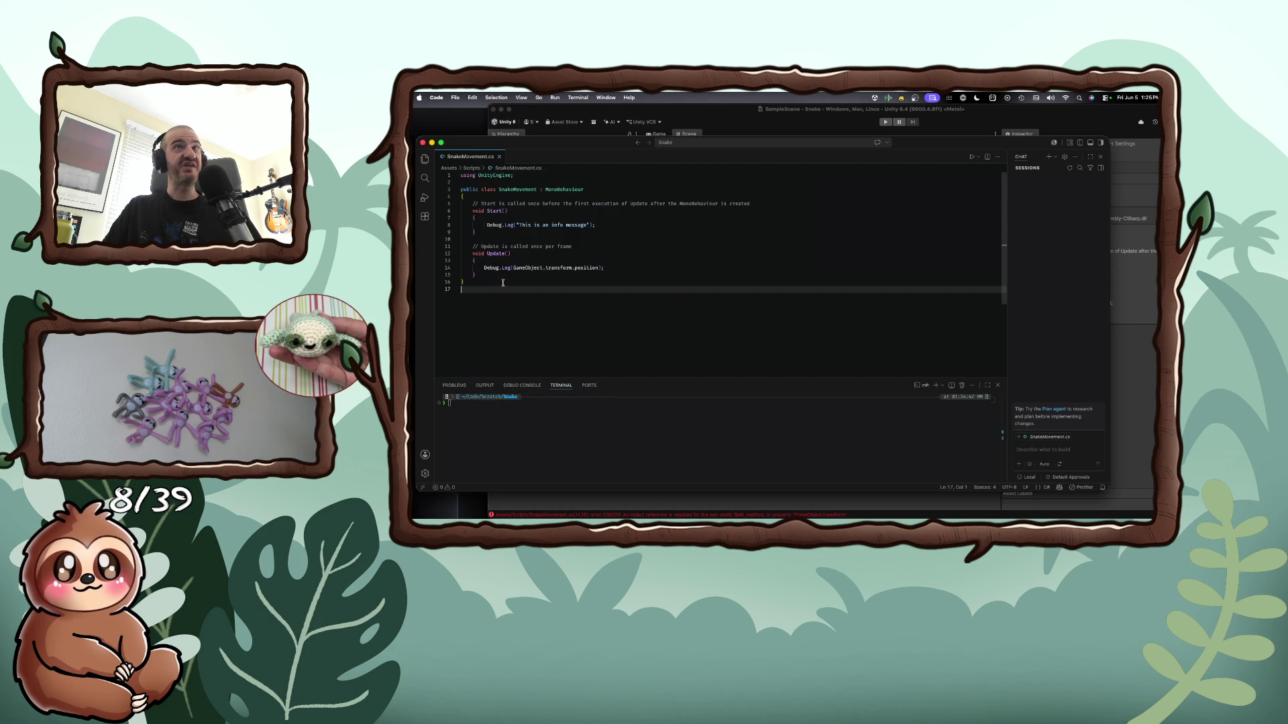
{"action": "left_click", "coordinate": [517, 269]}
{"action": "key", "text": "BackSpace"}
{"action": "type", "text": "g"}
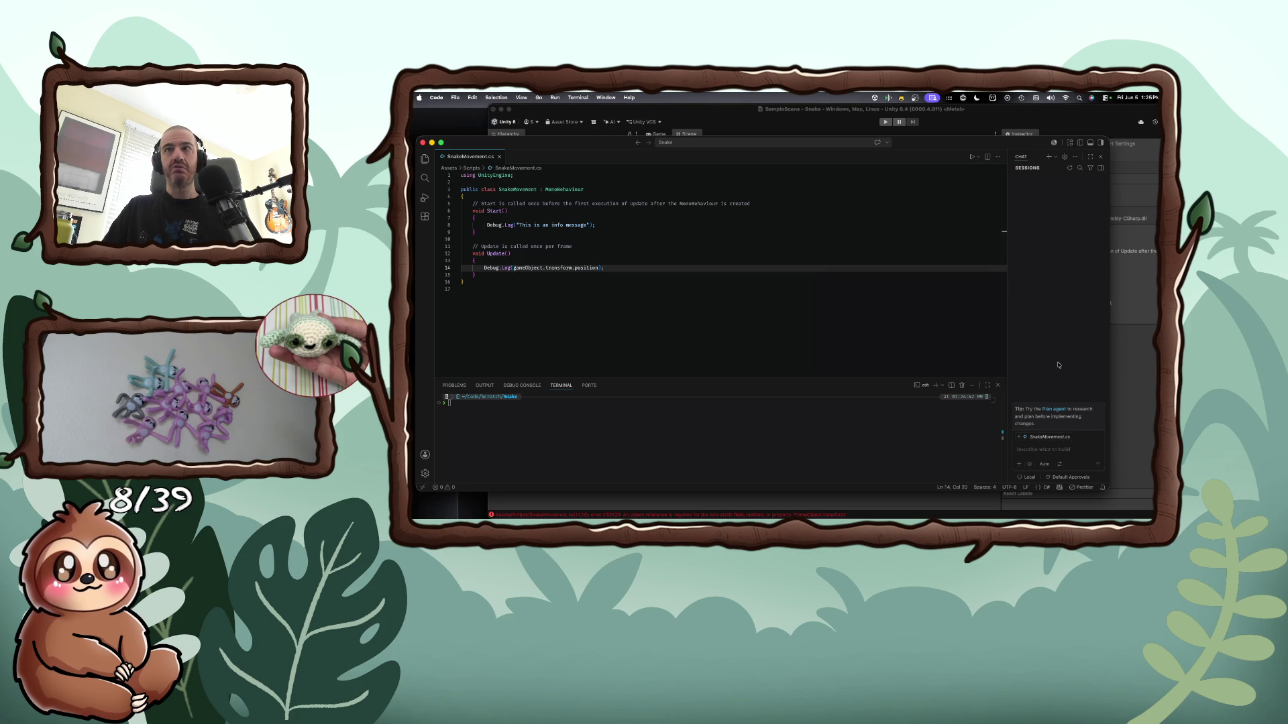
{"action": "key", "text": "super+Tab"}
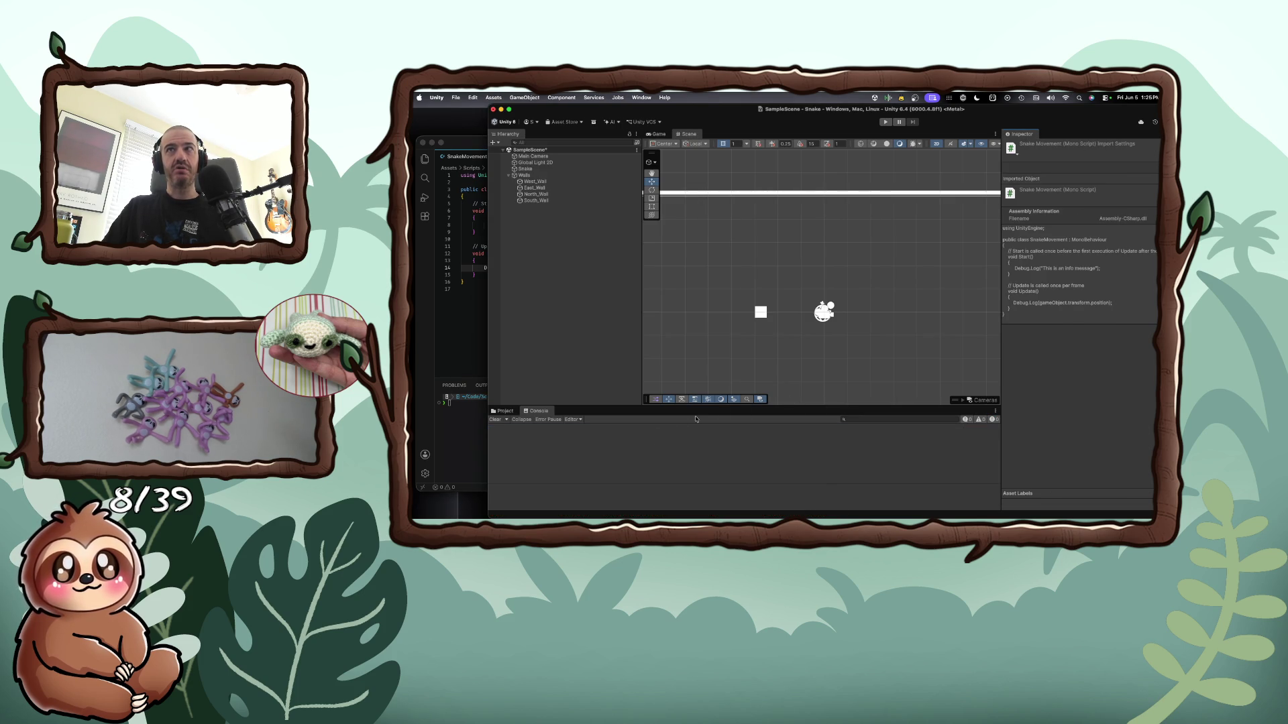
Play the game to see the snake's position (-2.73, 0.00, 0.00) logged, then stop it
{"action": "left_click", "coordinate": [886, 122]}
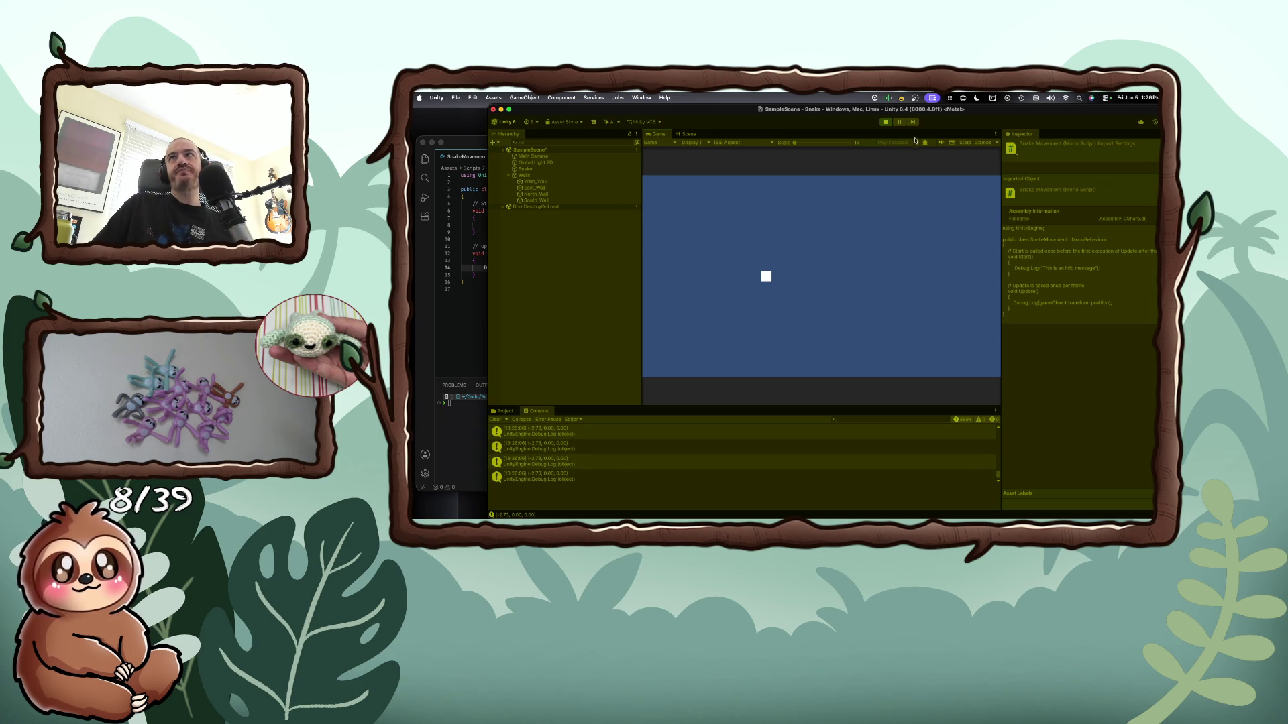
{"action": "key", "text": "super+p"}
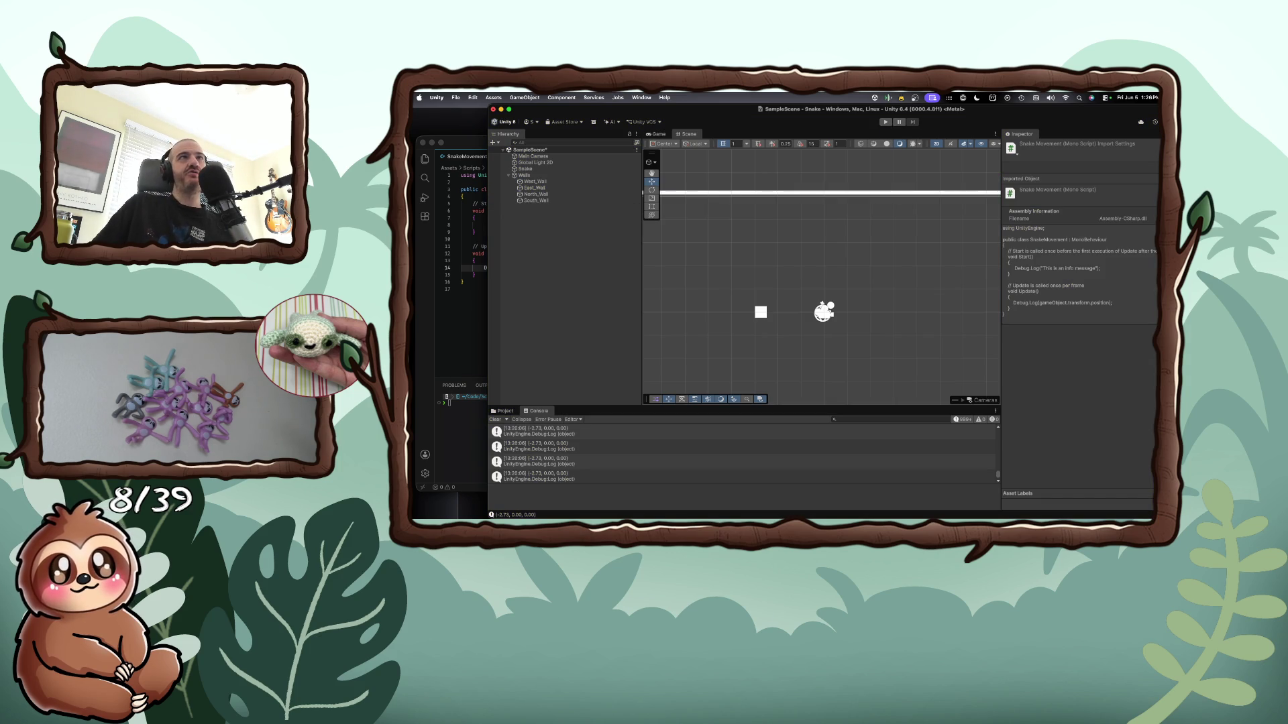
{"action": "key", "text": "super+Tab"}
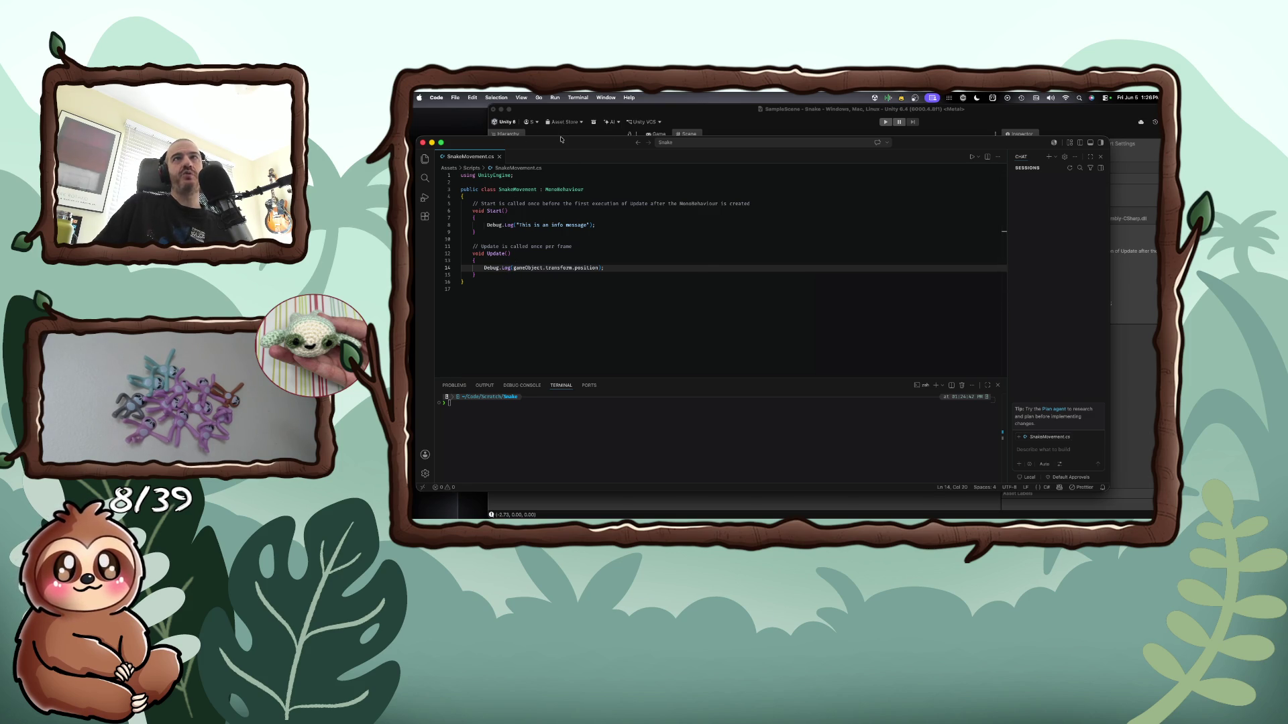
Launch Brave, search 'life cycle methods for Mono', and switch to the Twitch Stream Manager tab
{"action": "key", "text": "super+space"}
{"action": "type", "text": "brave"}
{"action": "key", "text": "Return"}
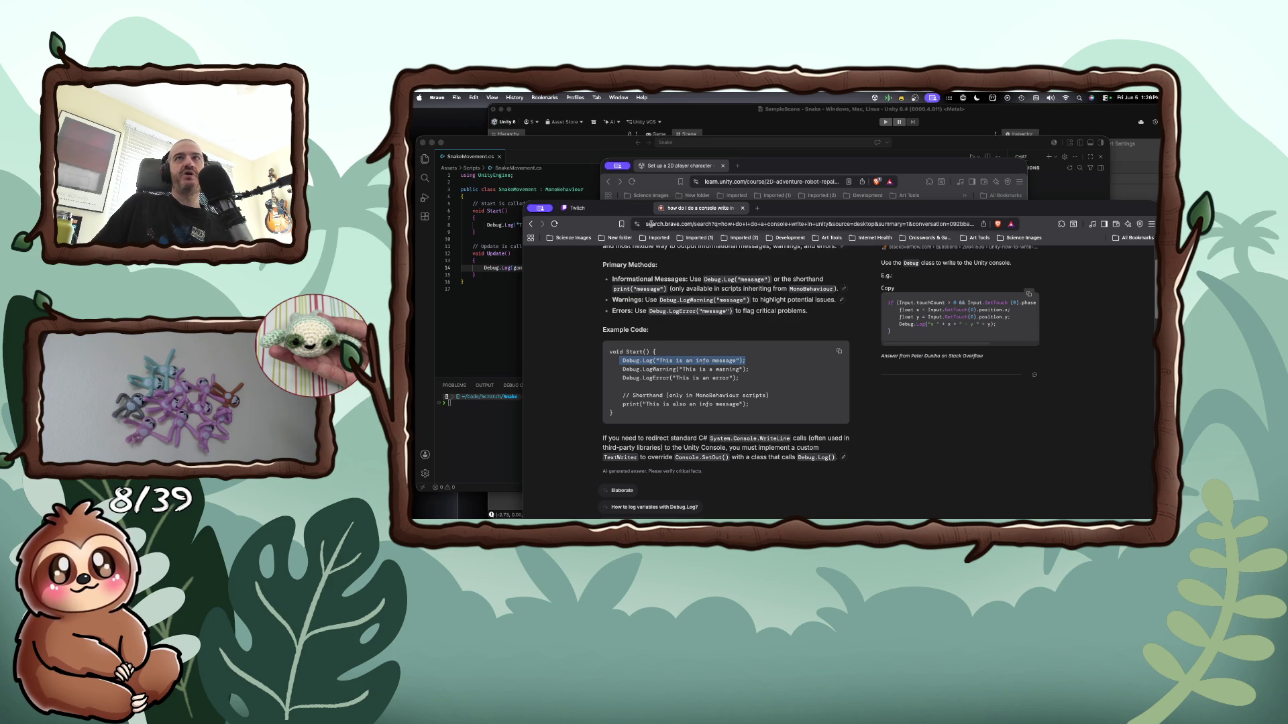
{"action": "left_click", "coordinate": [668, 224]}
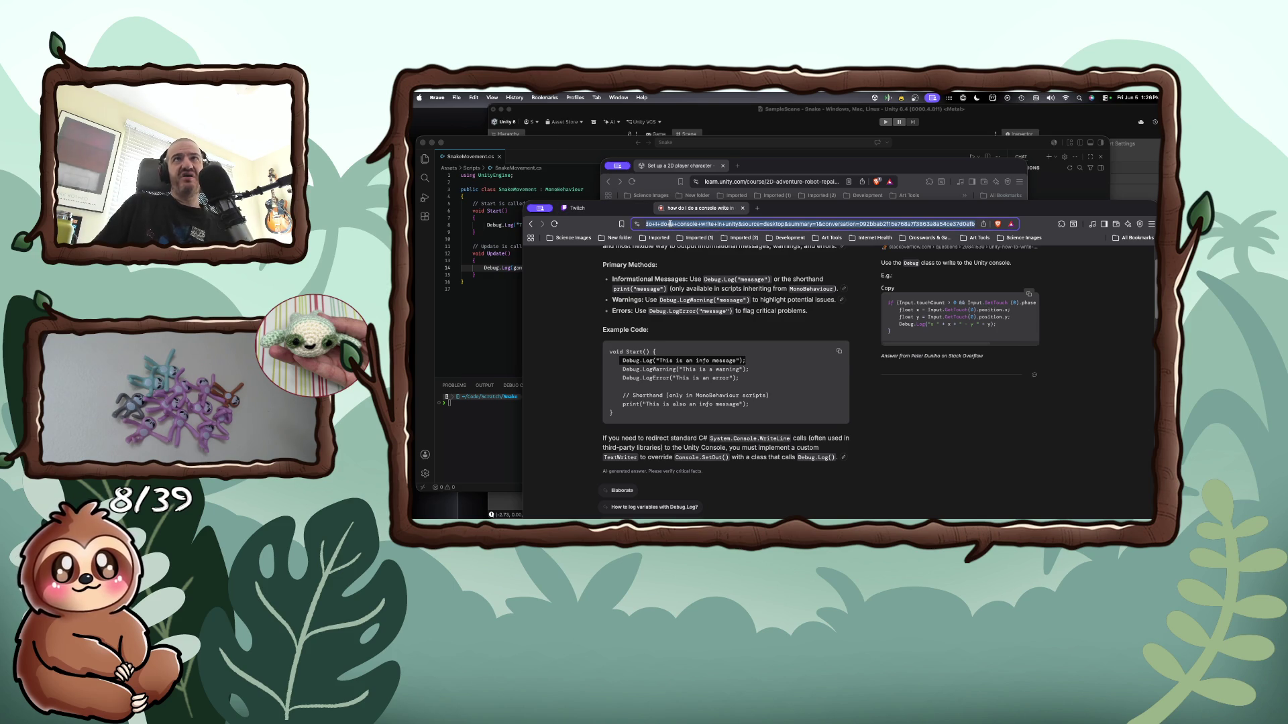
{"action": "type", "text": "life cycle methods for Mono"}
{"action": "left_click", "coordinate": [577, 209]}
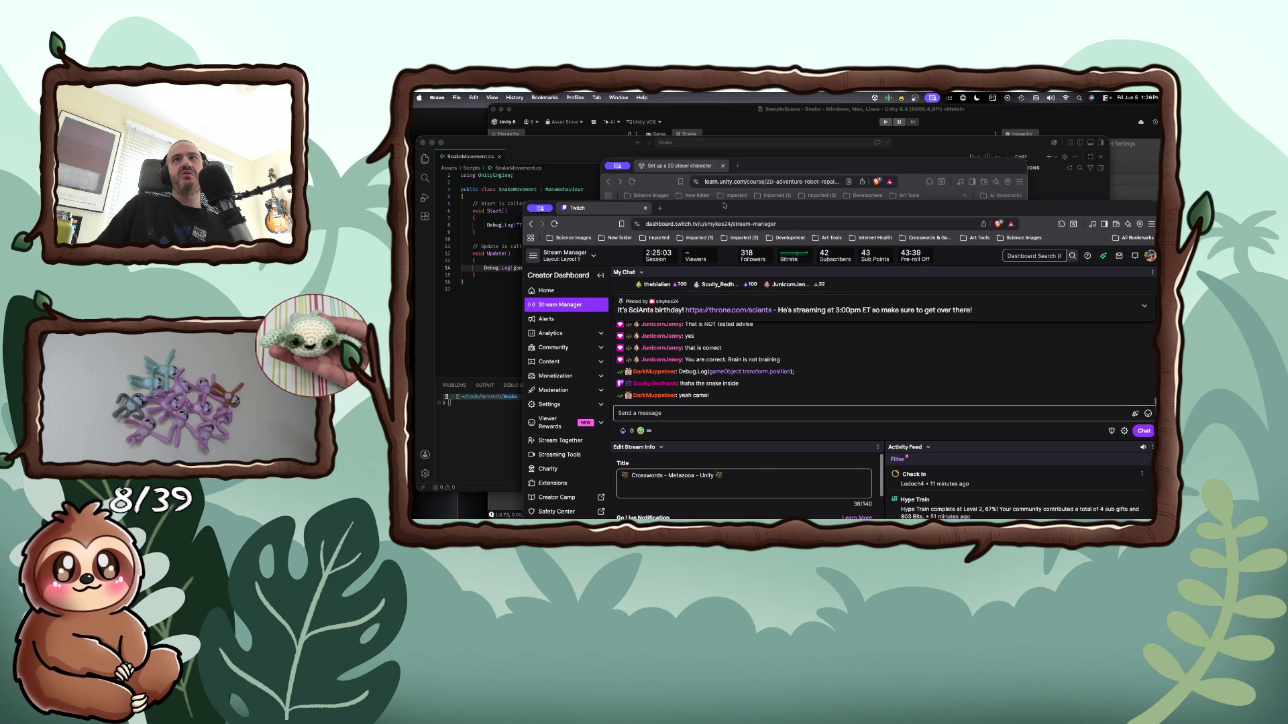
{"action": "key", "text": "super+grave"}
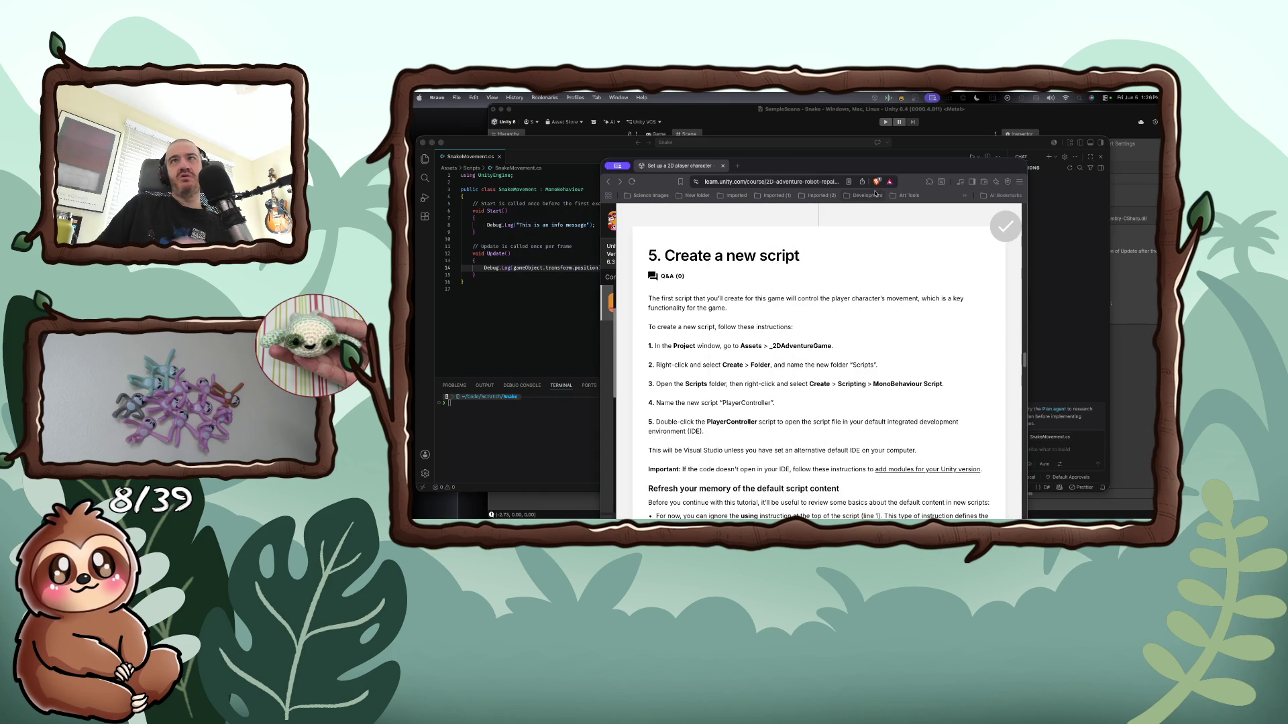
Scroll the tutorial to section 6, 'Add code to make the player character move', and its Vector2 line
{"action": "scroll", "coordinate": [789, 287], "scroll_direction": "down", "scroll_amount": 5}
{"action": "scroll", "coordinate": [789, 287], "scroll_direction": "down", "scroll_amount": 5}
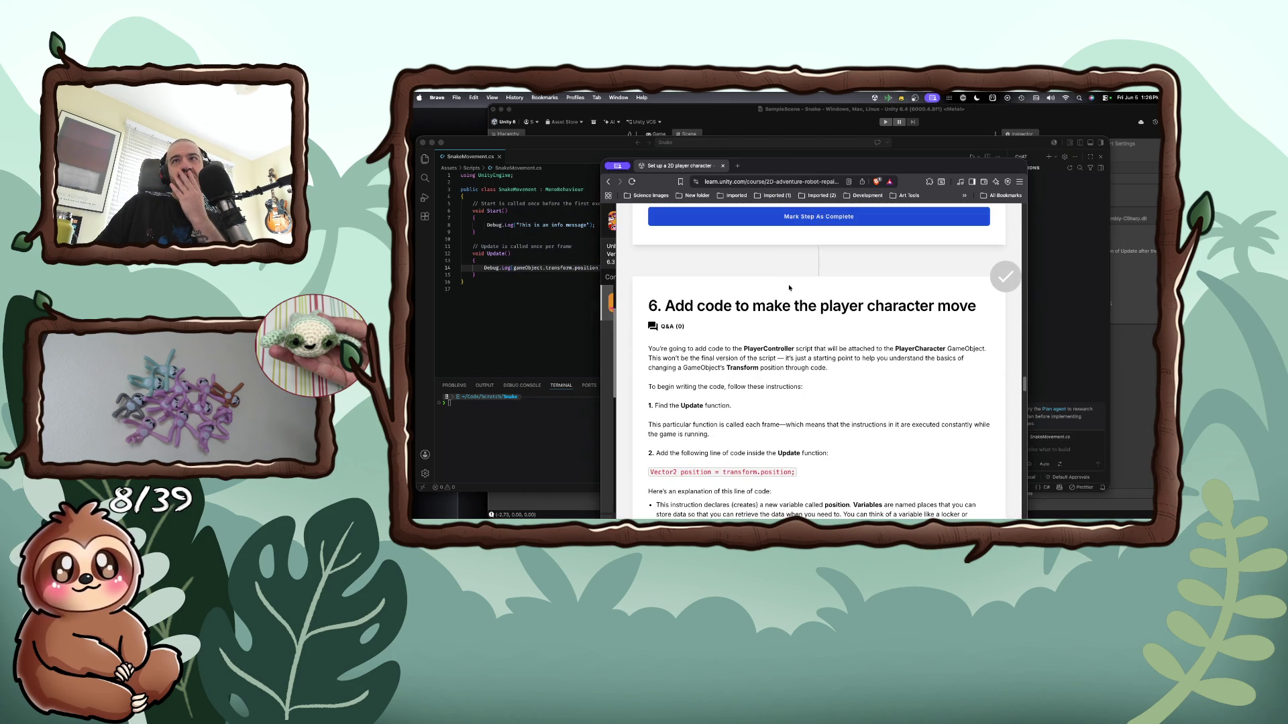
{"action": "scroll", "coordinate": [789, 287], "scroll_direction": "down", "scroll_amount": 2}
{"action": "scroll", "coordinate": [789, 286], "scroll_direction": "down", "scroll_amount": 1}
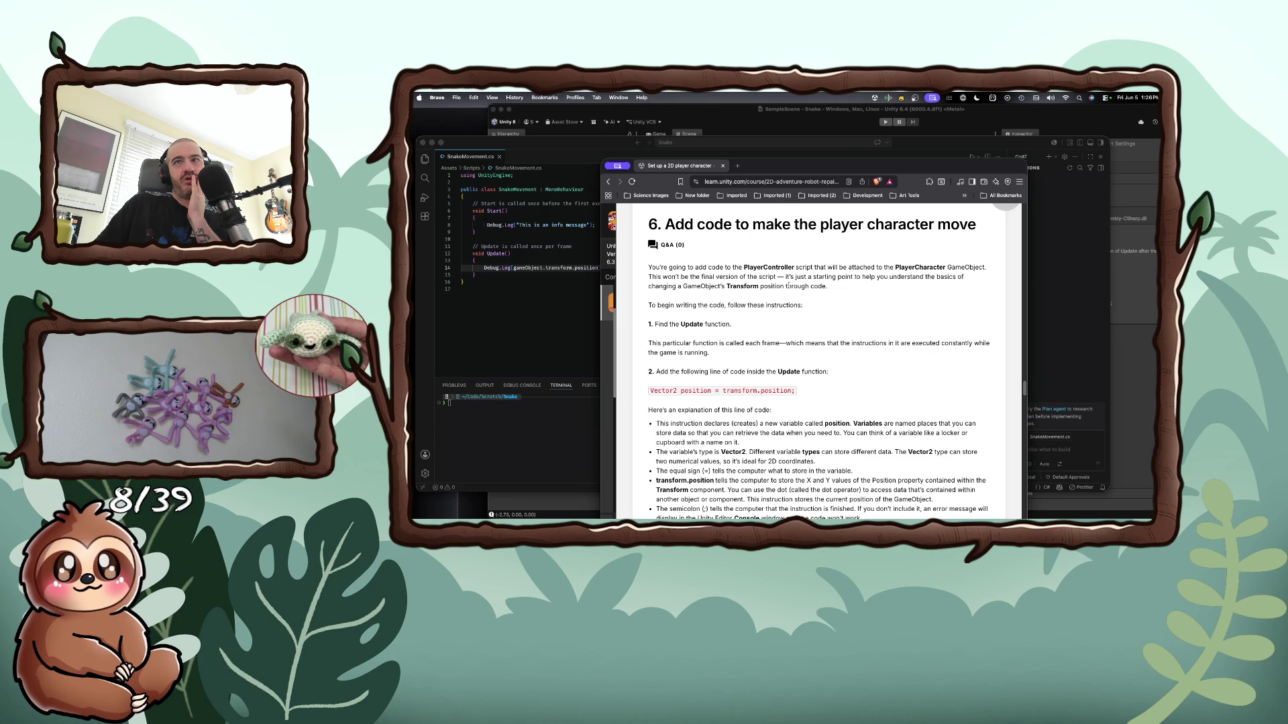
{"action": "scroll", "coordinate": [788, 285], "scroll_direction": "down", "scroll_amount": 2}
{"action": "scroll", "coordinate": [788, 287], "scroll_direction": "down", "scroll_amount": 1}
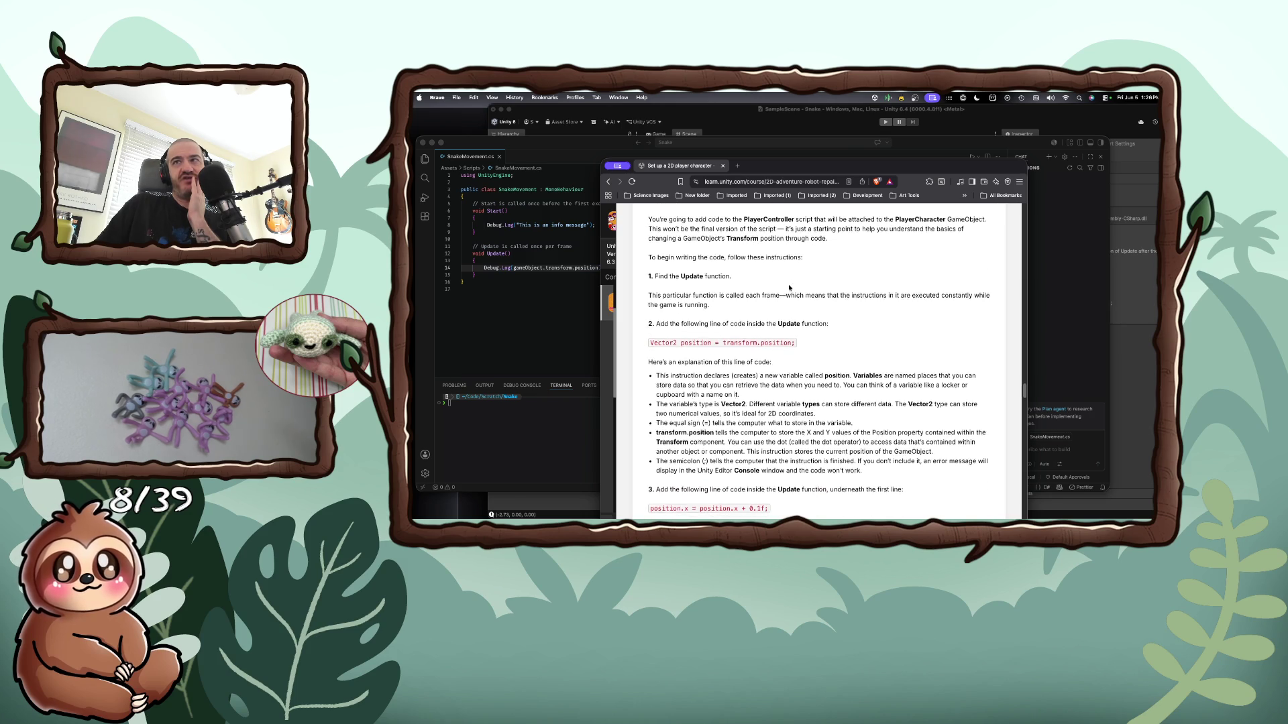
{"action": "scroll", "coordinate": [788, 285], "scroll_direction": "down", "scroll_amount": 6}
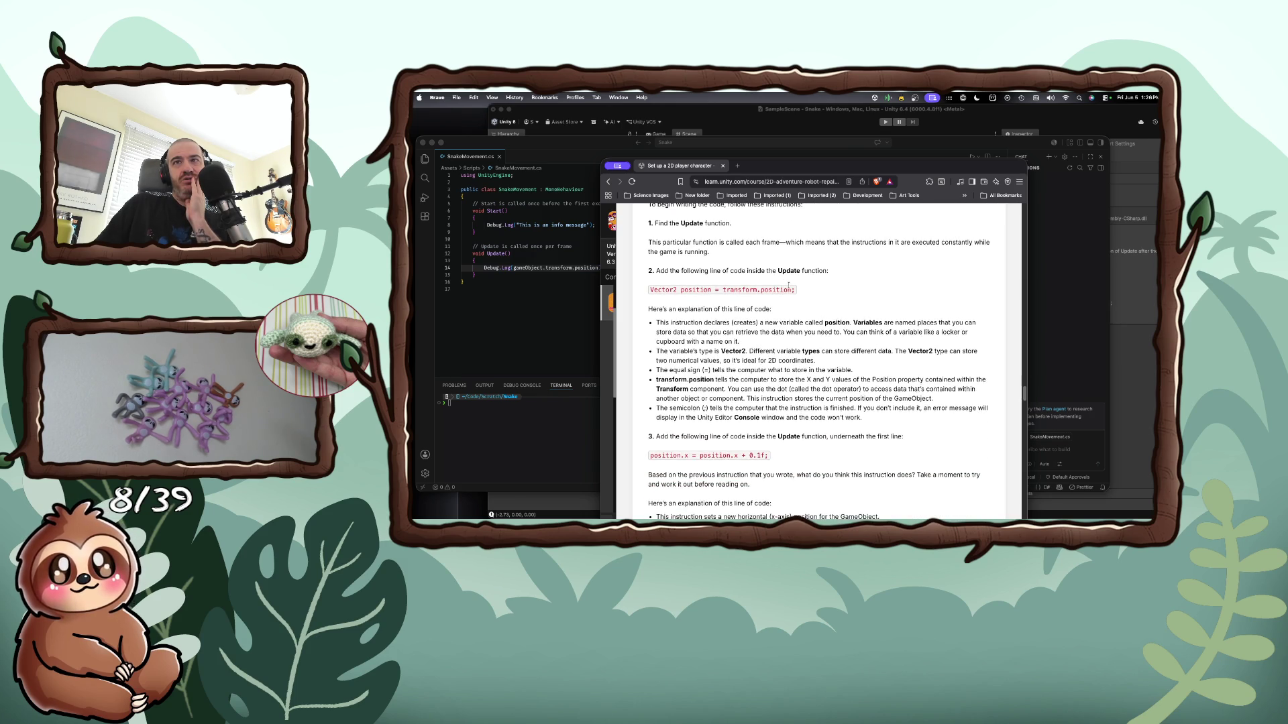
{"action": "scroll", "coordinate": [788, 285], "scroll_direction": "down", "scroll_amount": 8}
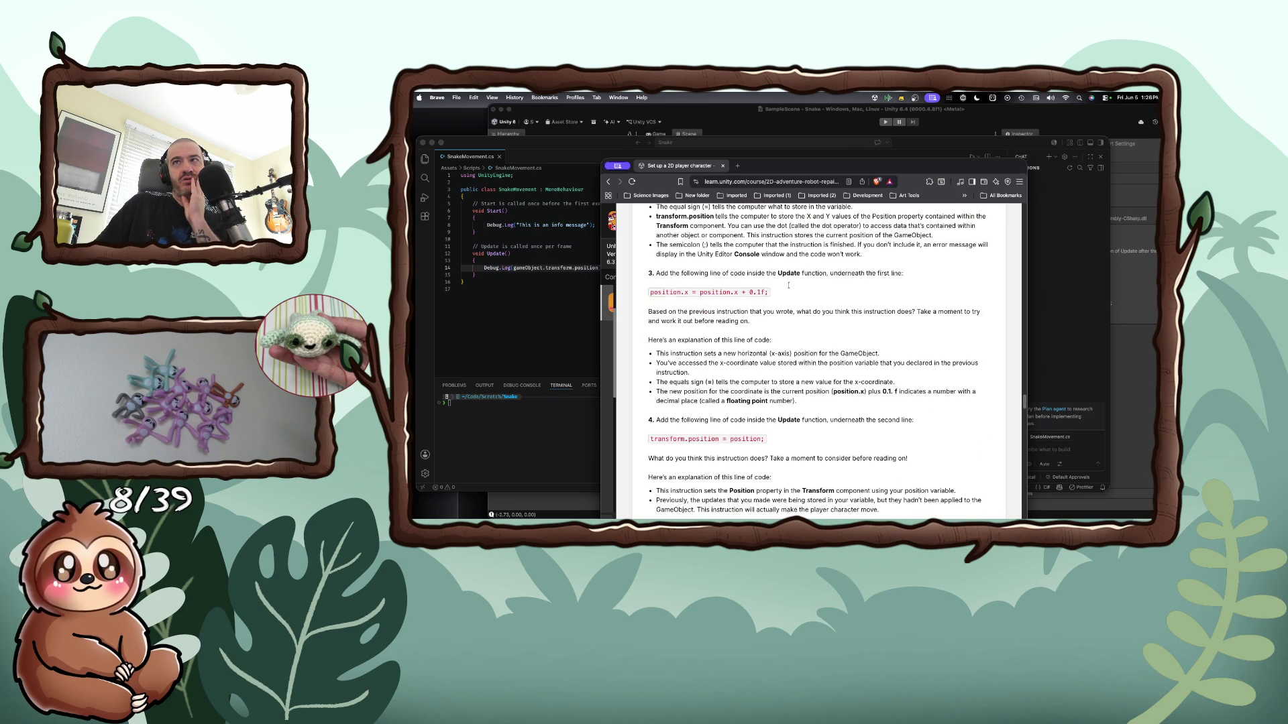
{"action": "scroll", "coordinate": [788, 284], "scroll_direction": "up", "scroll_amount": 9}
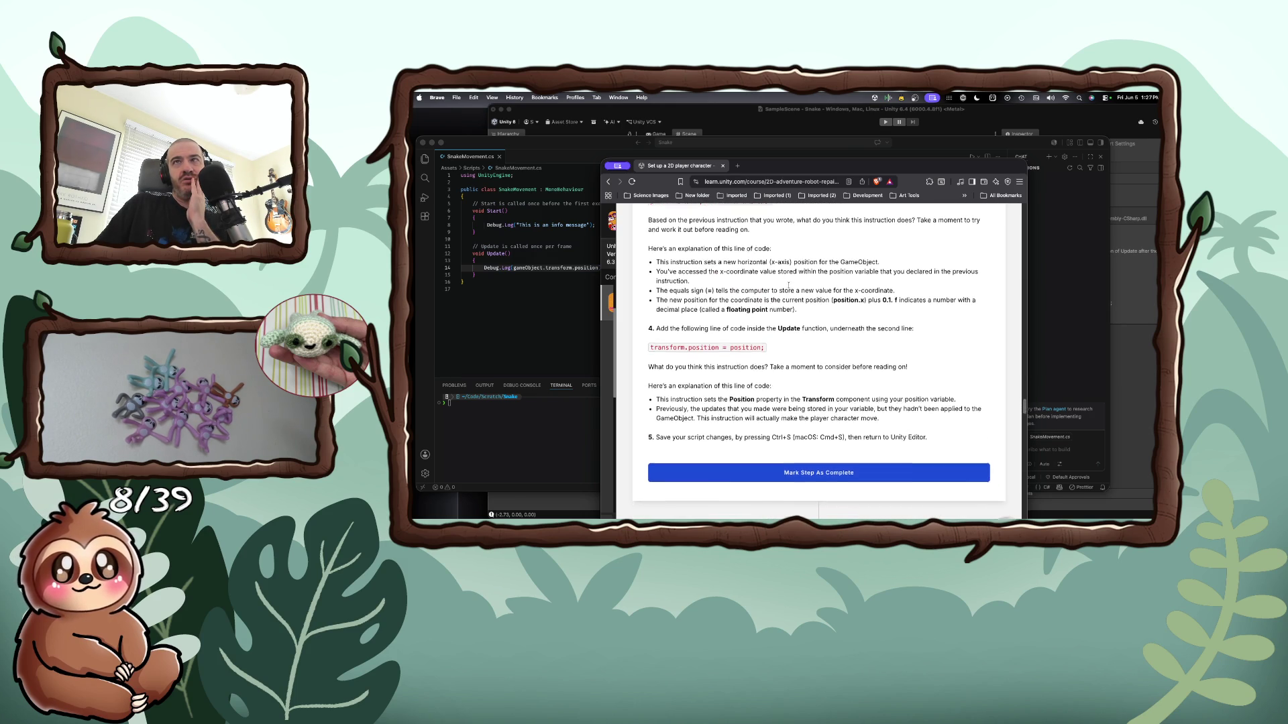
{"action": "scroll", "coordinate": [790, 290], "scroll_direction": "up", "scroll_amount": 1}
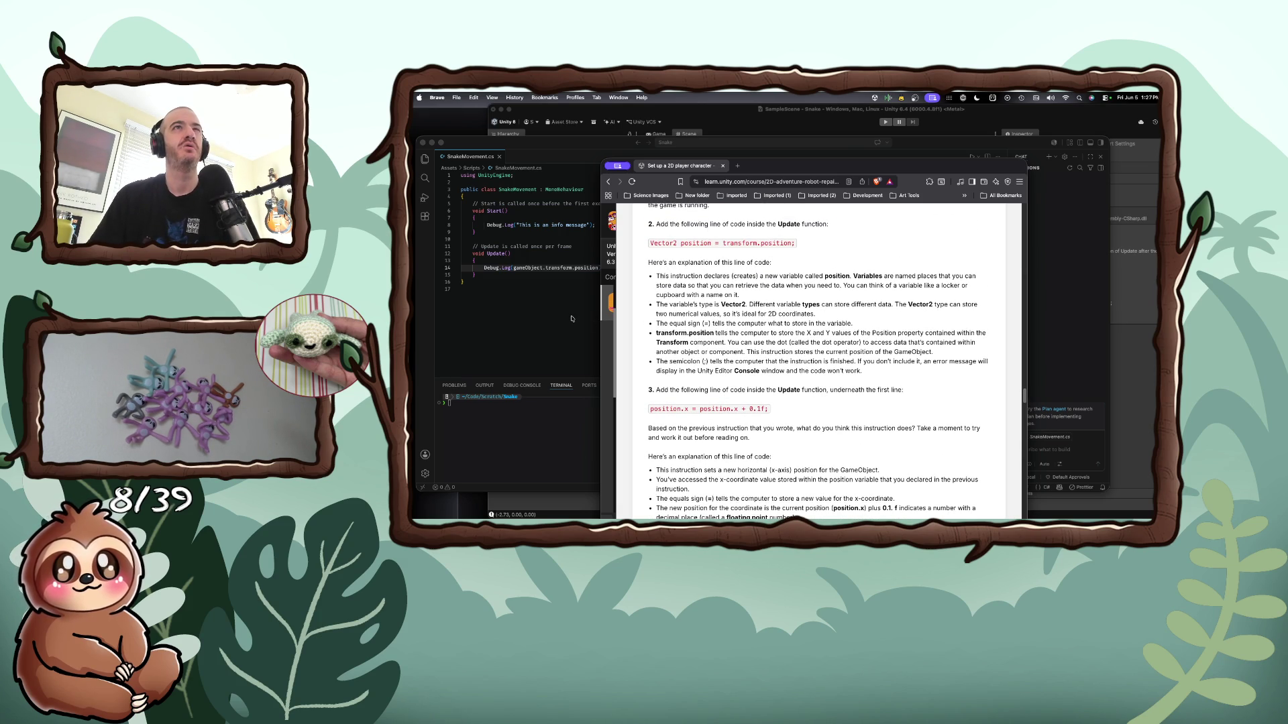
{"action": "left_click", "coordinate": [571, 319]}
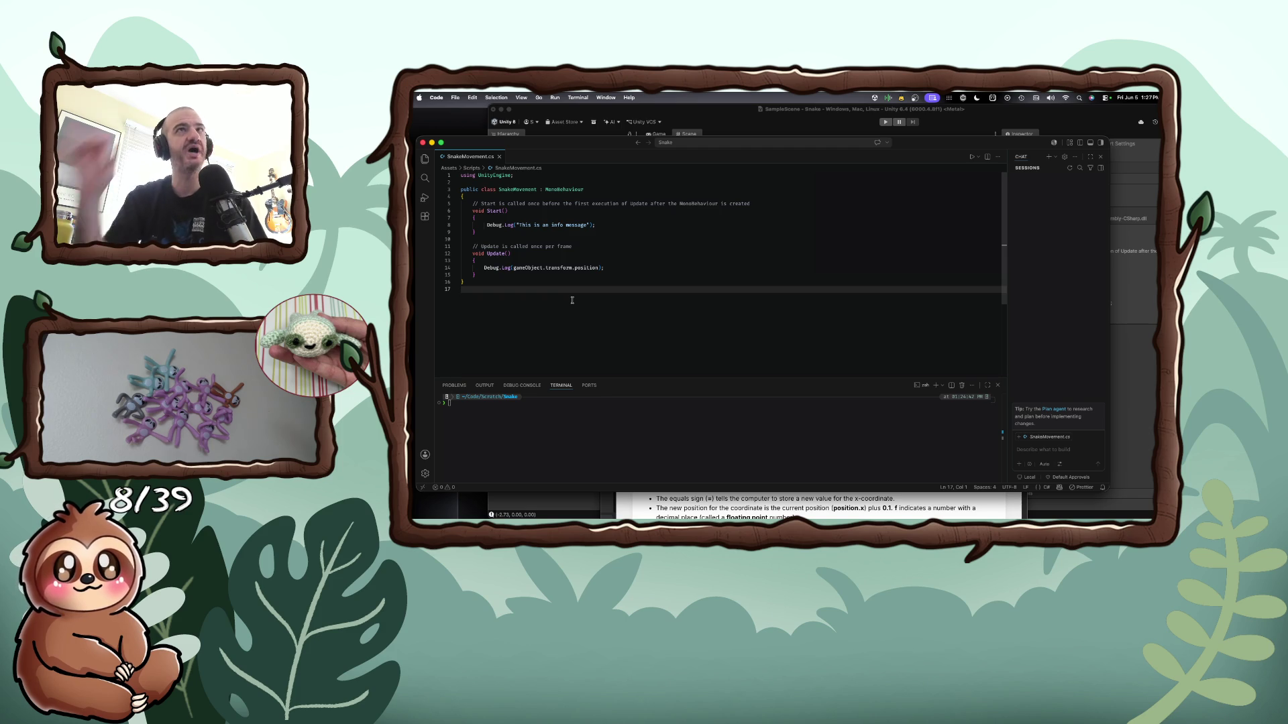
Add '// bind movements to keys' on a new line below the Start log call
{"action": "left_click", "coordinate": [644, 223]}
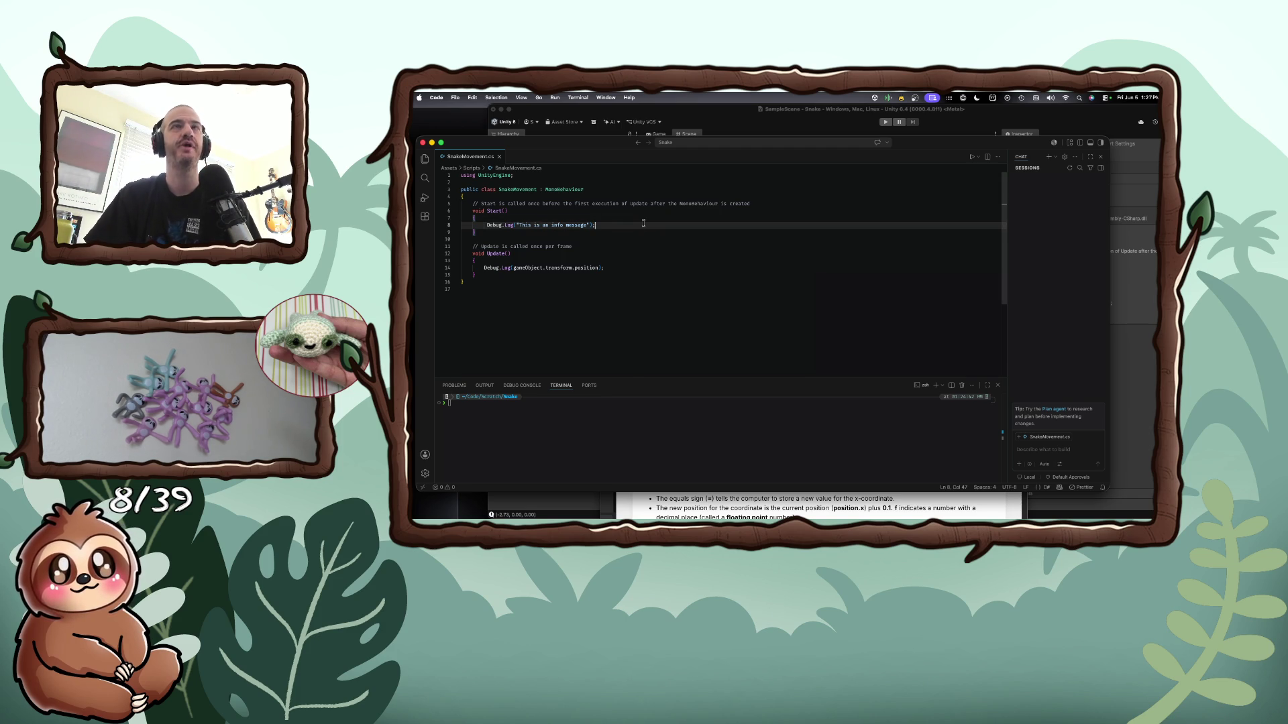
{"action": "key", "text": "Return"}
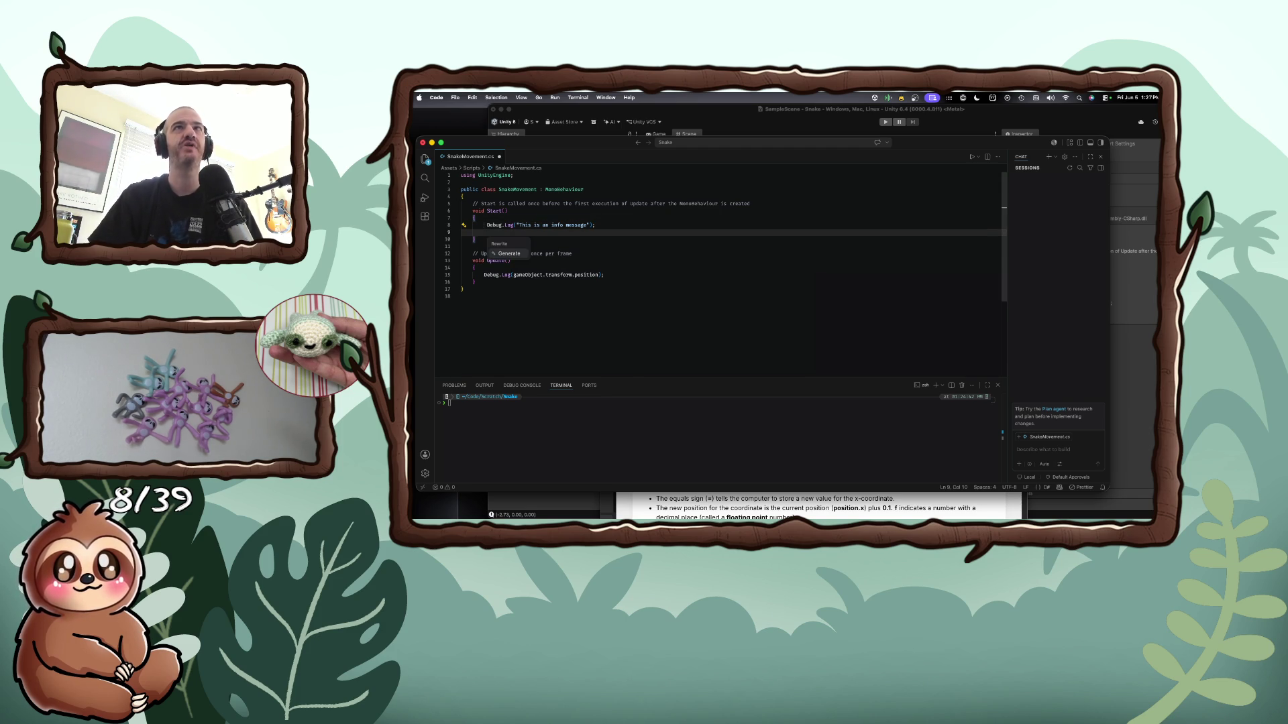
{"action": "type", "text": "ind keys to"}
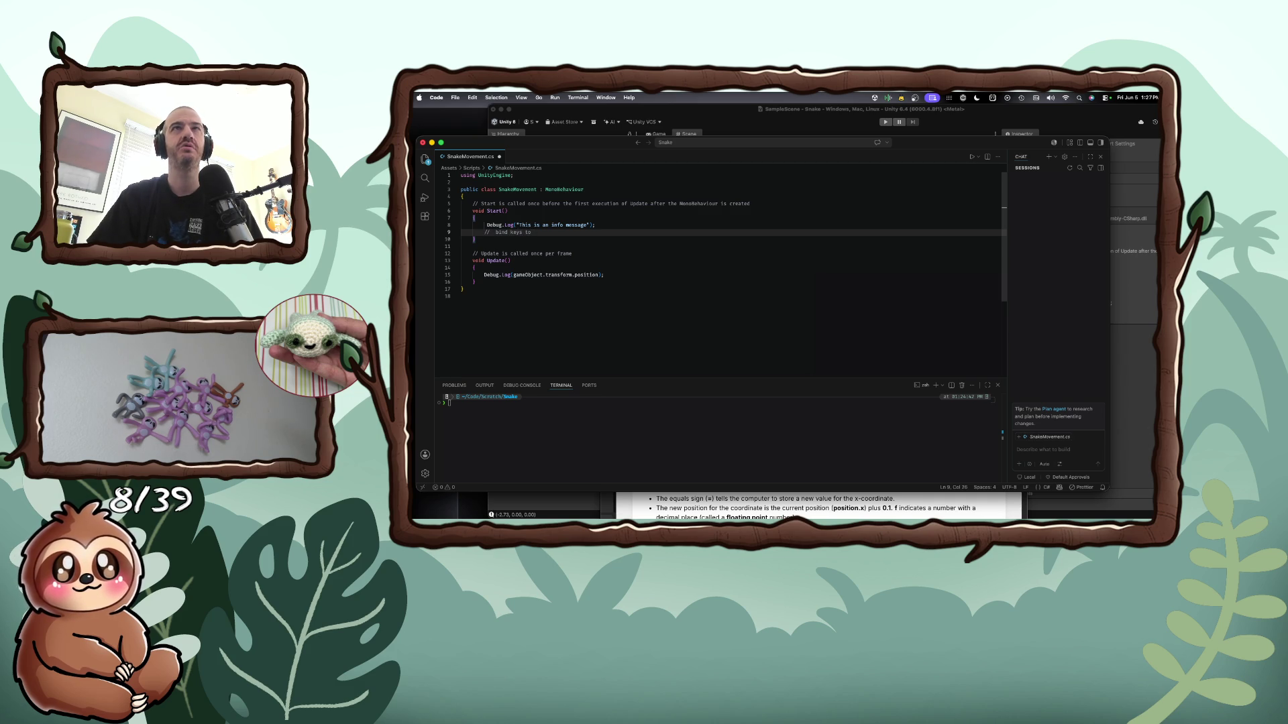
{"action": "key", "text": "BackSpace"}
{"action": "key", "text": "BackSpace"}
{"action": "key", "text": "BackSpace"}
{"action": "type", "text": "movements to"}
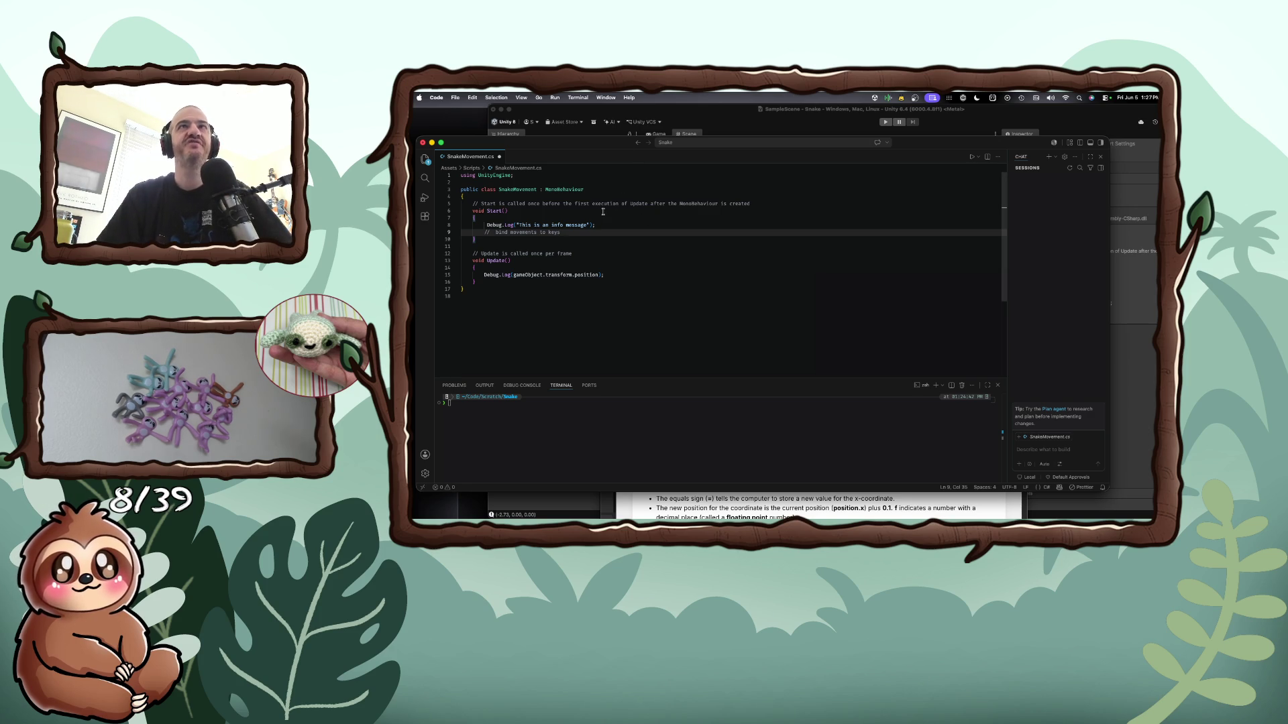
Scroll the tutorial past steps 7 and 8 to '9. Check your script' and its code block
{"action": "key", "text": "super+Tab"}
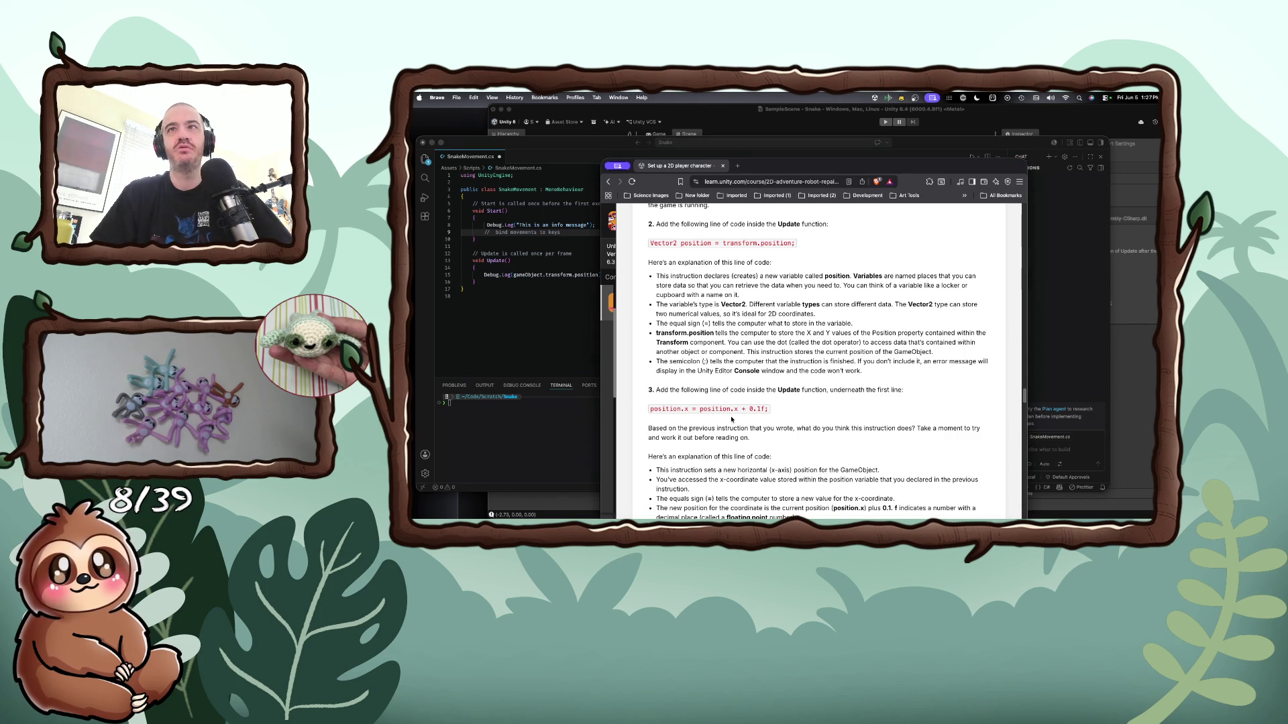
{"action": "scroll", "coordinate": [733, 422], "scroll_direction": "down", "scroll_amount": 10}
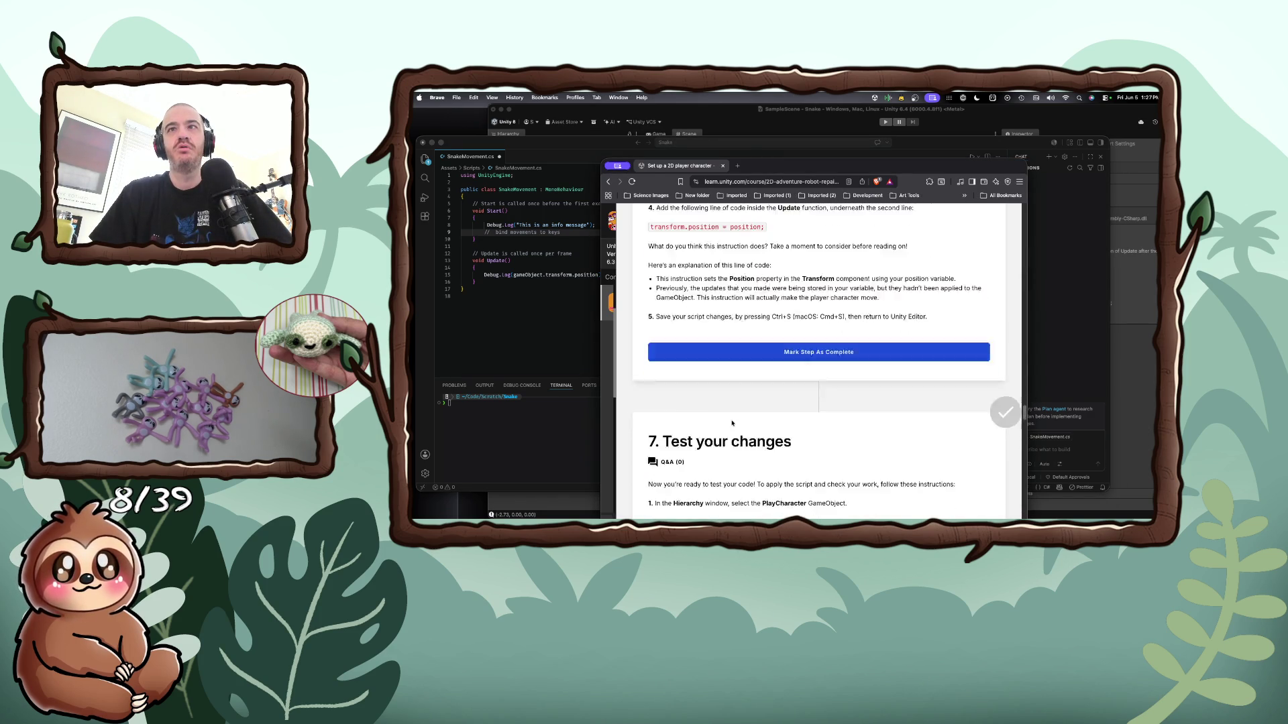
{"action": "scroll", "coordinate": [731, 423], "scroll_direction": "down", "scroll_amount": 10}
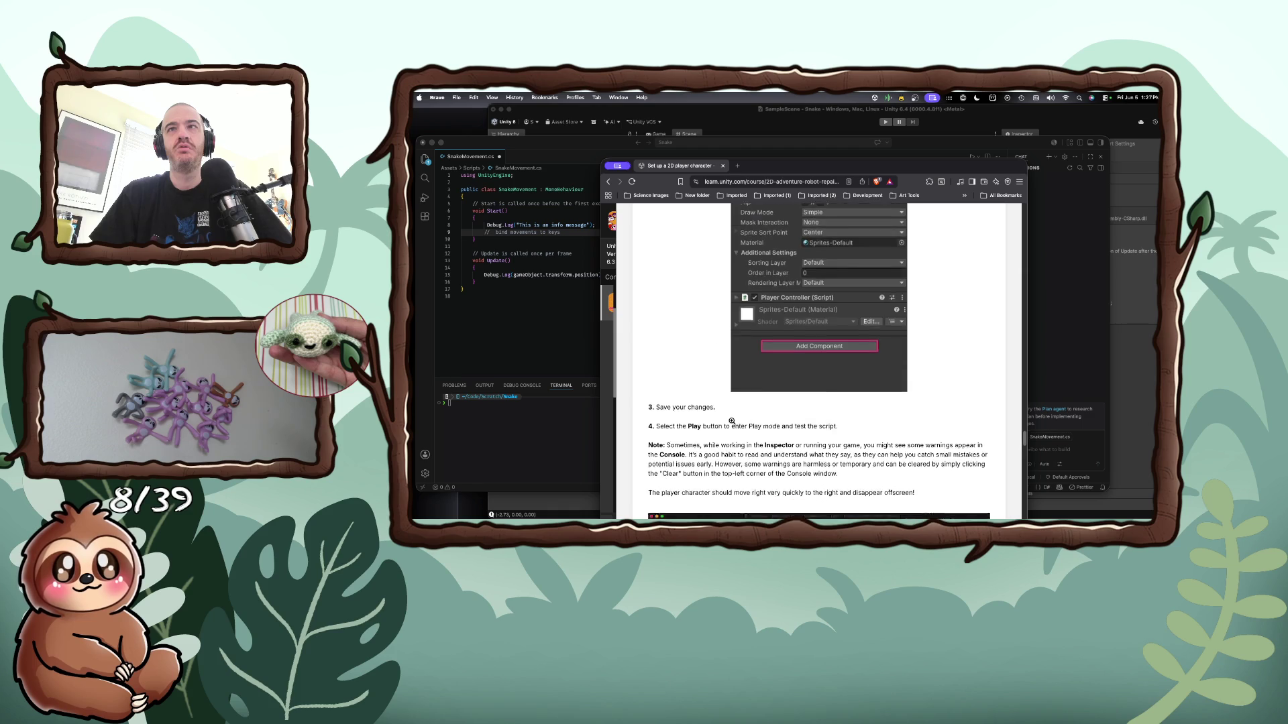
{"action": "scroll", "coordinate": [733, 423], "scroll_direction": "down", "scroll_amount": 8}
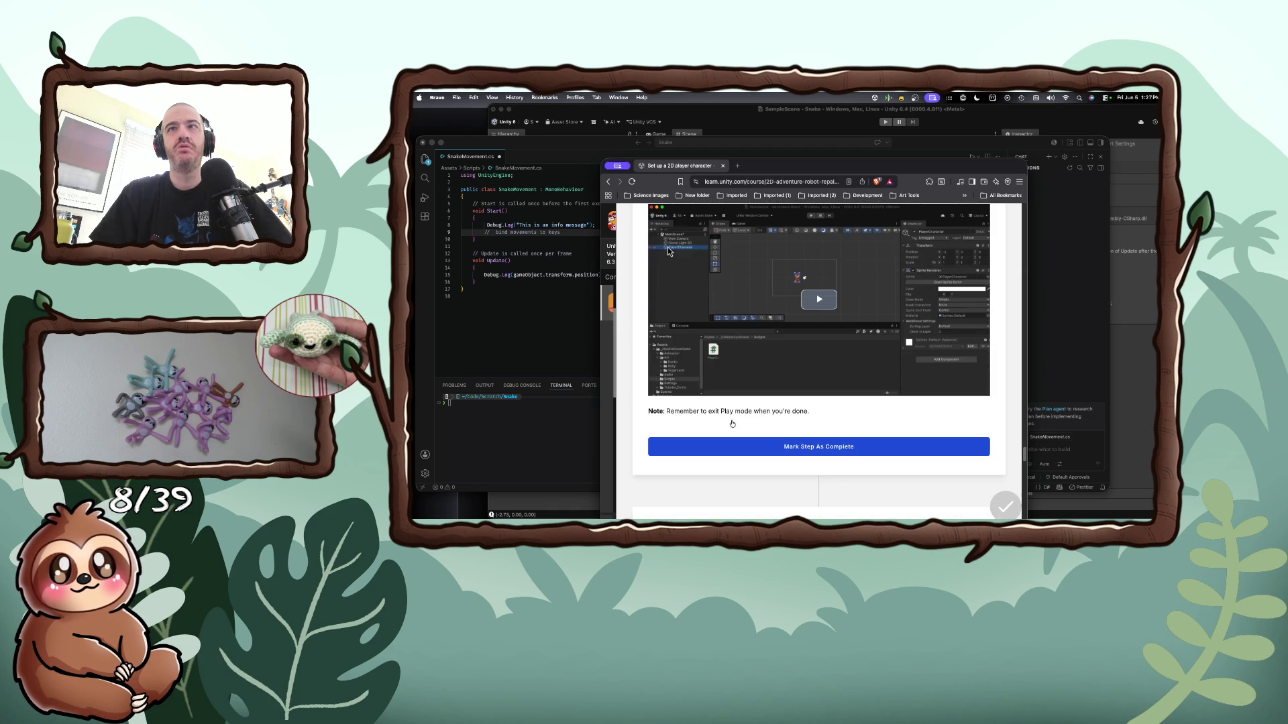
{"action": "scroll", "coordinate": [732, 423], "scroll_direction": "down", "scroll_amount": 5}
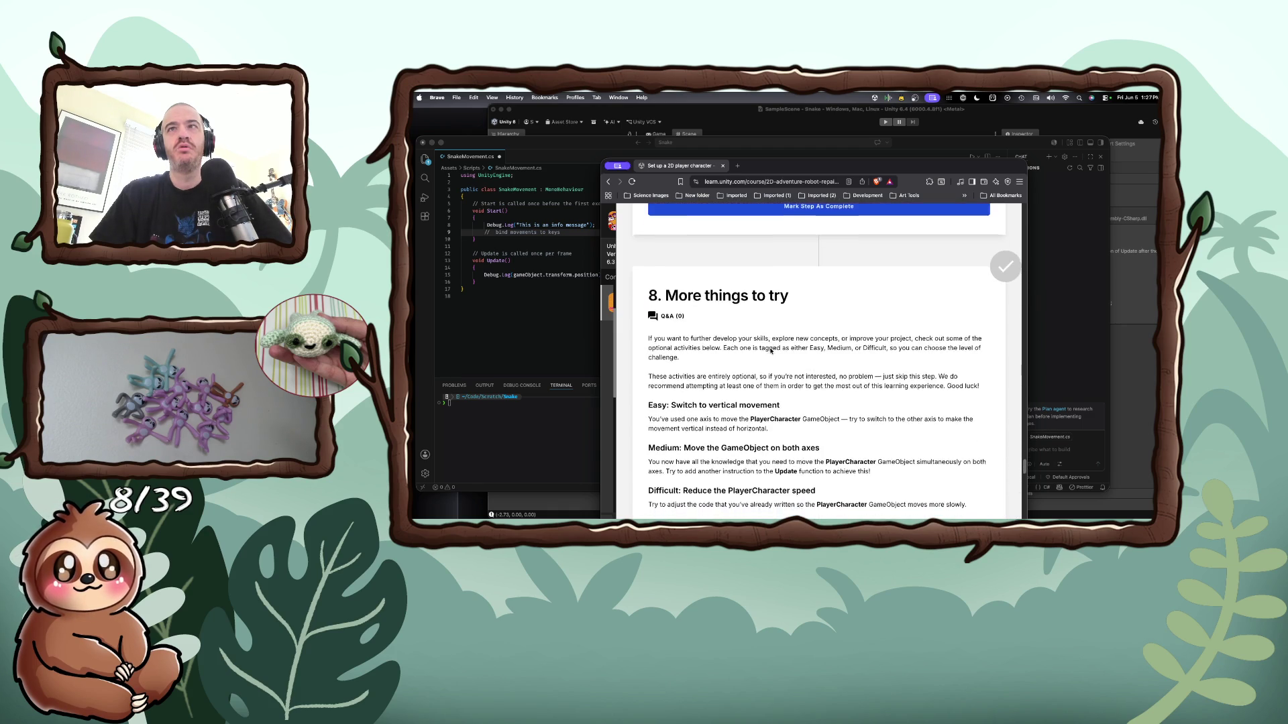
{"action": "scroll", "coordinate": [771, 352], "scroll_direction": "down", "scroll_amount": 4}
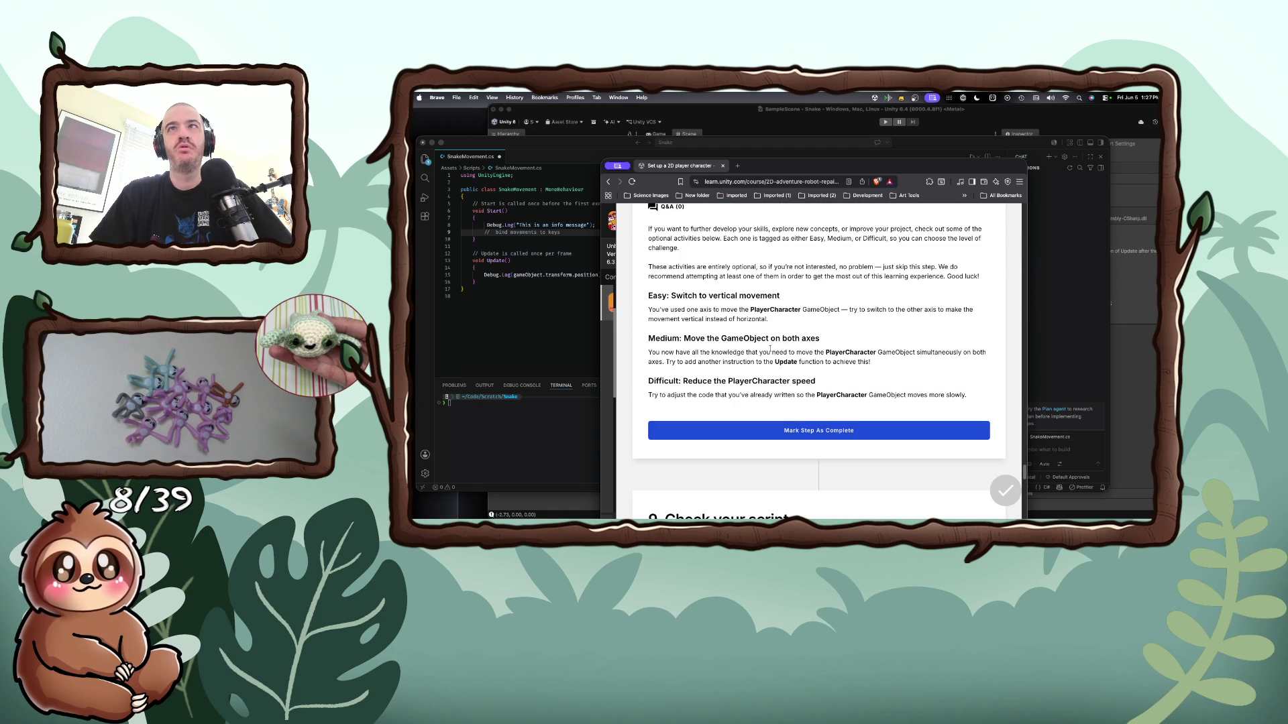
{"action": "scroll", "coordinate": [770, 349], "scroll_direction": "down", "scroll_amount": 9}
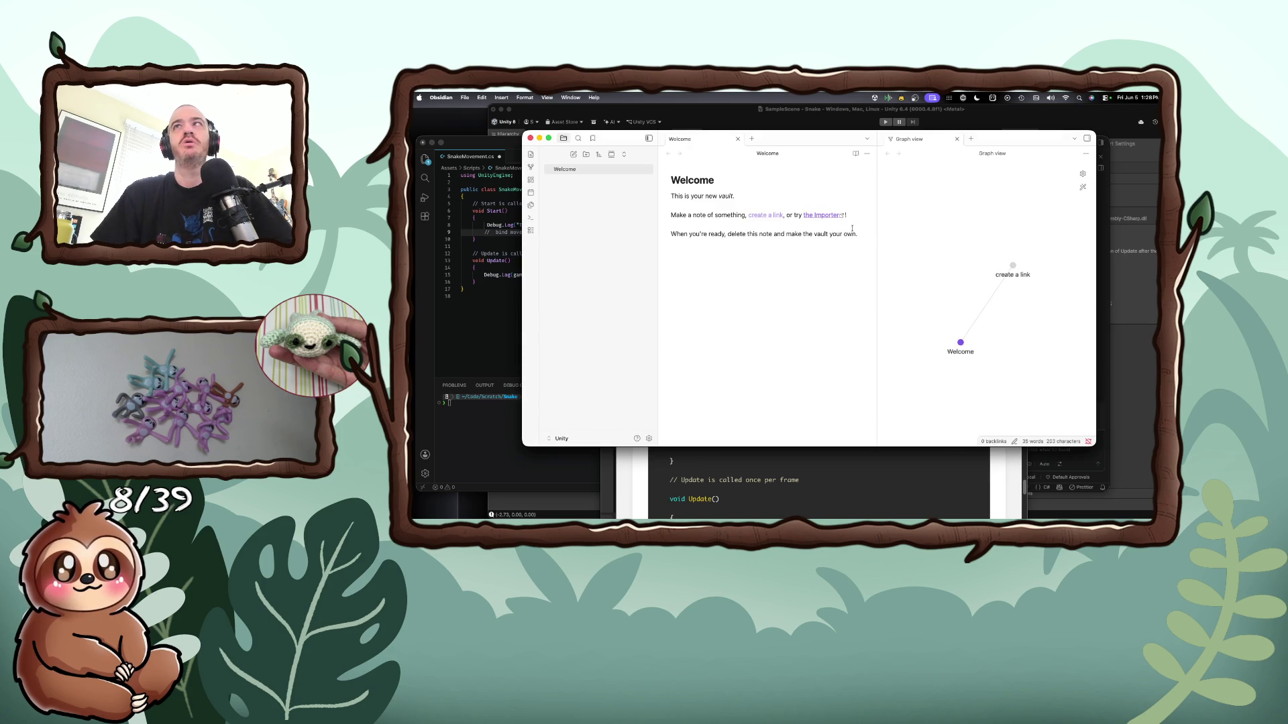
Replace the Welcome note text with 'Class Lifecycle Methods' and the method names Awake, OnEnable, Start, Update, LastUpdate
{"action": "left_click_drag", "start_coordinate": [862, 234], "coordinate": [697, 177]}
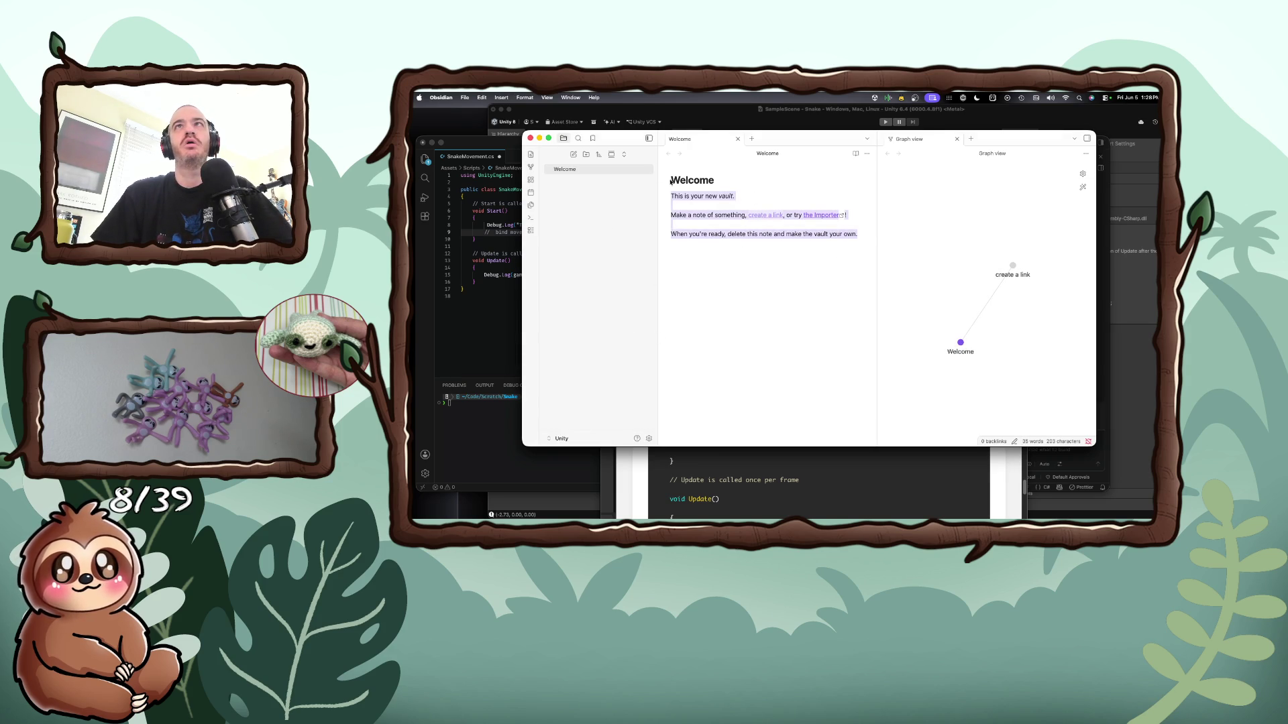
{"action": "key", "text": "BackSpace"}
{"action": "type", "text": "Class L"}
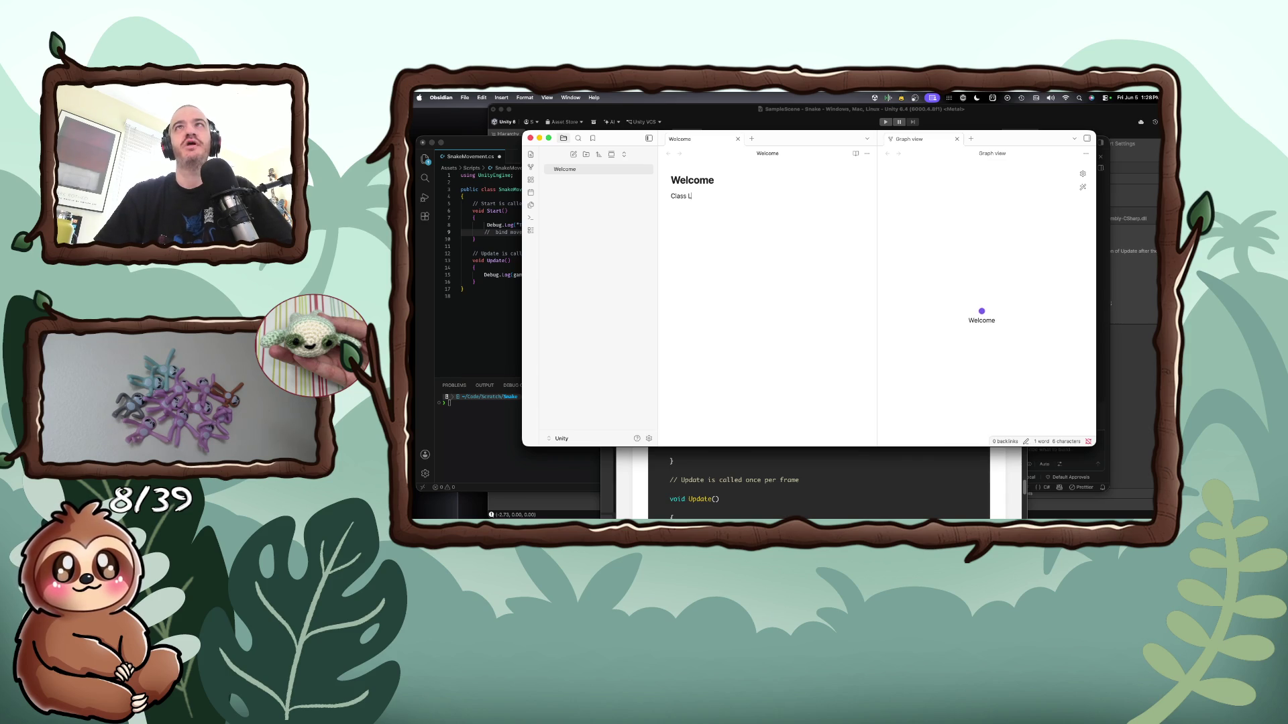
{"action": "type", "text": "ifecycle Me"}
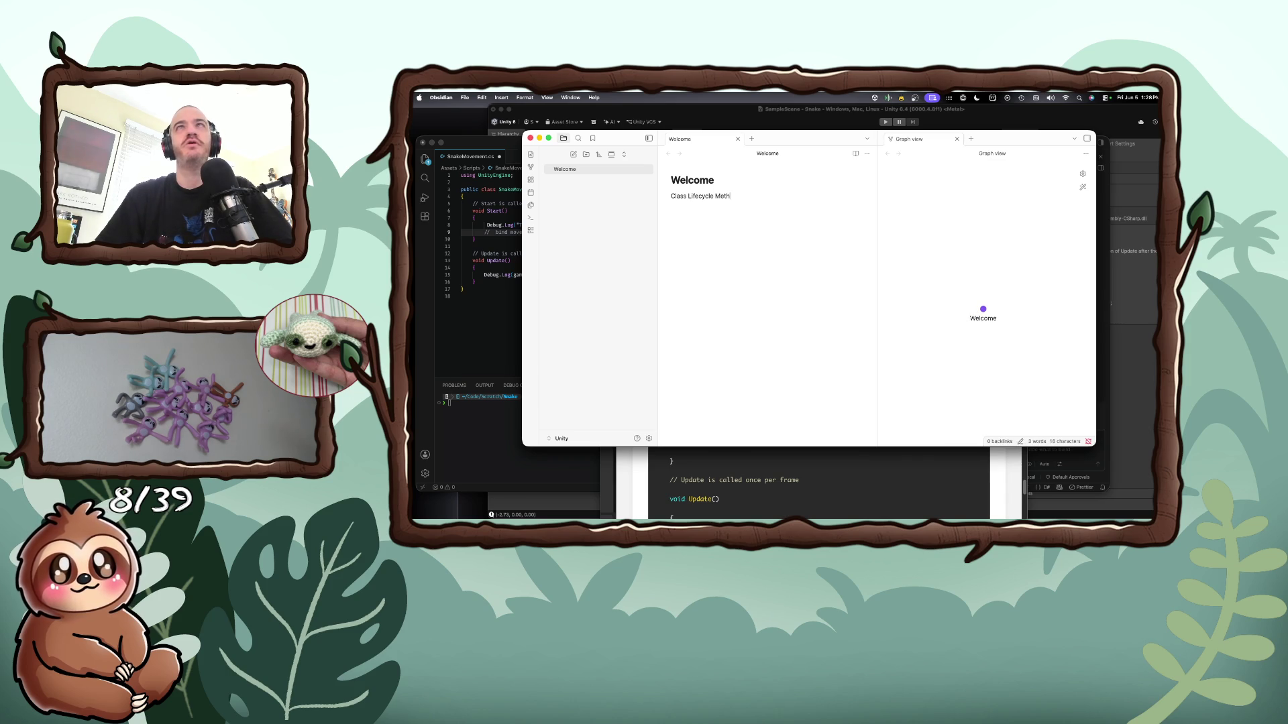
{"action": "key", "text": "BackSpace"}
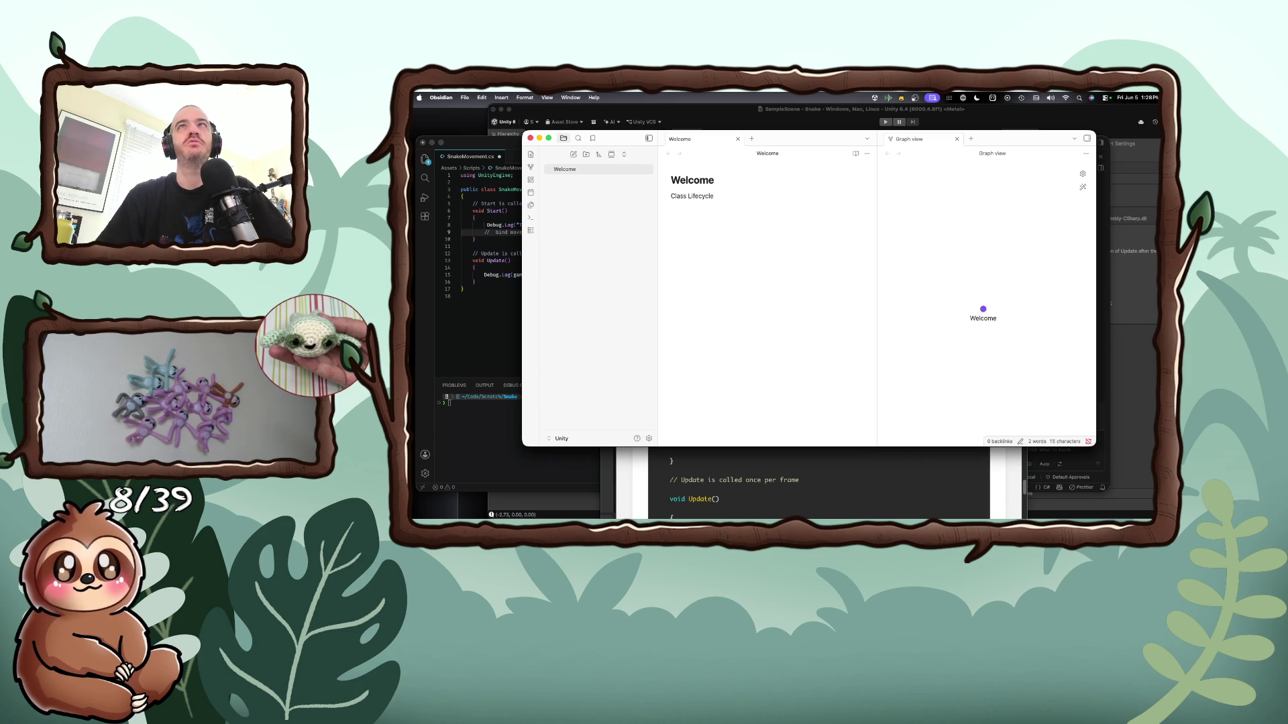
{"action": "type", "text": " Methods"}
{"action": "key", "text": "Return"}
{"action": "type", "text": "Awake"}
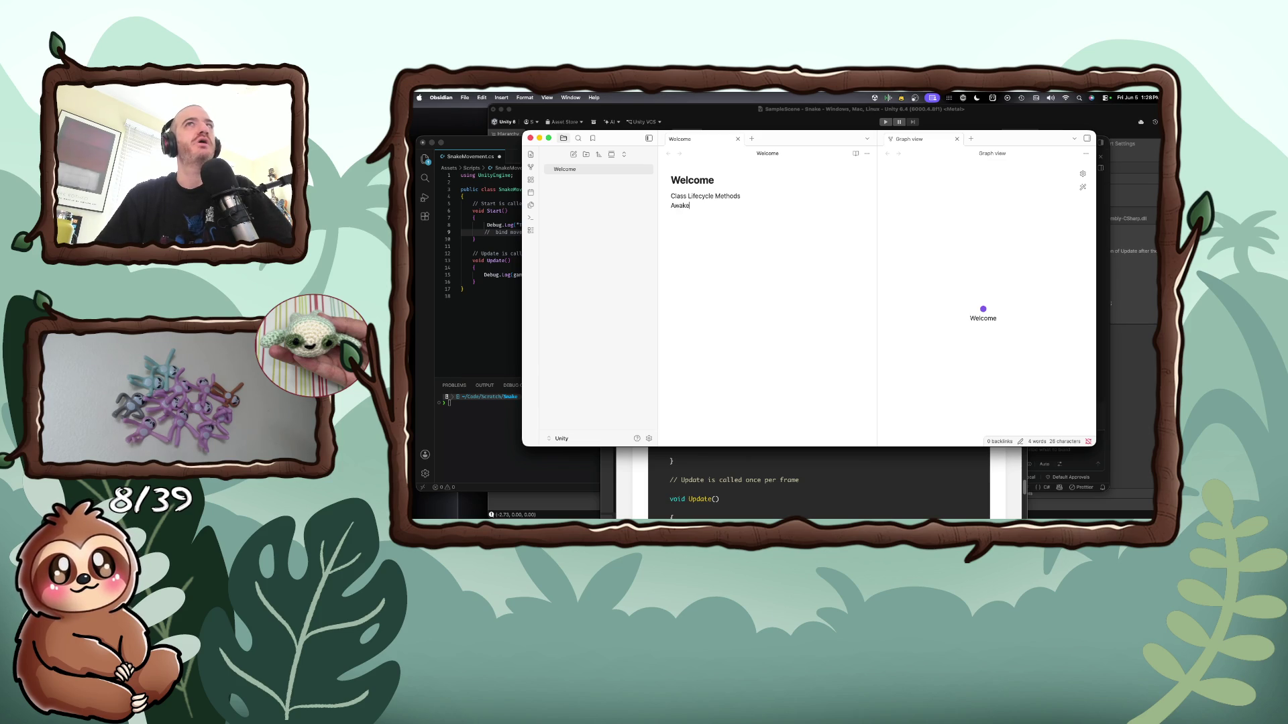
{"action": "type", "text": "Eba"}
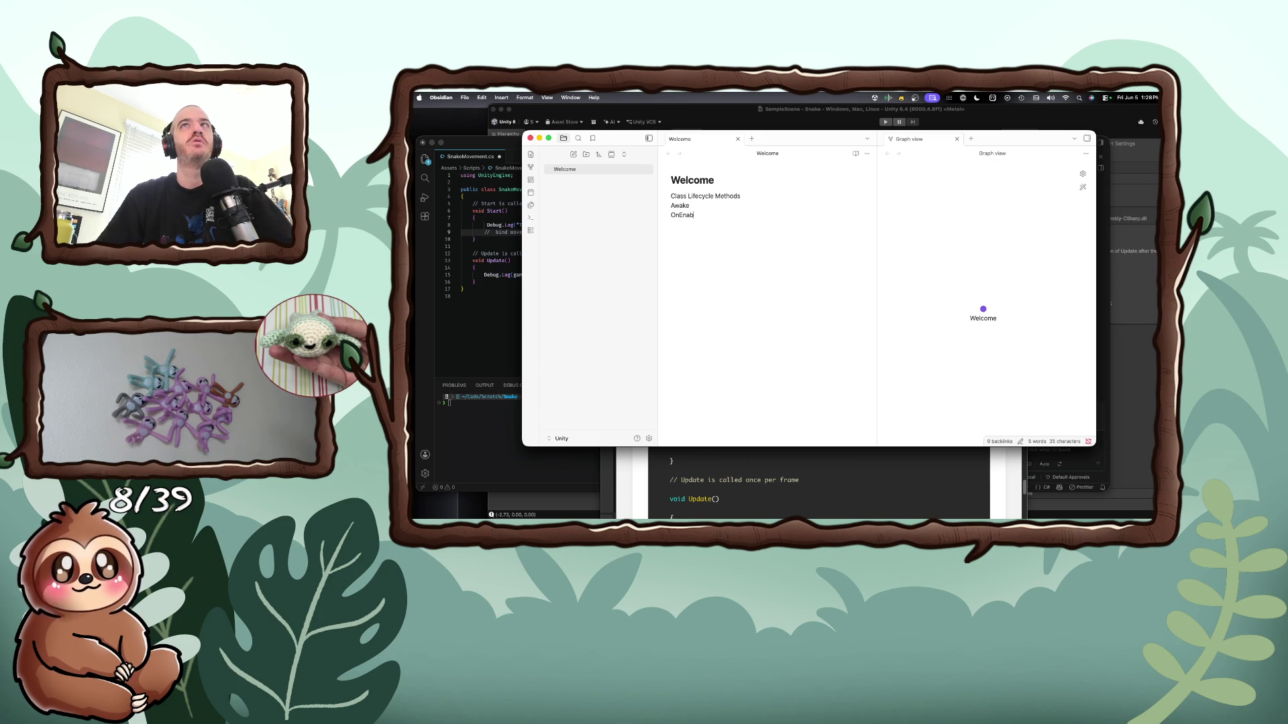
{"action": "type", "text": "ar"}
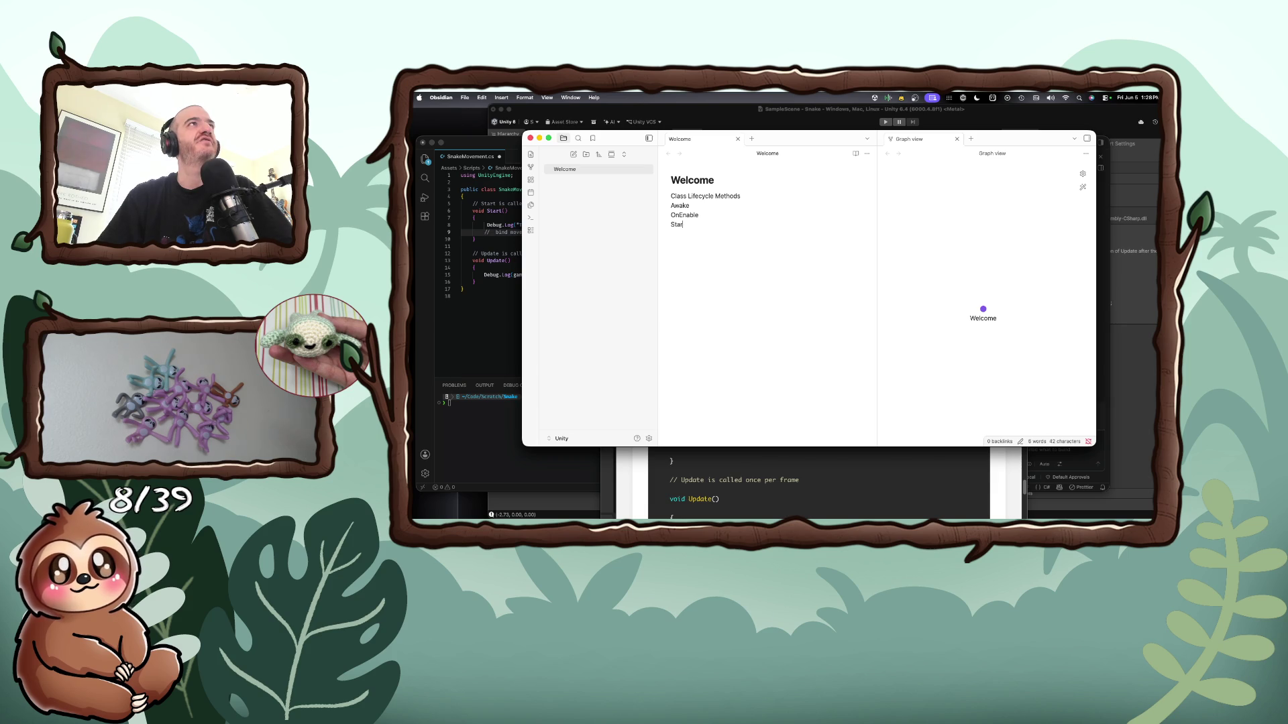
{"action": "type", "text": "Update"}
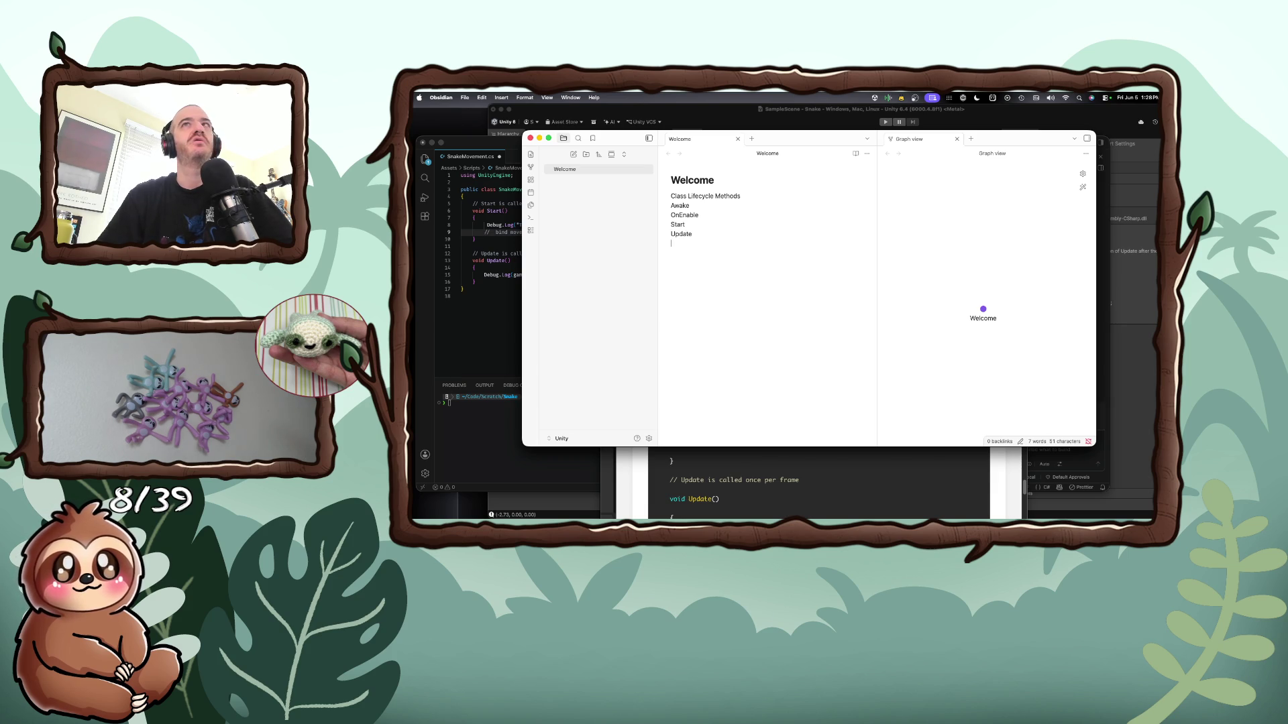
{"action": "type", "text": "astUpdate"}
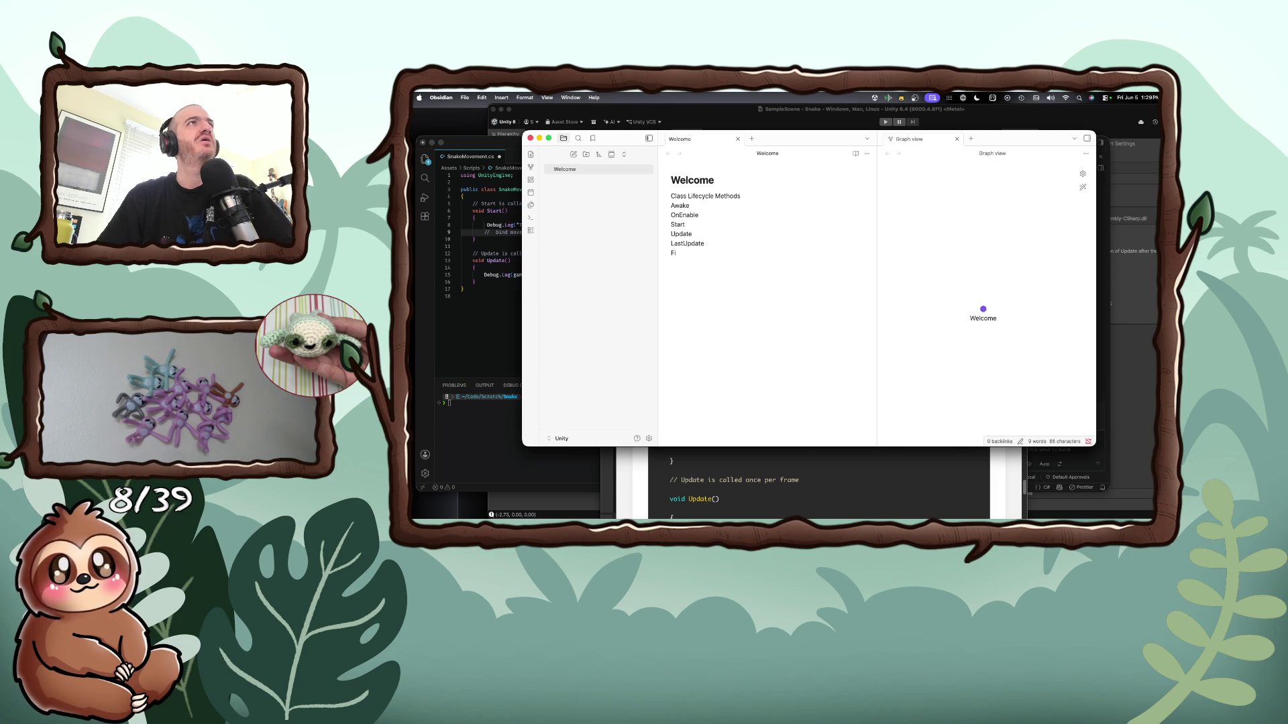
{"action": "type", "text": "FixedUn"}
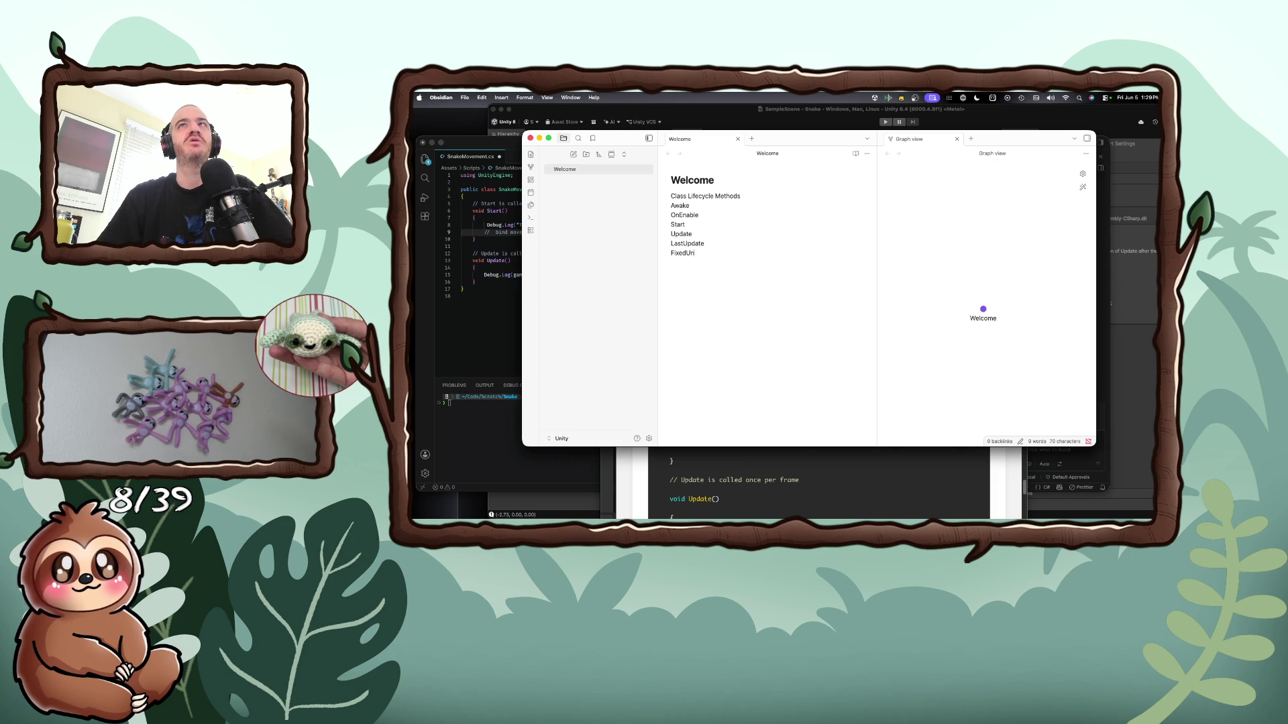
{"action": "type", "text": "able"}
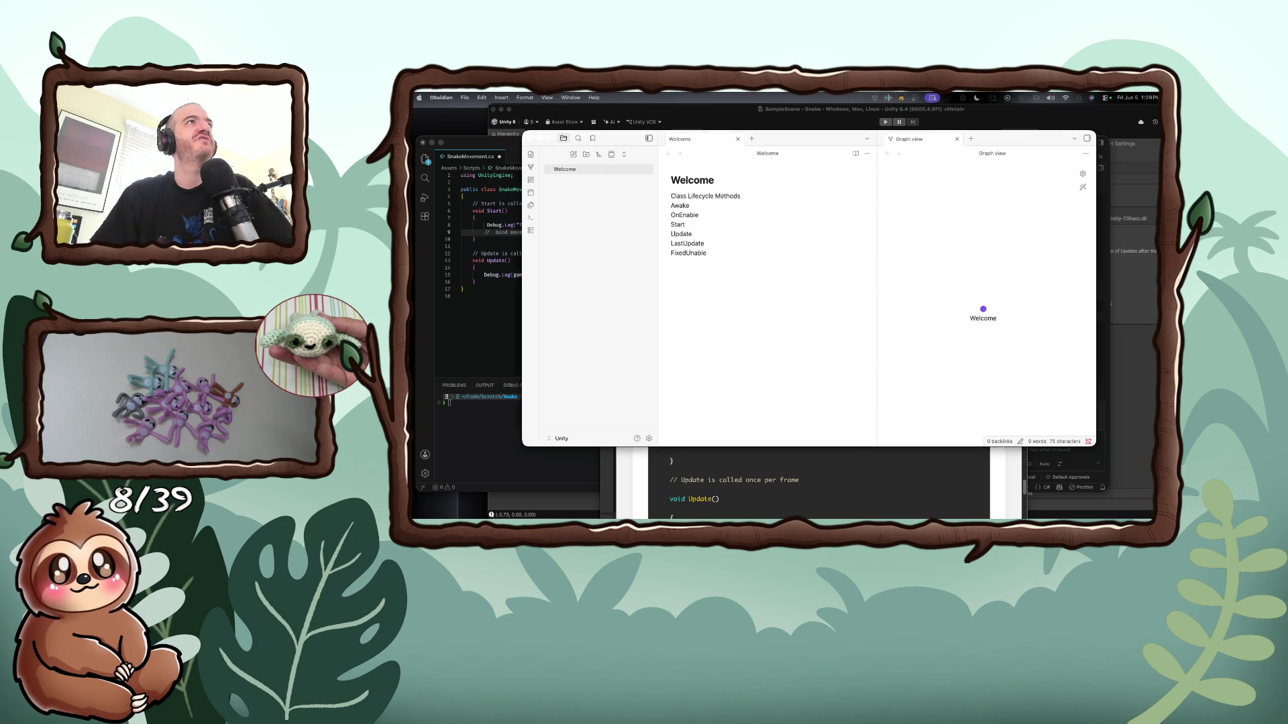
Copy the Event function execution order page's link and paste it below the method list
{"action": "key", "text": "cmd+Tab"}
{"action": "key", "text": "ctrl+Tab"}
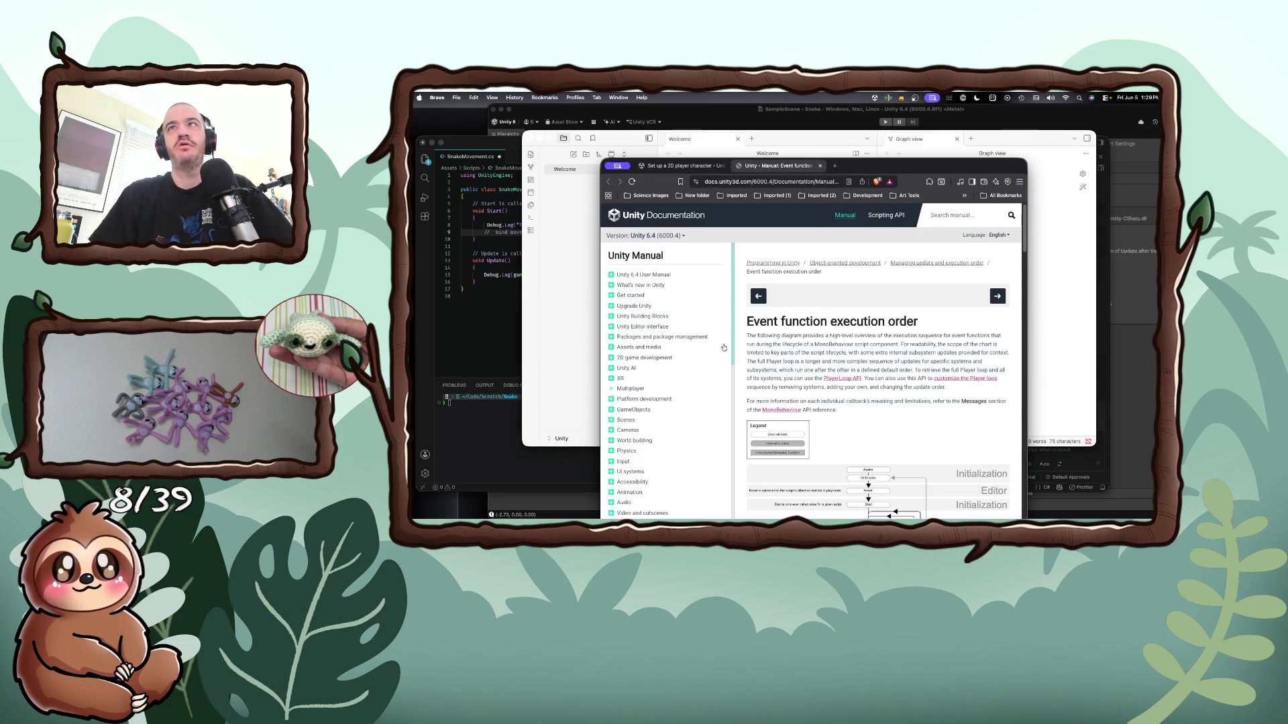
{"action": "scroll", "coordinate": [837, 344], "scroll_direction": "down", "scroll_amount": 4}
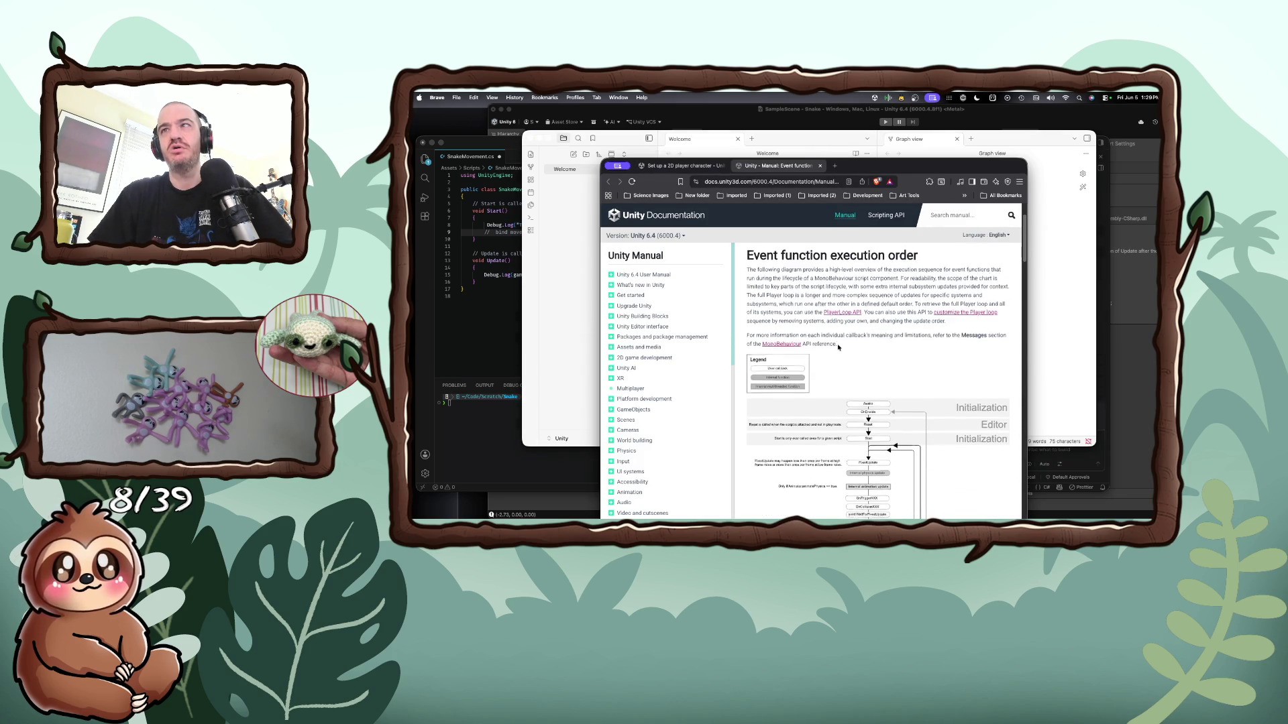
{"action": "scroll", "coordinate": [838, 347], "scroll_direction": "down", "scroll_amount": 6}
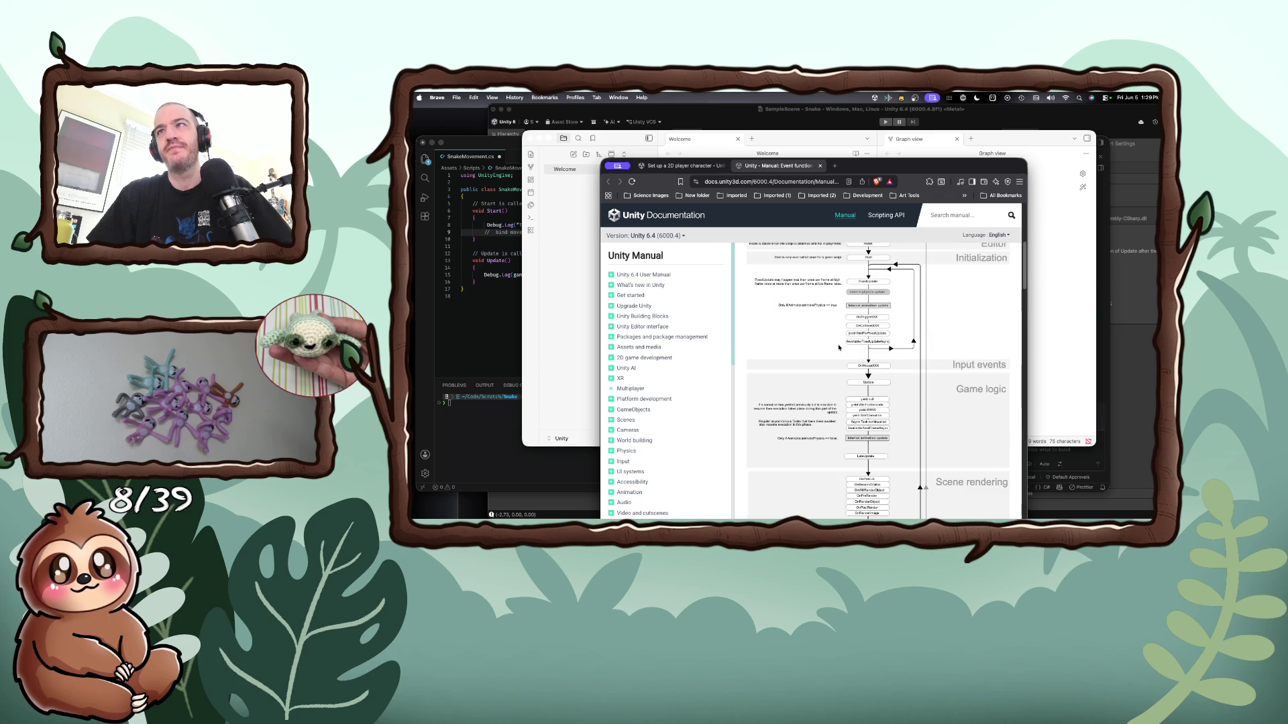
{"action": "scroll", "coordinate": [838, 345], "scroll_direction": "up", "scroll_amount": 10}
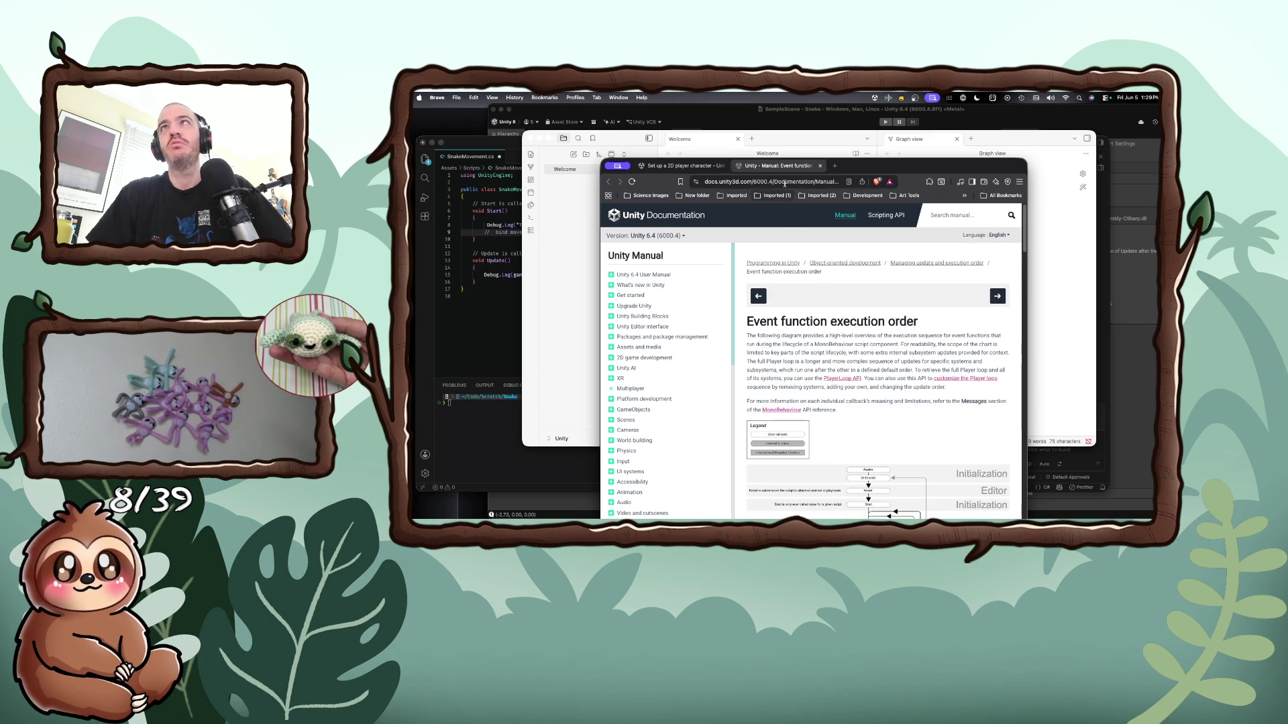
{"action": "key", "text": "super+l"}
{"action": "left_click", "coordinate": [558, 268]}
{"action": "key", "text": "Return"}
{"action": "key", "text": "Return"}
{"action": "type", "text": "https://docs.unity3d.com/6000.4/Documentation/Manual/execution-order.html"}
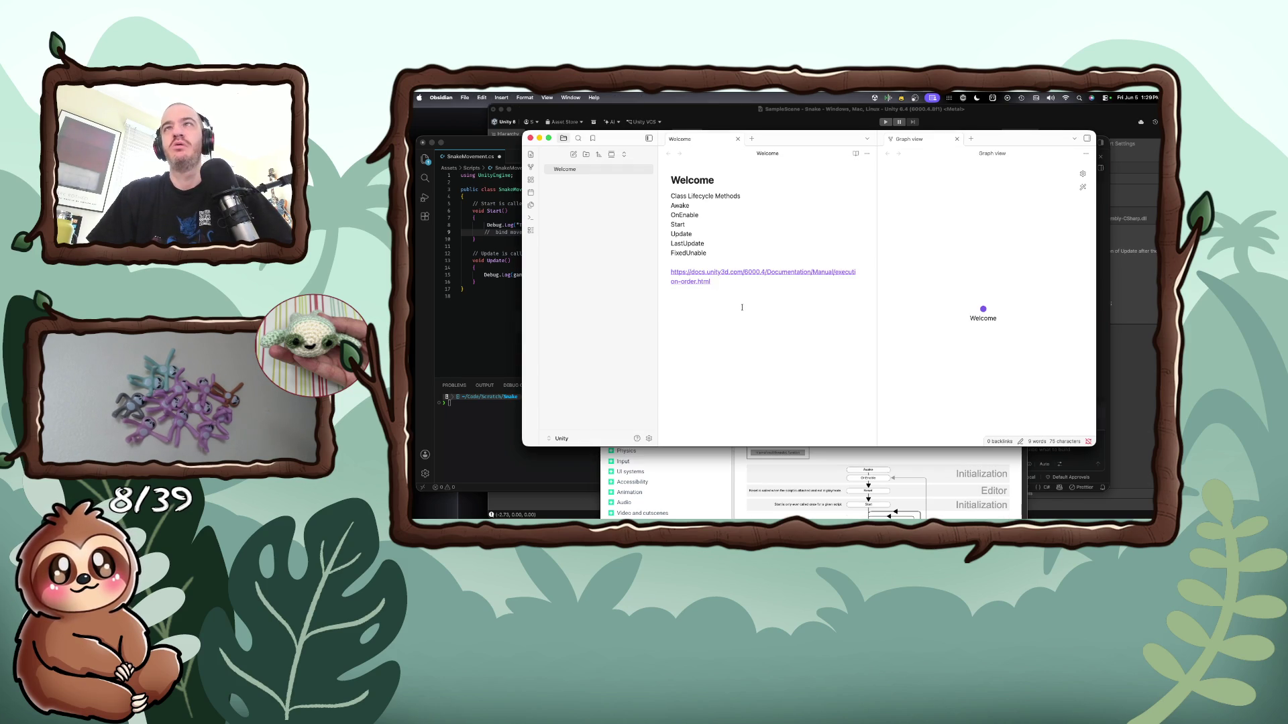
Read further down the execution order manual page, then close it
{"action": "key", "text": "super+Tab"}
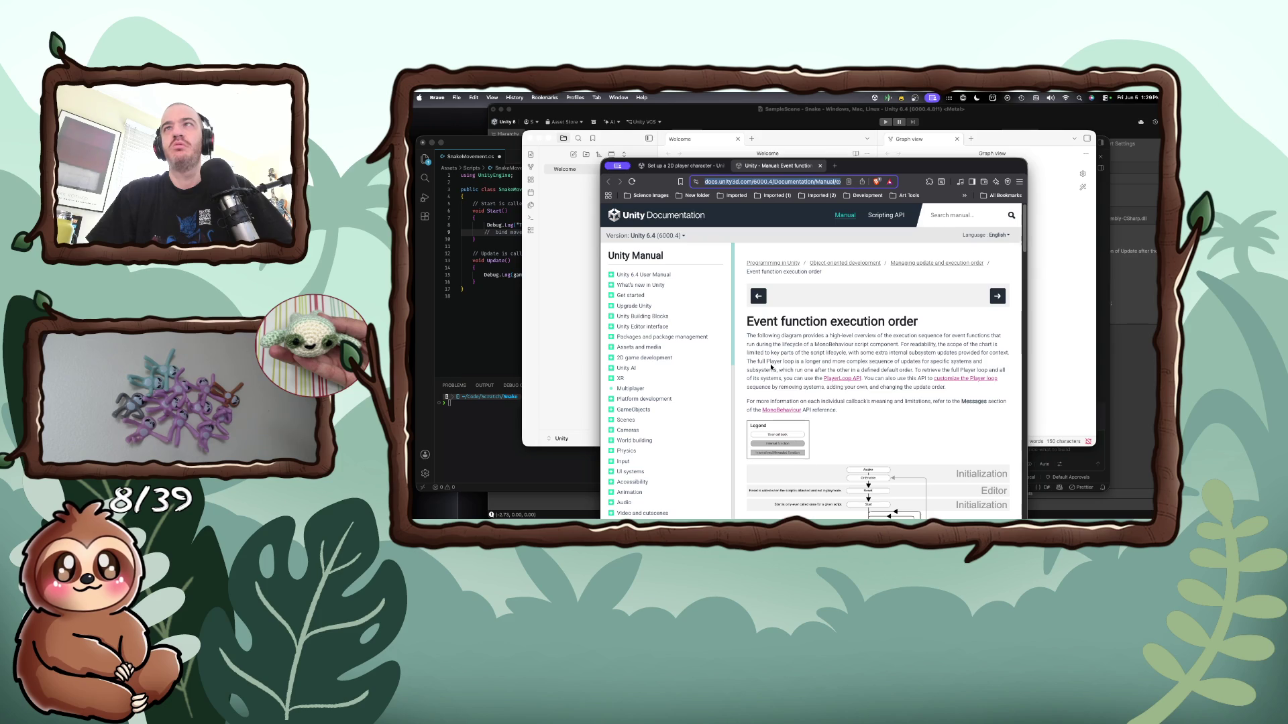
{"action": "scroll", "coordinate": [771, 391], "scroll_direction": "down", "scroll_amount": 15}
{"action": "scroll", "coordinate": [771, 391], "scroll_direction": "down", "scroll_amount": 5}
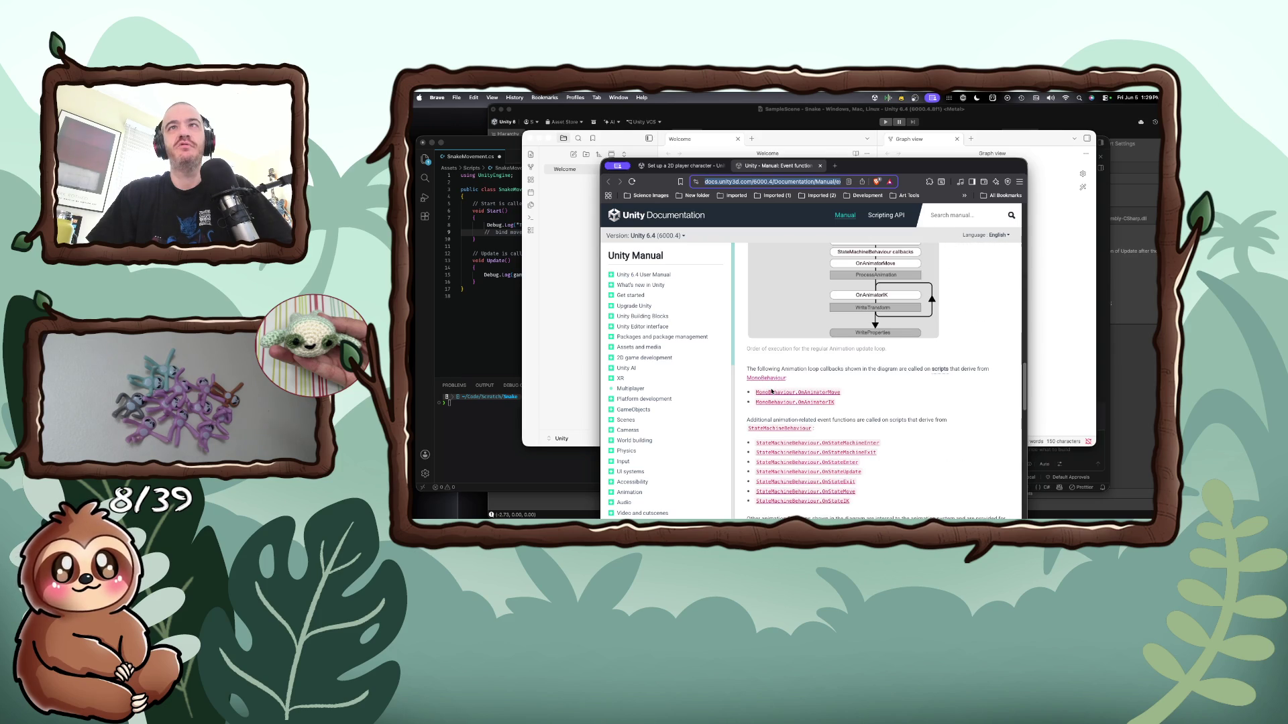
{"action": "scroll", "coordinate": [771, 391], "scroll_direction": "down", "scroll_amount": 10}
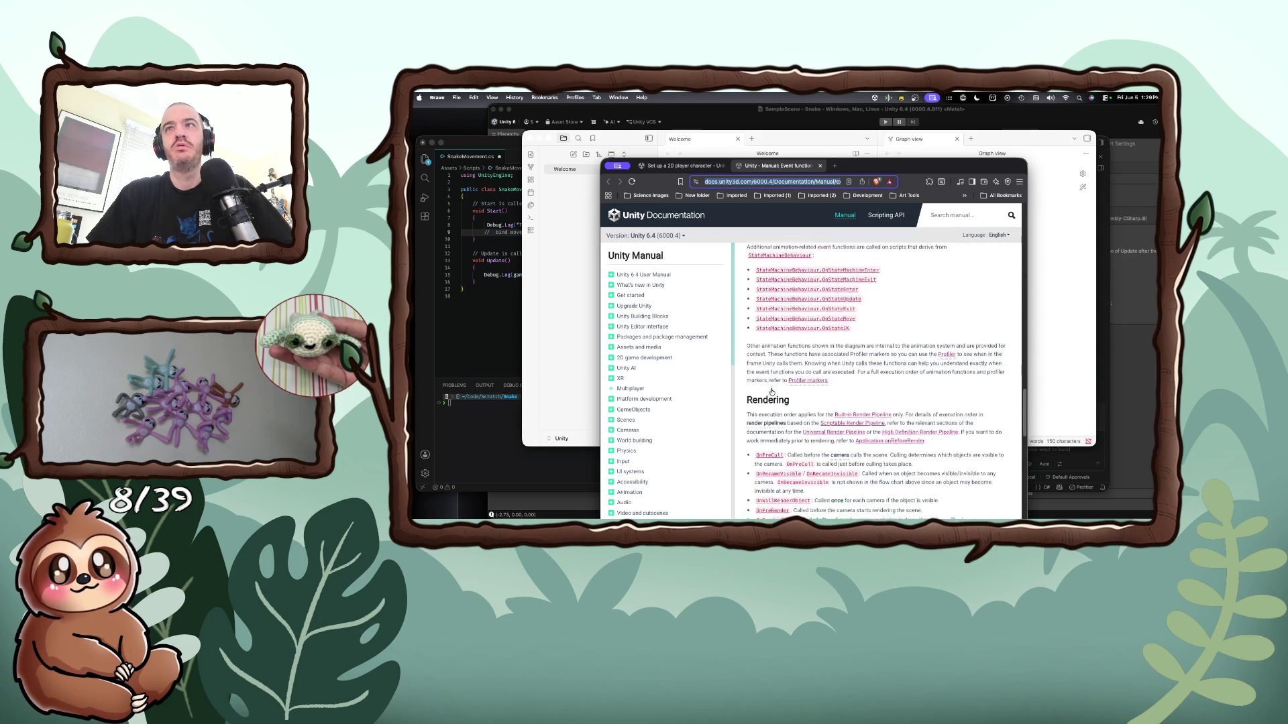
{"action": "scroll", "coordinate": [771, 393], "scroll_direction": "down", "scroll_amount": 5}
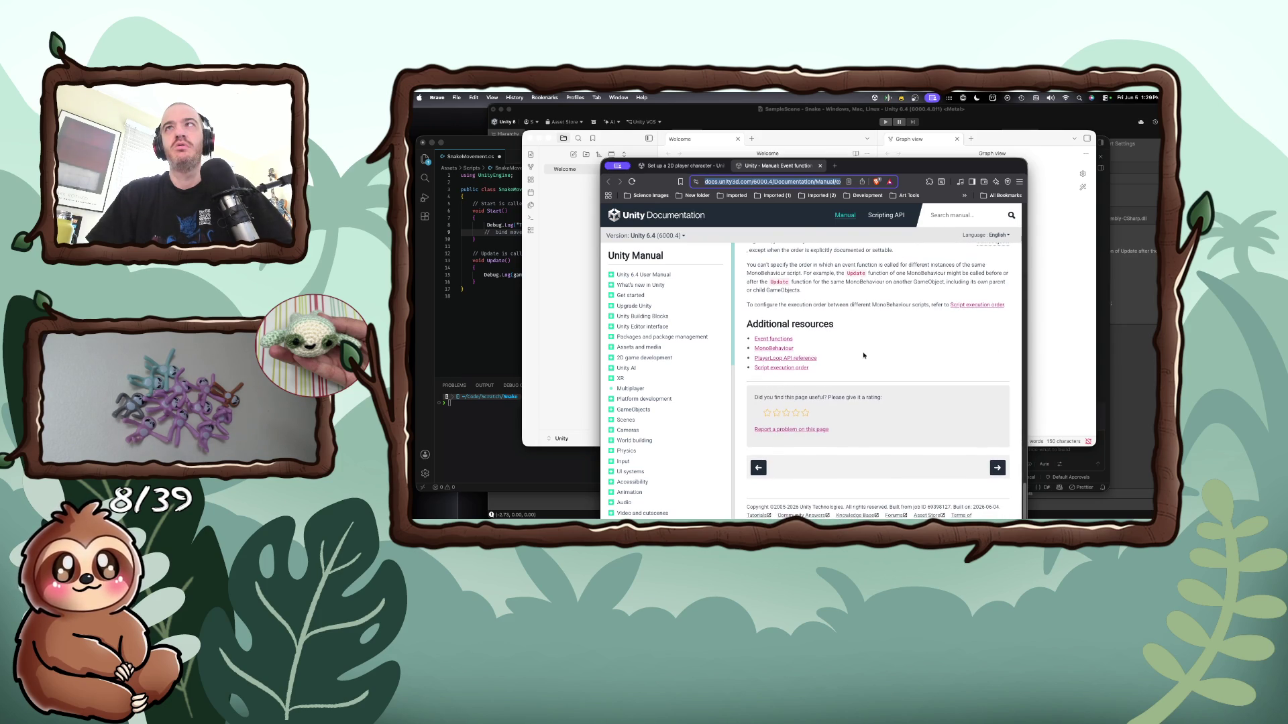
{"action": "key", "text": "super+w"}
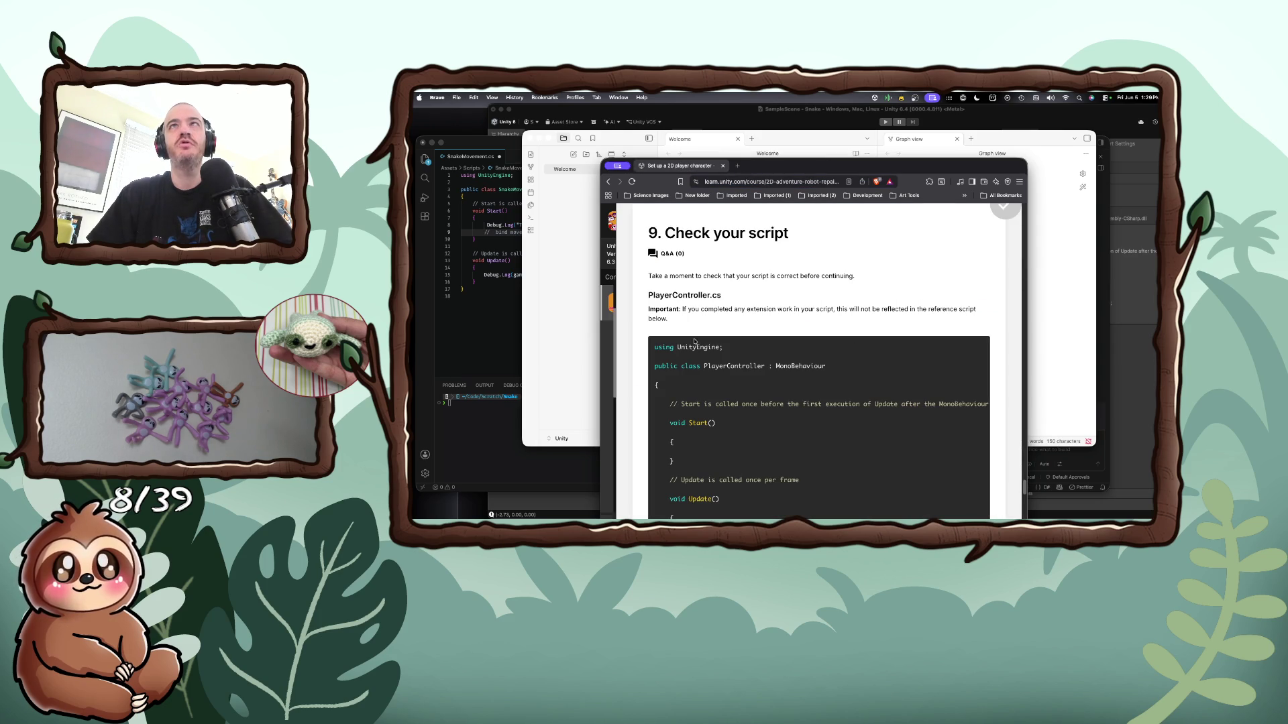
{"action": "scroll", "coordinate": [698, 340], "scroll_direction": "down", "scroll_amount": 4}
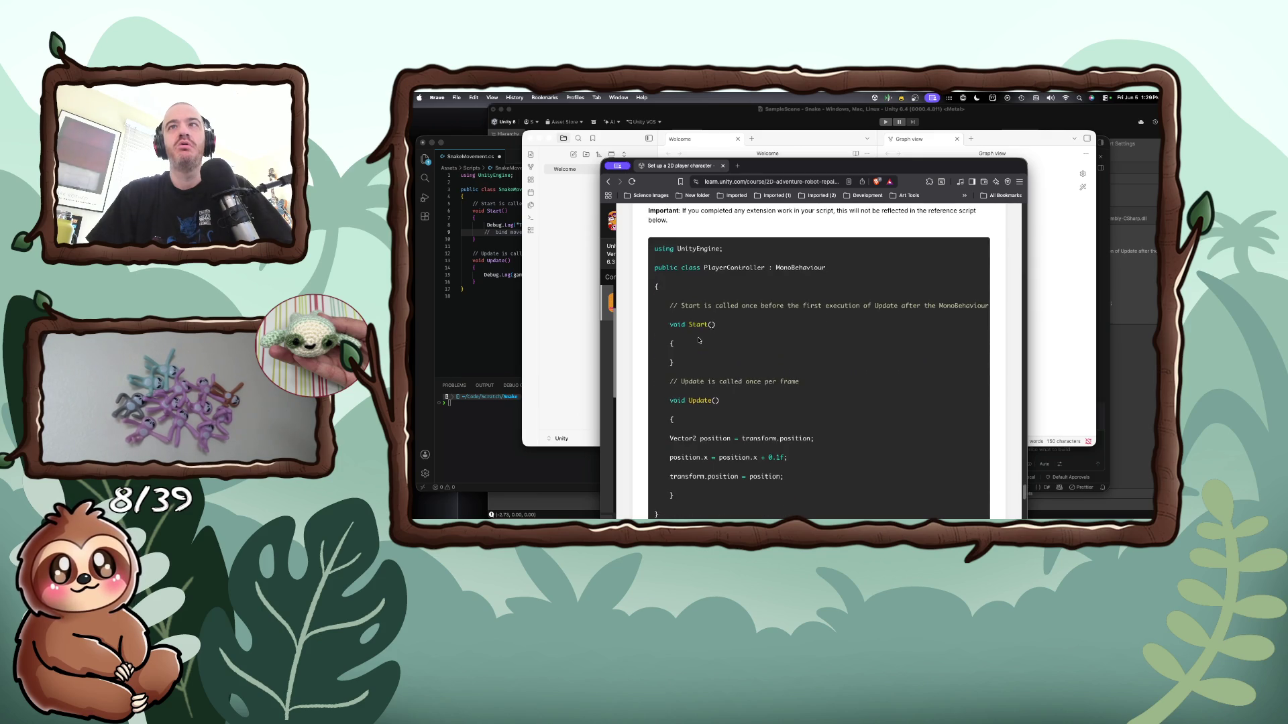
{"action": "scroll", "coordinate": [698, 340], "scroll_direction": "down", "scroll_amount": 1}
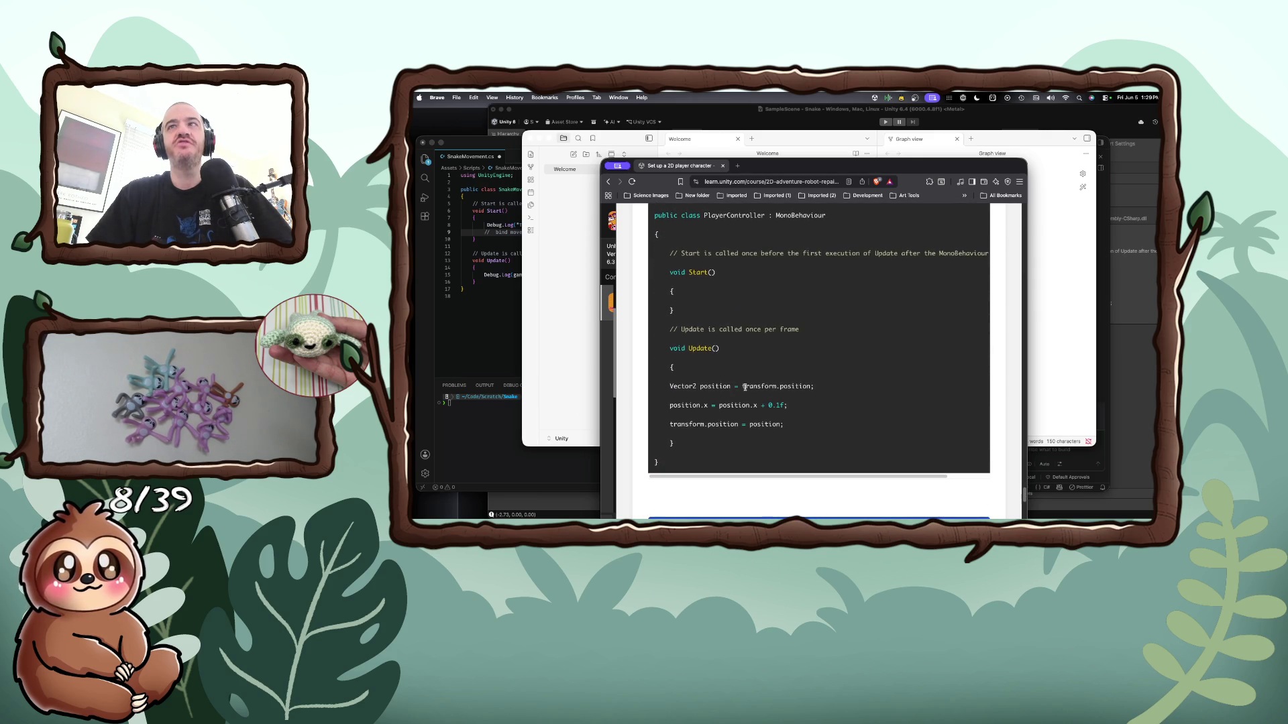
{"action": "scroll", "coordinate": [683, 395], "scroll_direction": "down", "scroll_amount": 4}
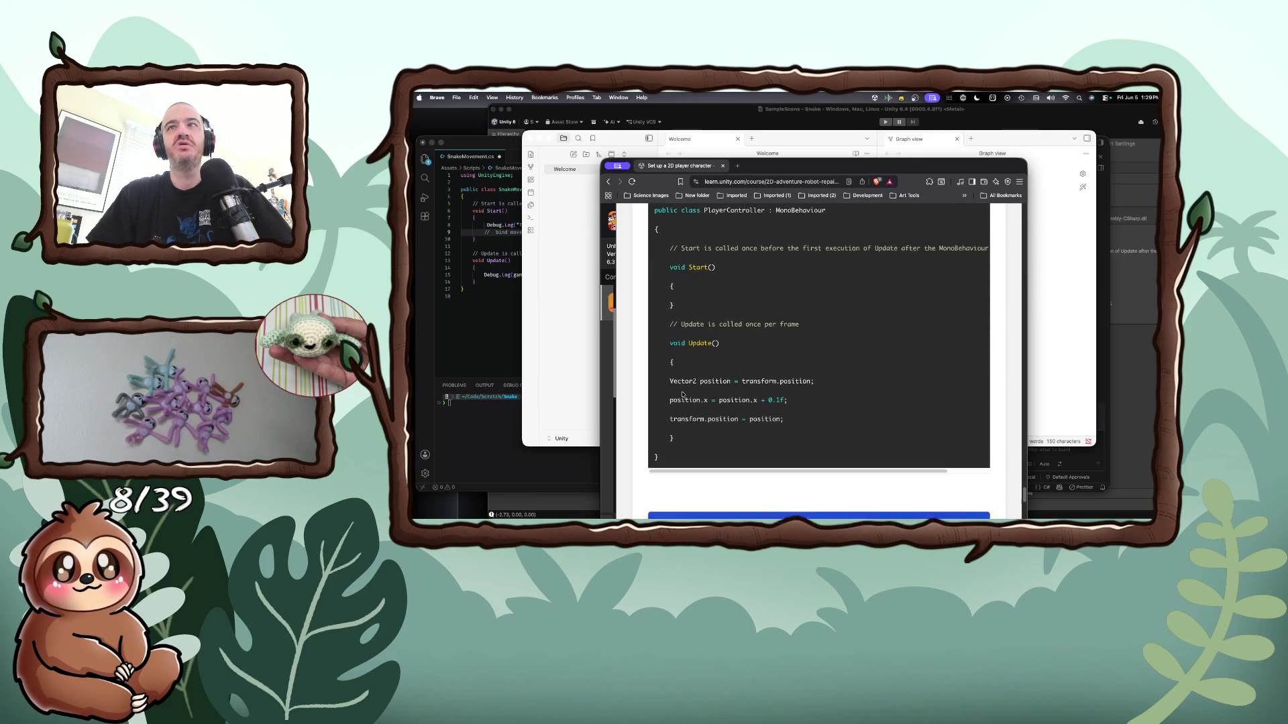
{"action": "scroll", "coordinate": [682, 395], "scroll_direction": "down", "scroll_amount": 7}
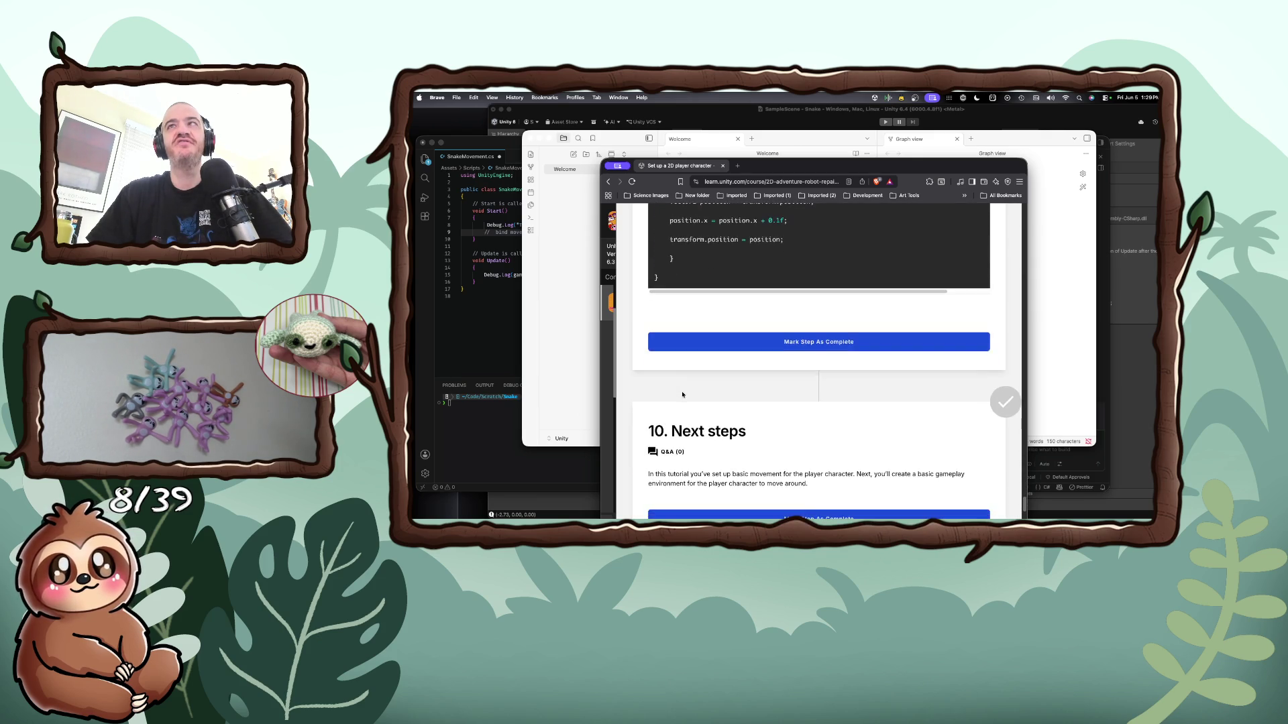
{"action": "scroll", "coordinate": [682, 396], "scroll_direction": "down", "scroll_amount": 1}
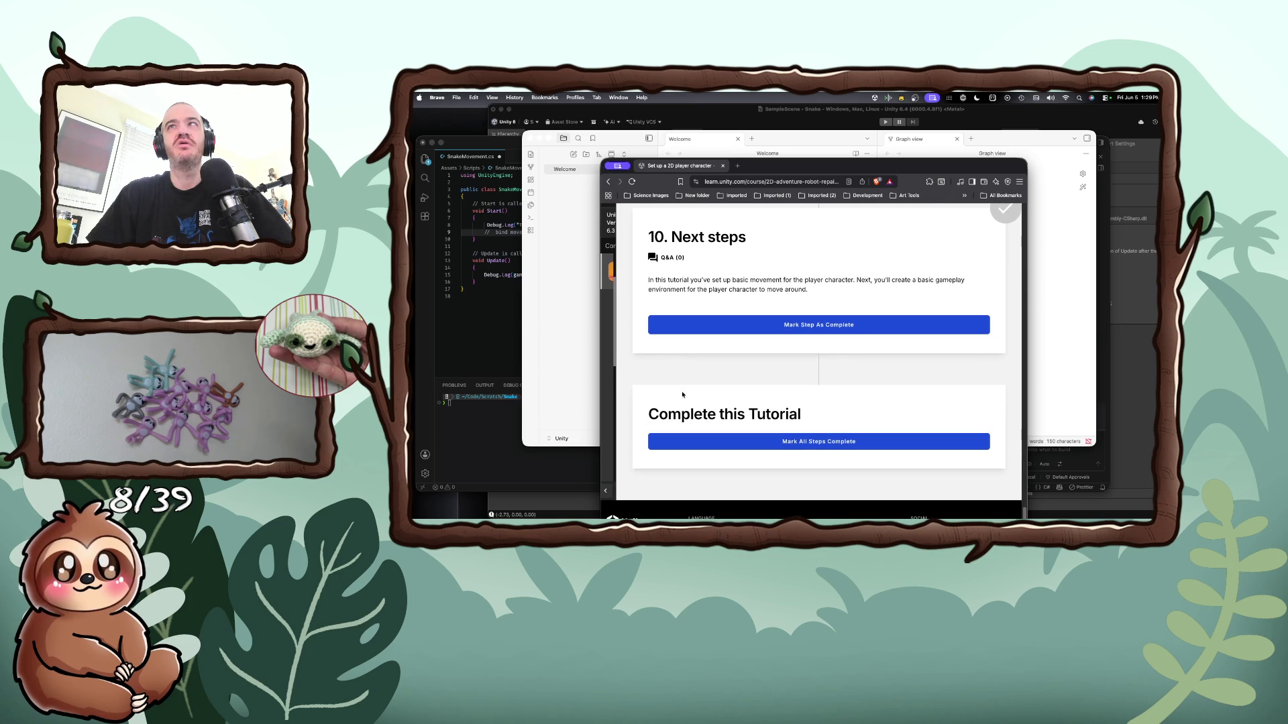
{"action": "scroll", "coordinate": [682, 395], "scroll_direction": "down", "scroll_amount": 3}
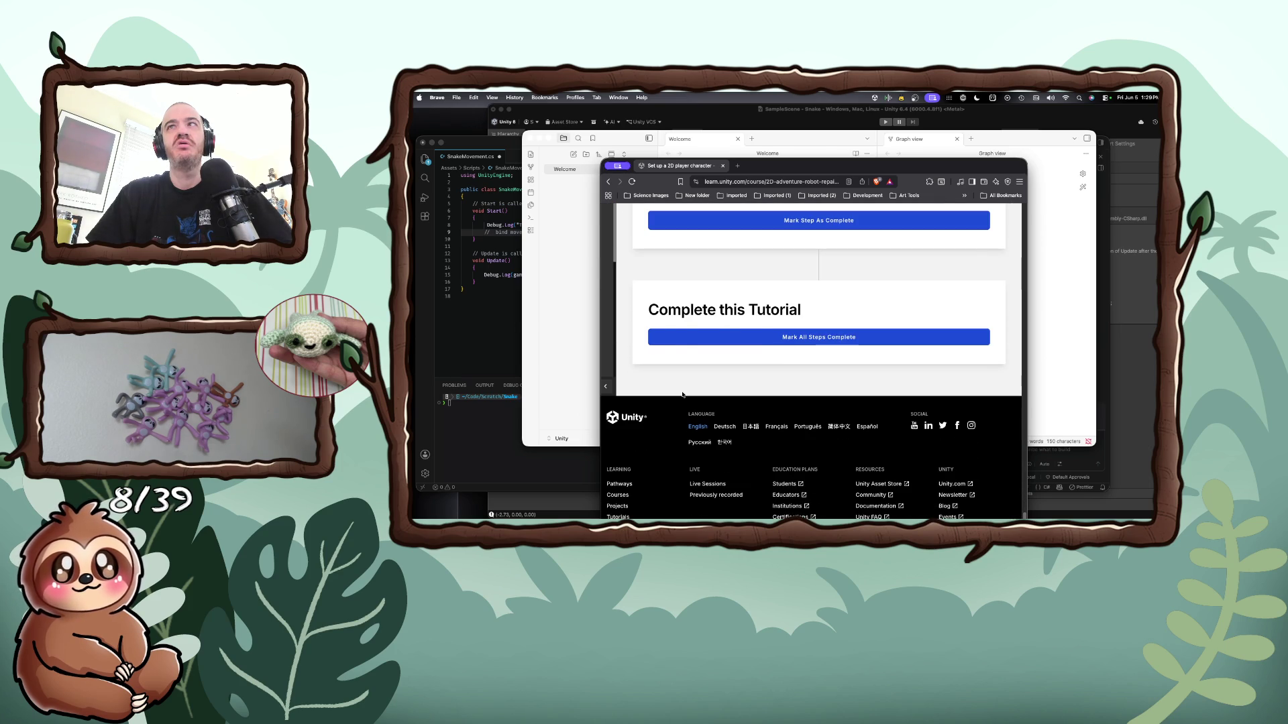
{"action": "scroll", "coordinate": [682, 395], "scroll_direction": "up", "scroll_amount": 20}
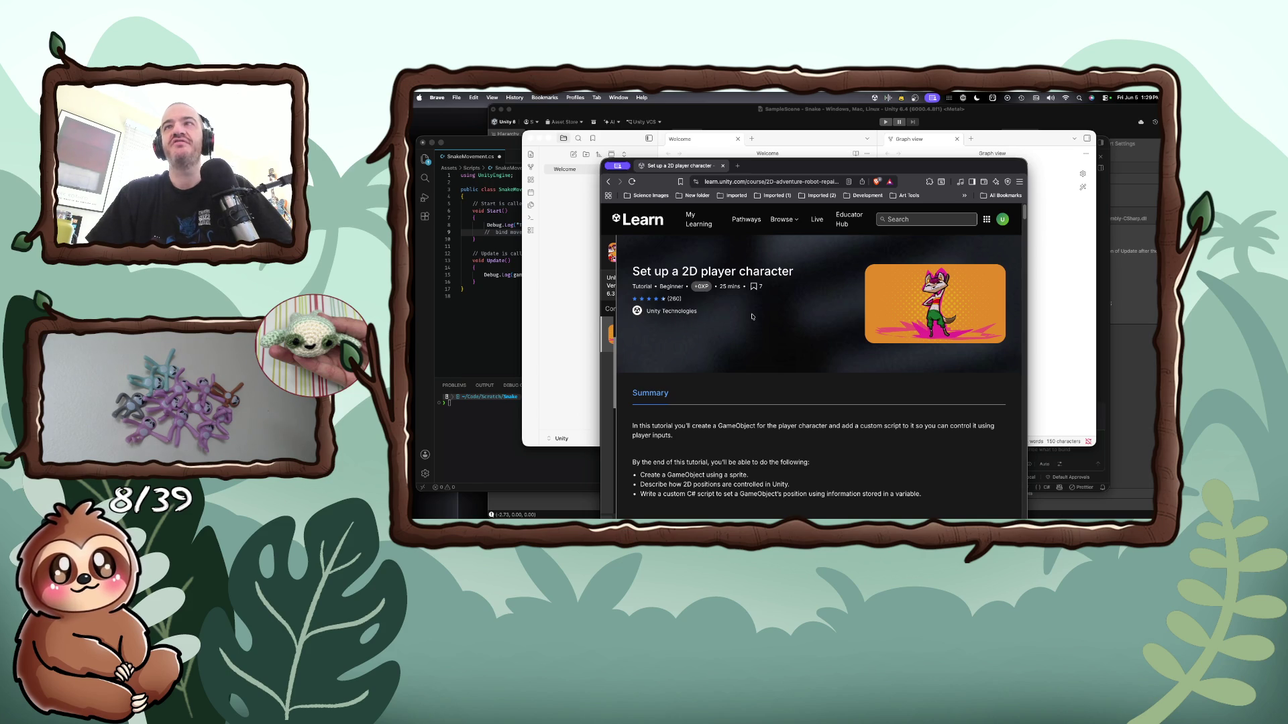
{"action": "scroll", "coordinate": [752, 317], "scroll_direction": "down", "scroll_amount": 3}
{"action": "scroll", "coordinate": [752, 317], "scroll_direction": "down", "scroll_amount": 2}
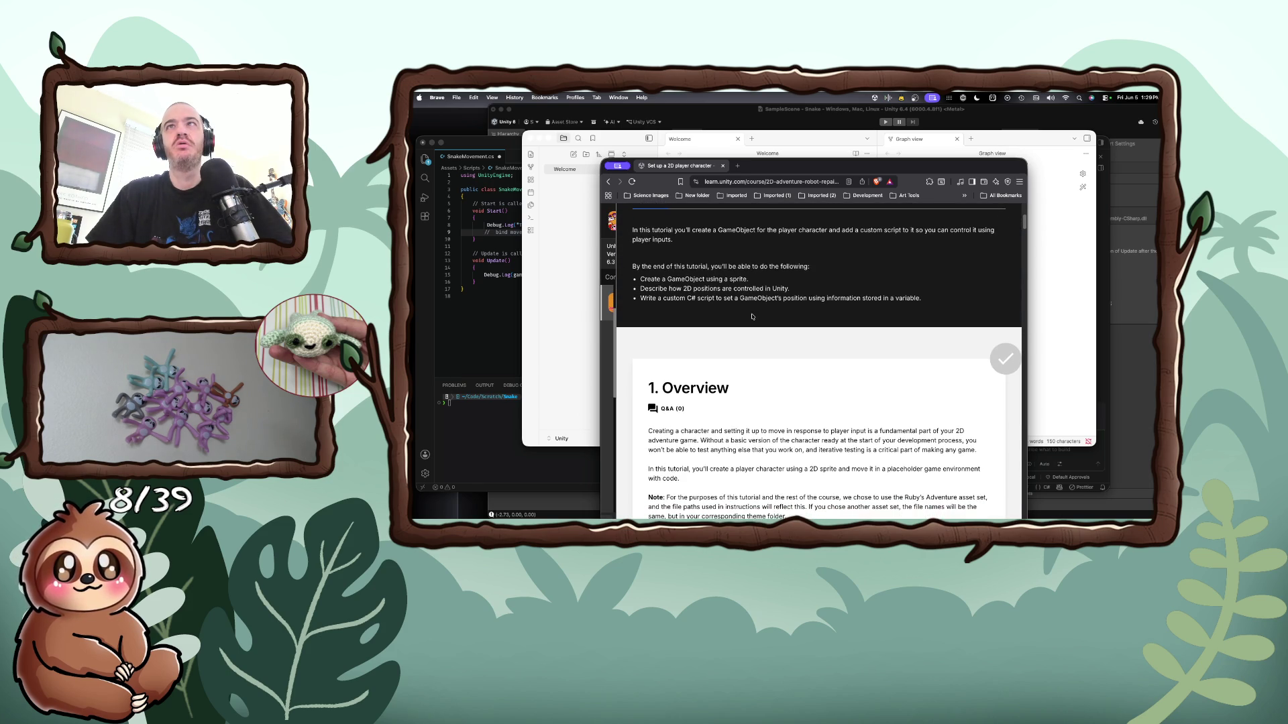
{"action": "scroll", "coordinate": [752, 317], "scroll_direction": "down", "scroll_amount": 5}
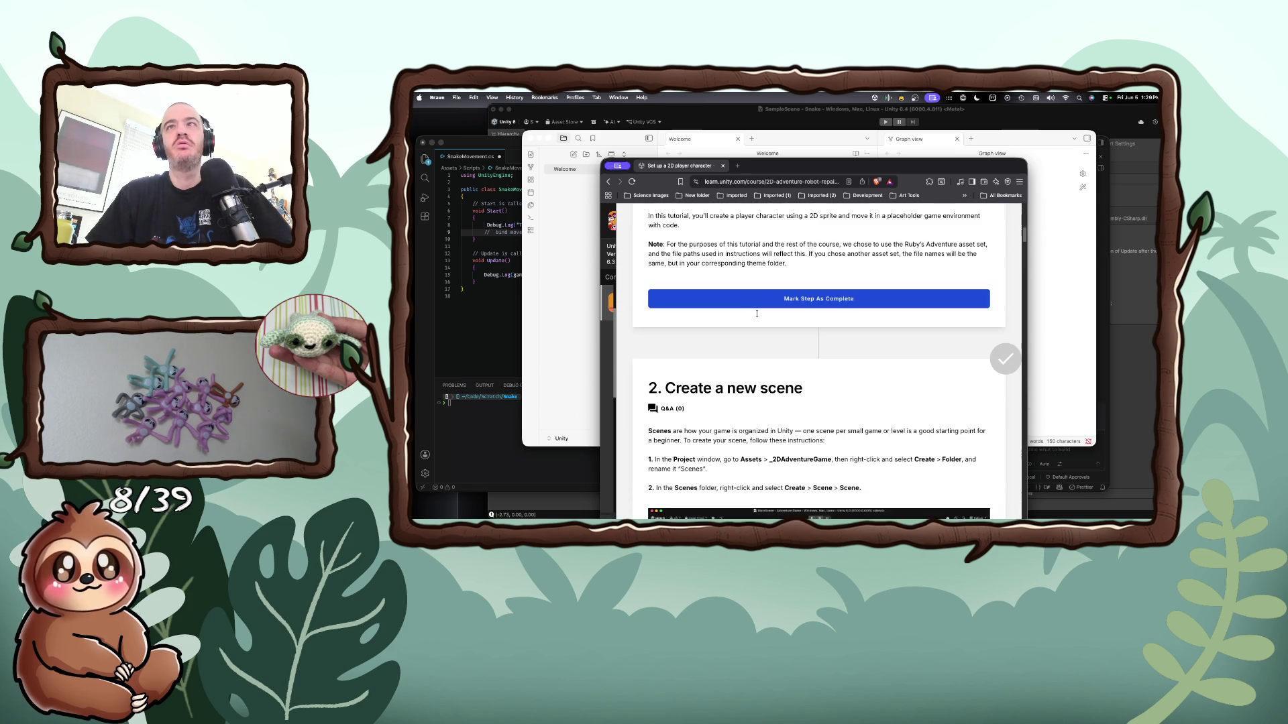
{"action": "scroll", "coordinate": [756, 317], "scroll_direction": "up", "scroll_amount": 15}
{"action": "left_click", "coordinate": [912, 219]}
Search Unity Learn for 'wasd' and filter the results to the 2D topic
{"action": "type", "text": "wasd"}
{"action": "key", "text": "Return"}
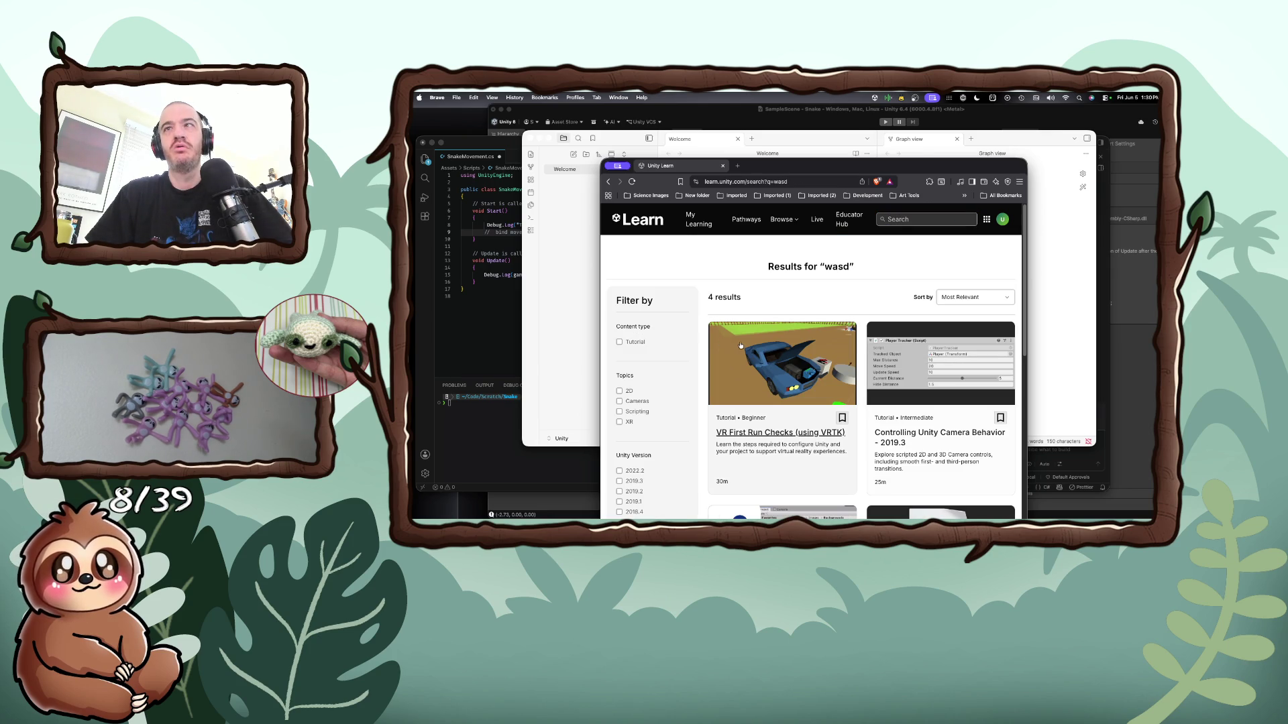
{"action": "scroll", "coordinate": [741, 346], "scroll_direction": "down", "scroll_amount": 5}
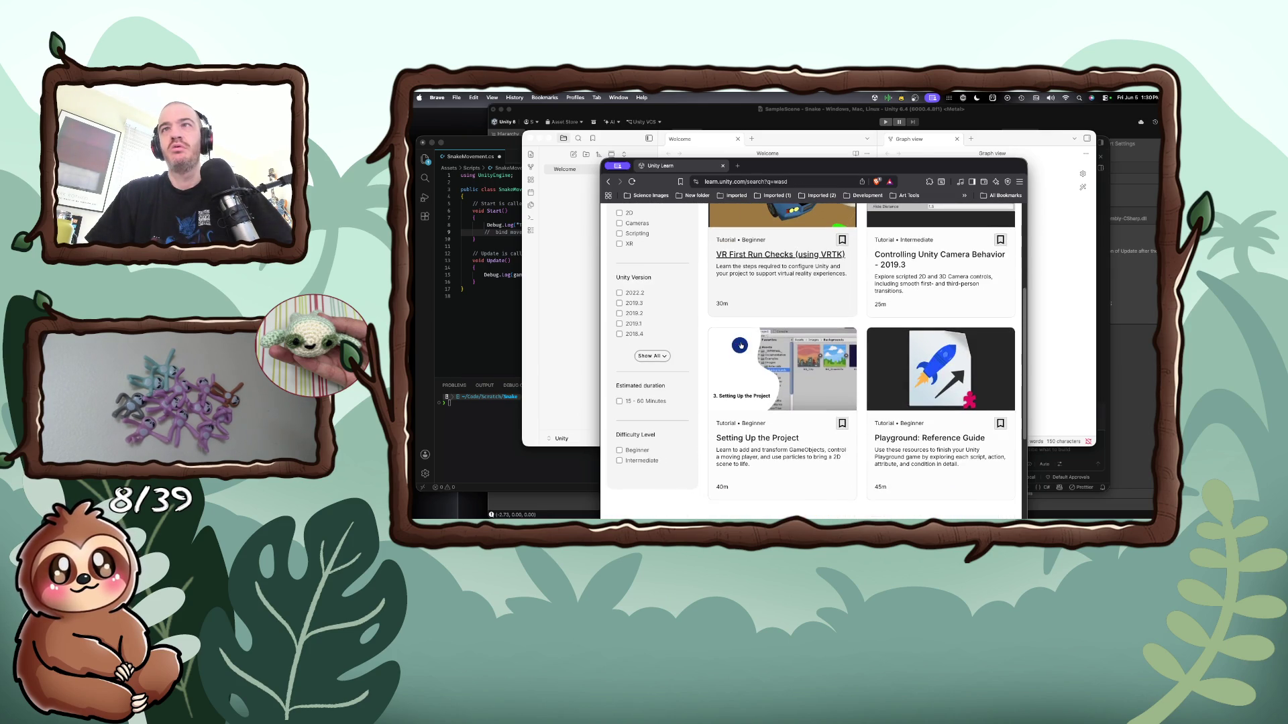
{"action": "scroll", "coordinate": [741, 346], "scroll_direction": "down", "scroll_amount": 2}
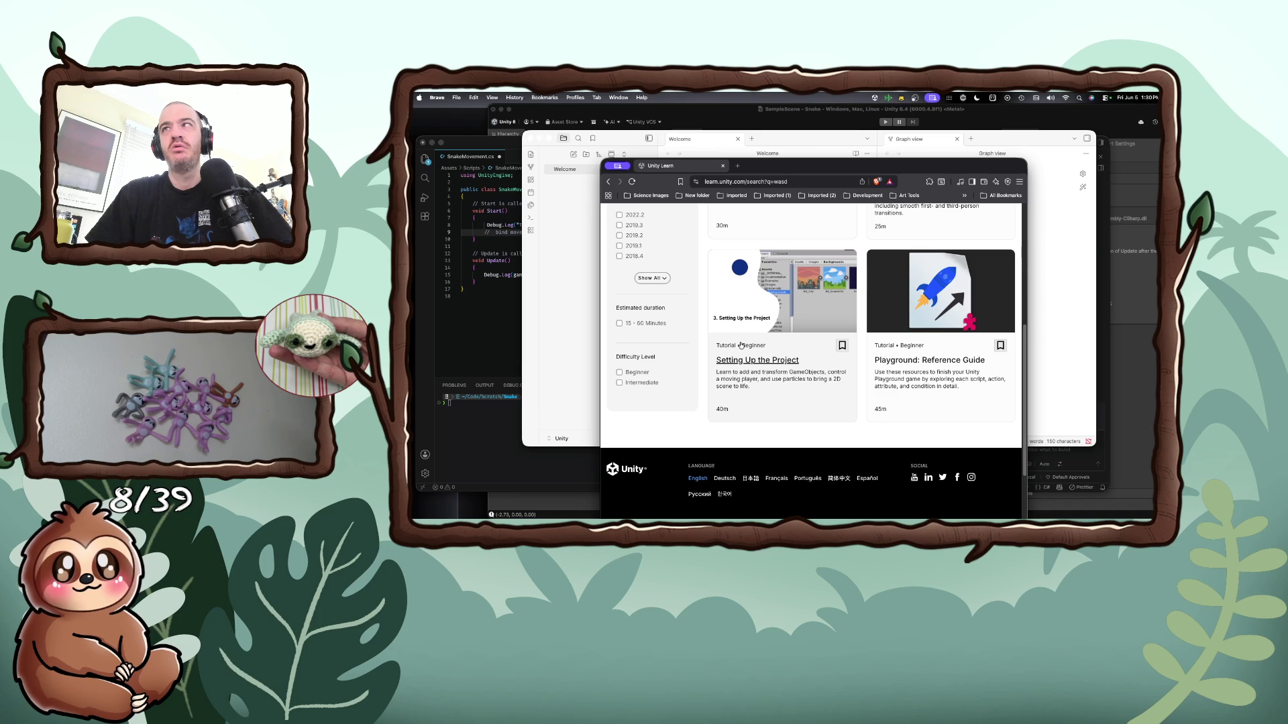
{"action": "scroll", "coordinate": [741, 345], "scroll_direction": "up", "scroll_amount": 10}
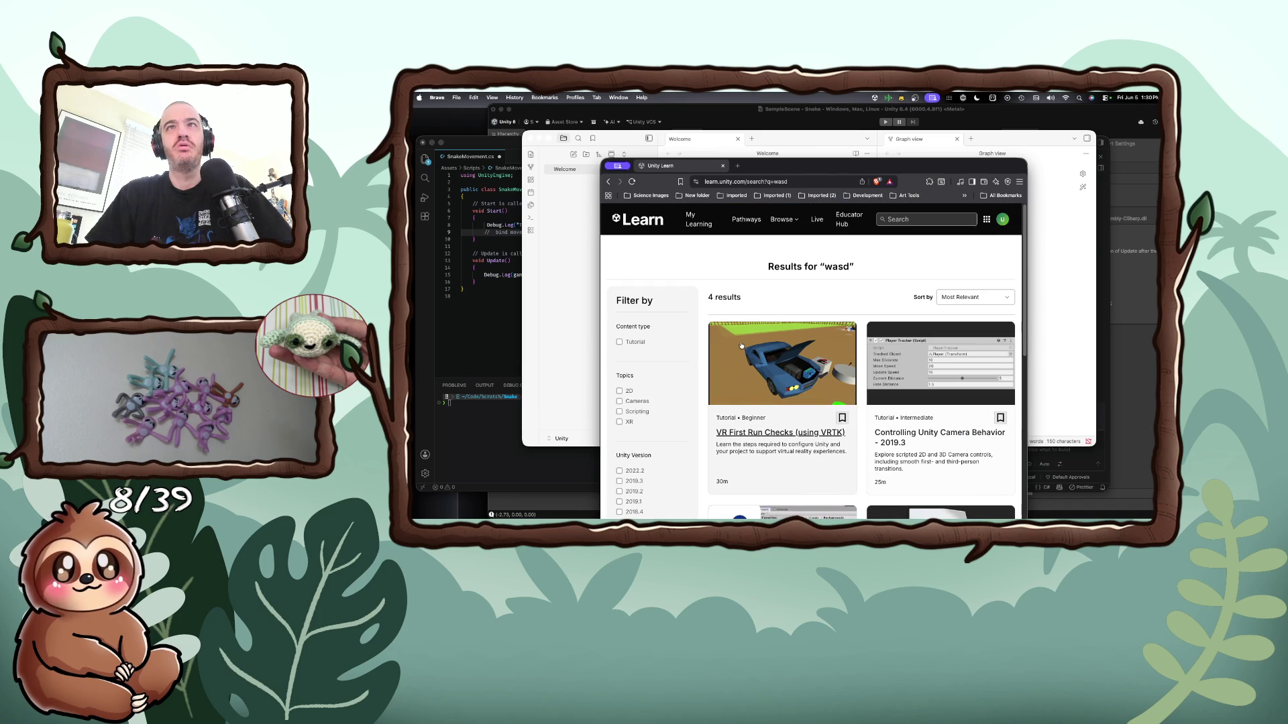
{"action": "left_click", "coordinate": [618, 391]}
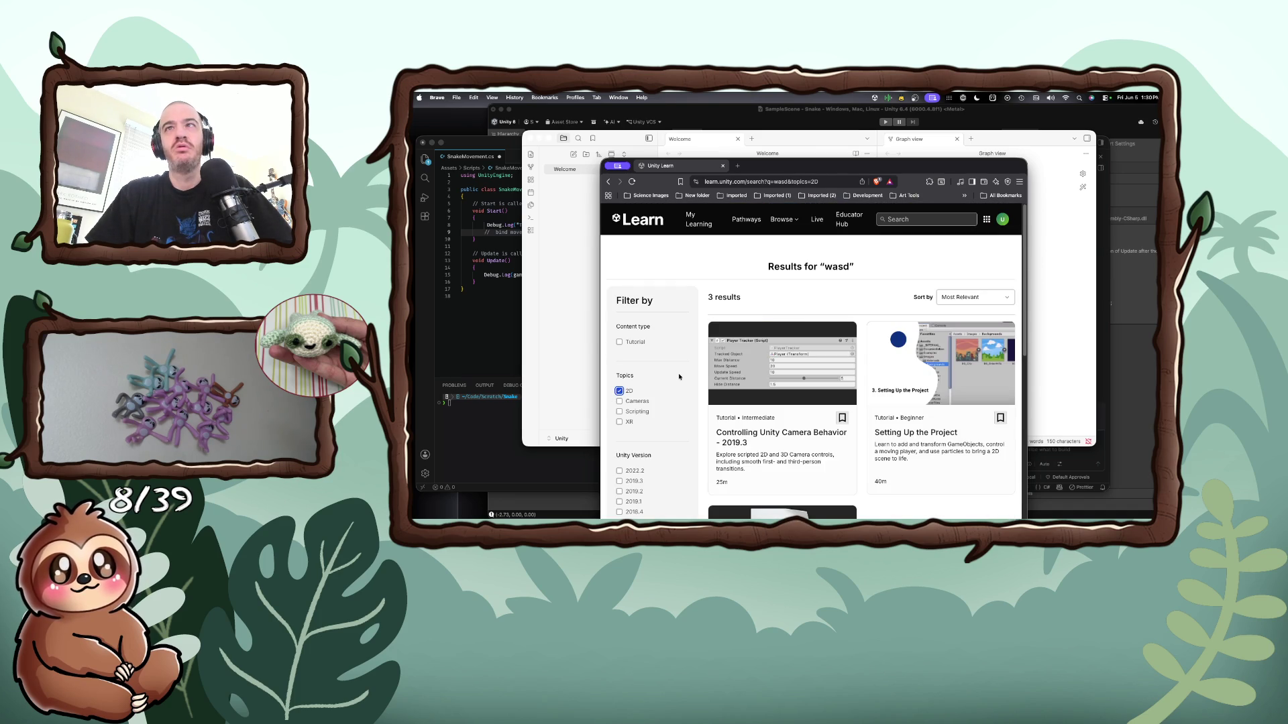
{"action": "scroll", "coordinate": [770, 375], "scroll_direction": "down", "scroll_amount": 3}
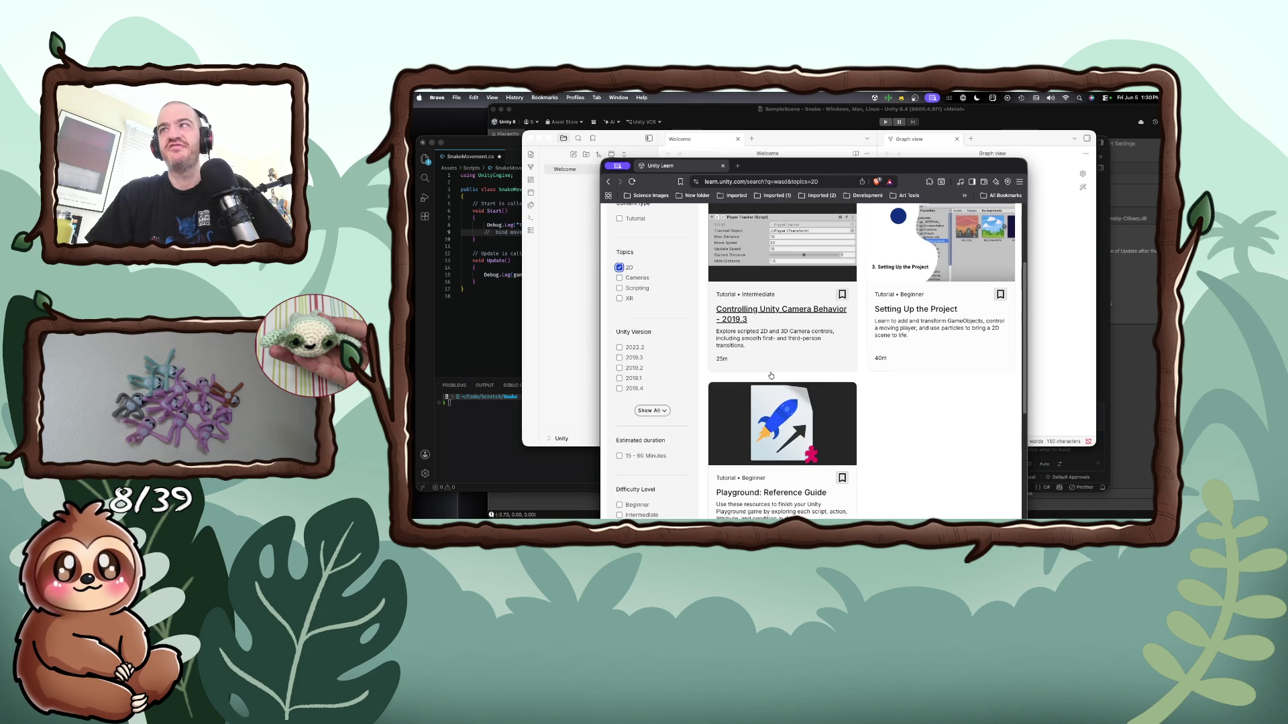
{"action": "scroll", "coordinate": [771, 375], "scroll_direction": "down", "scroll_amount": 3}
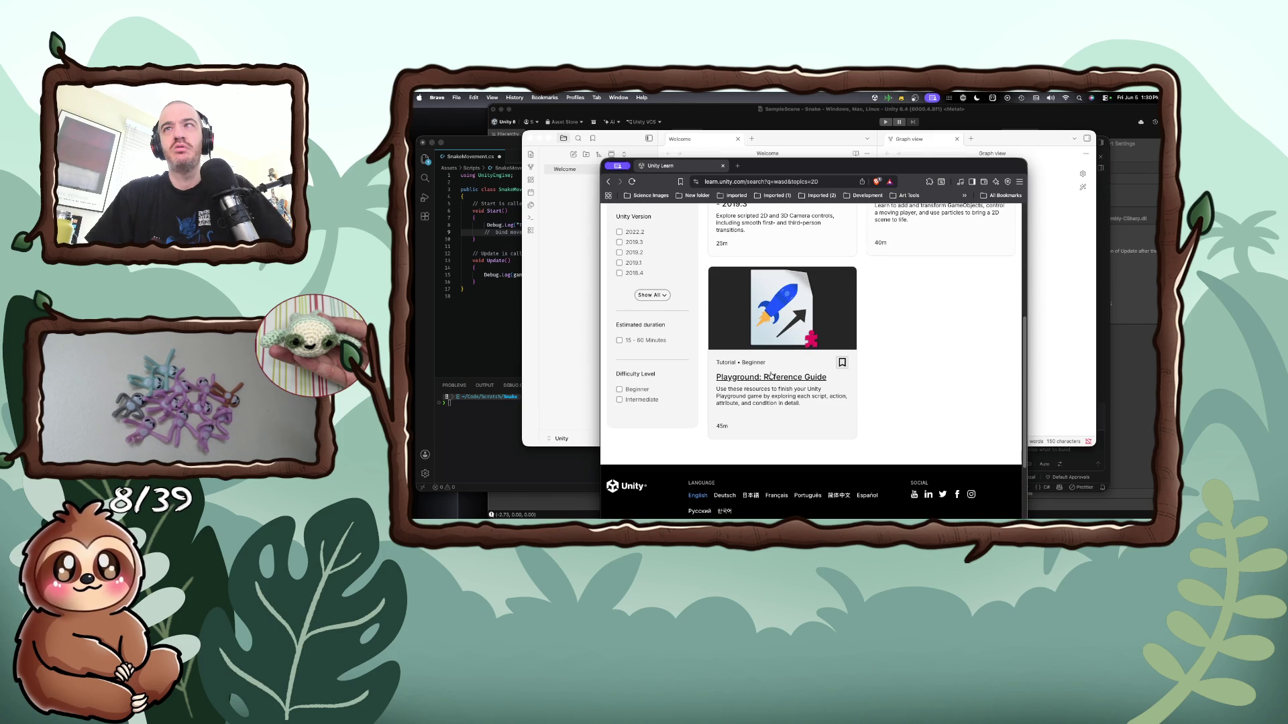
{"action": "scroll", "coordinate": [681, 345], "scroll_direction": "up", "scroll_amount": 6}
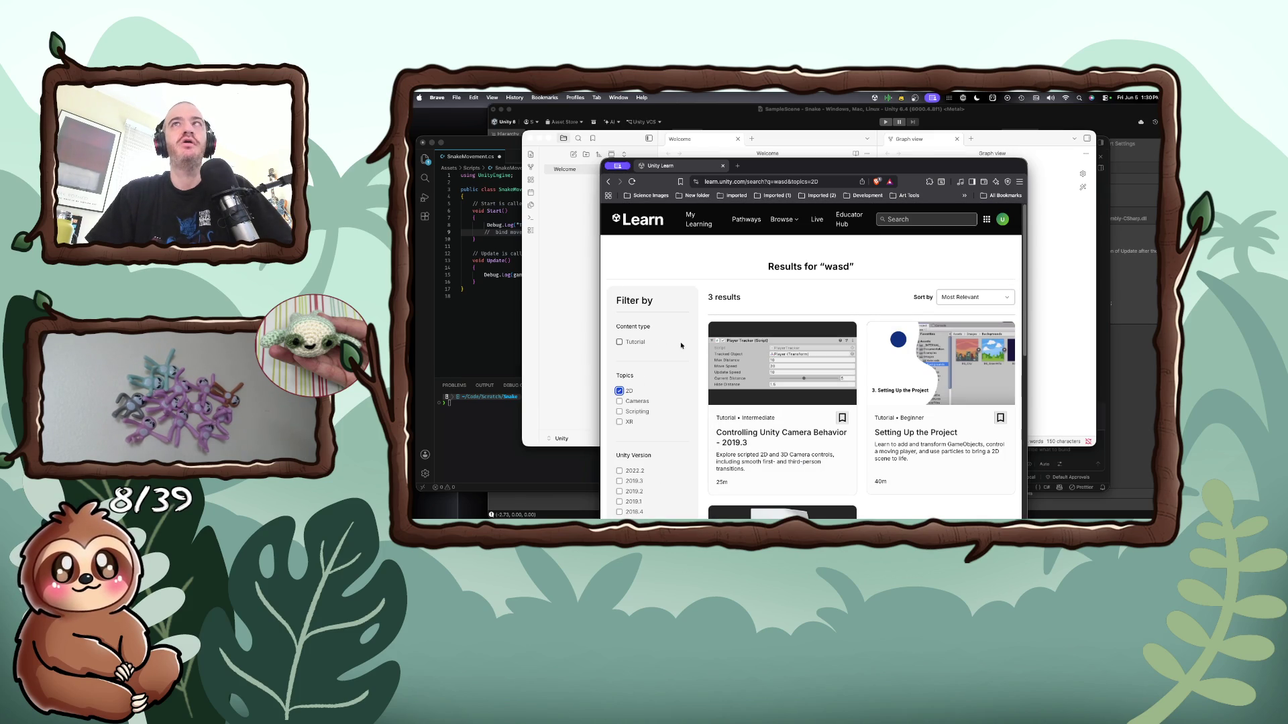
{"action": "left_click", "coordinate": [699, 226]}
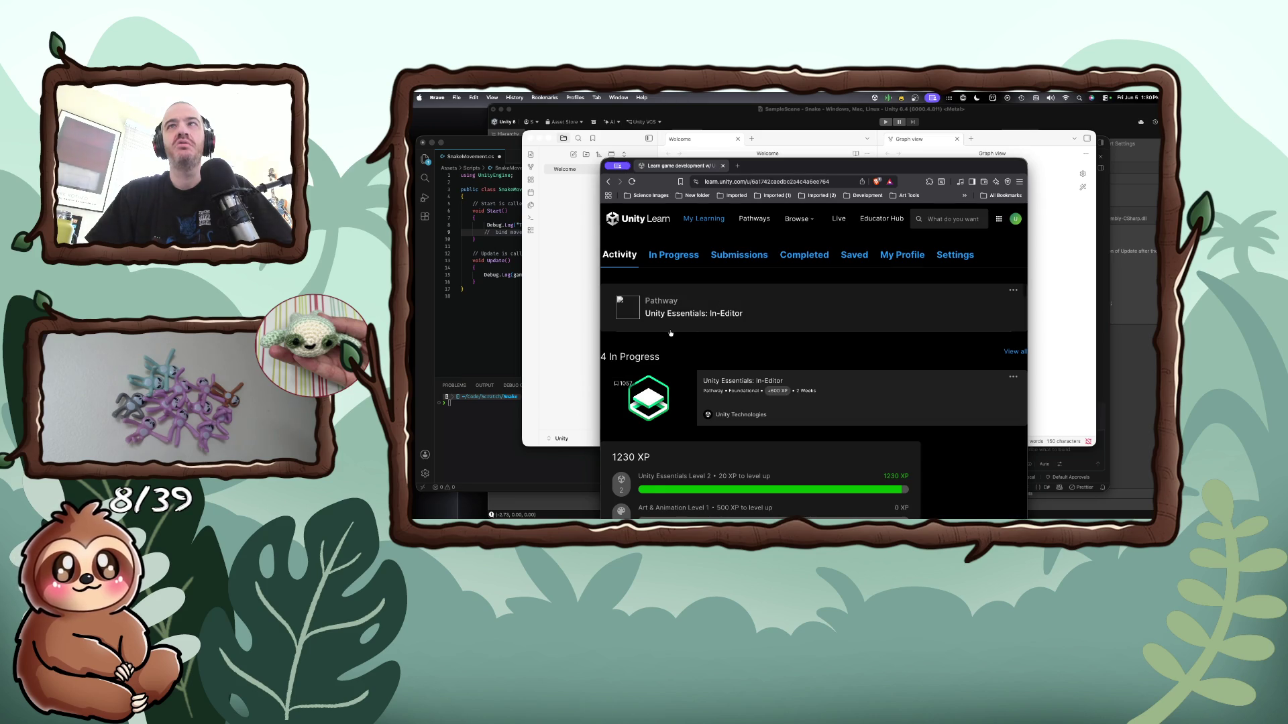
Browse My Learning and view all in-progress items to reach the Unity Essentials pathway
{"action": "scroll", "coordinate": [670, 332], "scroll_direction": "down", "scroll_amount": 2}
{"action": "scroll", "coordinate": [670, 332], "scroll_direction": "down", "scroll_amount": 2}
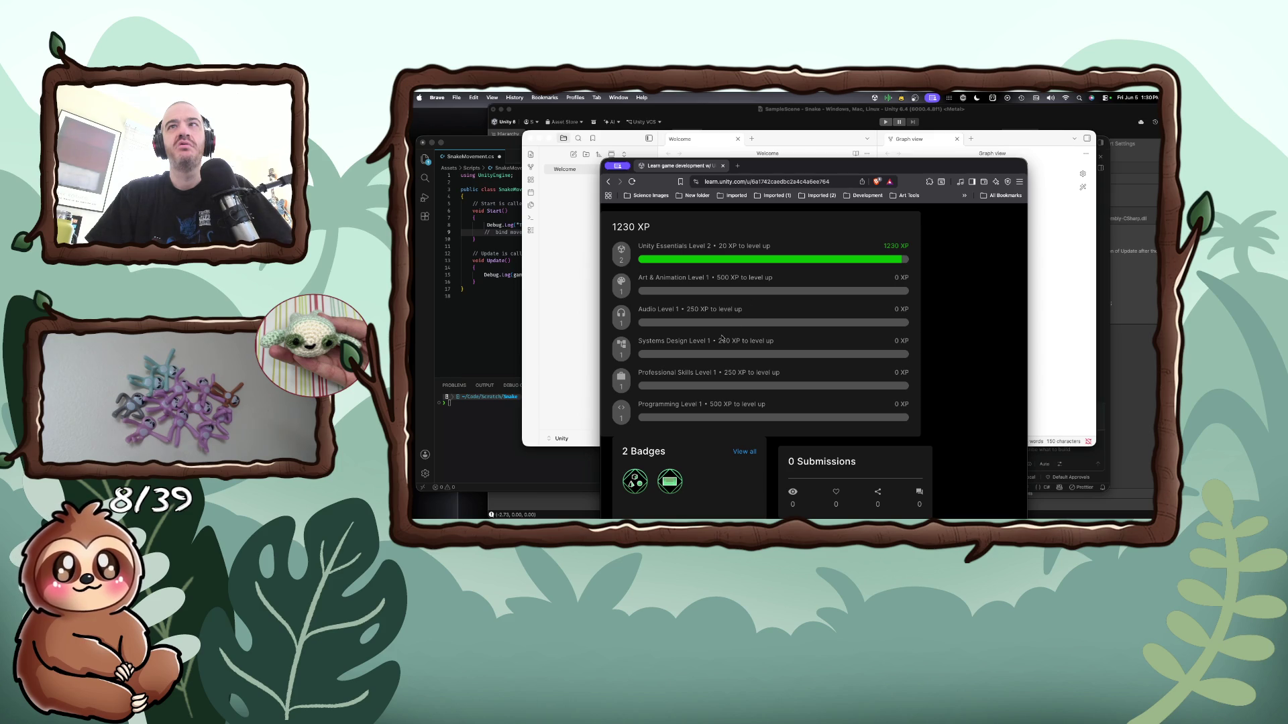
{"action": "scroll", "coordinate": [722, 337], "scroll_direction": "down", "scroll_amount": 2}
{"action": "scroll", "coordinate": [722, 338], "scroll_direction": "up", "scroll_amount": 4}
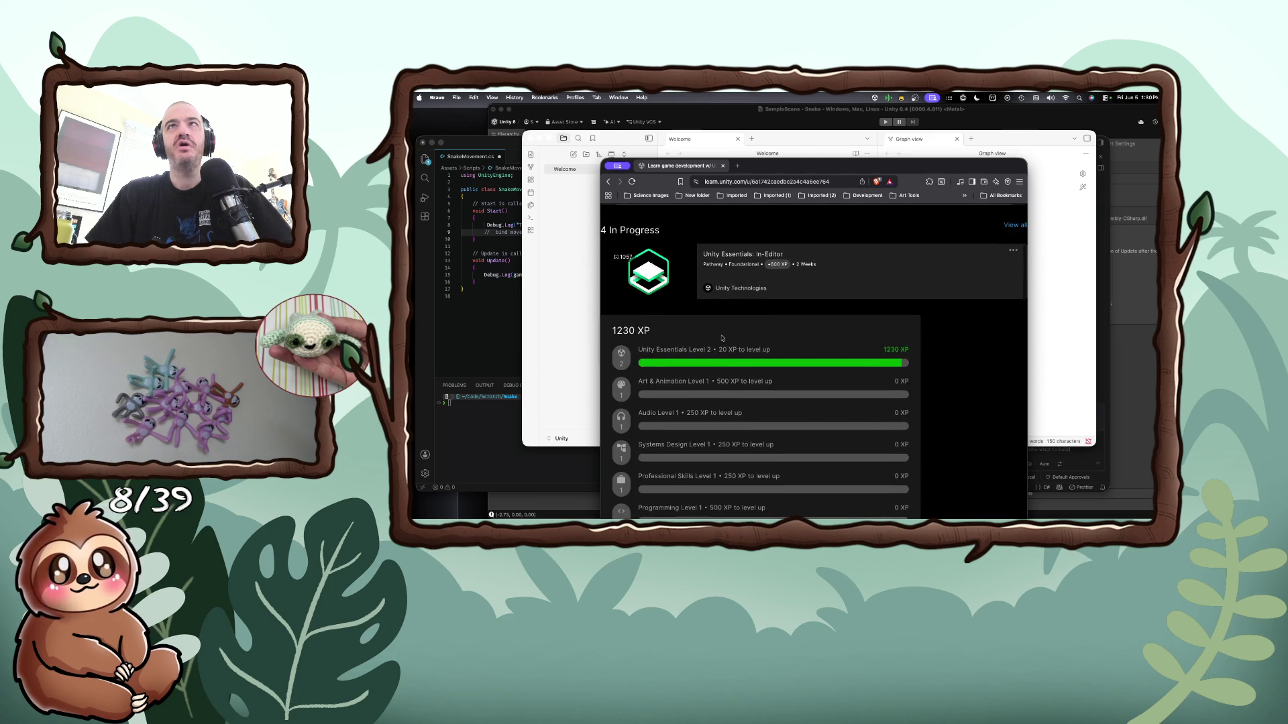
{"action": "scroll", "coordinate": [722, 338], "scroll_direction": "down", "scroll_amount": 1}
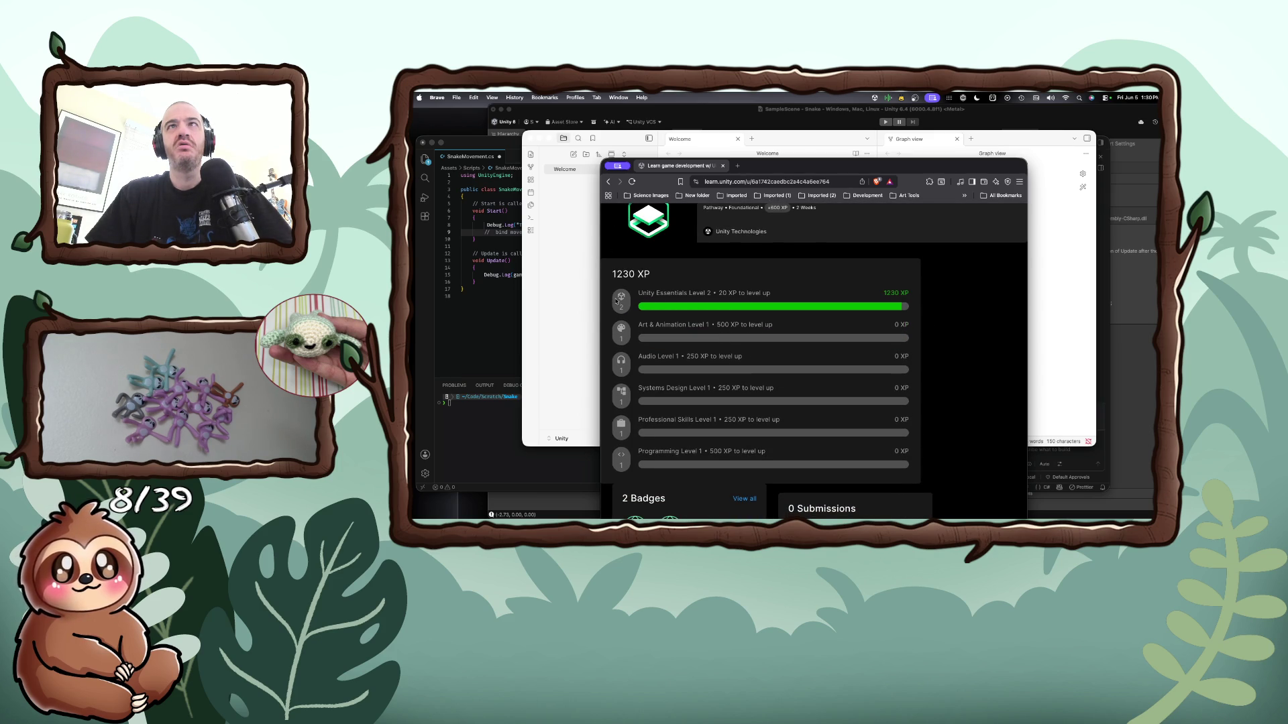
{"action": "scroll", "coordinate": [677, 307], "scroll_direction": "up", "scroll_amount": 3}
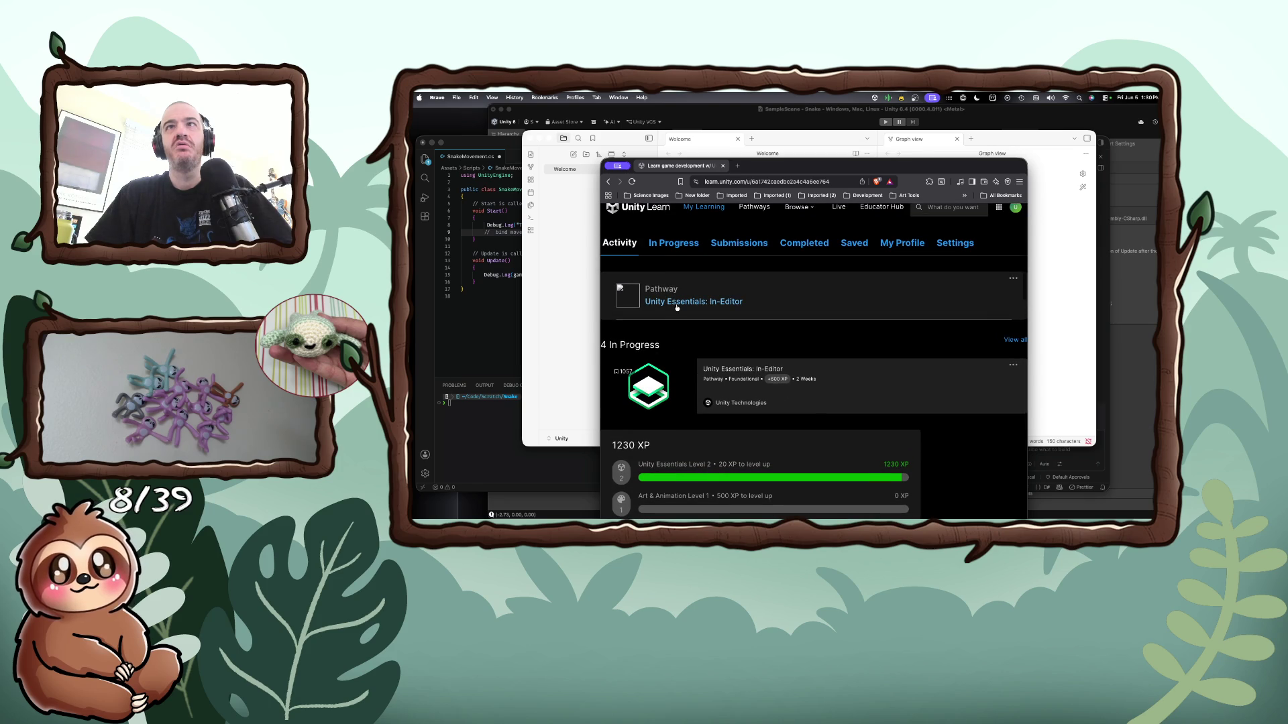
{"action": "scroll", "coordinate": [691, 303], "scroll_direction": "down", "scroll_amount": 3}
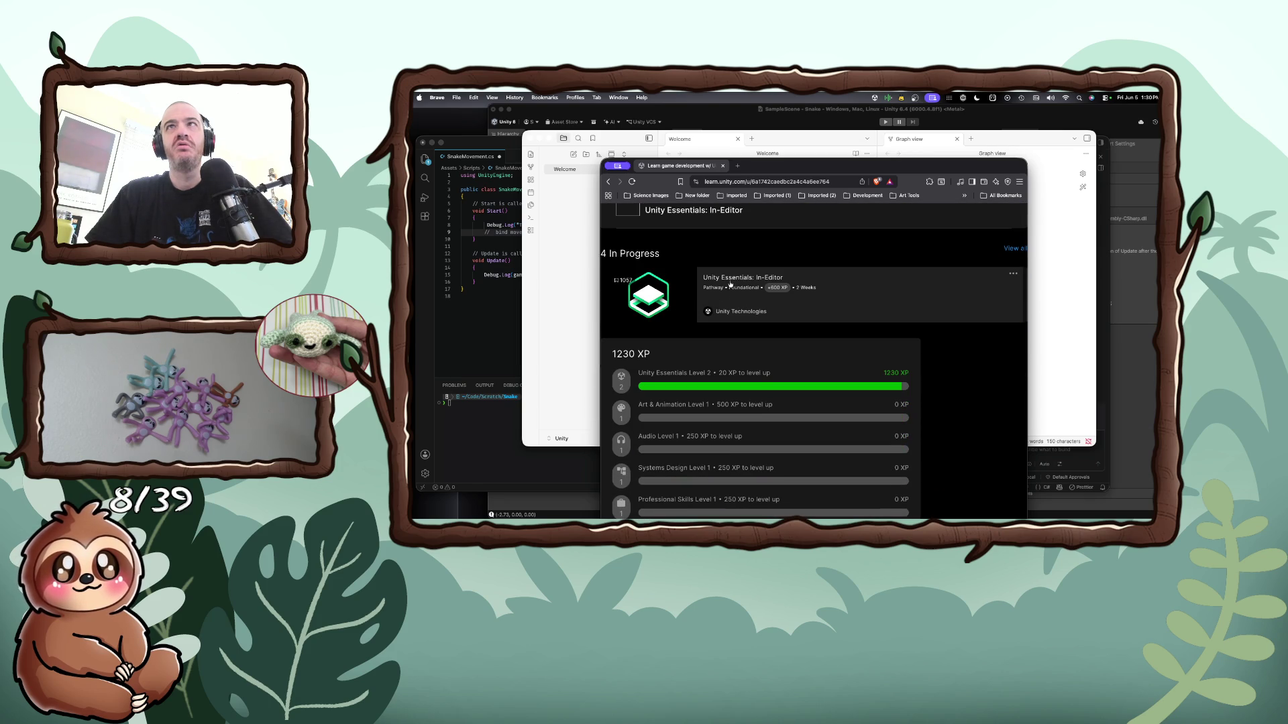
{"action": "scroll", "coordinate": [706, 352], "scroll_direction": "down", "scroll_amount": 10}
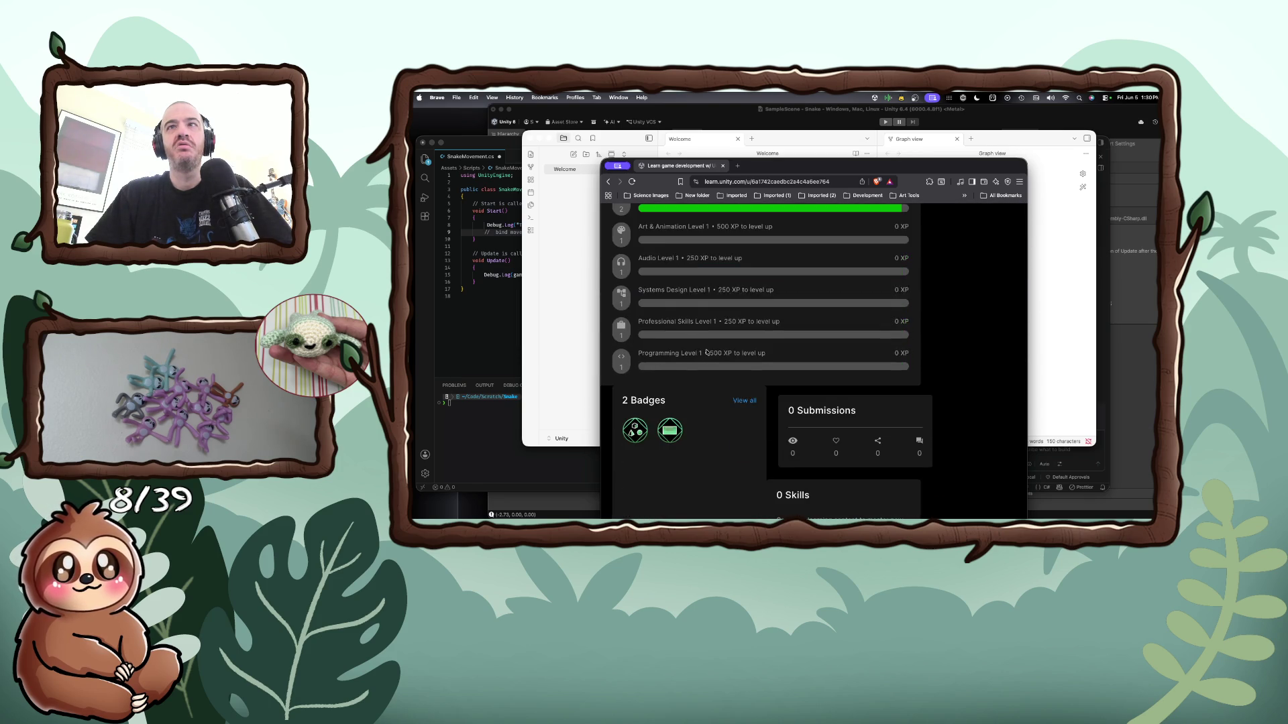
{"action": "scroll", "coordinate": [666, 326], "scroll_direction": "up", "scroll_amount": 6}
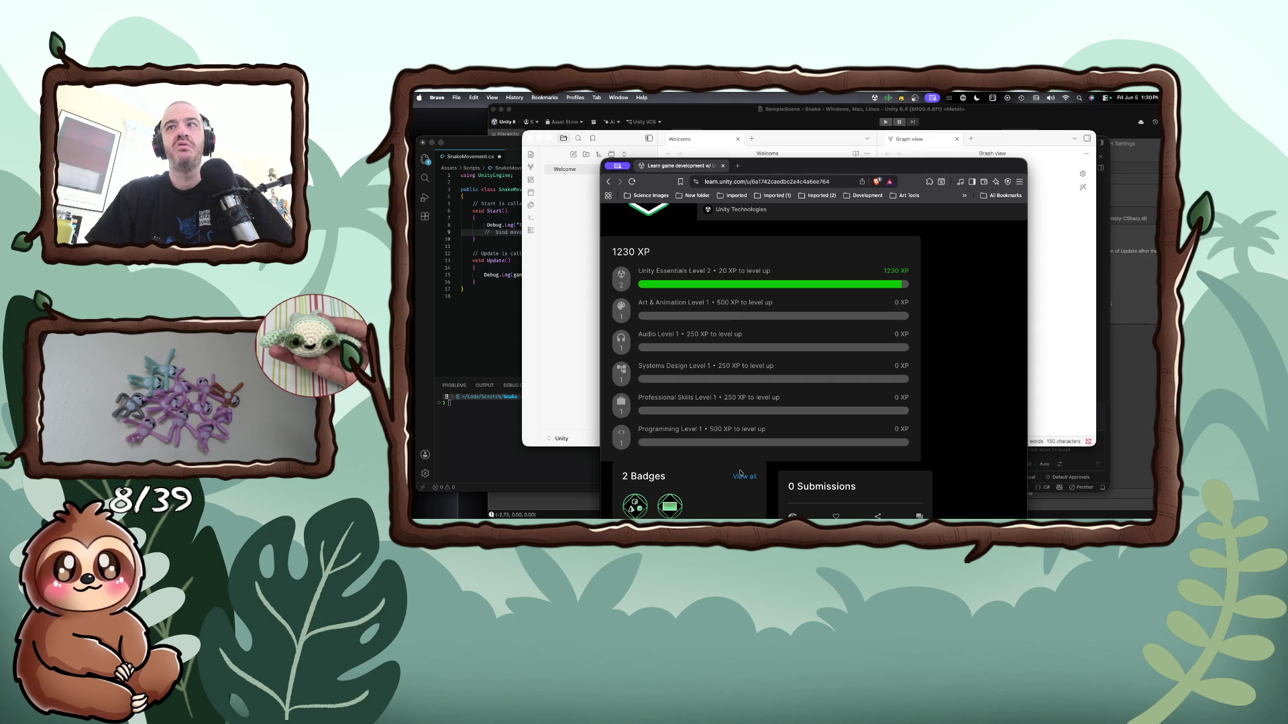
{"action": "scroll", "coordinate": [741, 451], "scroll_direction": "up", "scroll_amount": 5}
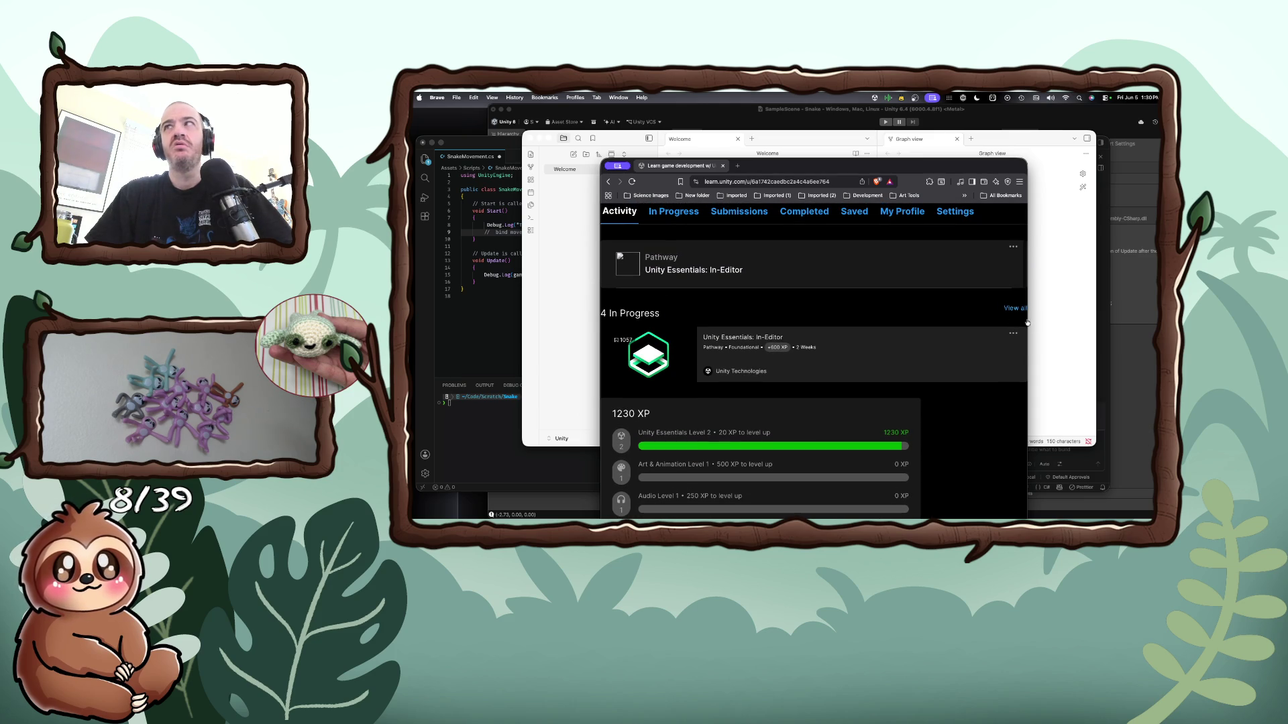
{"action": "left_click", "coordinate": [1008, 308]}
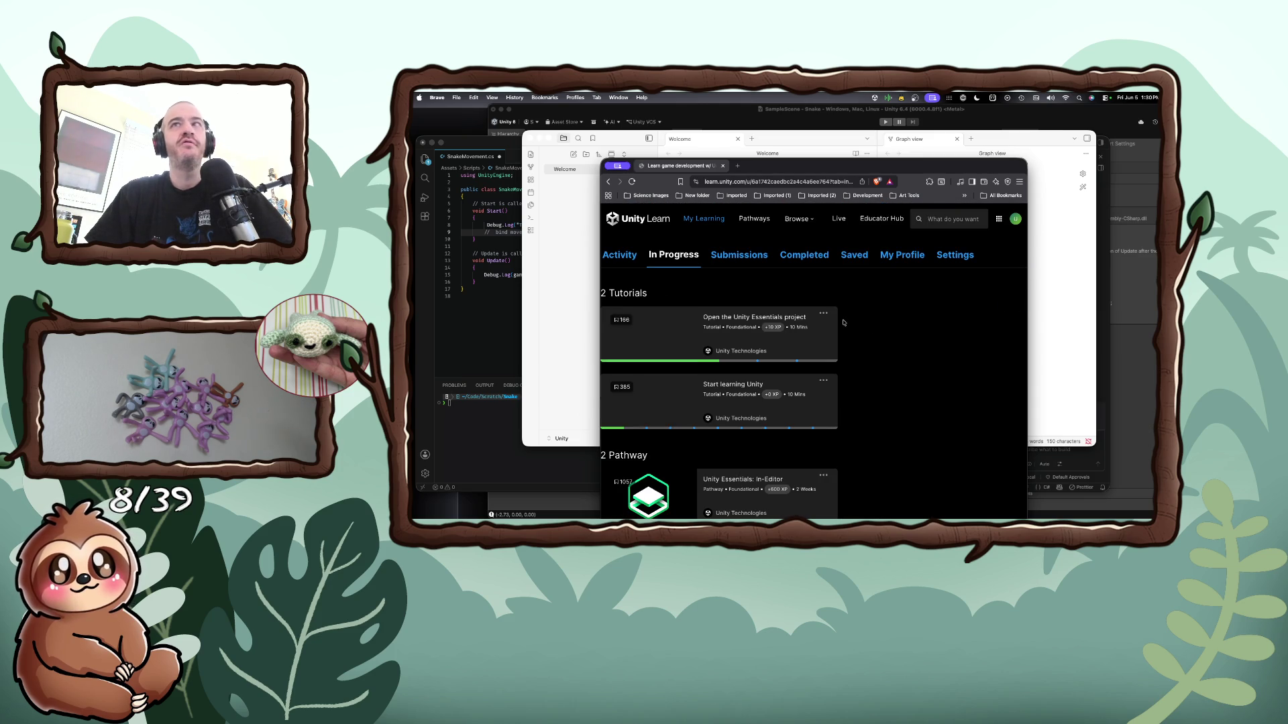
{"action": "scroll", "coordinate": [765, 364], "scroll_direction": "down", "scroll_amount": 2}
{"action": "scroll", "coordinate": [764, 364], "scroll_direction": "down", "scroll_amount": 3}
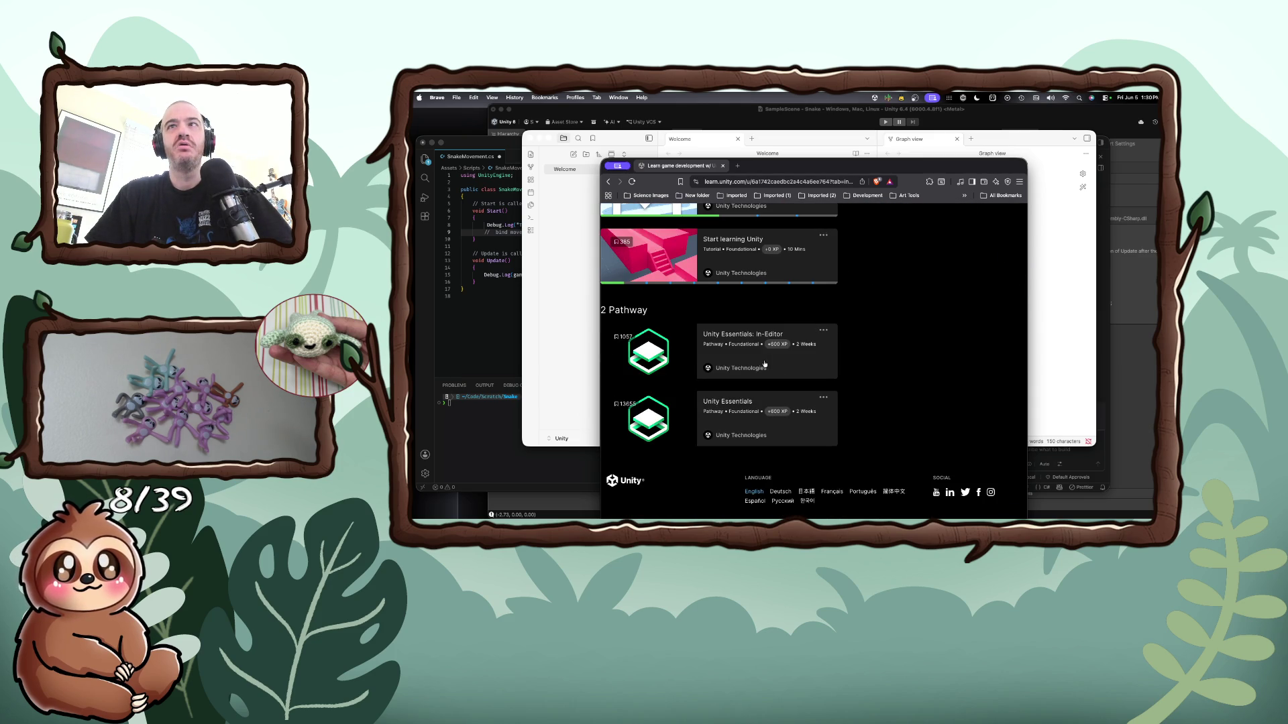
{"action": "scroll", "coordinate": [764, 364], "scroll_direction": "down", "scroll_amount": 1}
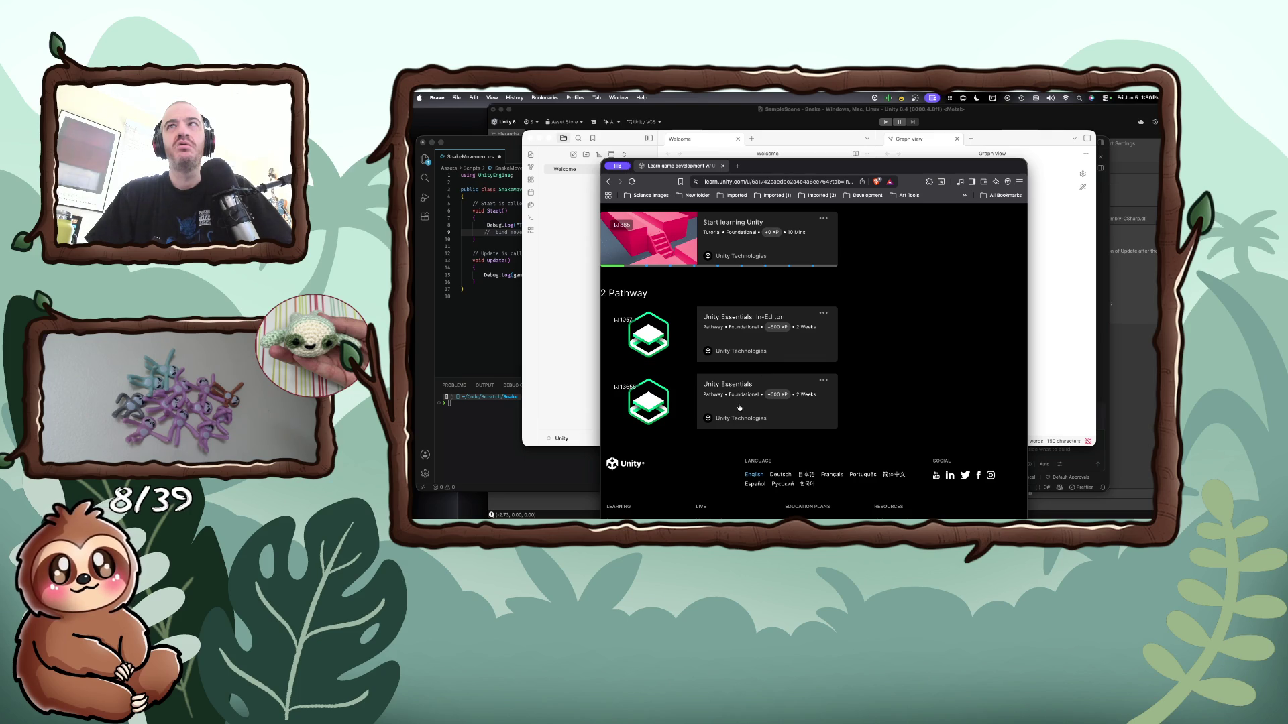
{"action": "scroll", "coordinate": [739, 403], "scroll_direction": "down", "scroll_amount": 2}
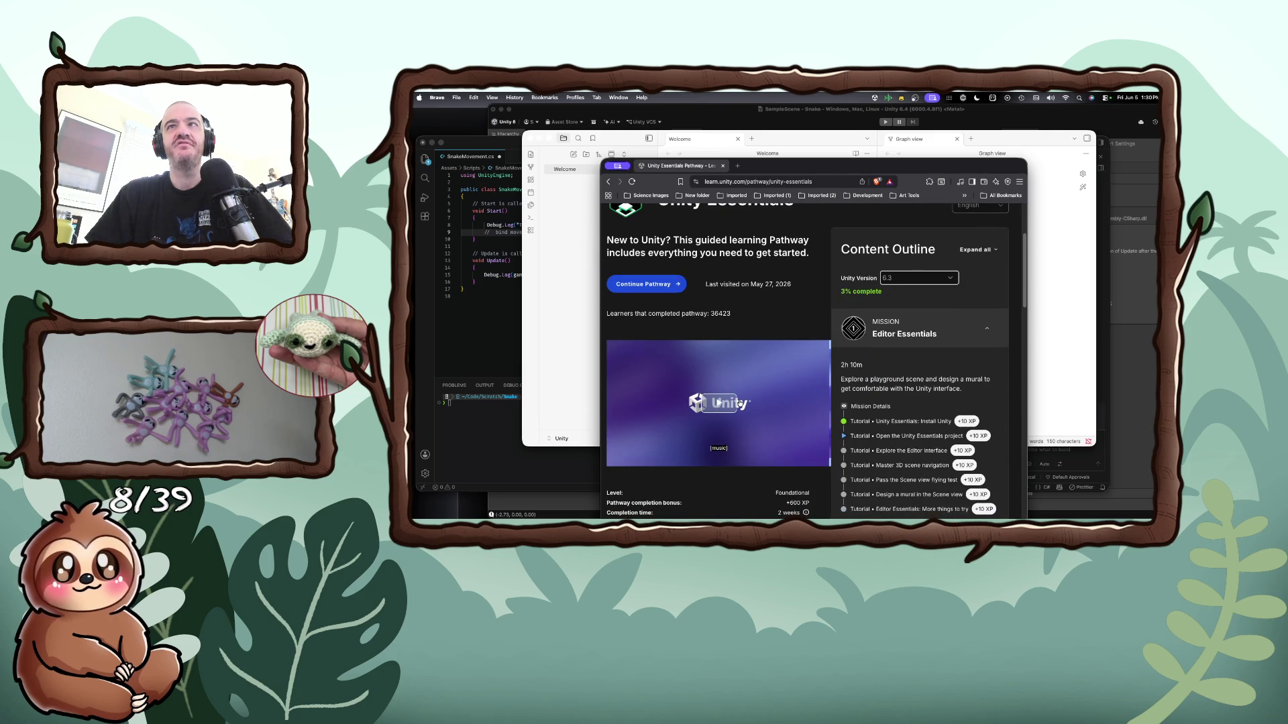
{"action": "scroll", "coordinate": [739, 403], "scroll_direction": "down", "scroll_amount": 3}
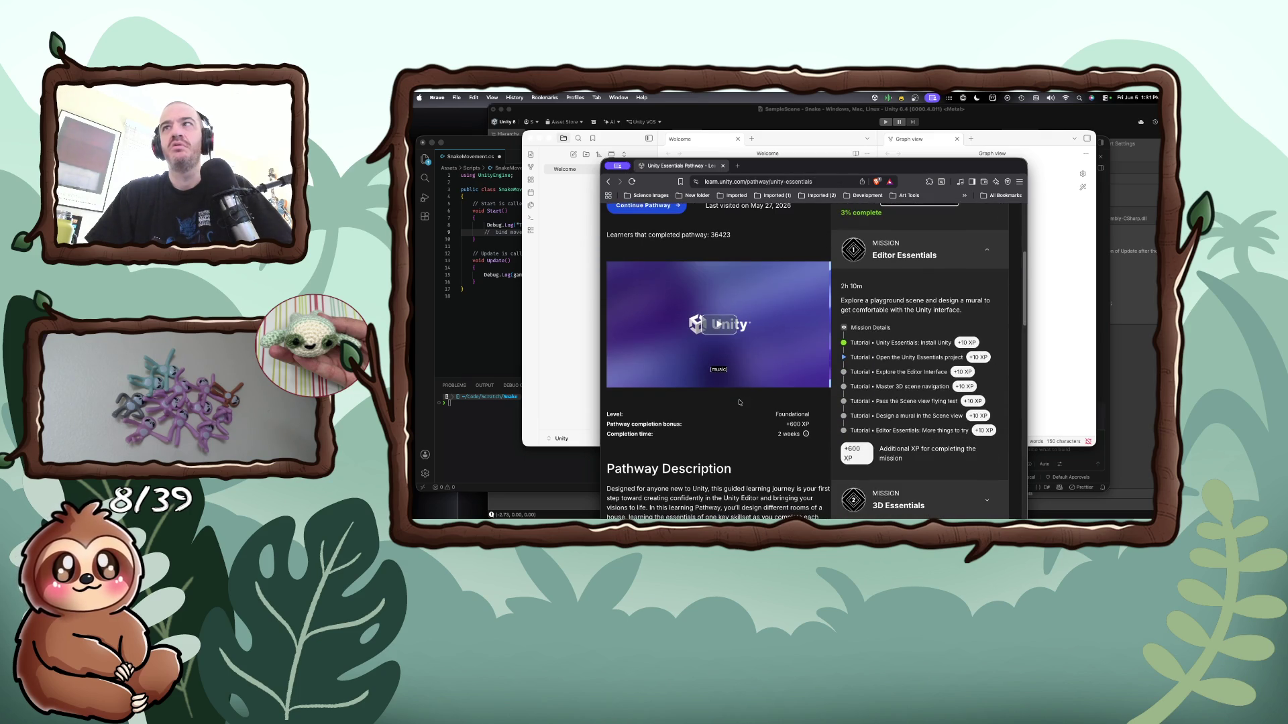
{"action": "scroll", "coordinate": [739, 402], "scroll_direction": "down", "scroll_amount": 6}
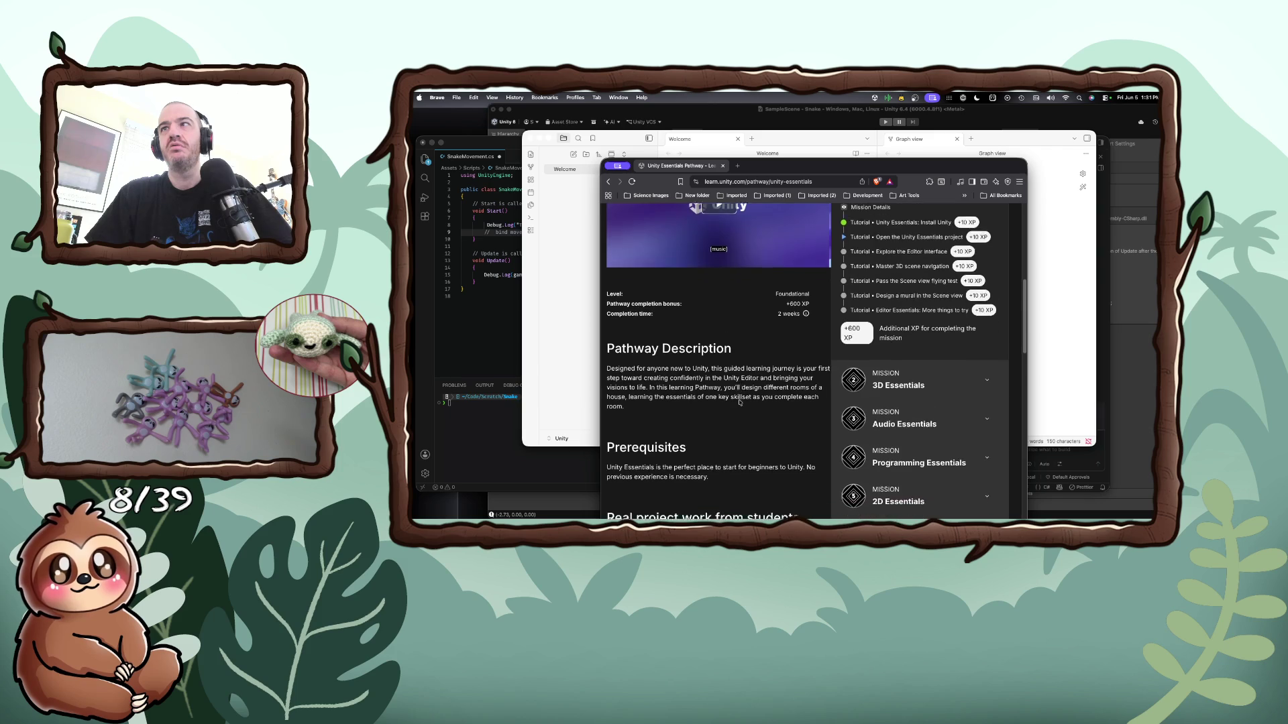
{"action": "scroll", "coordinate": [739, 403], "scroll_direction": "down", "scroll_amount": 2}
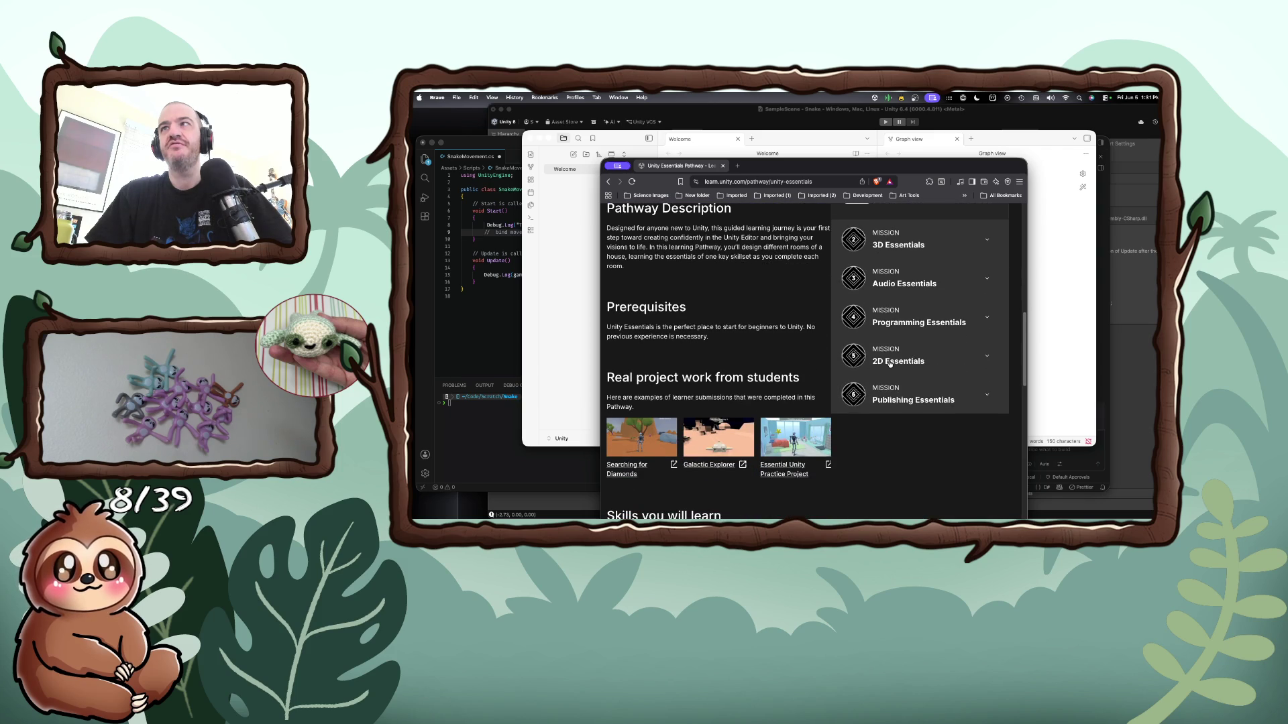
{"action": "left_click", "coordinate": [890, 364]}
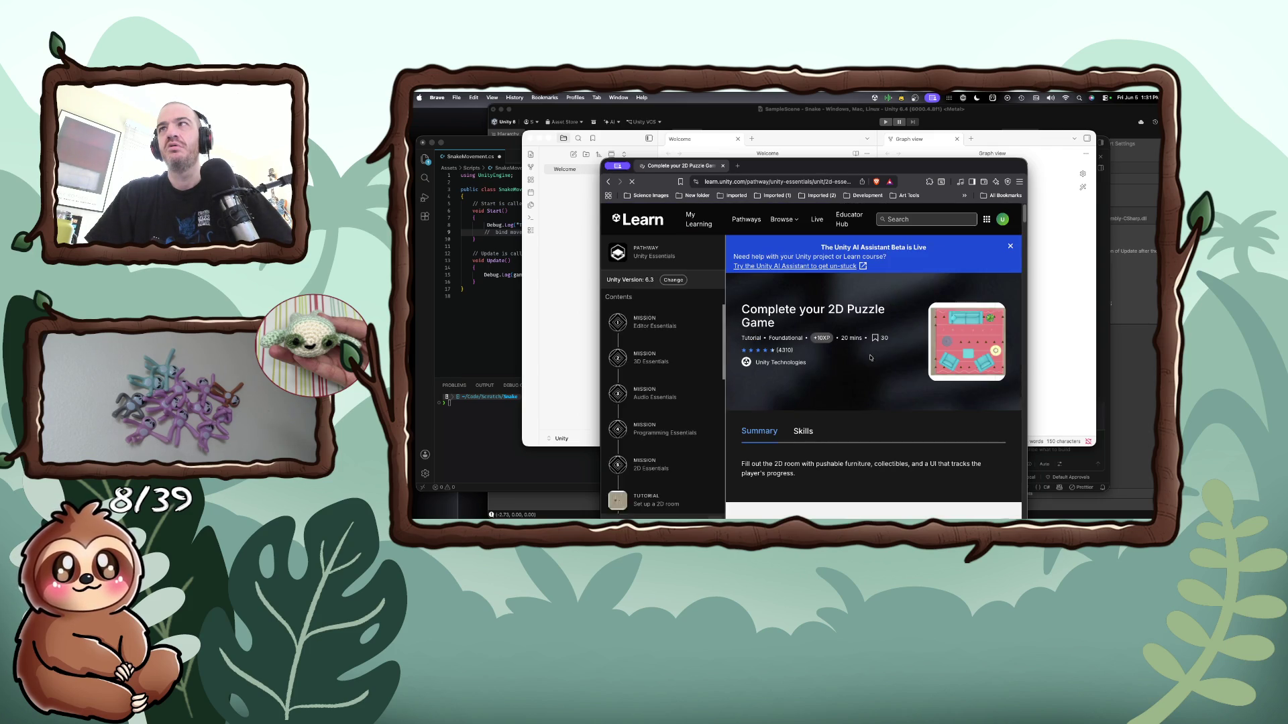
{"action": "scroll", "coordinate": [775, 369], "scroll_direction": "down", "scroll_amount": 5}
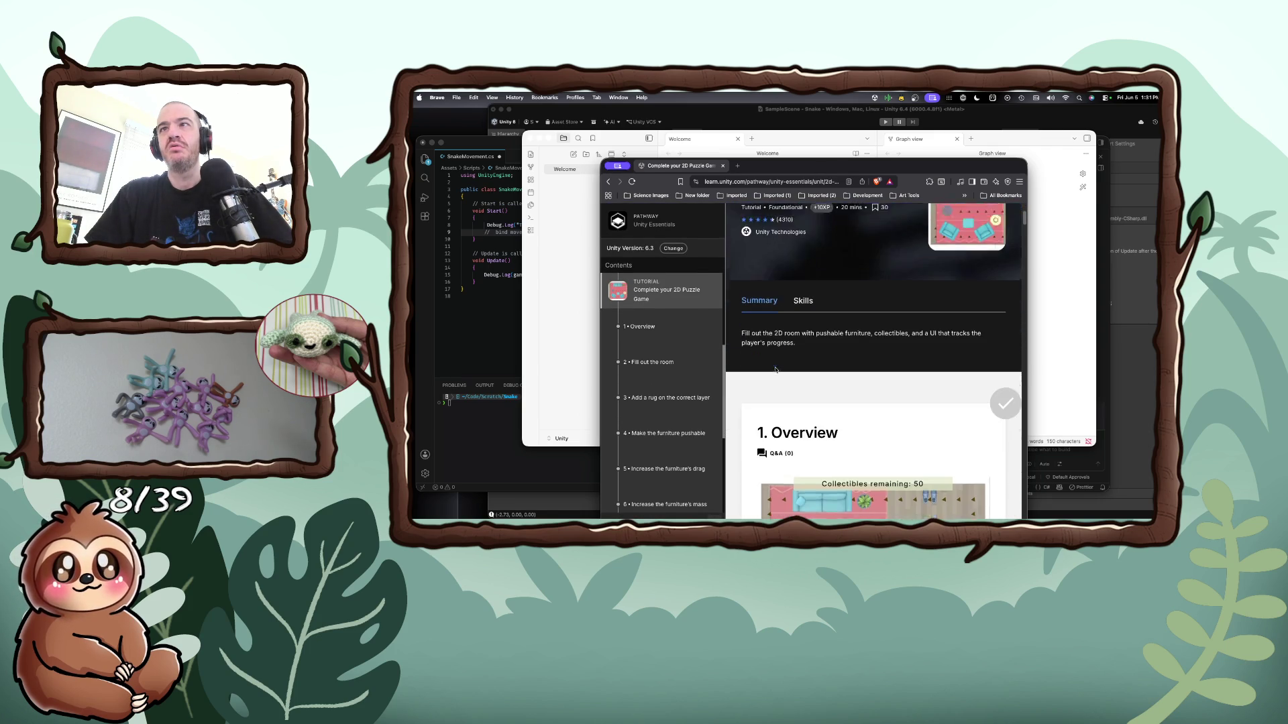
{"action": "scroll", "coordinate": [776, 369], "scroll_direction": "down", "scroll_amount": 6}
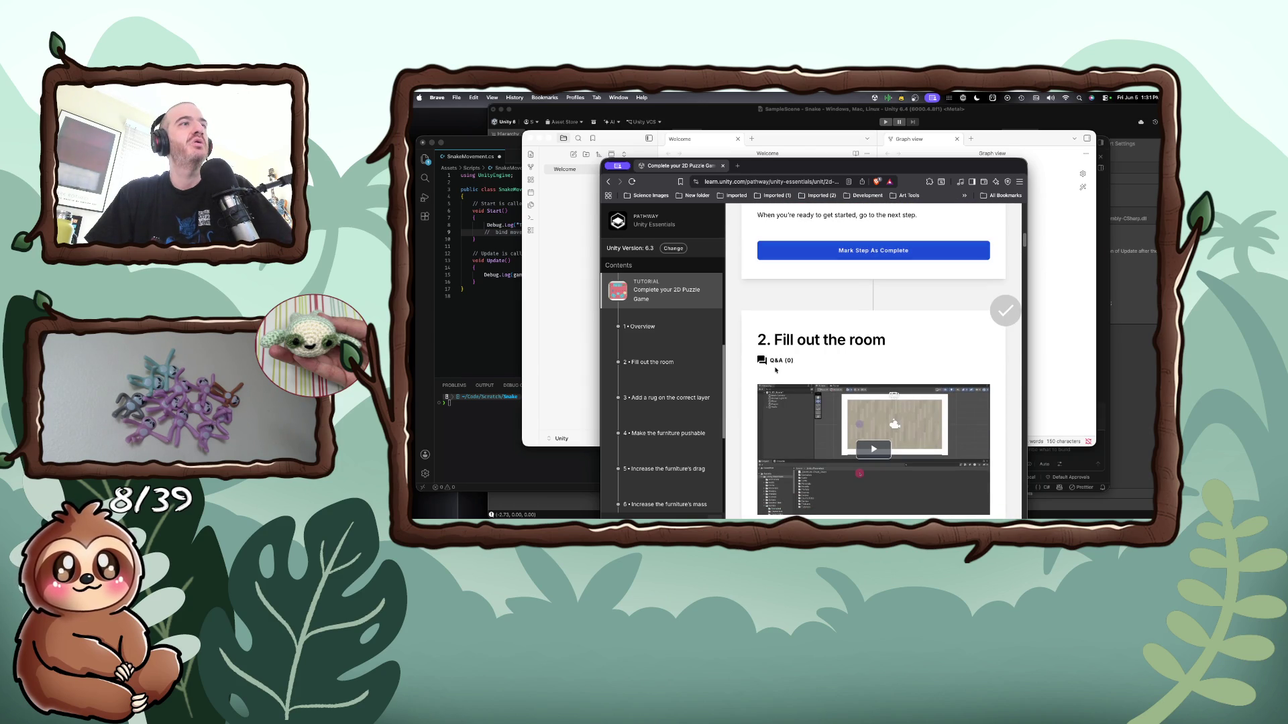
{"action": "scroll", "coordinate": [776, 370], "scroll_direction": "down", "scroll_amount": 2}
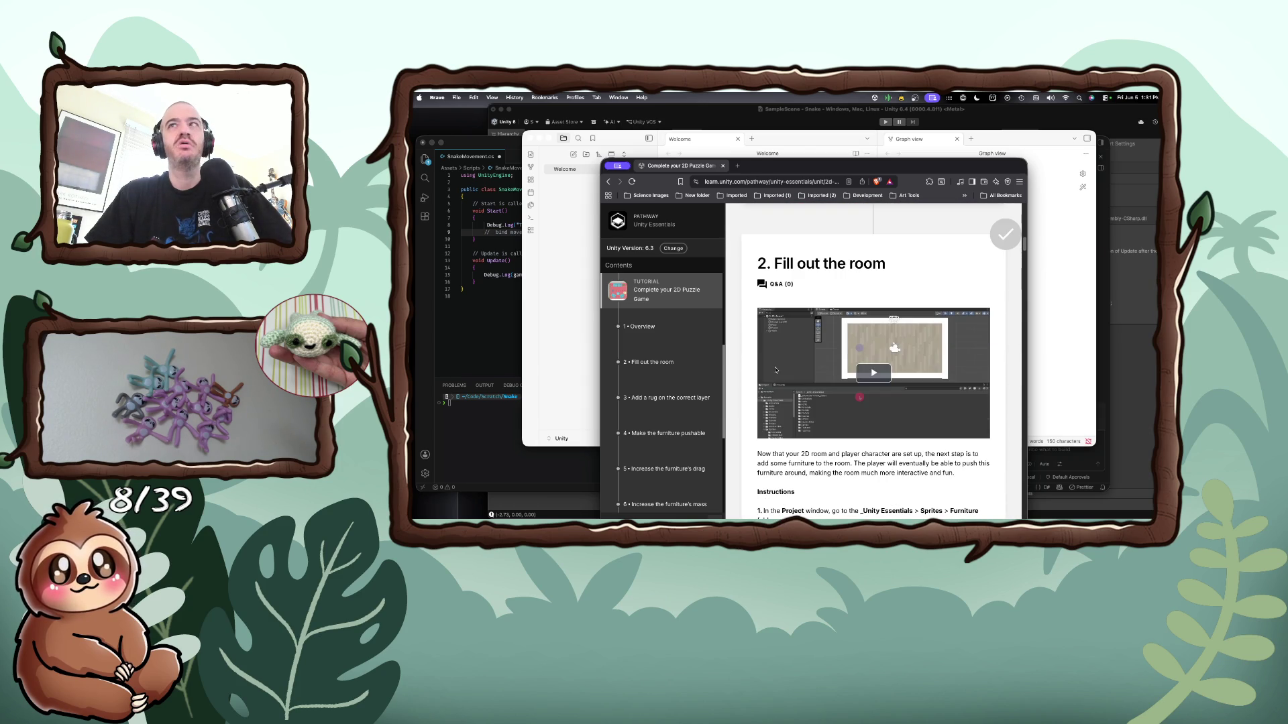
{"action": "scroll", "coordinate": [776, 369], "scroll_direction": "down", "scroll_amount": 4}
{"action": "scroll", "coordinate": [775, 368], "scroll_direction": "down", "scroll_amount": 2}
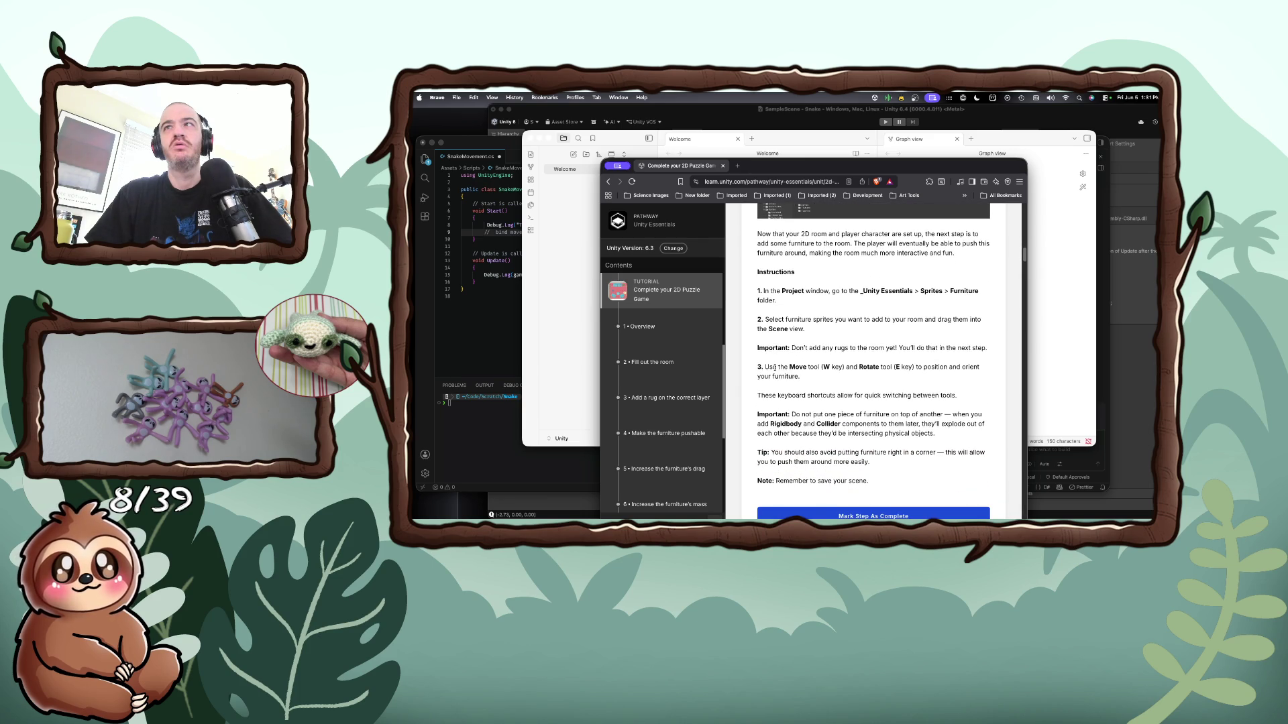
{"action": "scroll", "coordinate": [810, 374], "scroll_direction": "down", "scroll_amount": 3}
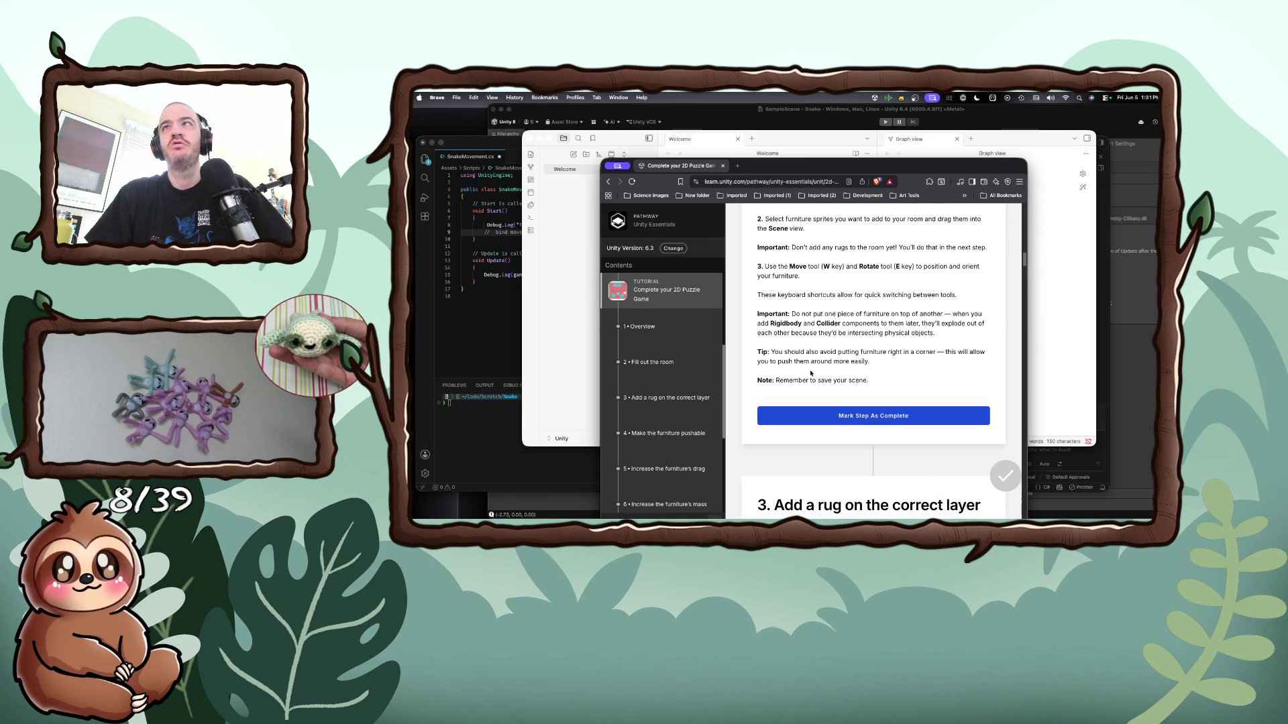
{"action": "scroll", "coordinate": [810, 374], "scroll_direction": "down", "scroll_amount": 10}
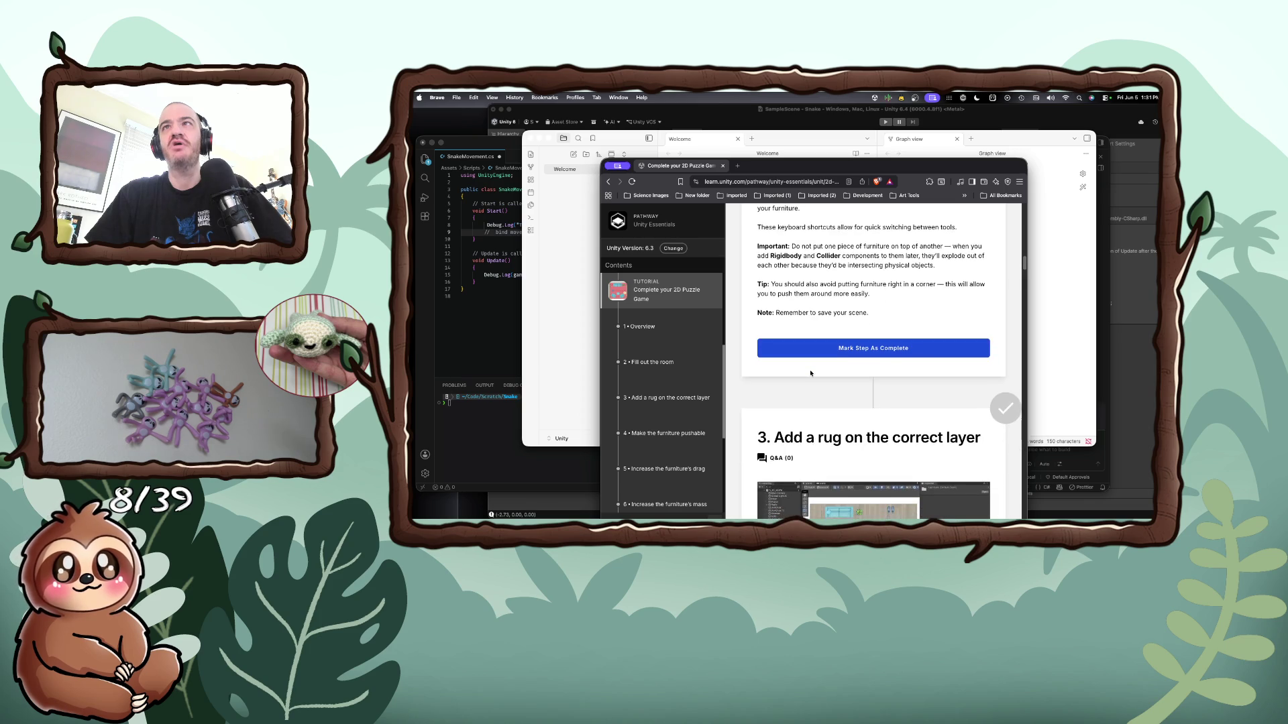
{"action": "scroll", "coordinate": [811, 373], "scroll_direction": "down", "scroll_amount": 15}
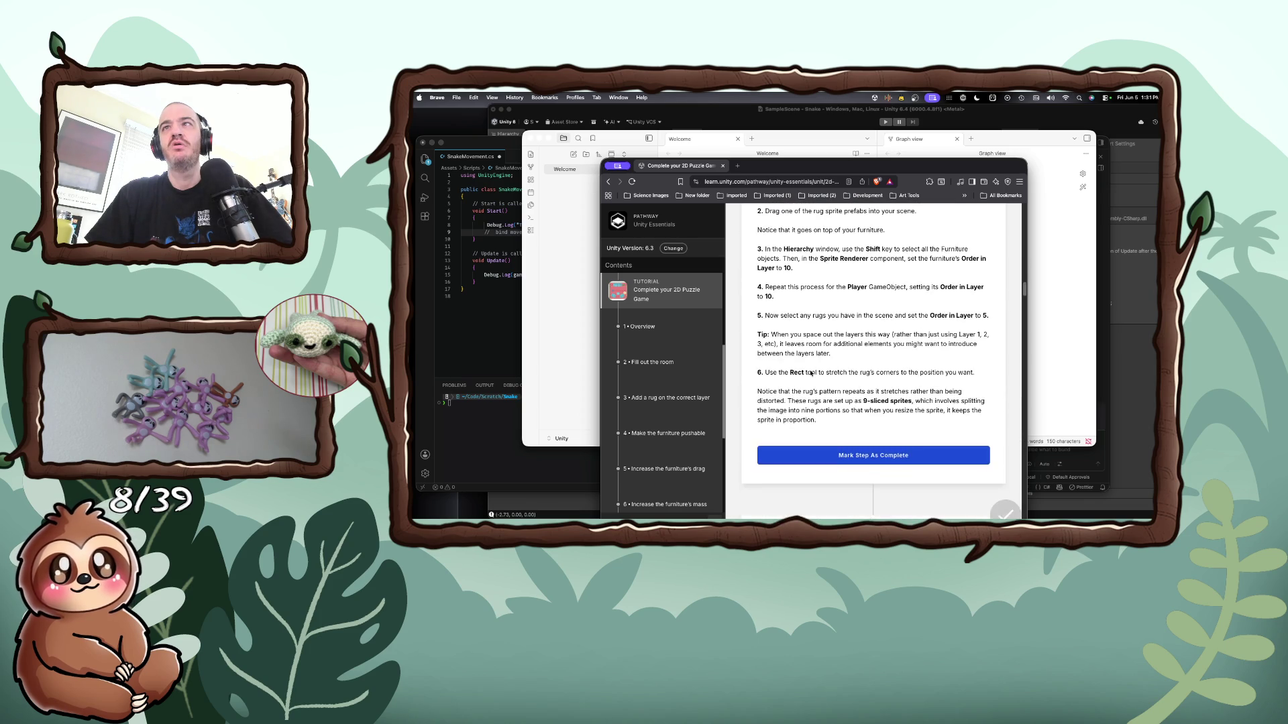
{"action": "scroll", "coordinate": [810, 374], "scroll_direction": "down", "scroll_amount": 20}
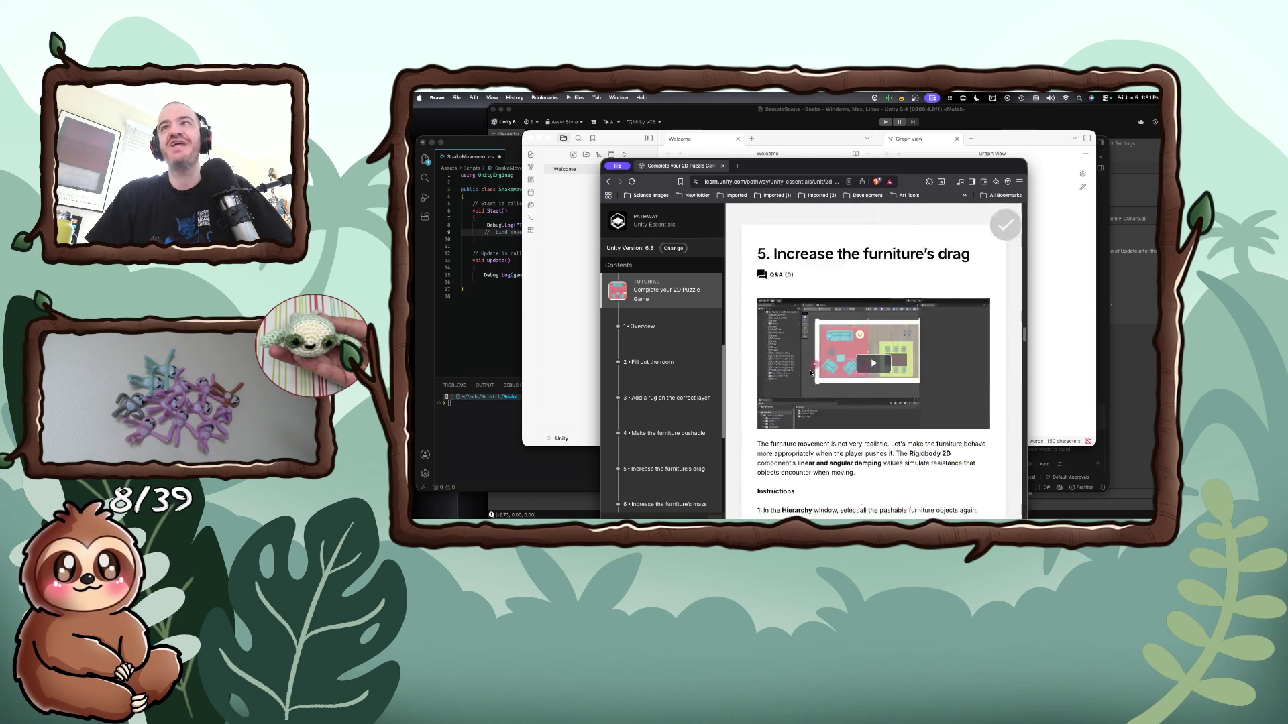
{"action": "scroll", "coordinate": [812, 373], "scroll_direction": "down", "scroll_amount": 20}
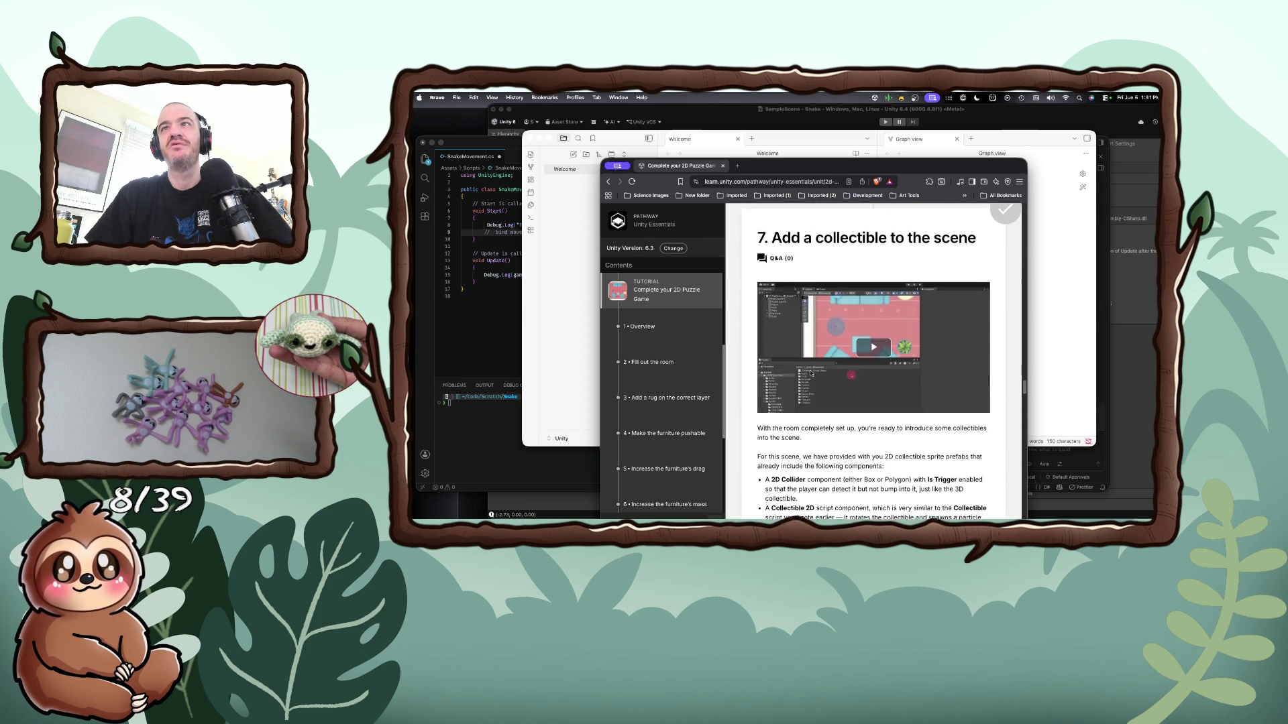
{"action": "scroll", "coordinate": [811, 374], "scroll_direction": "down", "scroll_amount": 5}
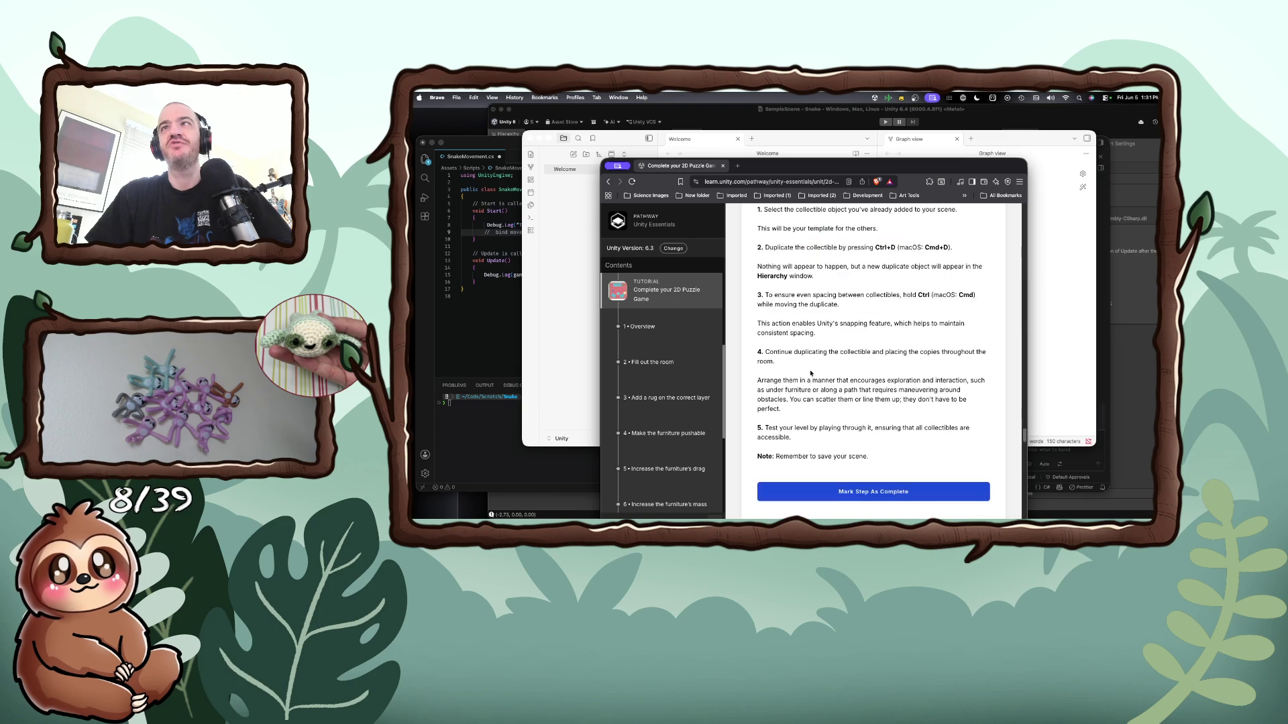
{"action": "scroll", "coordinate": [810, 373], "scroll_direction": "down", "scroll_amount": 4}
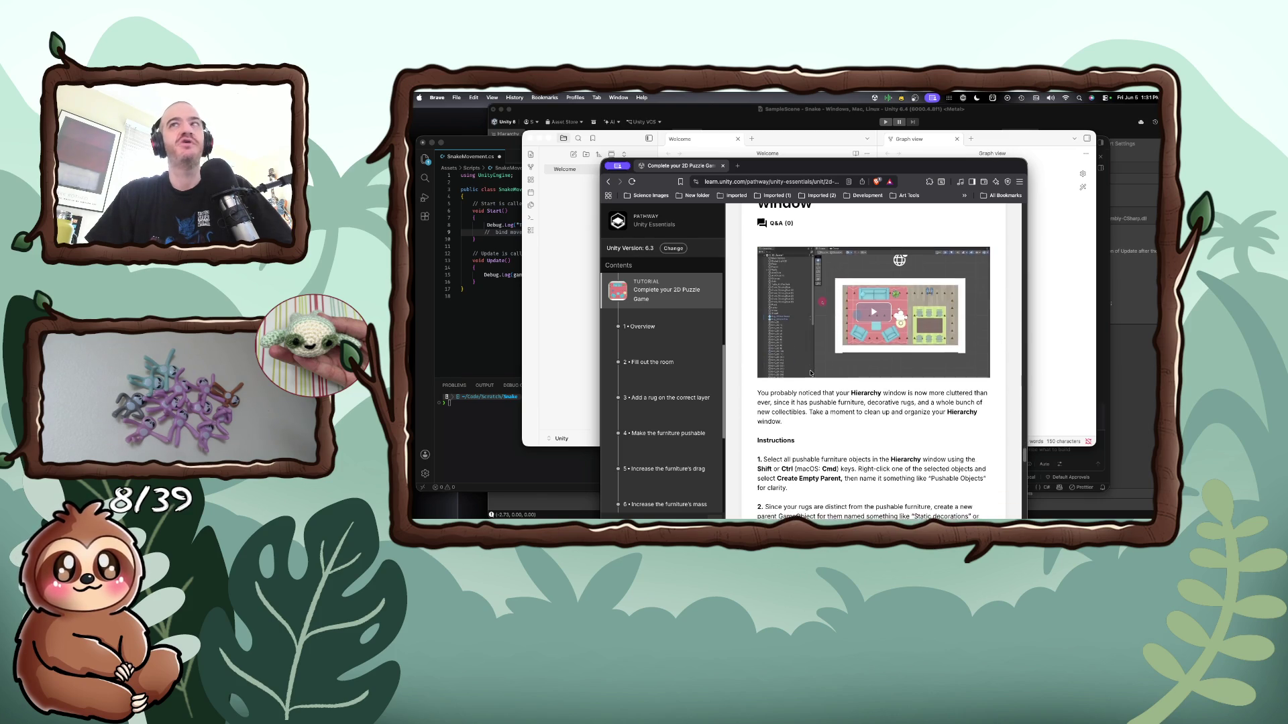
{"action": "scroll", "coordinate": [811, 374], "scroll_direction": "down", "scroll_amount": 5}
{"action": "scroll", "coordinate": [811, 374], "scroll_direction": "down", "scroll_amount": 15}
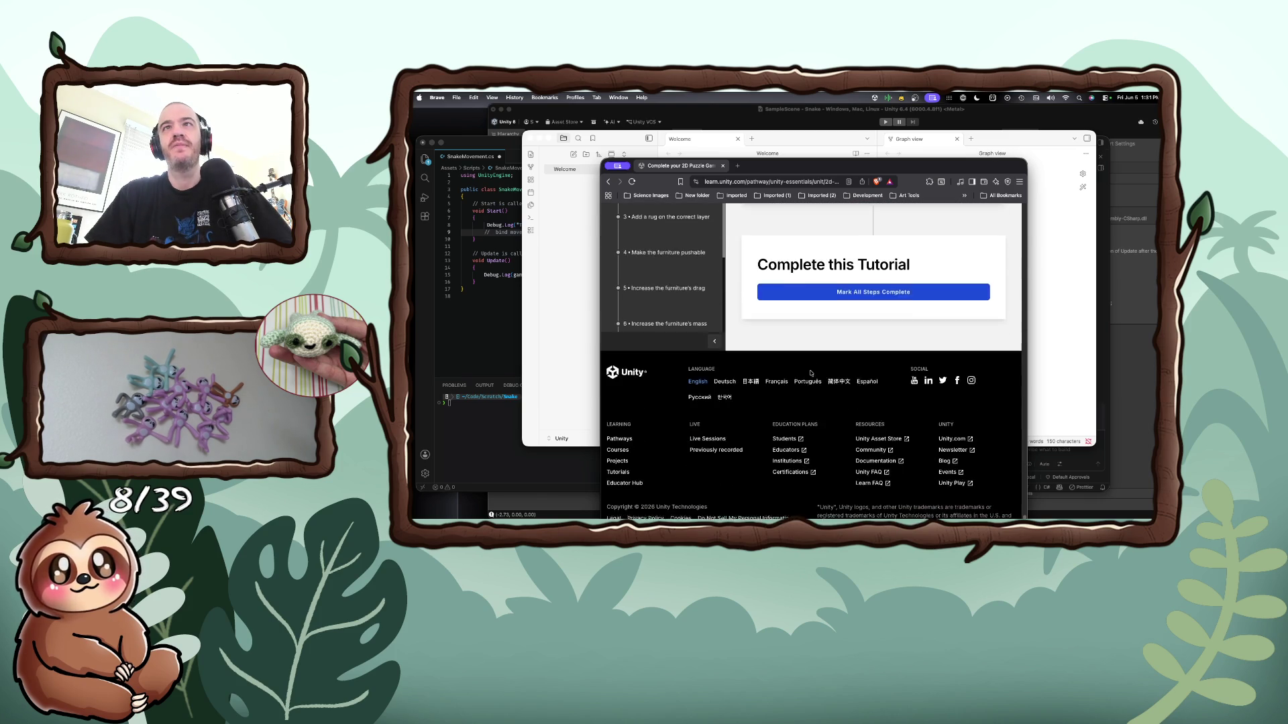
{"action": "scroll", "coordinate": [810, 374], "scroll_direction": "up", "scroll_amount": 4}
{"action": "scroll", "coordinate": [667, 379], "scroll_direction": "up", "scroll_amount": 3}
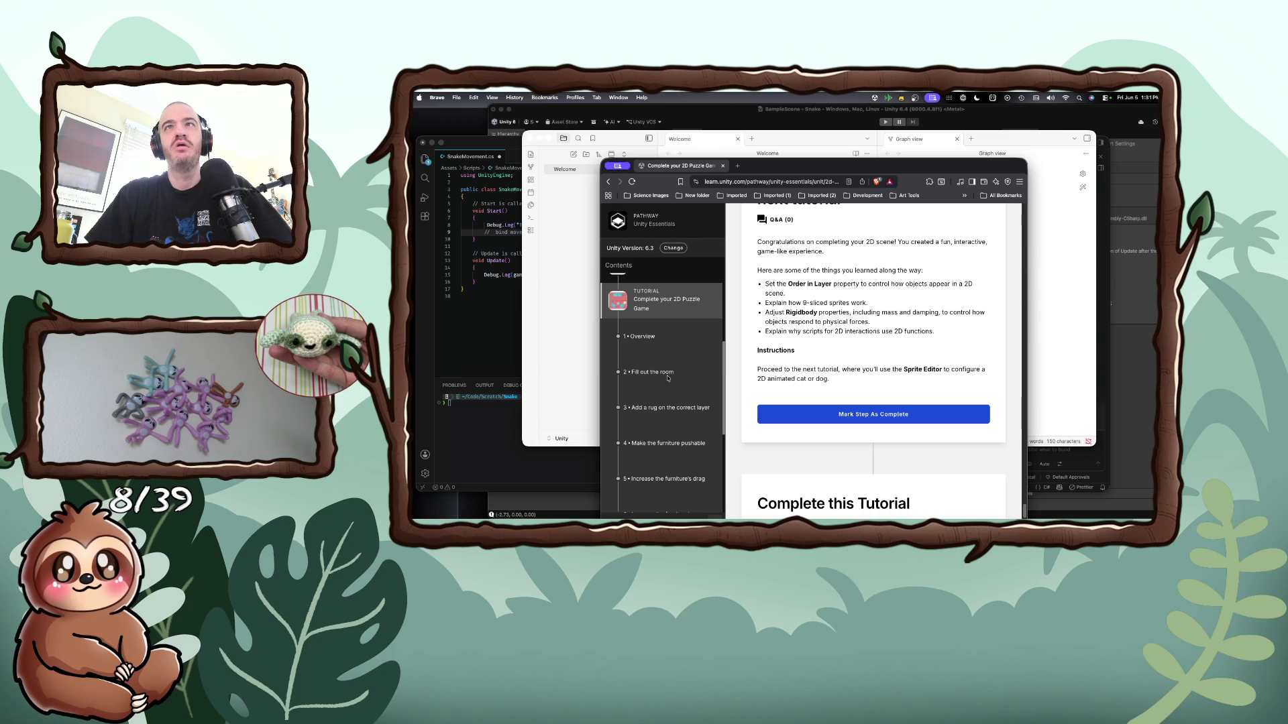
{"action": "scroll", "coordinate": [642, 416], "scroll_direction": "down", "scroll_amount": 1}
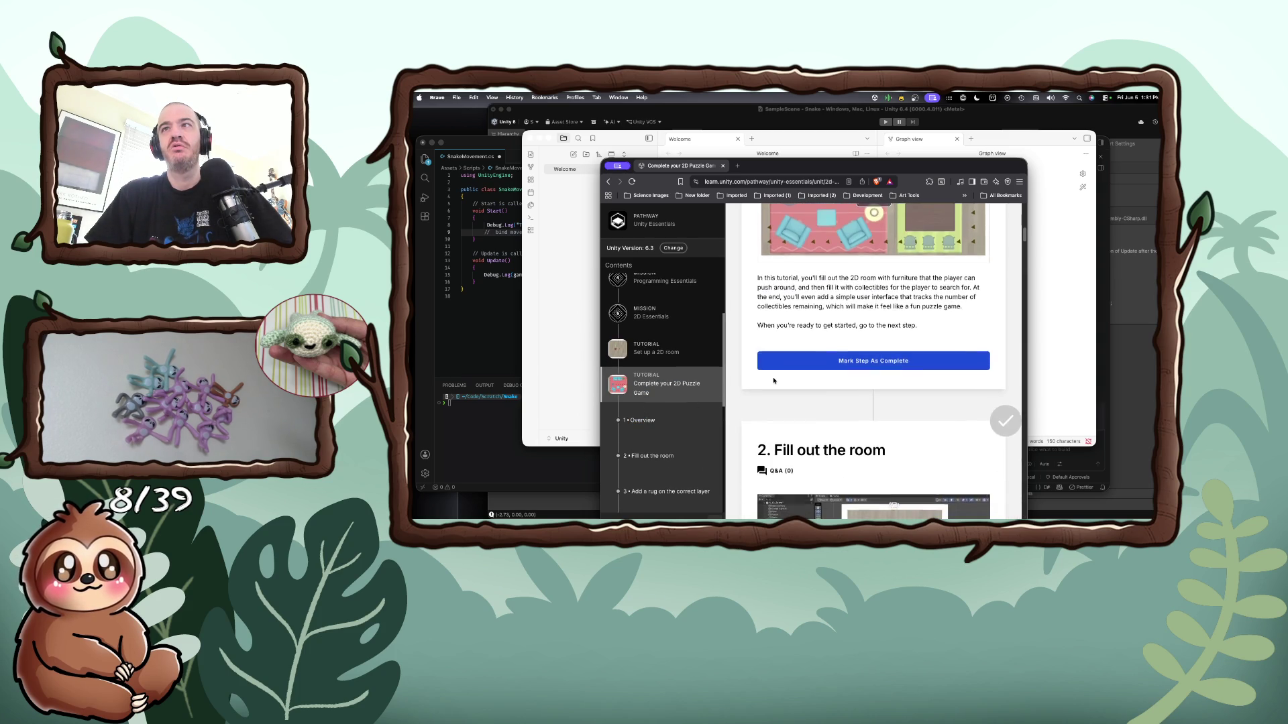
{"action": "scroll", "coordinate": [773, 380], "scroll_direction": "down", "scroll_amount": 8}
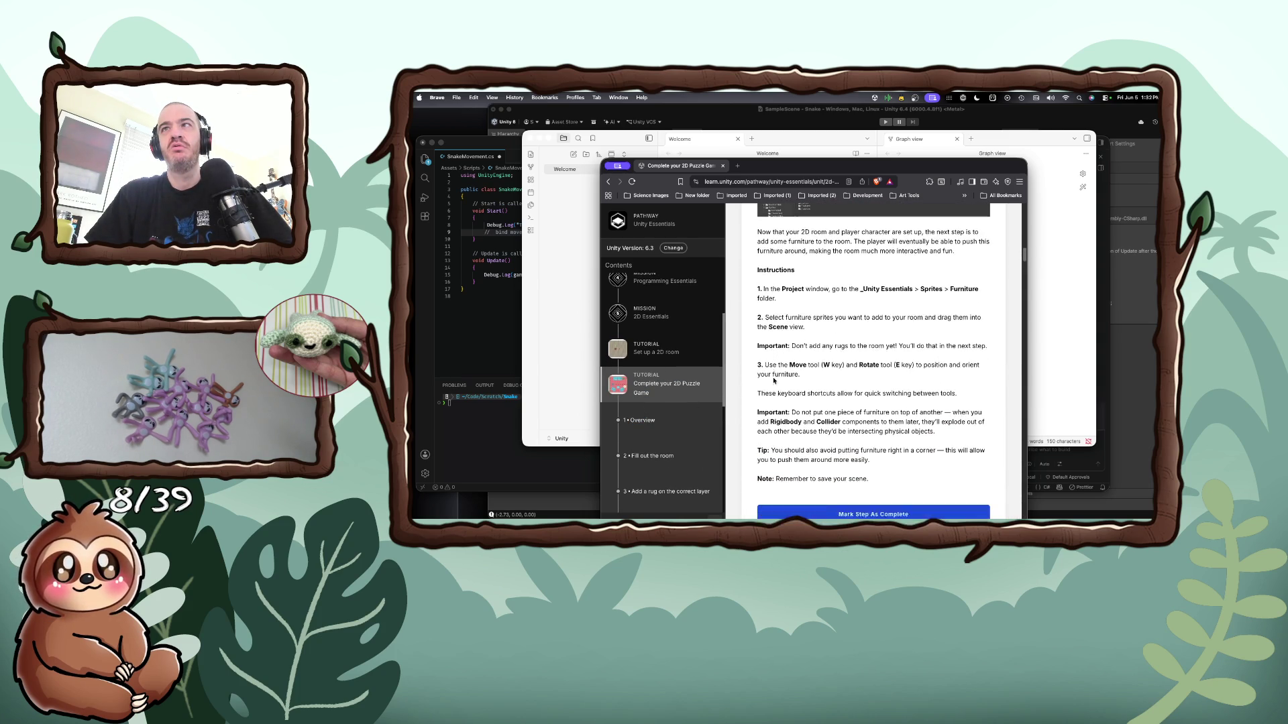
{"action": "scroll", "coordinate": [773, 381], "scroll_direction": "down", "scroll_amount": 3}
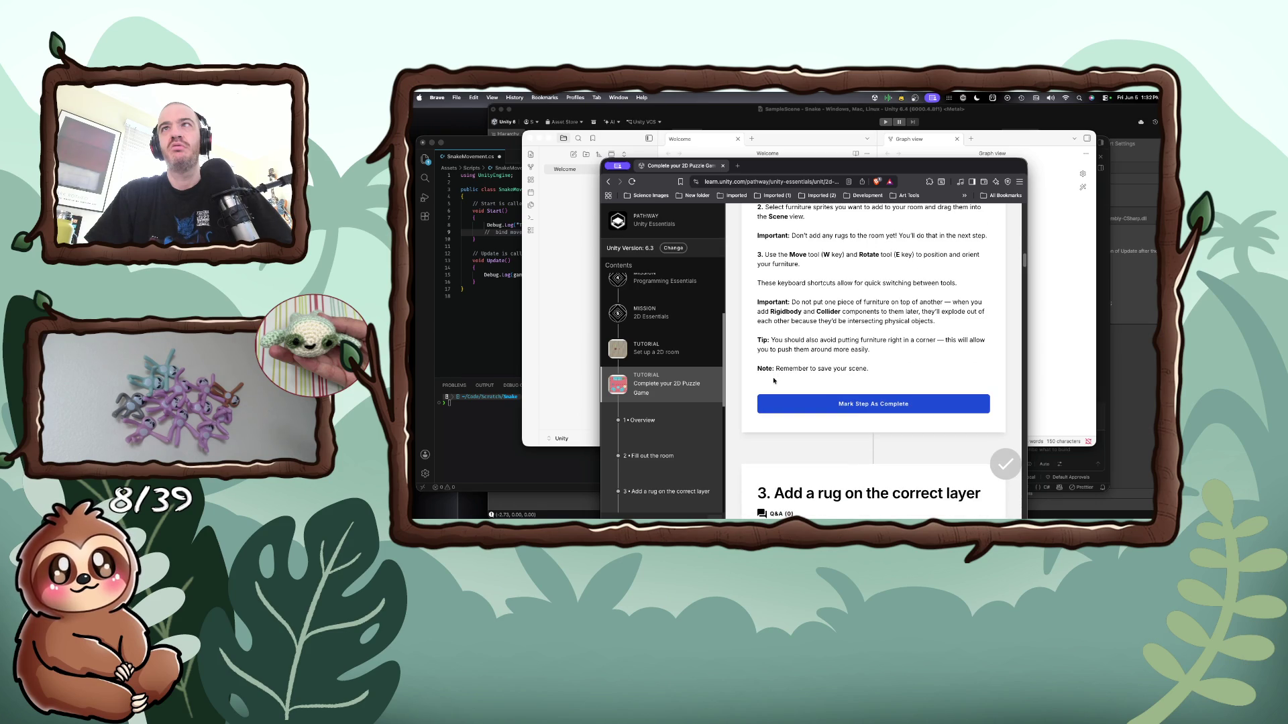
{"action": "scroll", "coordinate": [773, 380], "scroll_direction": "down", "scroll_amount": 10}
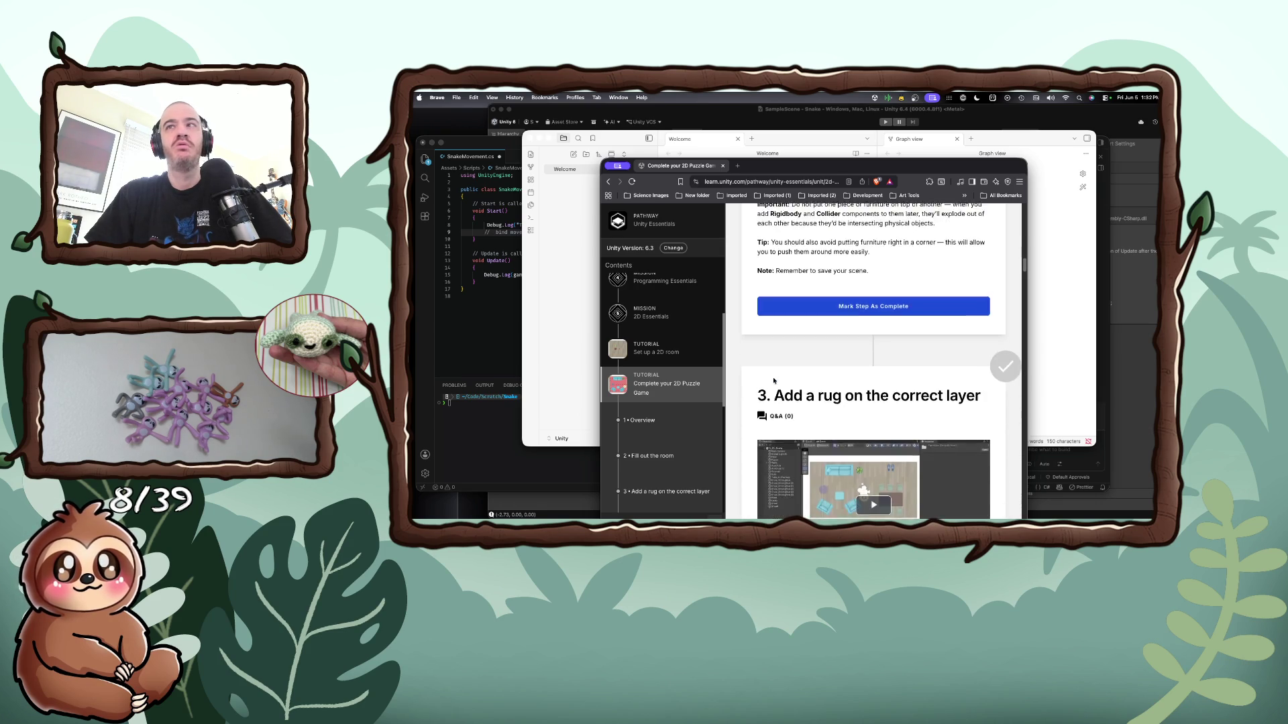
{"action": "scroll", "coordinate": [774, 381], "scroll_direction": "down", "scroll_amount": 9}
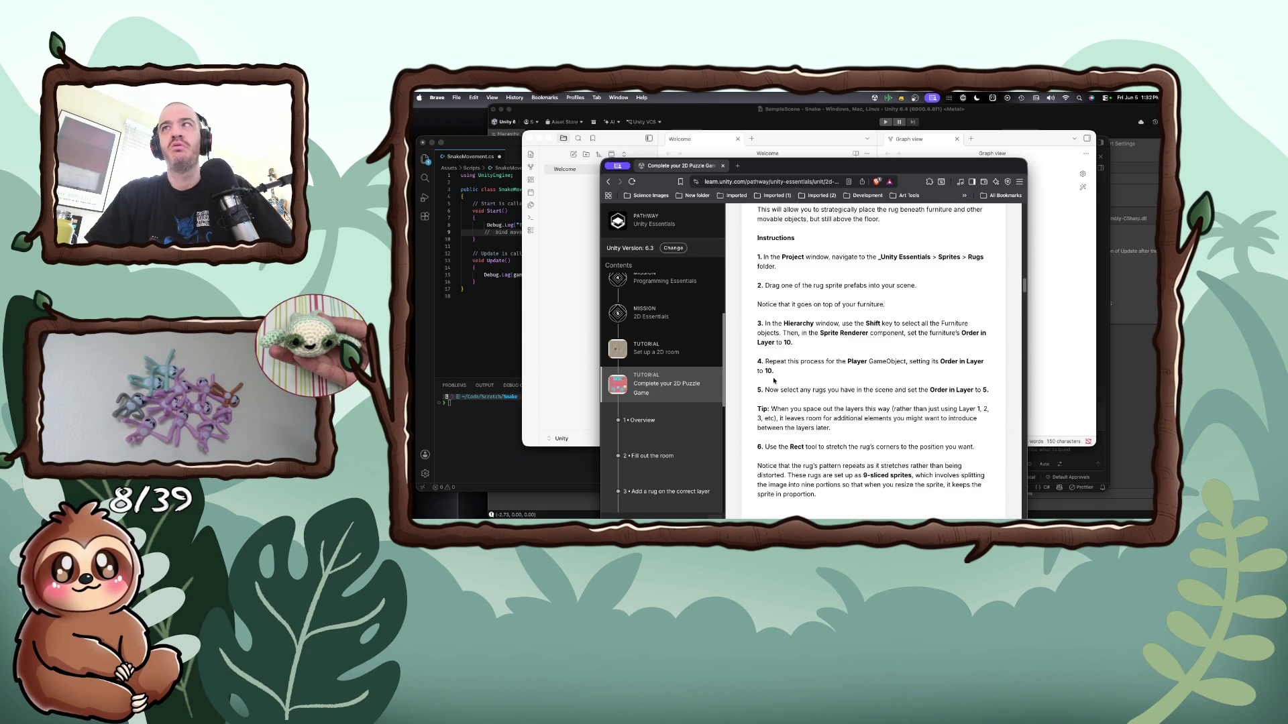
{"action": "scroll", "coordinate": [774, 380], "scroll_direction": "down", "scroll_amount": 15}
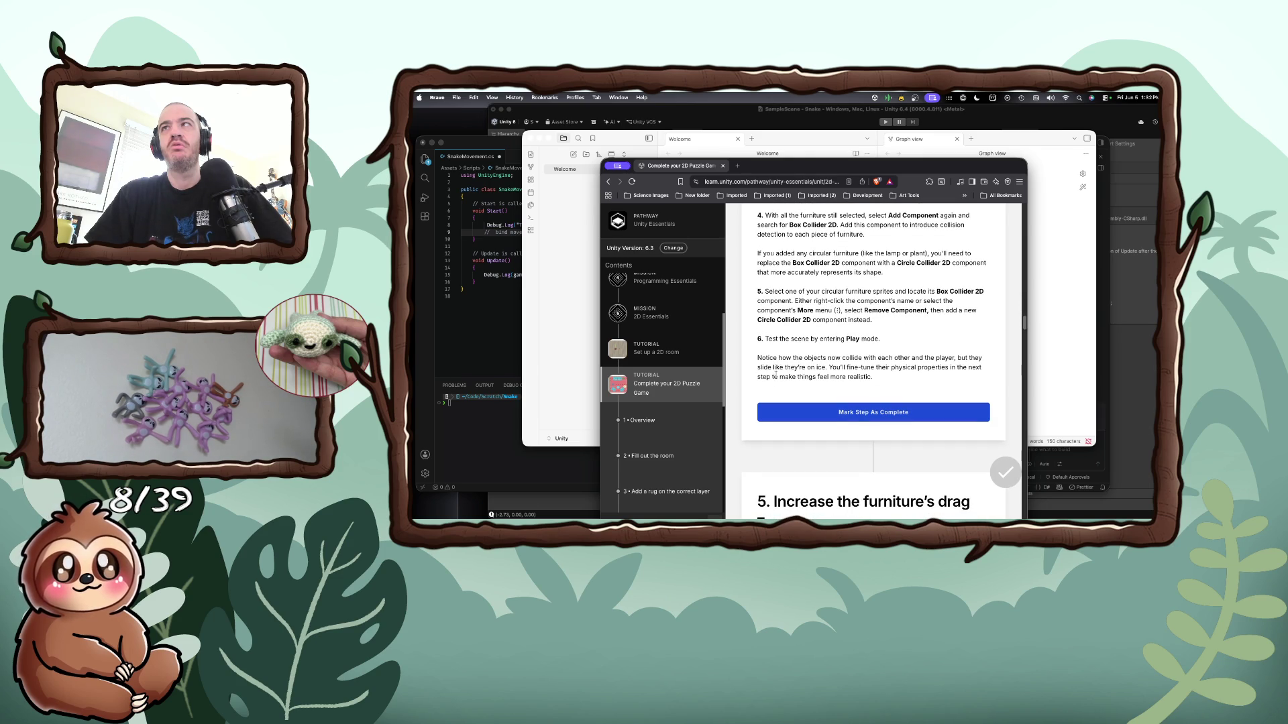
{"action": "scroll", "coordinate": [782, 366], "scroll_direction": "down", "scroll_amount": 10}
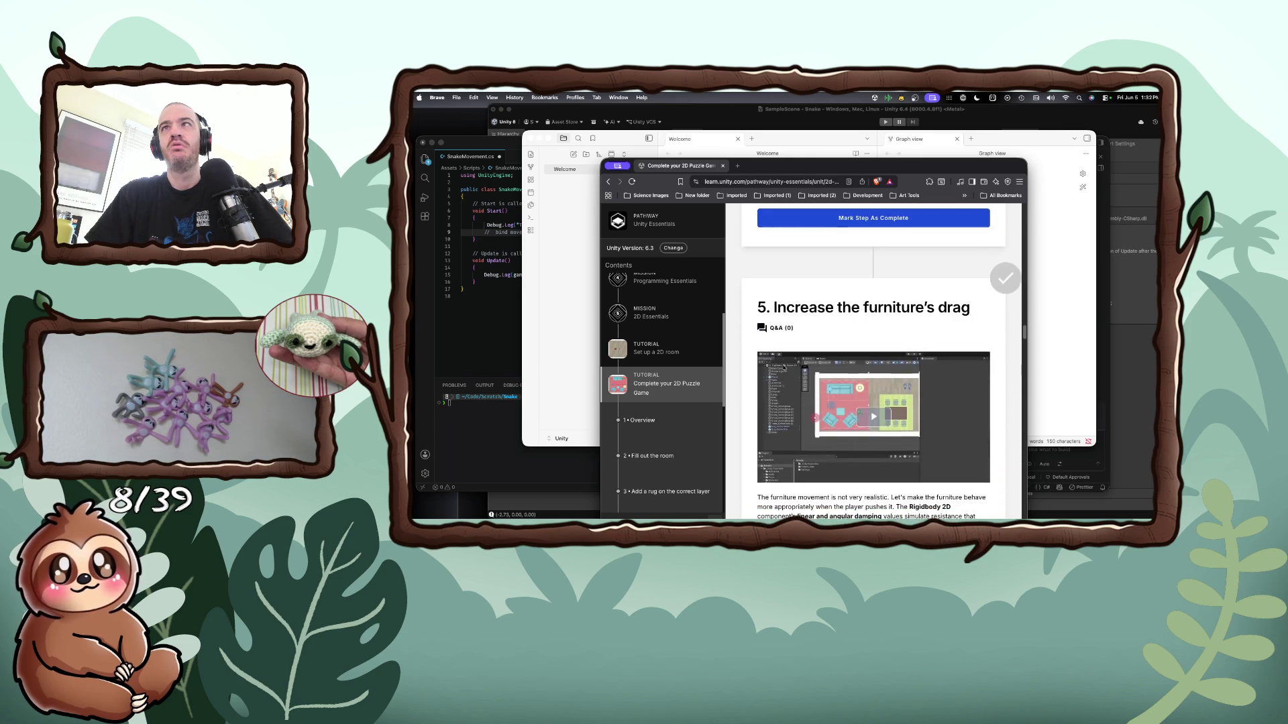
{"action": "scroll", "coordinate": [783, 367], "scroll_direction": "up", "scroll_amount": 2}
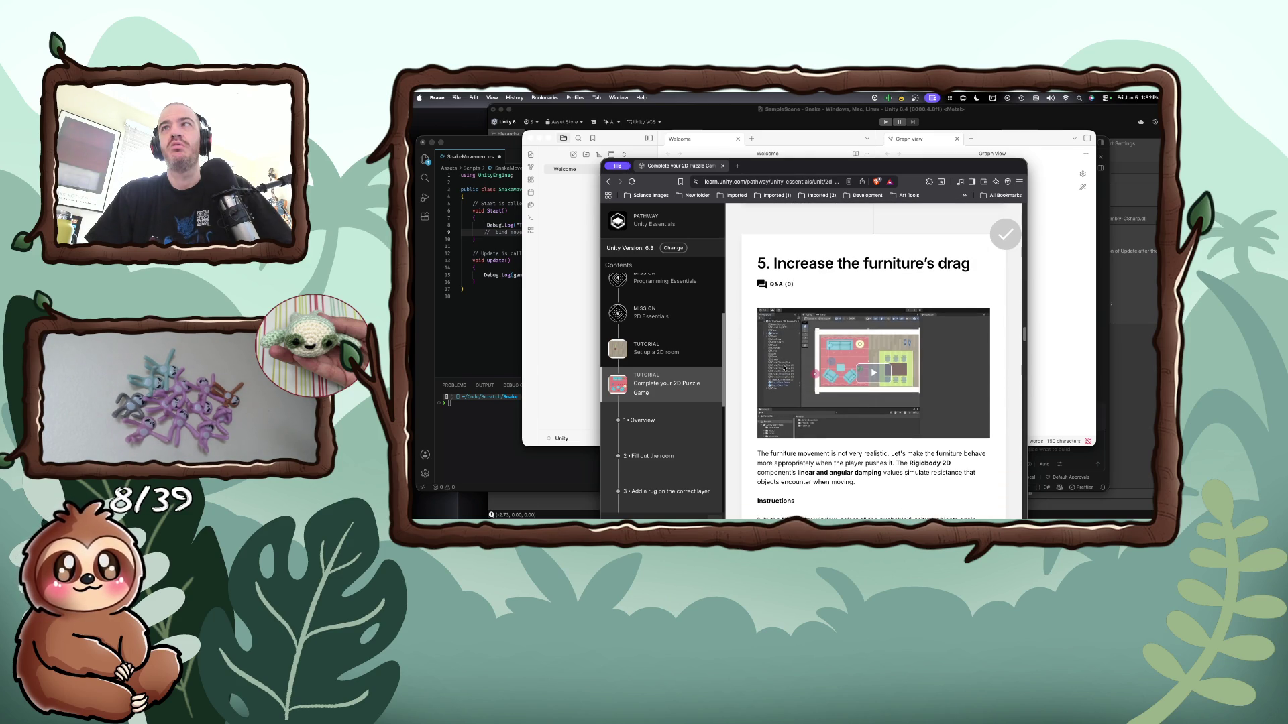
{"action": "scroll", "coordinate": [784, 366], "scroll_direction": "down", "scroll_amount": 15}
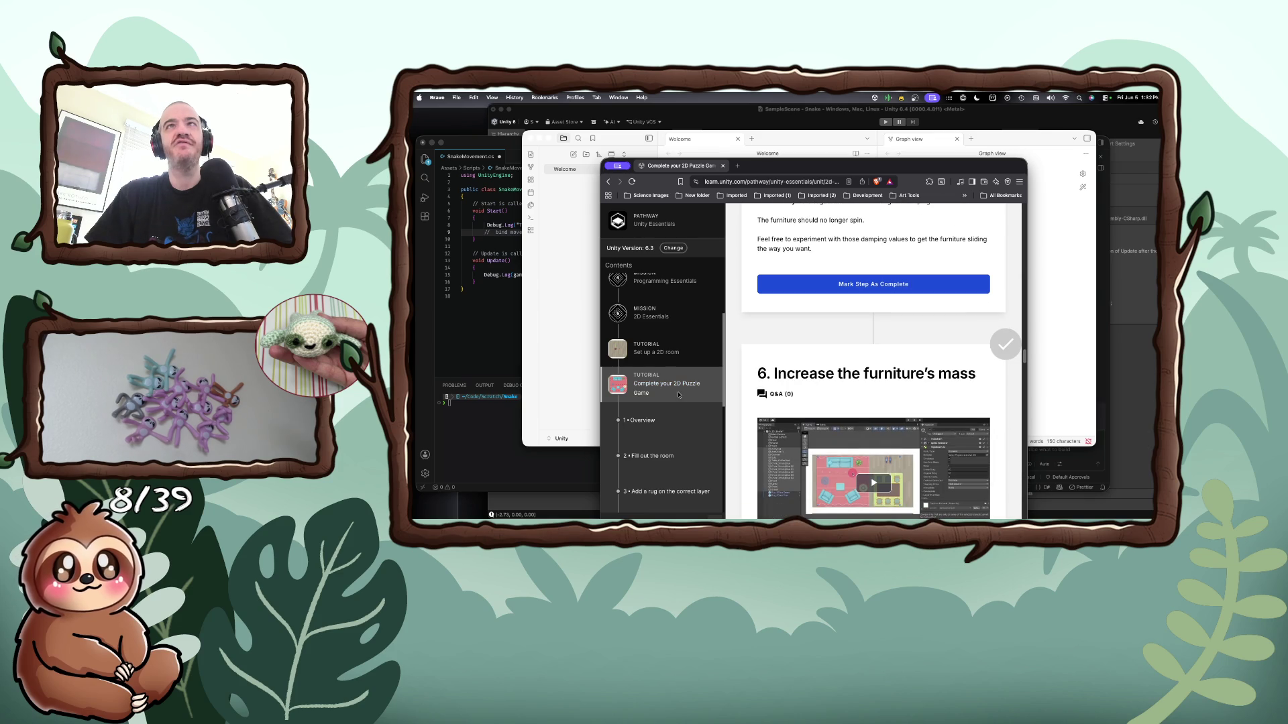
{"action": "scroll", "coordinate": [672, 396], "scroll_direction": "up", "scroll_amount": 4}
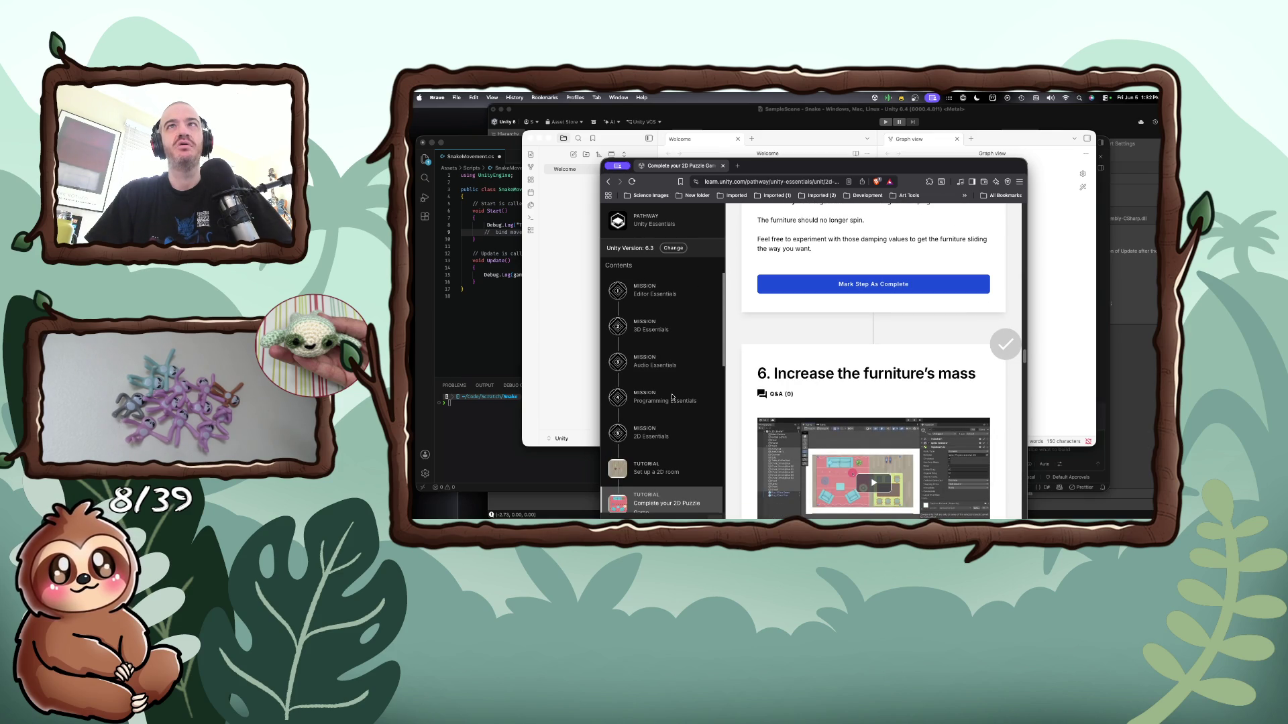
{"action": "scroll", "coordinate": [672, 396], "scroll_direction": "down", "scroll_amount": 6}
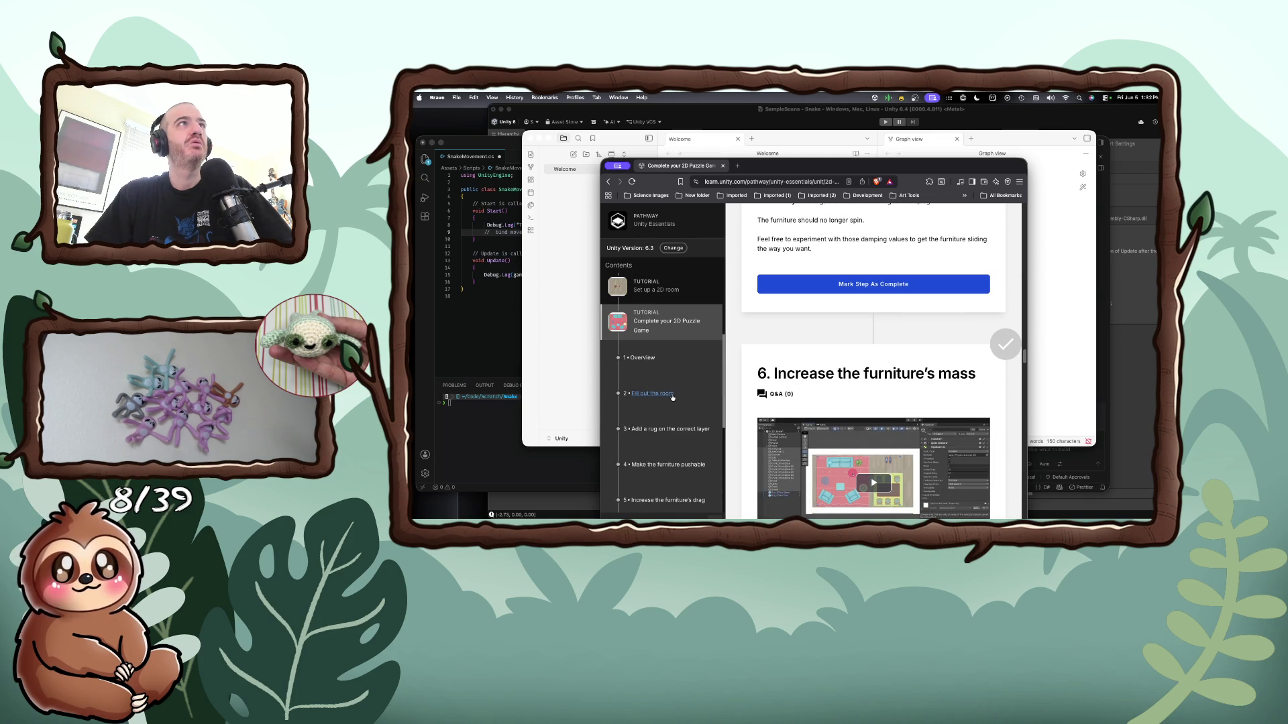
{"action": "scroll", "coordinate": [672, 397], "scroll_direction": "down", "scroll_amount": 3}
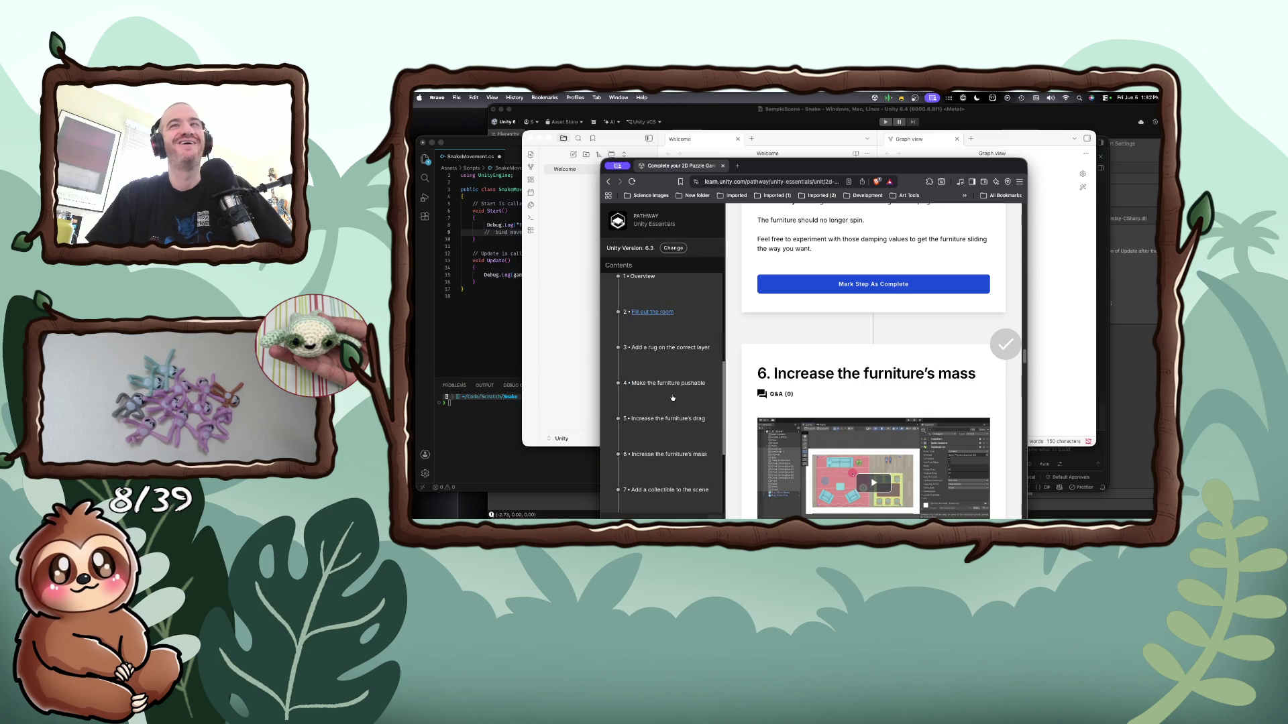
{"action": "scroll", "coordinate": [672, 397], "scroll_direction": "down", "scroll_amount": 8}
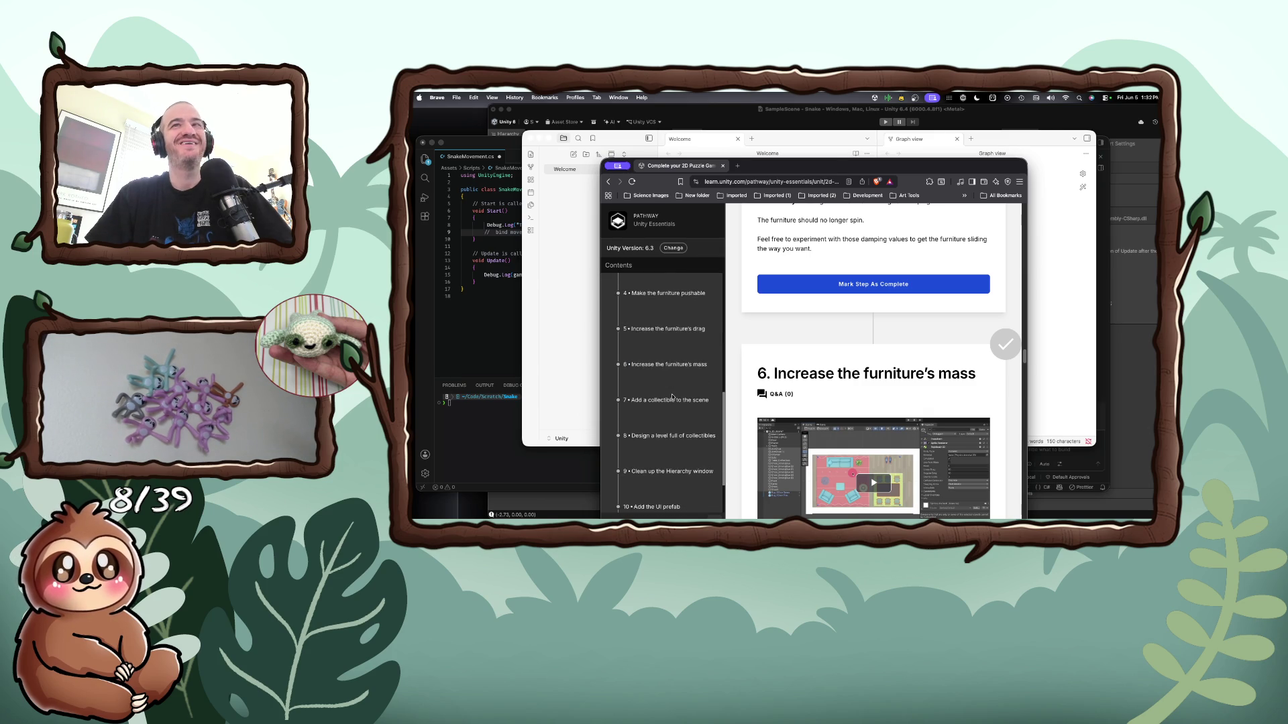
{"action": "scroll", "coordinate": [672, 397], "scroll_direction": "down", "scroll_amount": 1}
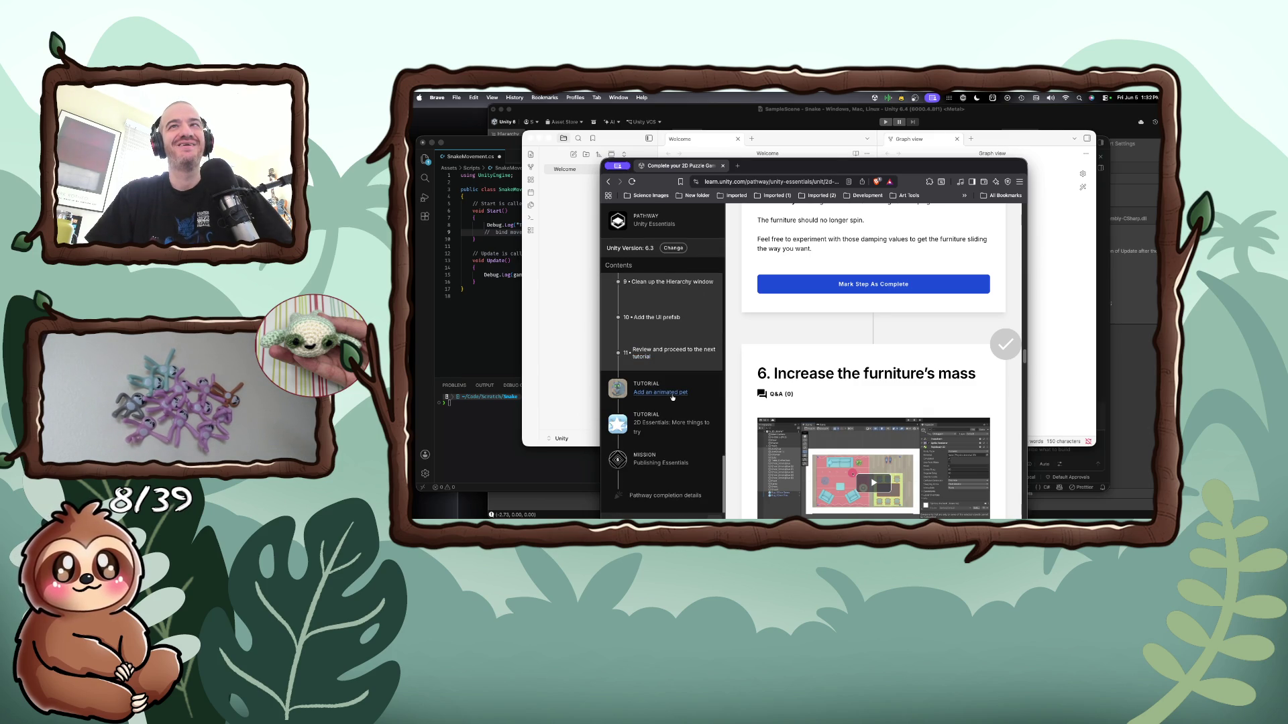
{"action": "scroll", "coordinate": [686, 402], "scroll_direction": "down", "scroll_amount": 1}
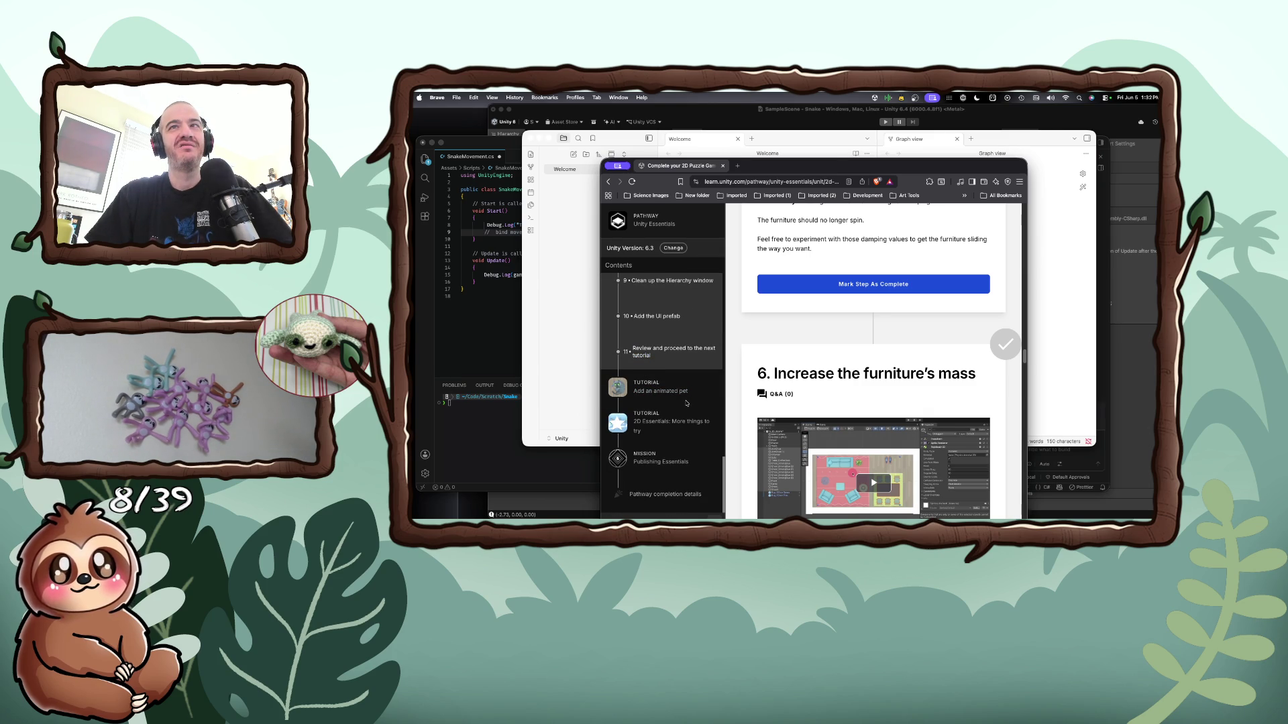
{"action": "scroll", "coordinate": [687, 403], "scroll_direction": "up", "scroll_amount": 15}
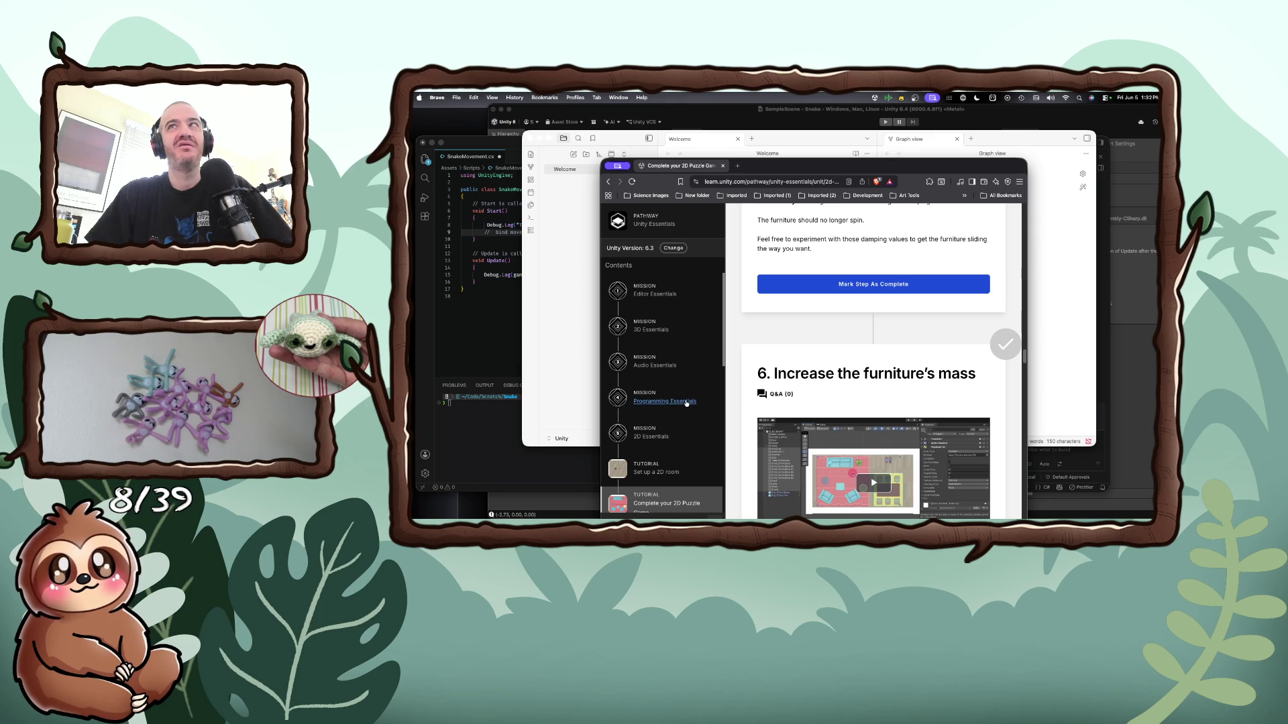
Search Brave for 'player movement 2d script unity' to get results and an AI answer
{"action": "mouse_move", "coordinate": [792, 166]}
{"action": "left_mouse_down"}
{"action": "mouse_move", "coordinate": [778, 248]}
{"action": "mouse_move", "coordinate": [821, 242]}
{"action": "mouse_move", "coordinate": [800, 205]}
{"action": "left_mouse_up"}
{"action": "left_click", "coordinate": [790, 223]}
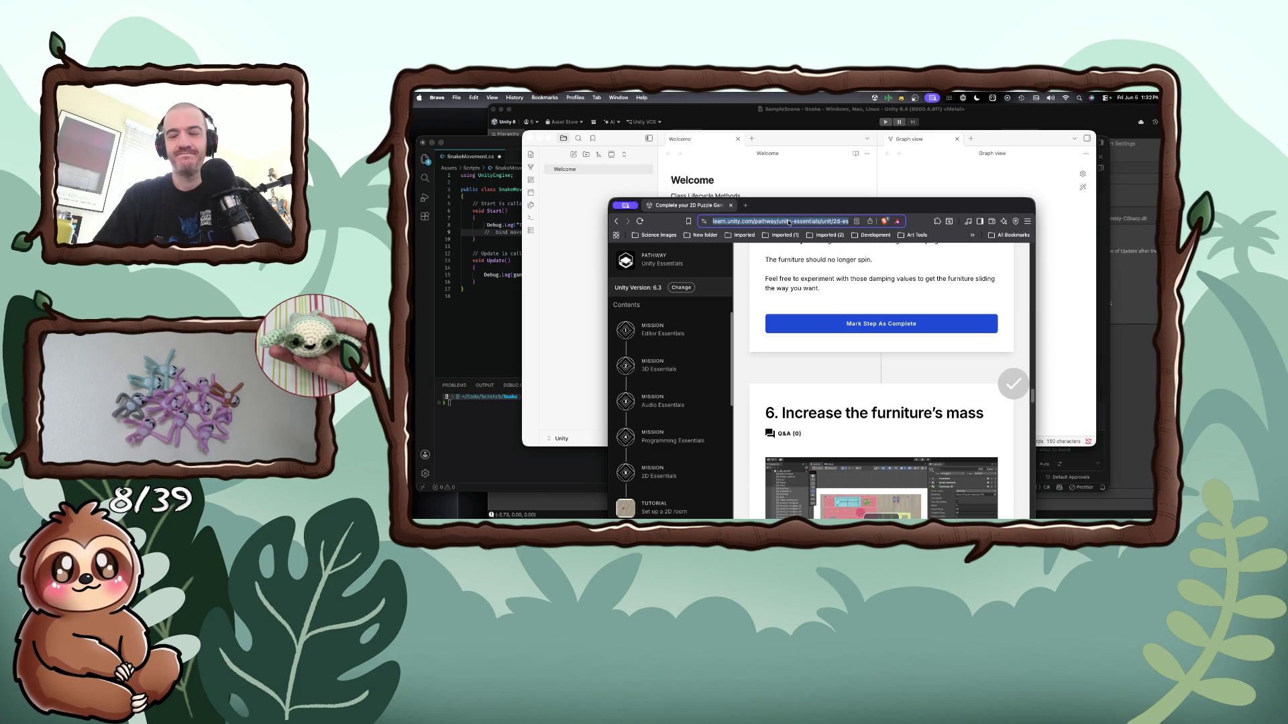
{"action": "type", "text": "player move"}
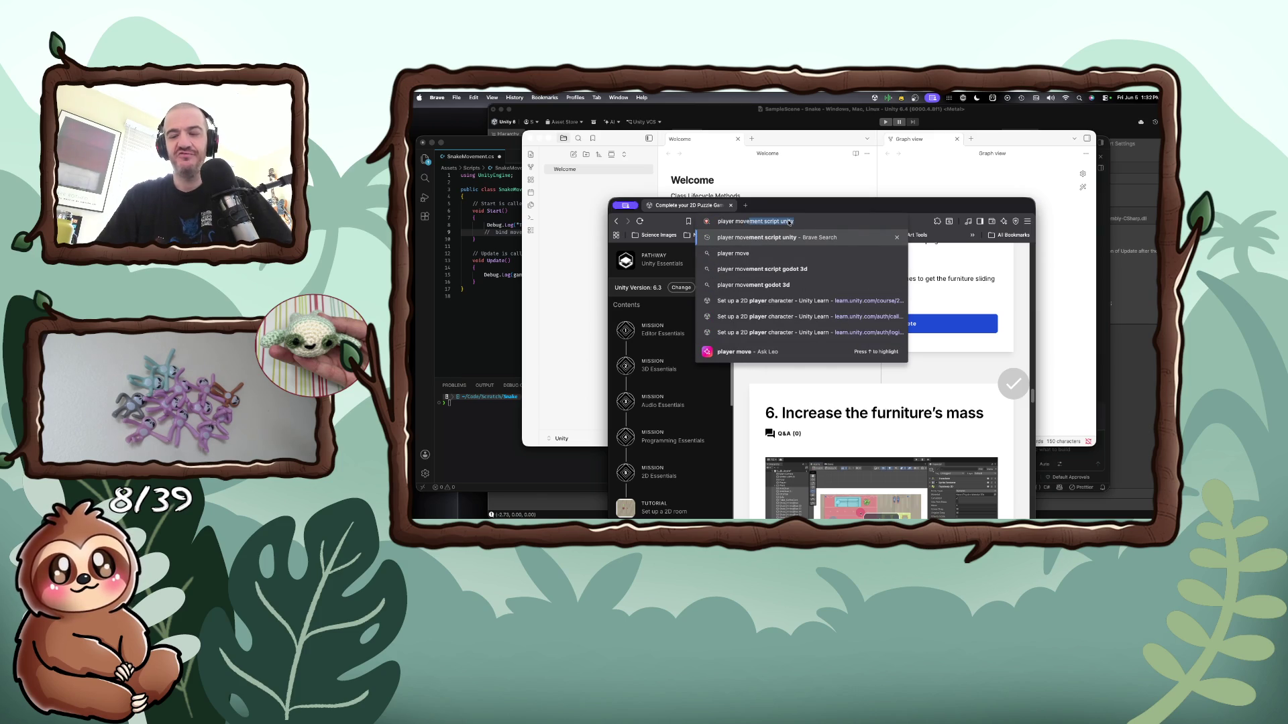
{"action": "type", "text": "ment 2d"}
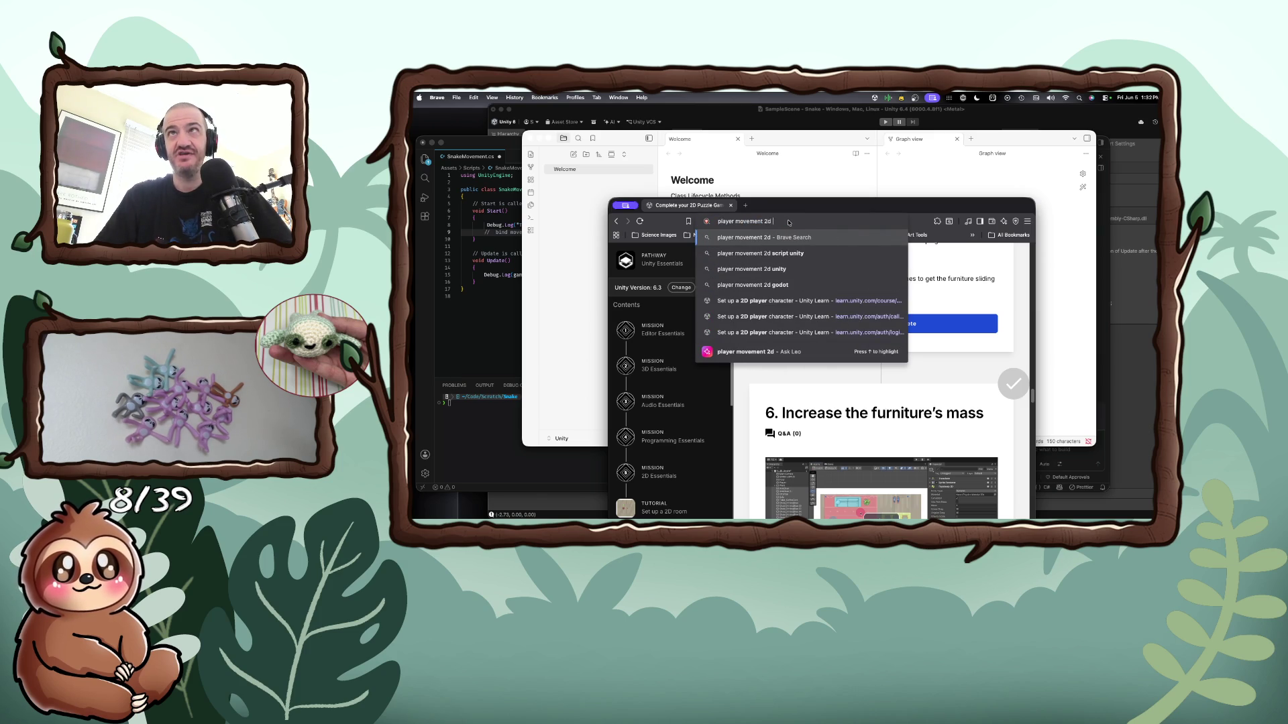
{"action": "type", "text": " script unity"}
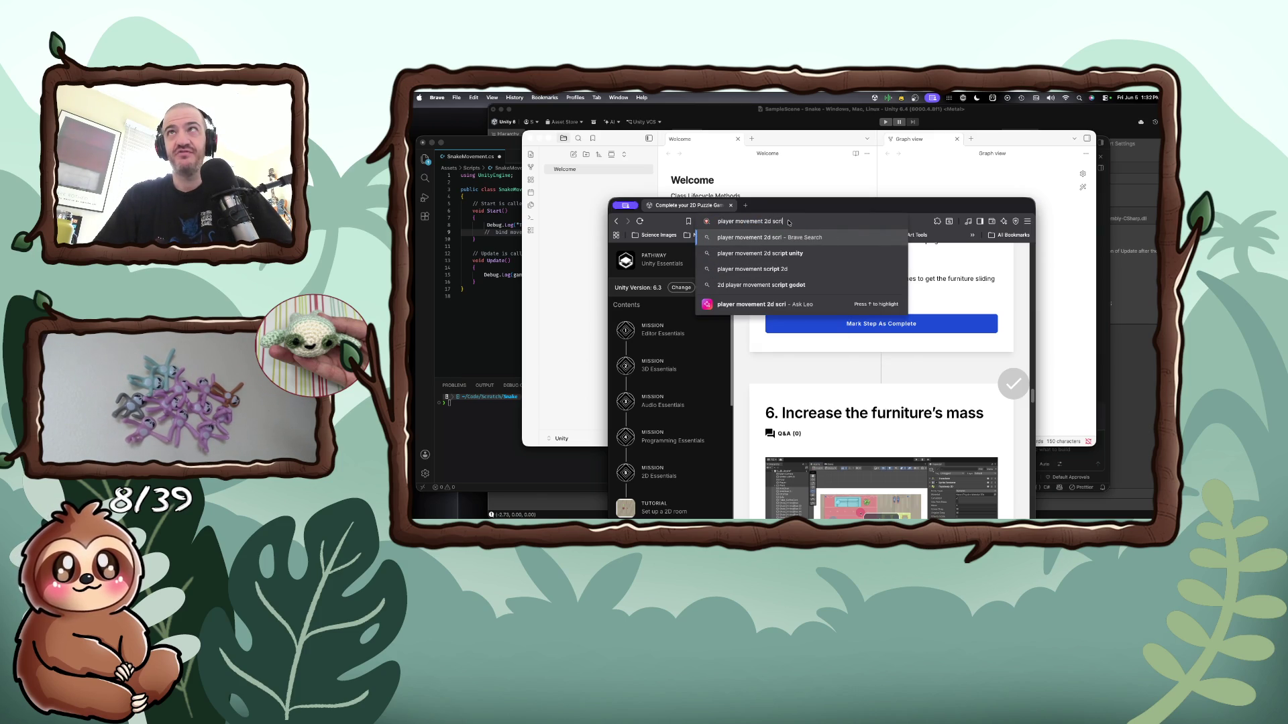
{"action": "key", "text": "Return"}
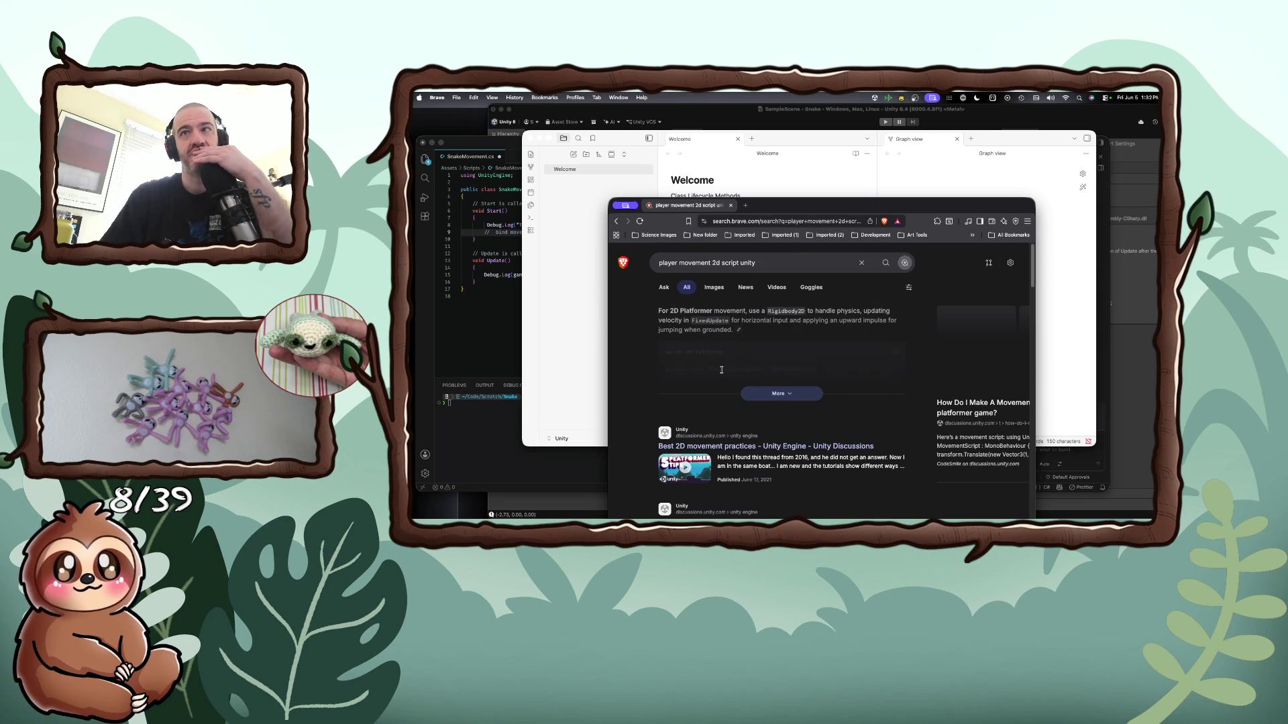
Expand the AI answer's PlayerController and TopDownMovement code, then open the '2D Player Movement Script' thread
{"action": "left_click", "coordinate": [751, 394]}
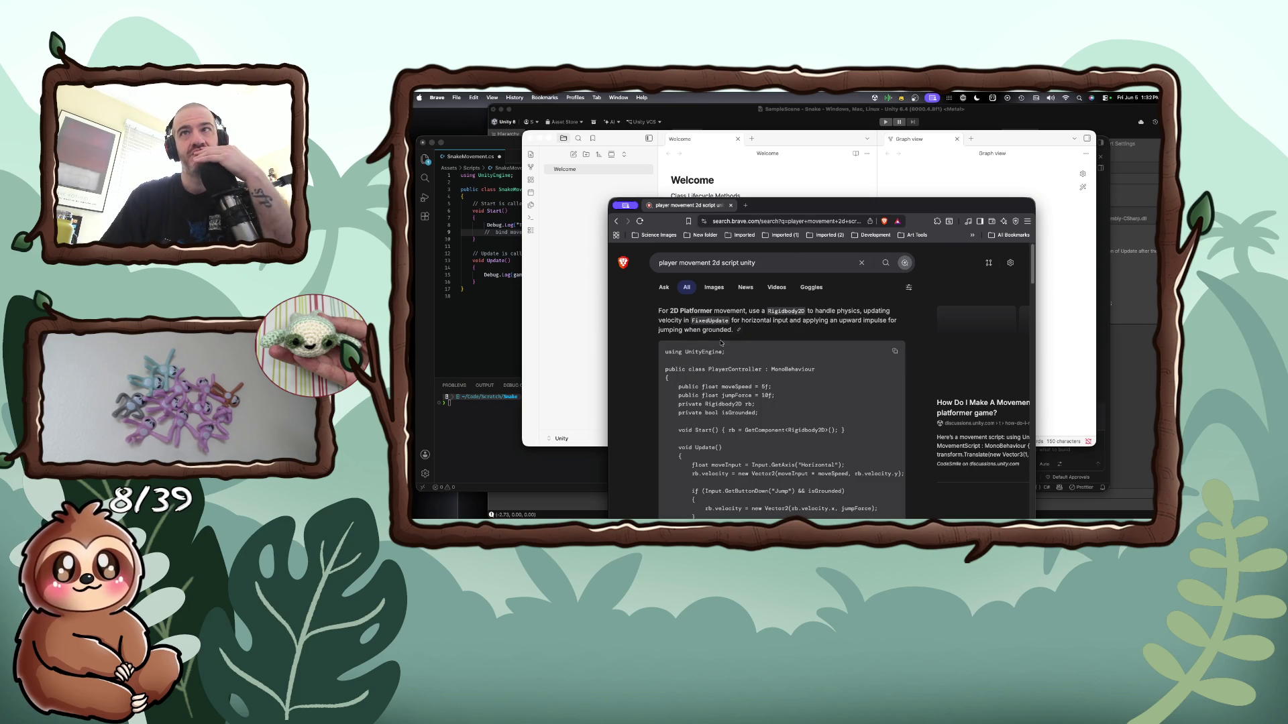
{"action": "scroll", "coordinate": [694, 358], "scroll_direction": "down", "scroll_amount": 3}
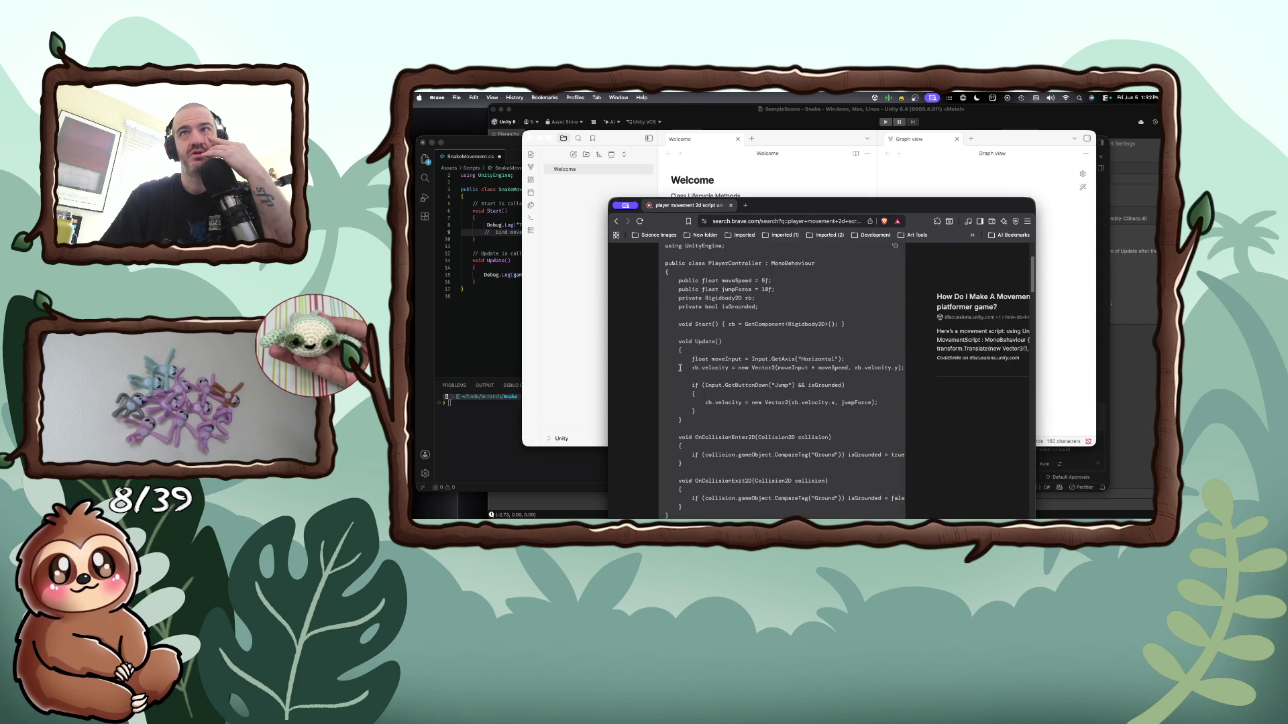
{"action": "scroll", "coordinate": [680, 369], "scroll_direction": "down", "scroll_amount": 2}
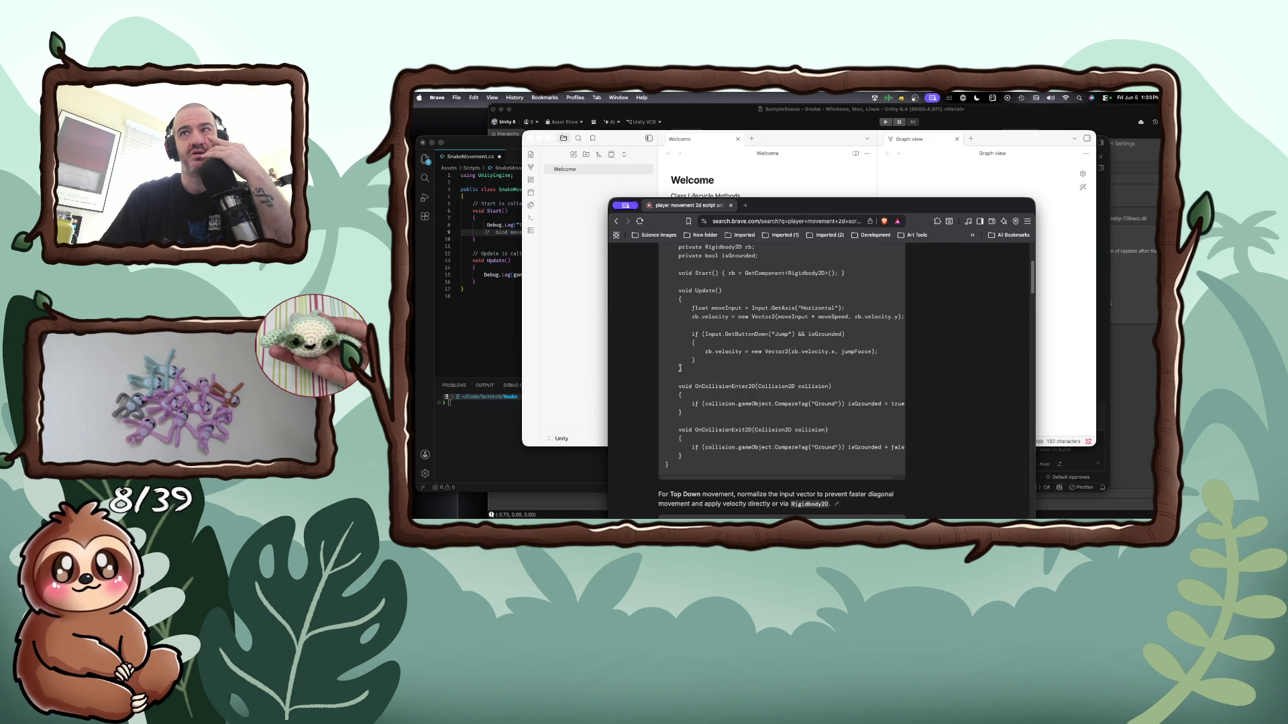
{"action": "scroll", "coordinate": [679, 368], "scroll_direction": "down", "scroll_amount": 1}
{"action": "scroll", "coordinate": [679, 370], "scroll_direction": "down", "scroll_amount": 5}
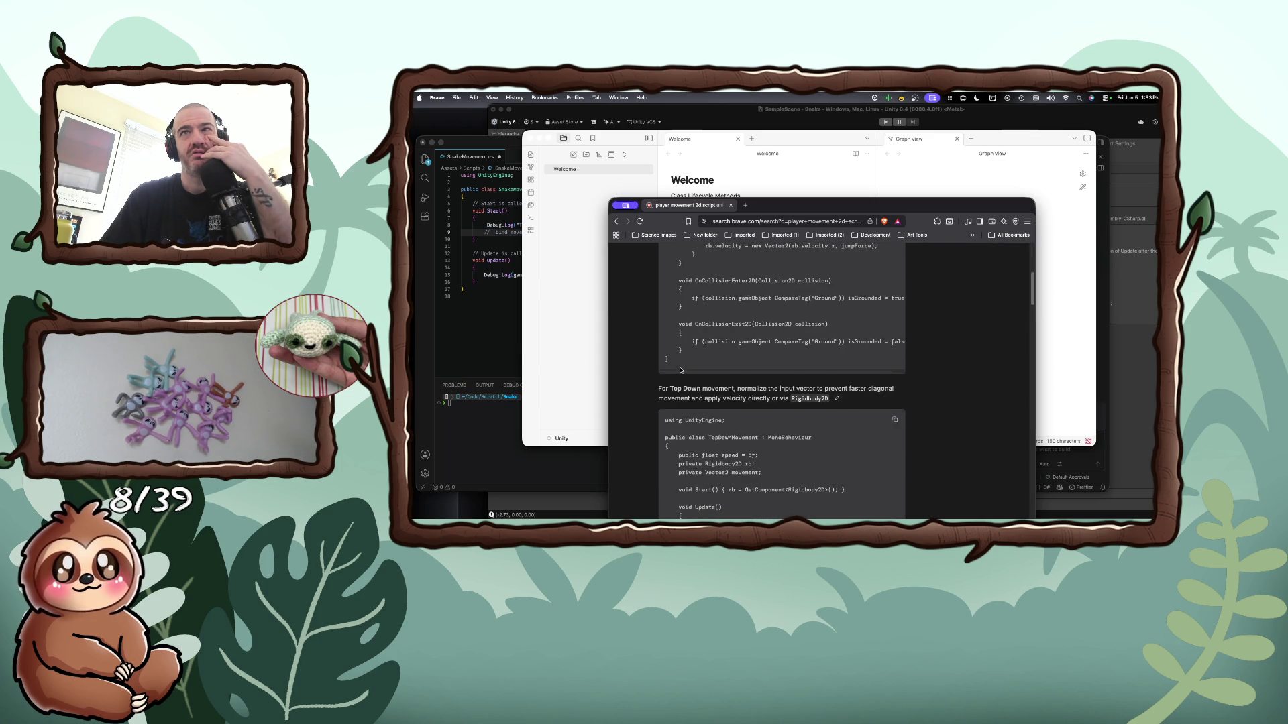
{"action": "scroll", "coordinate": [679, 369], "scroll_direction": "down", "scroll_amount": 2}
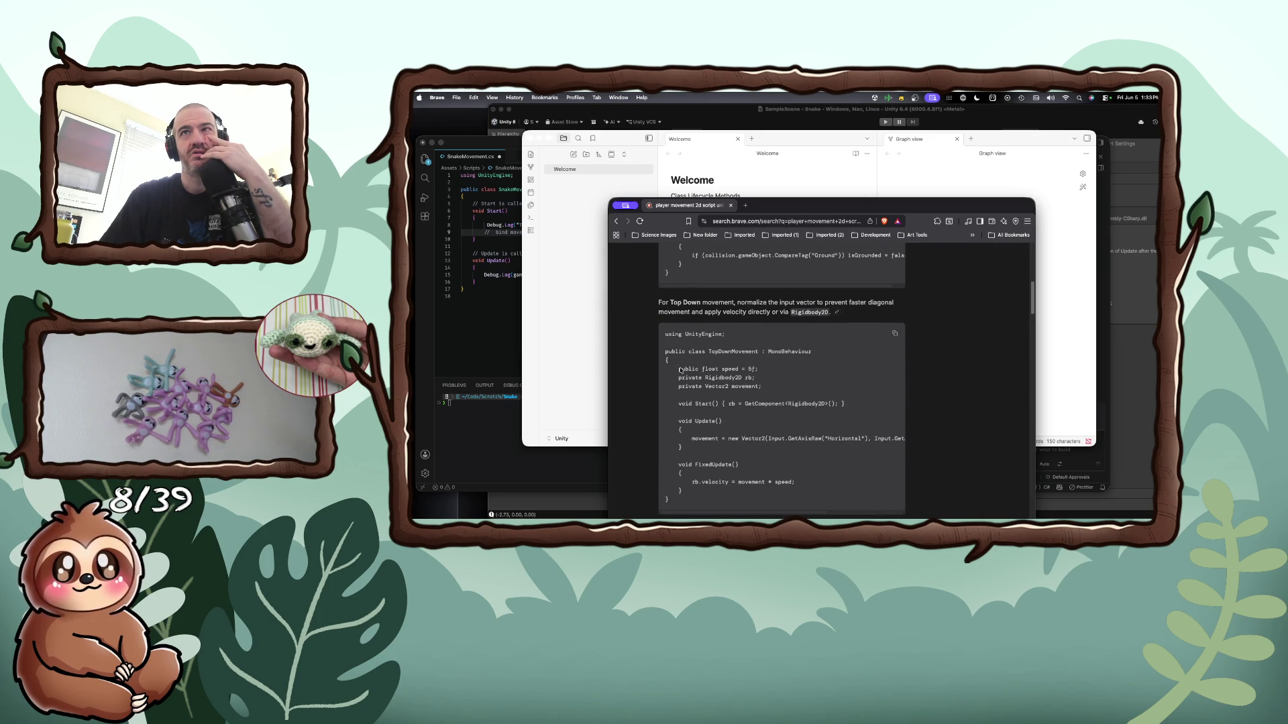
{"action": "scroll", "coordinate": [680, 368], "scroll_direction": "down", "scroll_amount": 15}
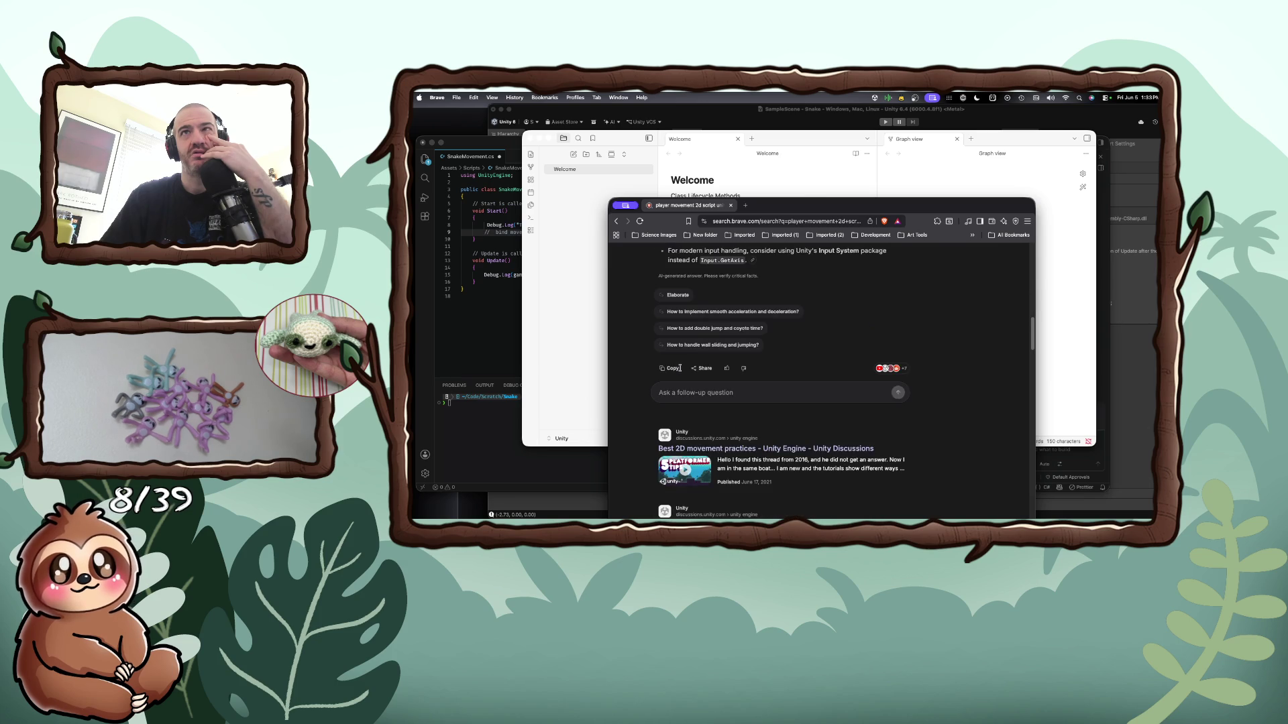
{"action": "scroll", "coordinate": [680, 369], "scroll_direction": "down", "scroll_amount": 3}
{"action": "scroll", "coordinate": [705, 387], "scroll_direction": "down", "scroll_amount": 1}
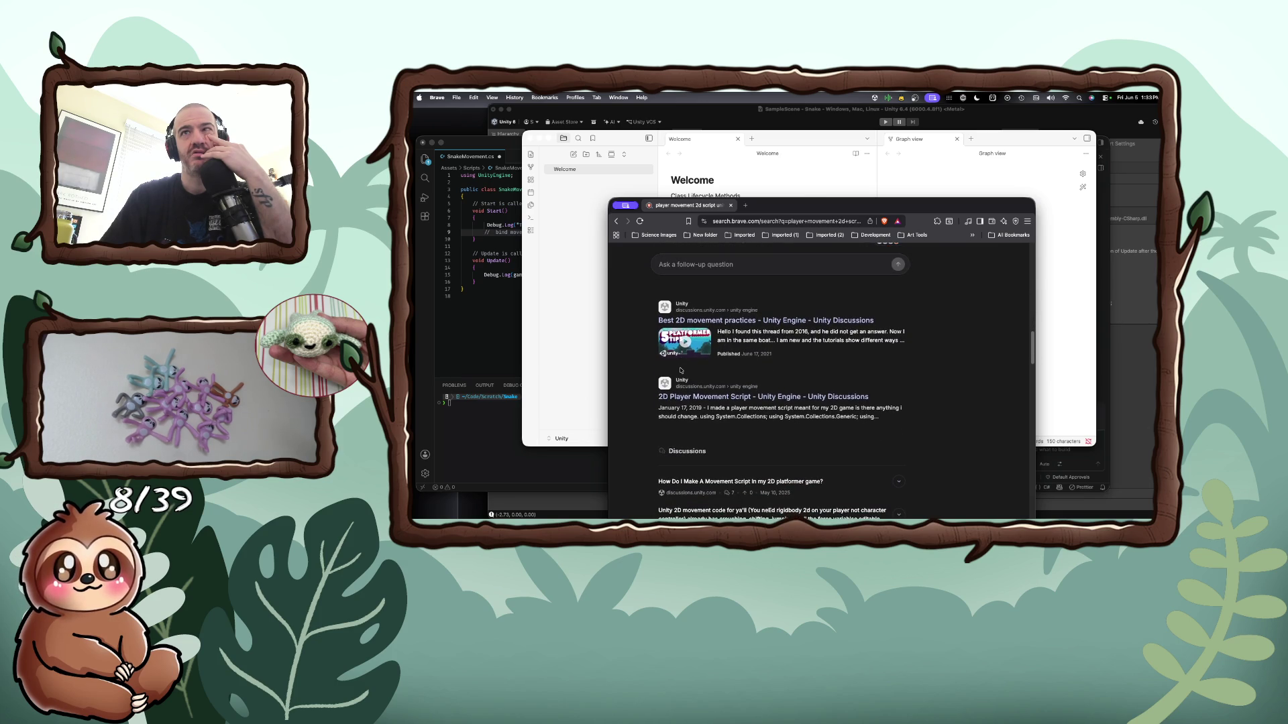
{"action": "left_click", "coordinate": [699, 361]}
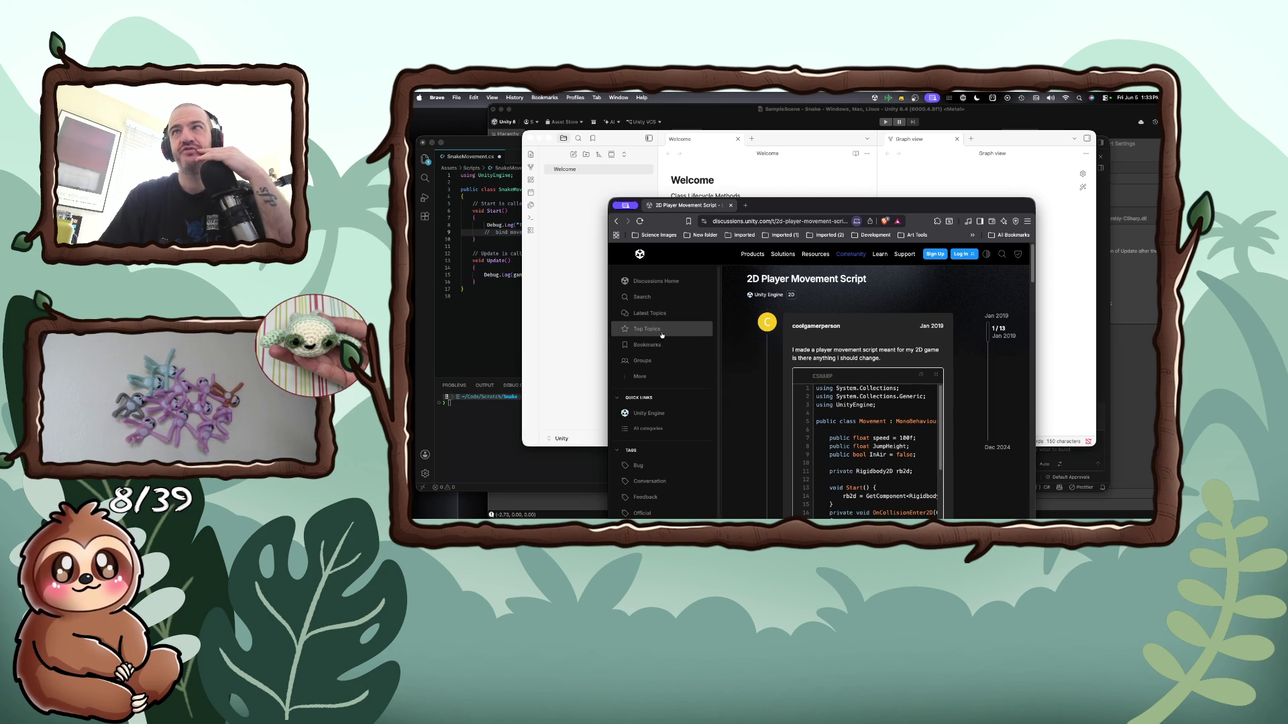
Widen the window, go back to the results and open the 'TOP DOWN Movement - Unity Tutorial' video
{"action": "left_click_drag", "start_coordinate": [608, 315], "coordinate": [464, 315]}
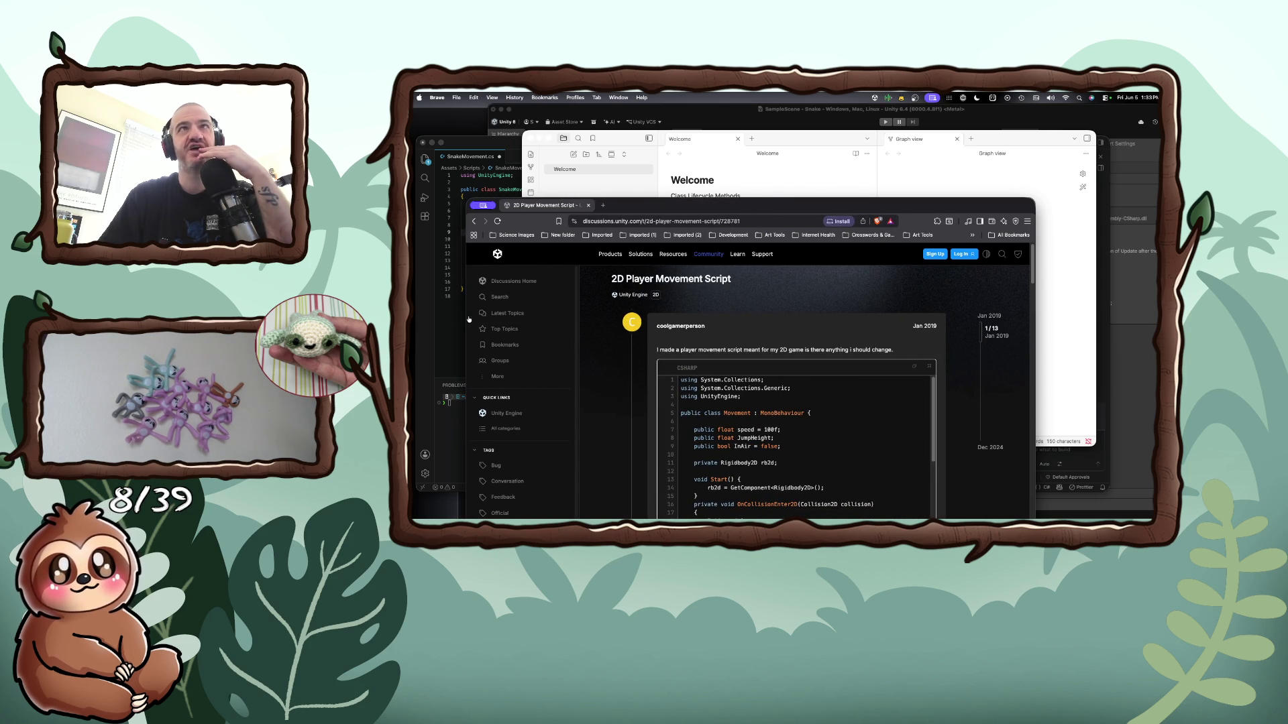
{"action": "left_click", "coordinate": [473, 221]}
{"action": "scroll", "coordinate": [573, 330], "scroll_direction": "down", "scroll_amount": 3}
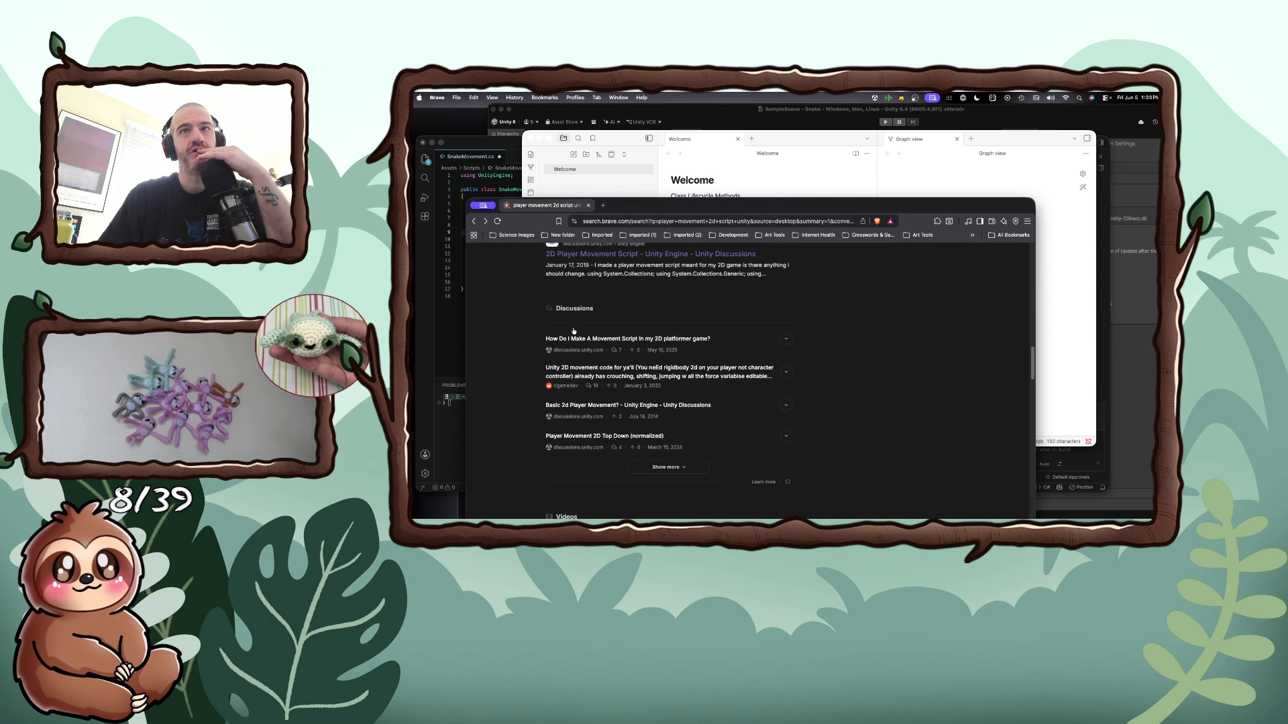
{"action": "scroll", "coordinate": [573, 330], "scroll_direction": "down", "scroll_amount": 2}
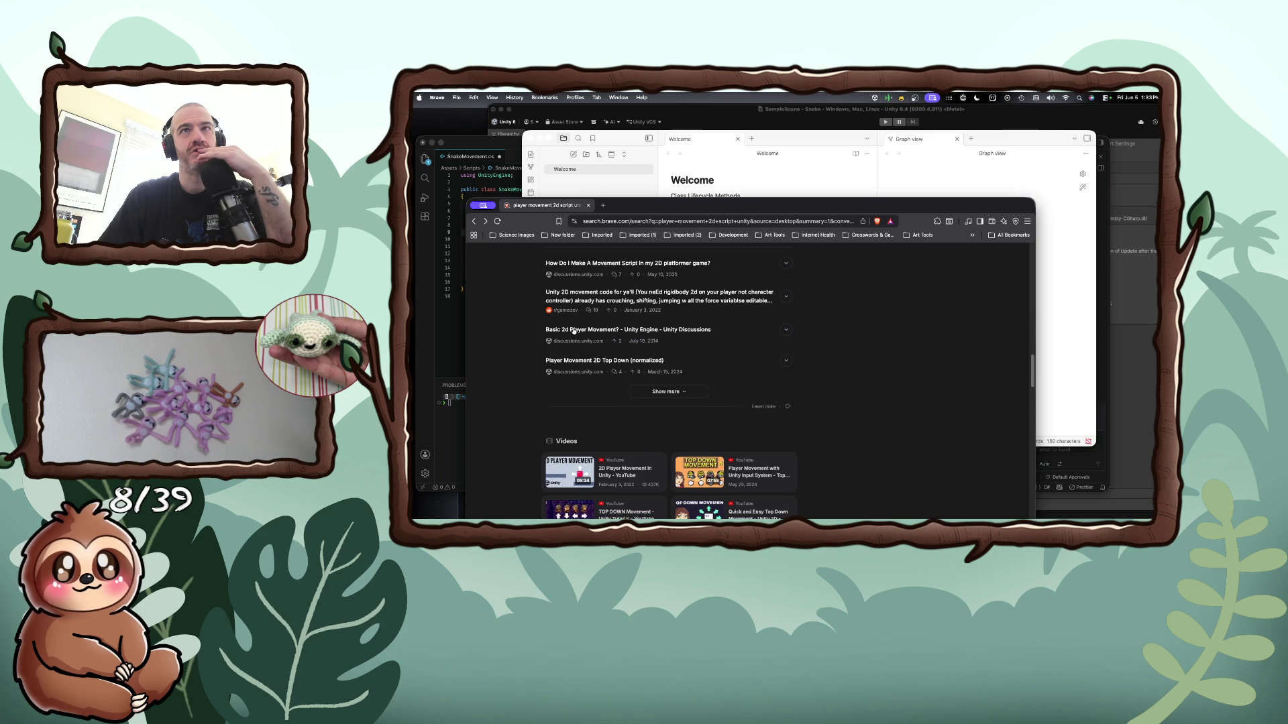
{"action": "scroll", "coordinate": [573, 330], "scroll_direction": "down", "scroll_amount": 2}
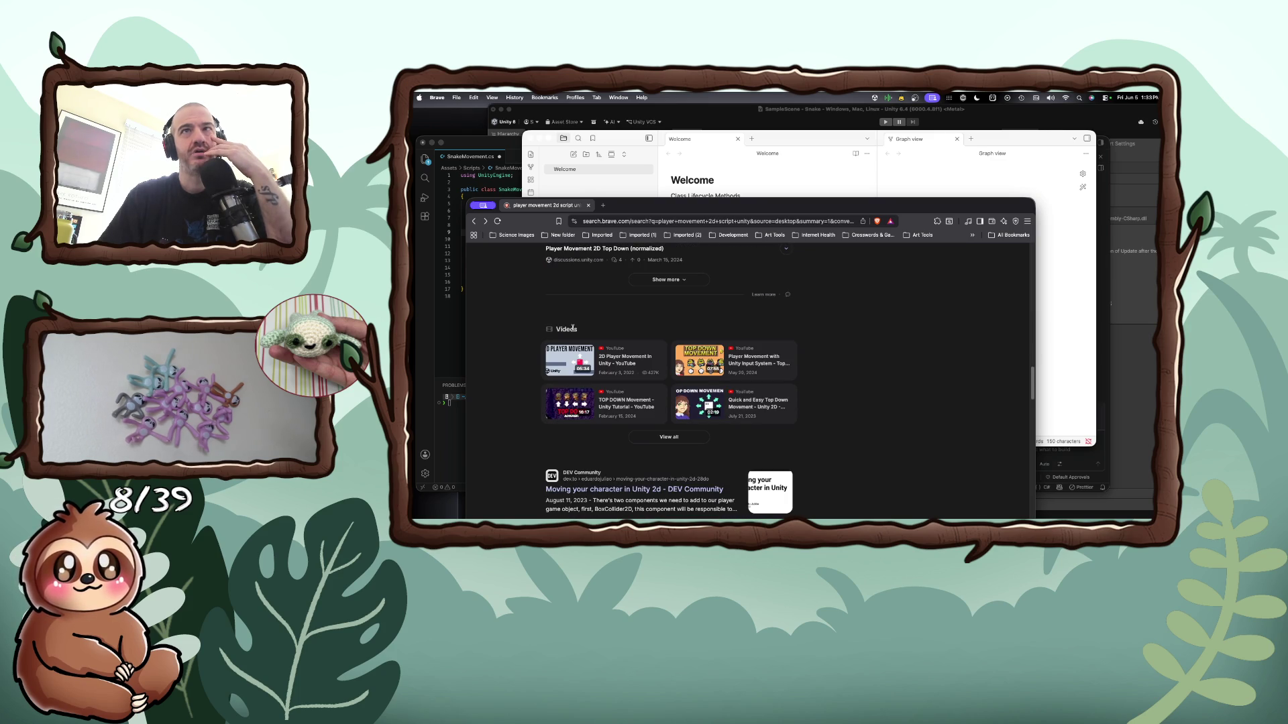
{"action": "scroll", "coordinate": [572, 328], "scroll_direction": "down", "scroll_amount": 1}
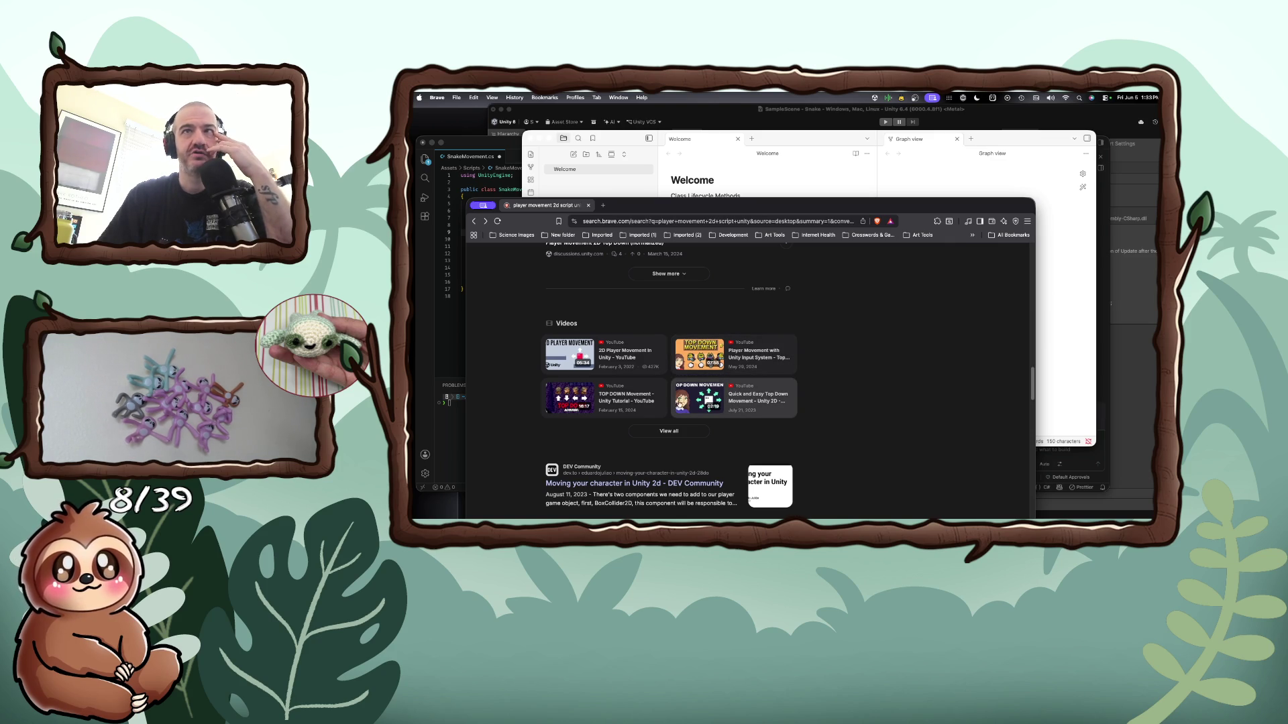
{"action": "left_click", "coordinate": [642, 404]}
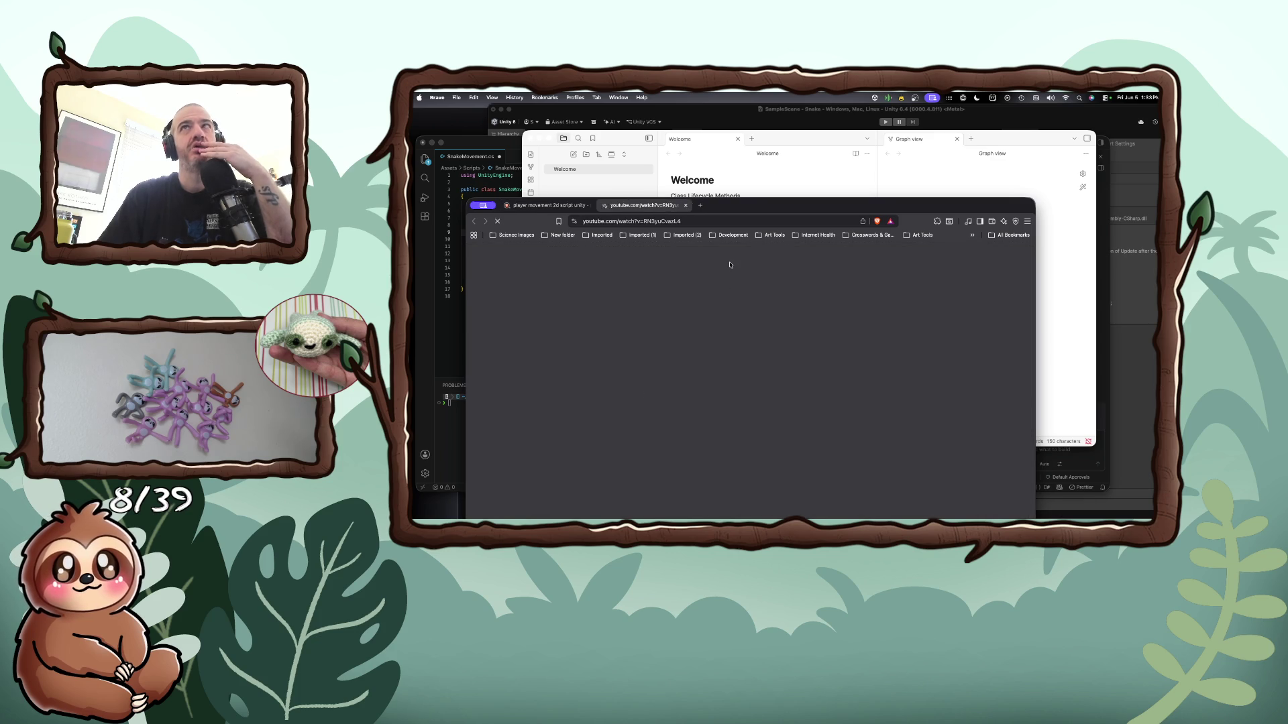
Skip the tutorial ahead past 0:32 to its 'setting up input' chapter at 2:27
{"action": "left_click_drag", "start_coordinate": [747, 209], "coordinate": [738, 155]}
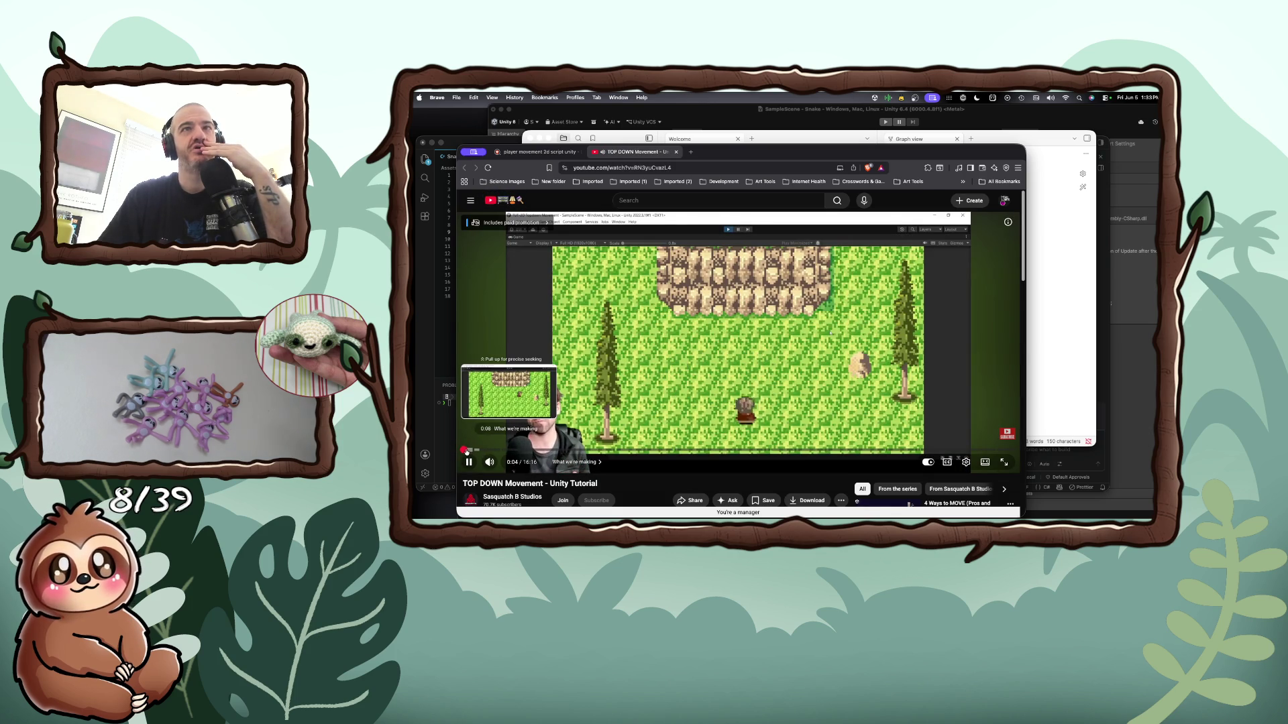
{"action": "left_click_drag", "start_coordinate": [472, 452], "coordinate": [533, 451]}
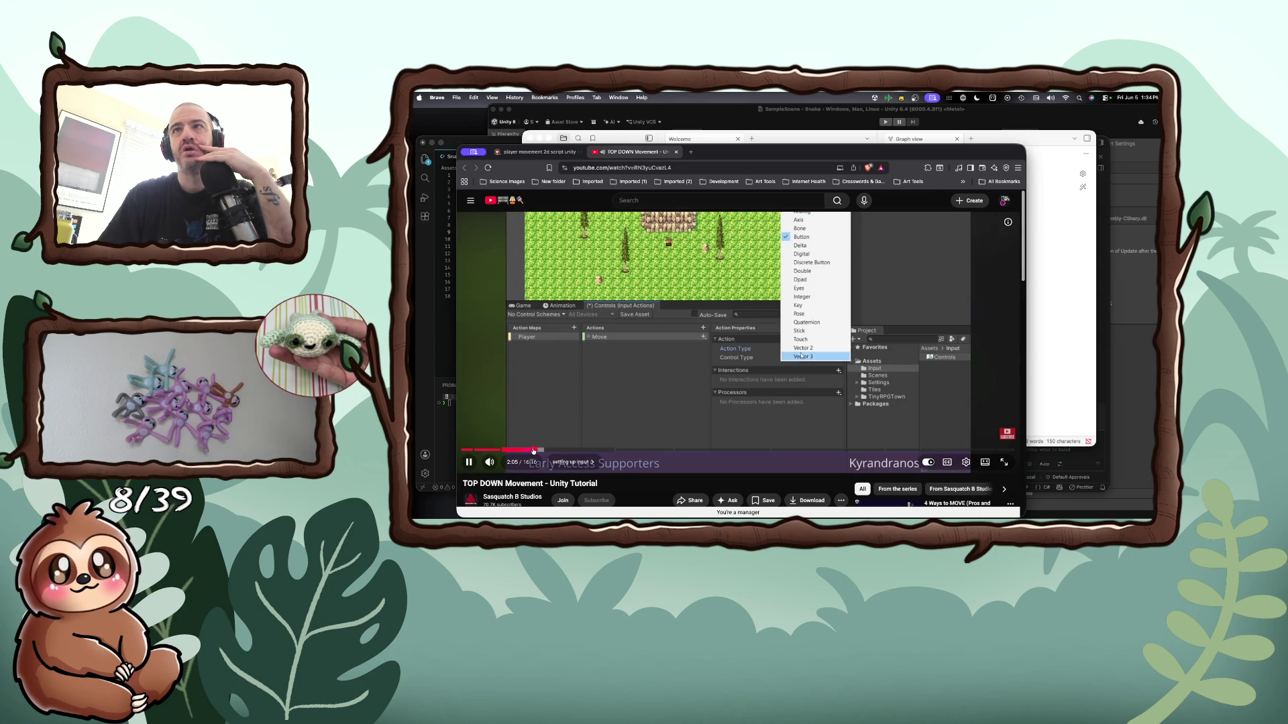
{"action": "left_click_drag", "start_coordinate": [533, 450], "coordinate": [588, 451]}
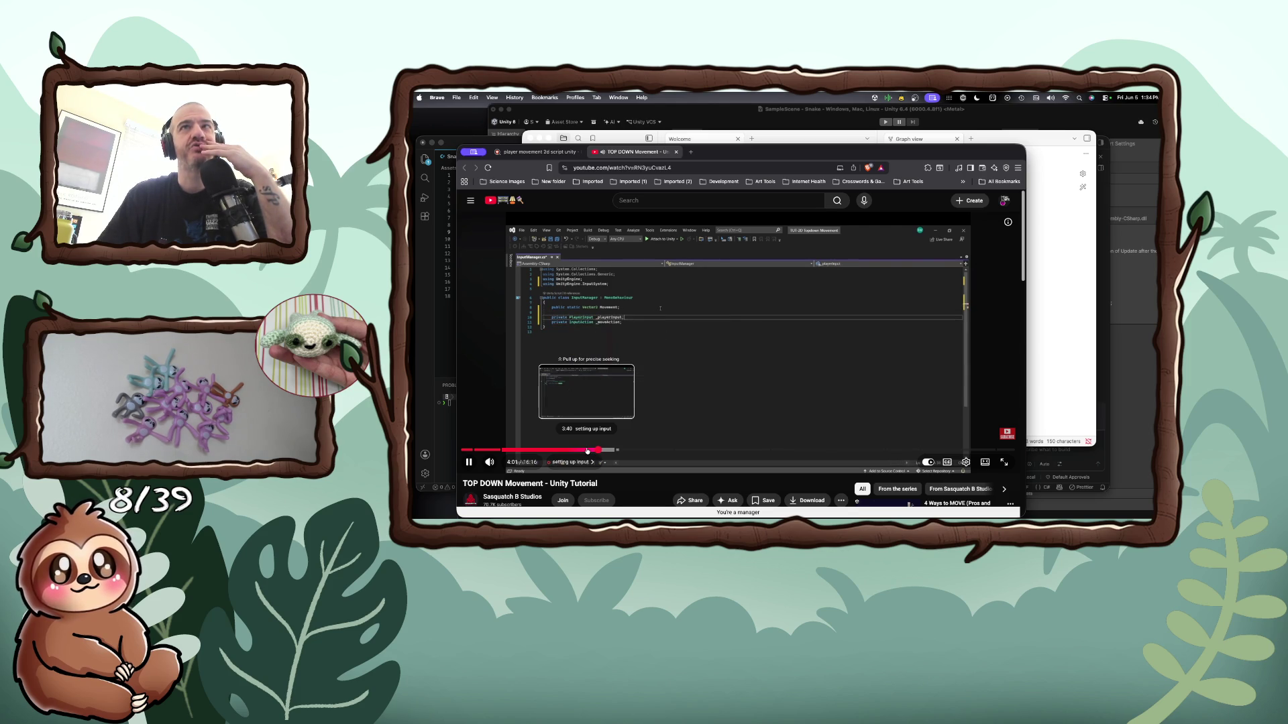
Watch the movement coding, pause the tutorial at 5:11, and return to the Unity editor
{"action": "right_click", "coordinate": [587, 450]}
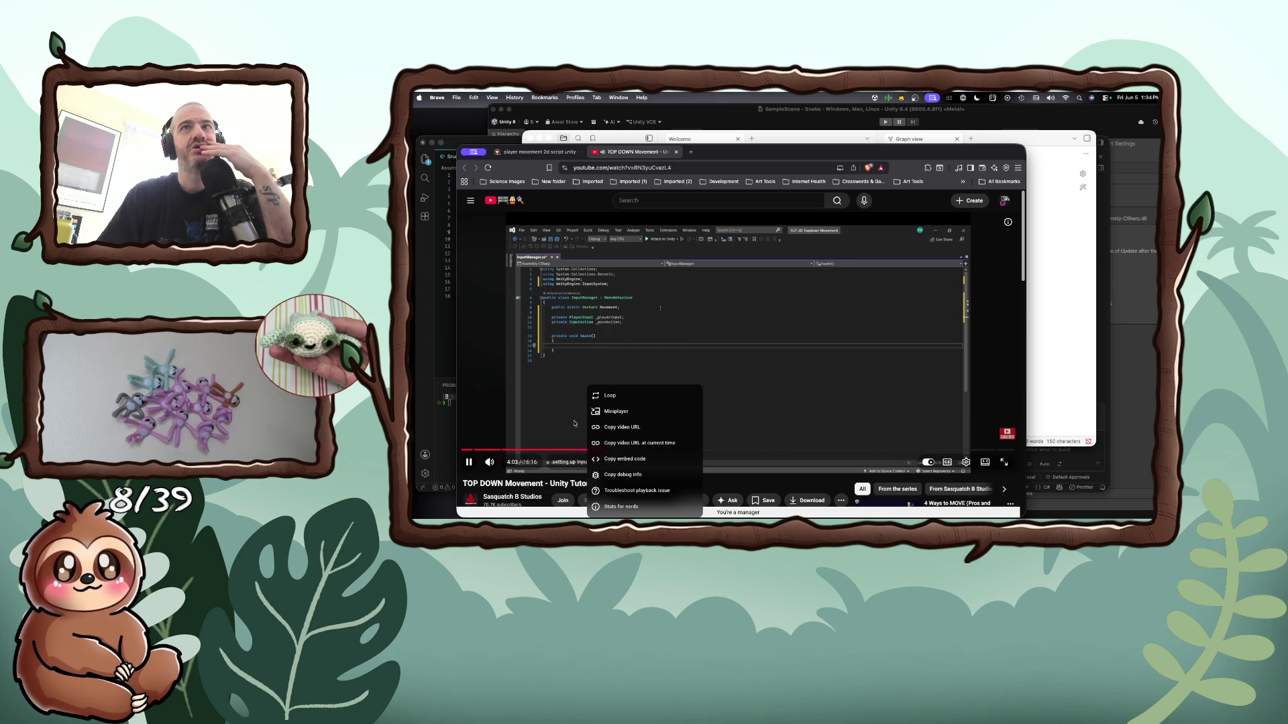
{"action": "left_click", "coordinate": [553, 402]}
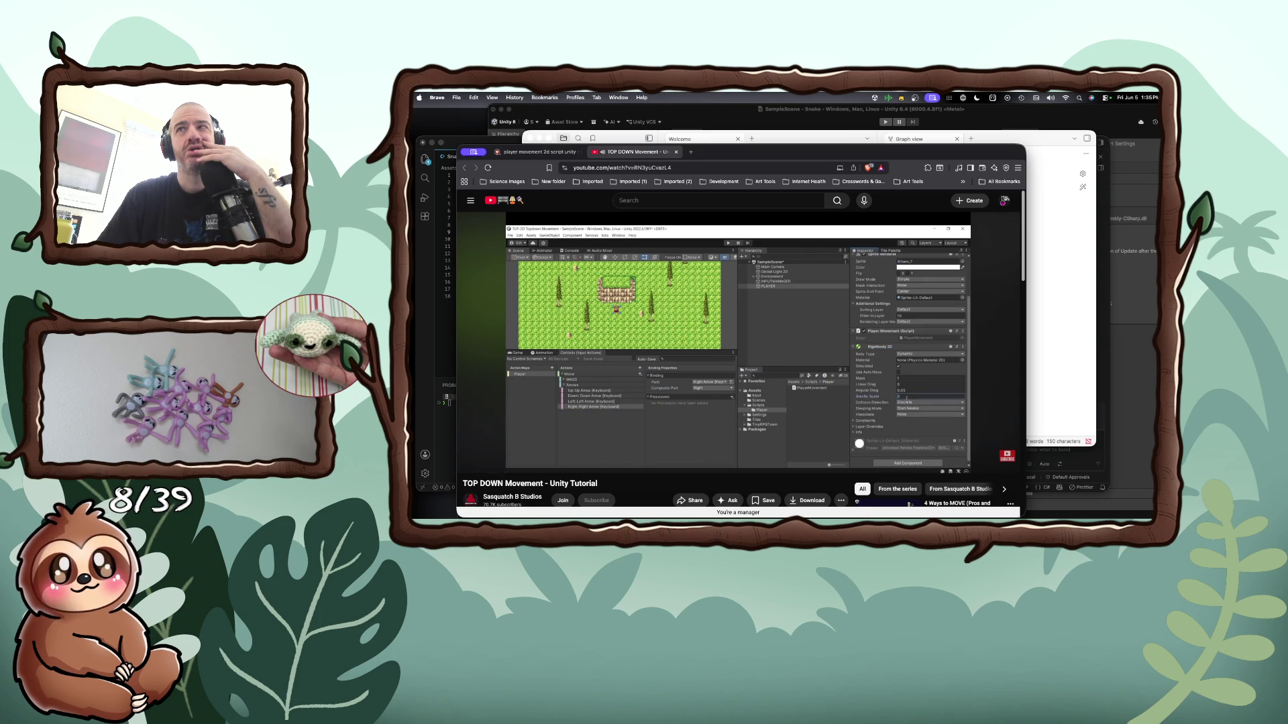
{"action": "right_click", "coordinate": [556, 389]}
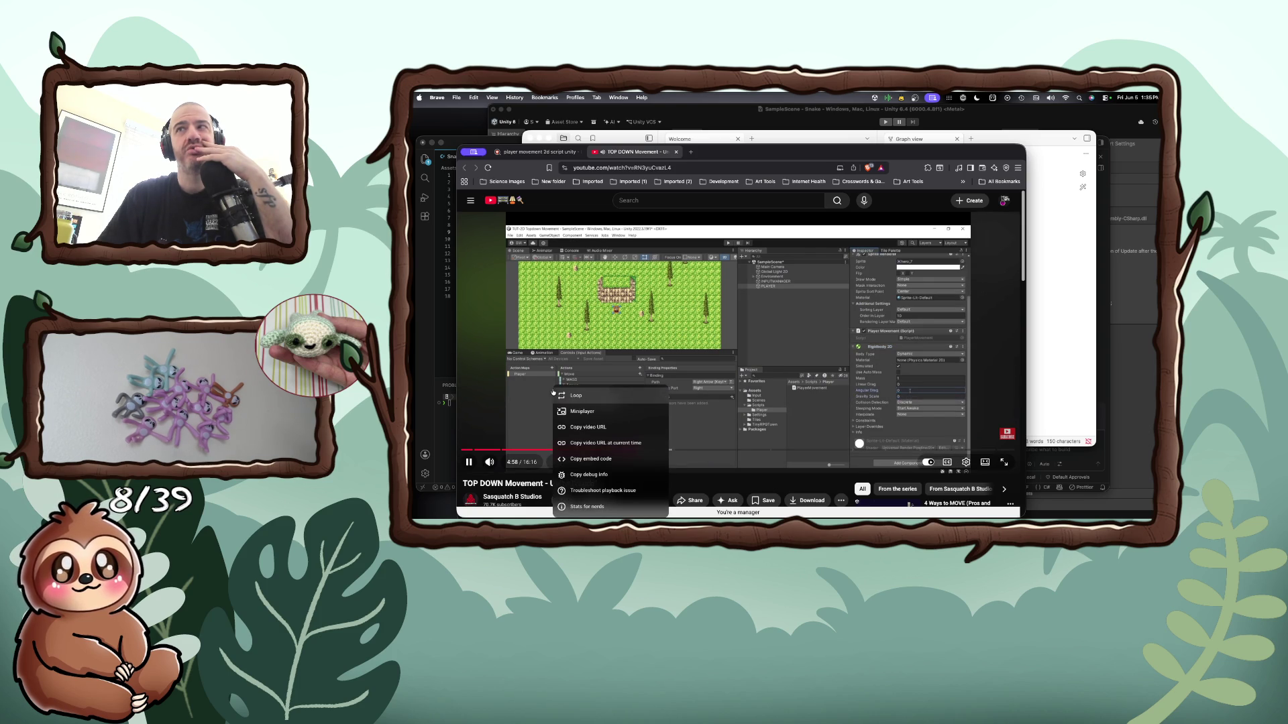
{"action": "left_click", "coordinate": [708, 396]}
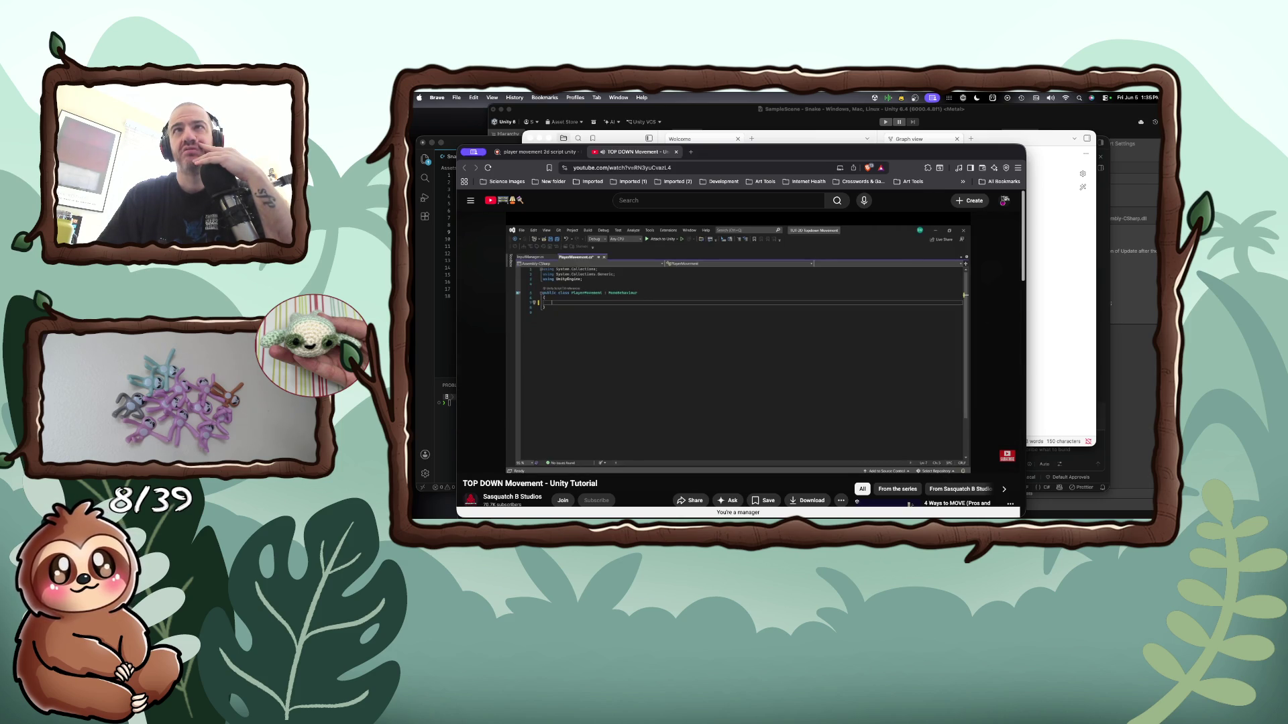
{"action": "mouse_move", "coordinate": [644, 399]}
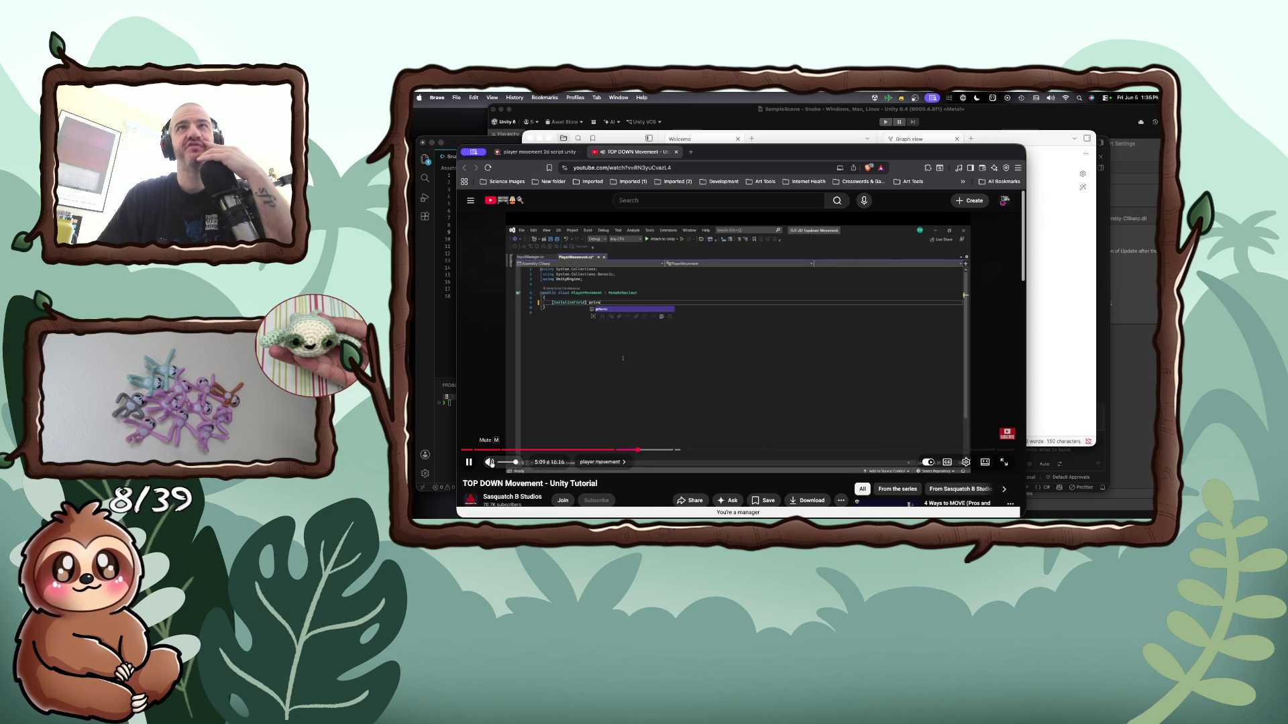
{"action": "left_click", "coordinate": [469, 462]}
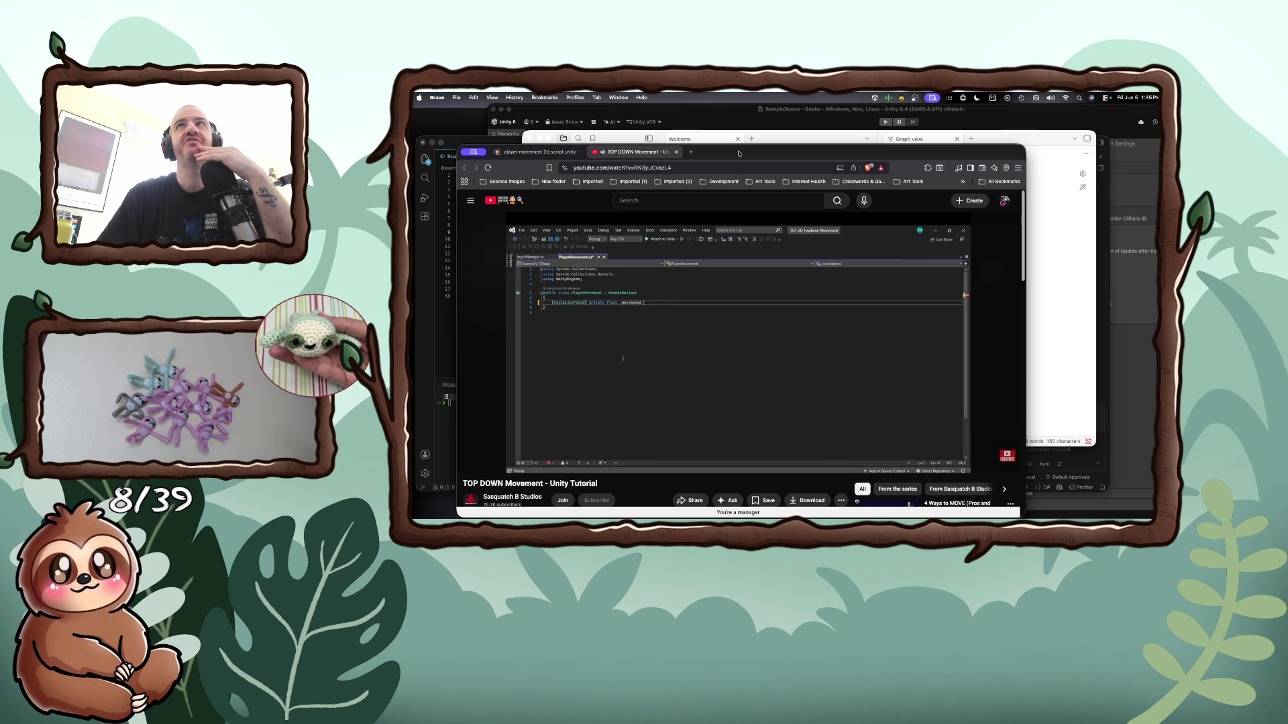
{"action": "key", "text": "super+Tab"}
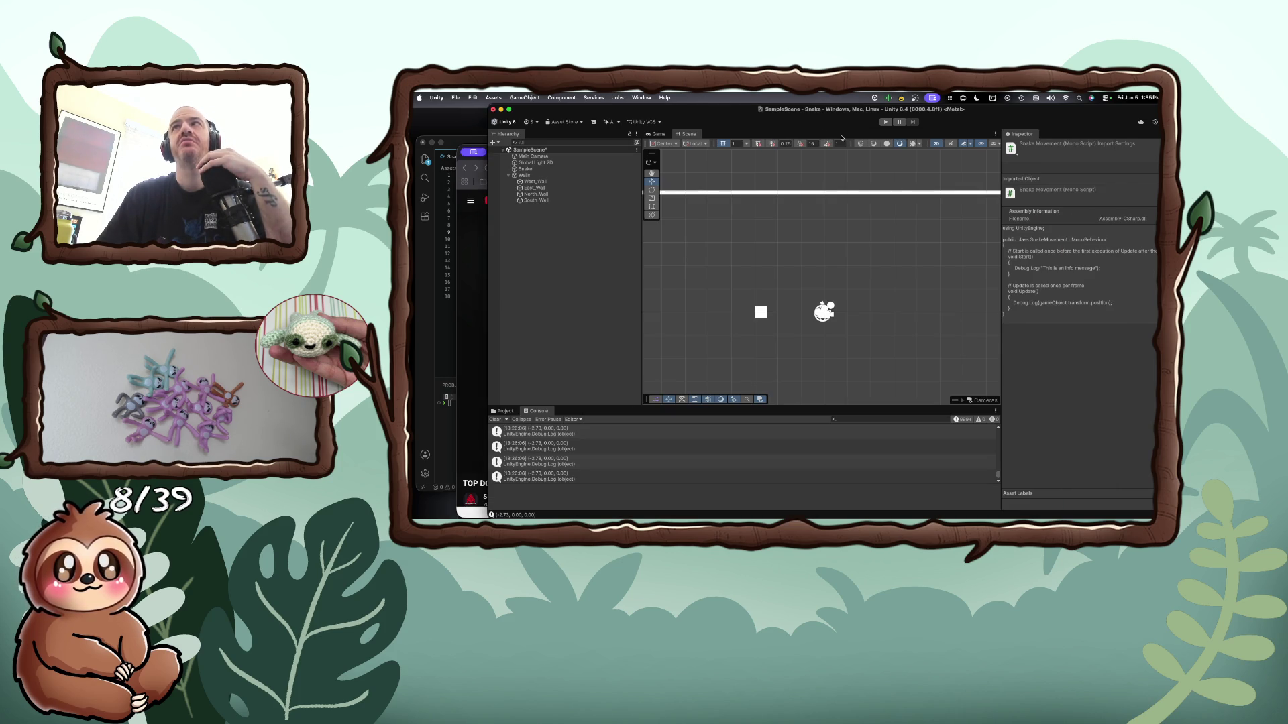
Select Snake, scroll to its Snake Movement (Script) component, and open SnakeMovement.cs in VS Code
{"action": "left_click", "coordinate": [760, 312]}
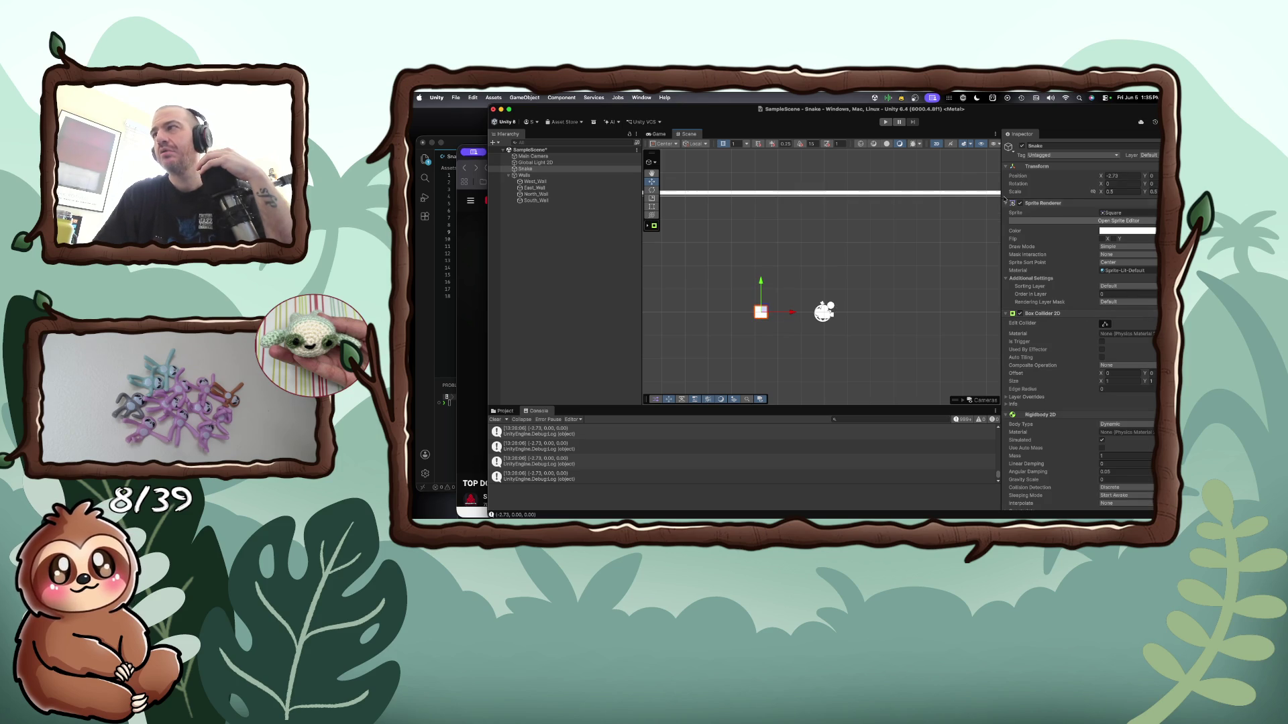
{"action": "mouse_move", "coordinate": [1052, 113]}
{"action": "left_mouse_down"}
{"action": "mouse_move", "coordinate": [953, 114]}
{"action": "mouse_move", "coordinate": [965, 114]}
{"action": "left_mouse_up"}
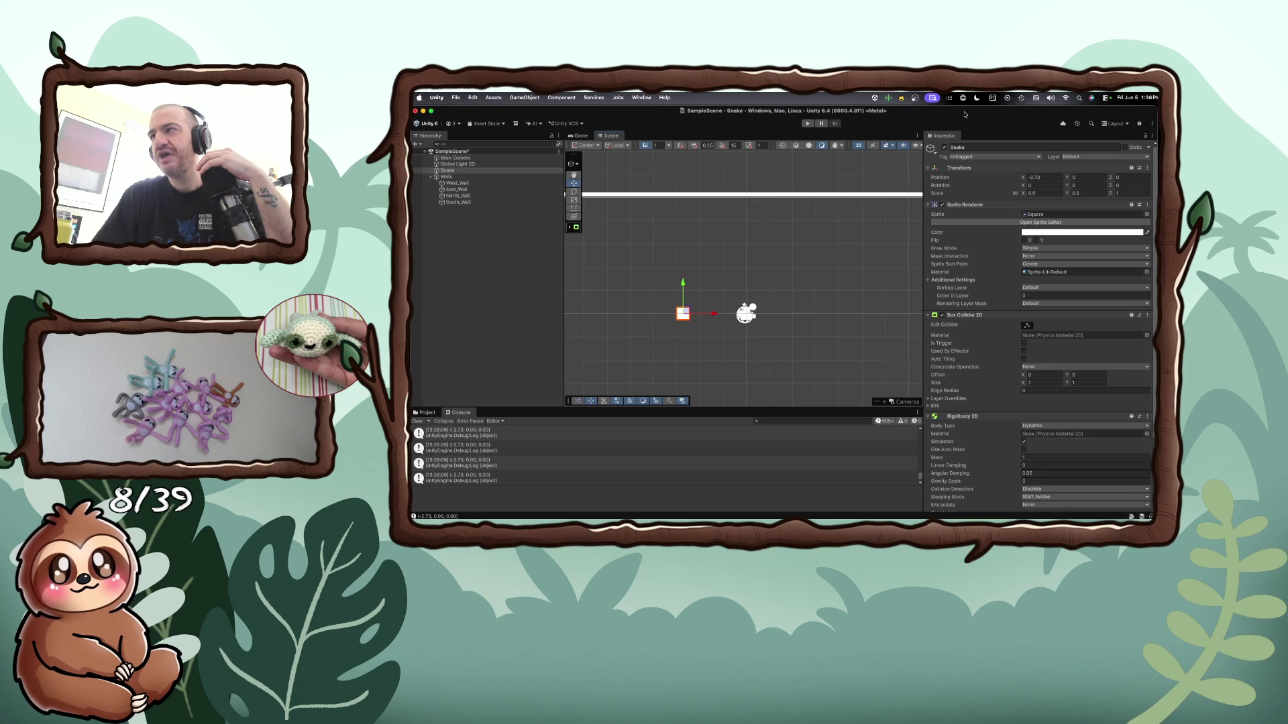
{"action": "scroll", "coordinate": [1071, 500], "scroll_direction": "down", "scroll_amount": 3}
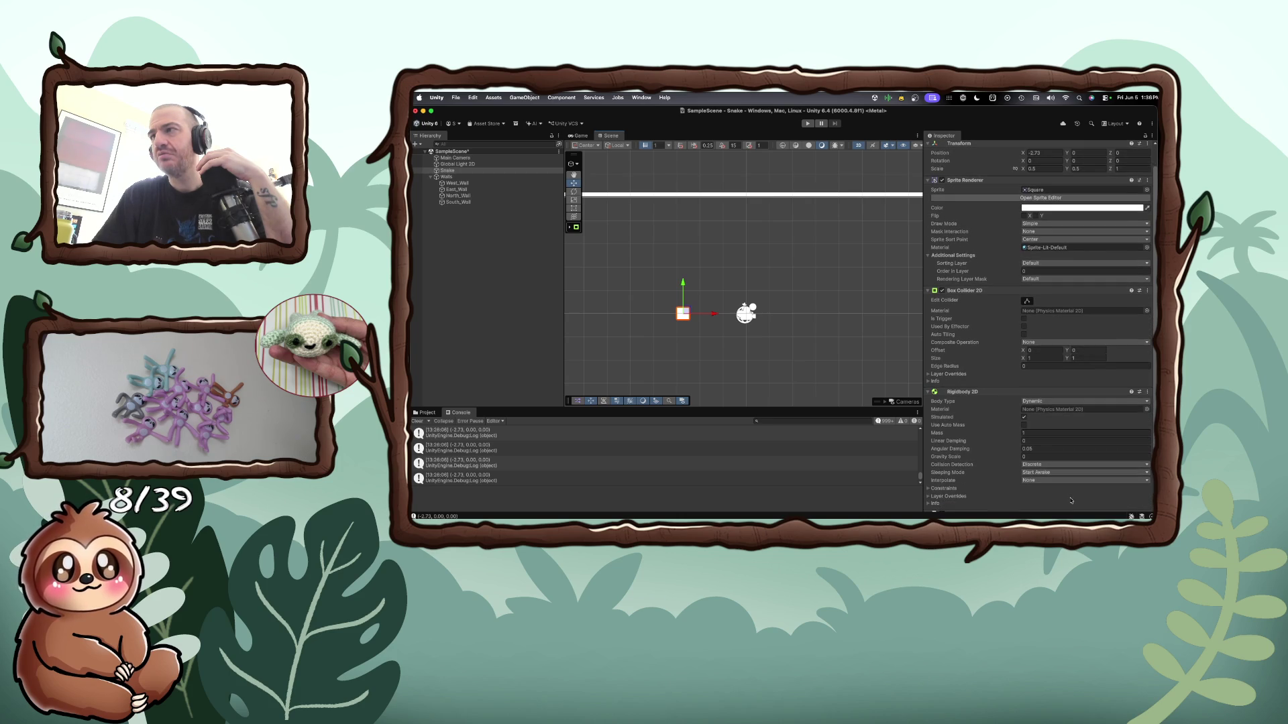
{"action": "scroll", "coordinate": [1071, 500], "scroll_direction": "down", "scroll_amount": 2}
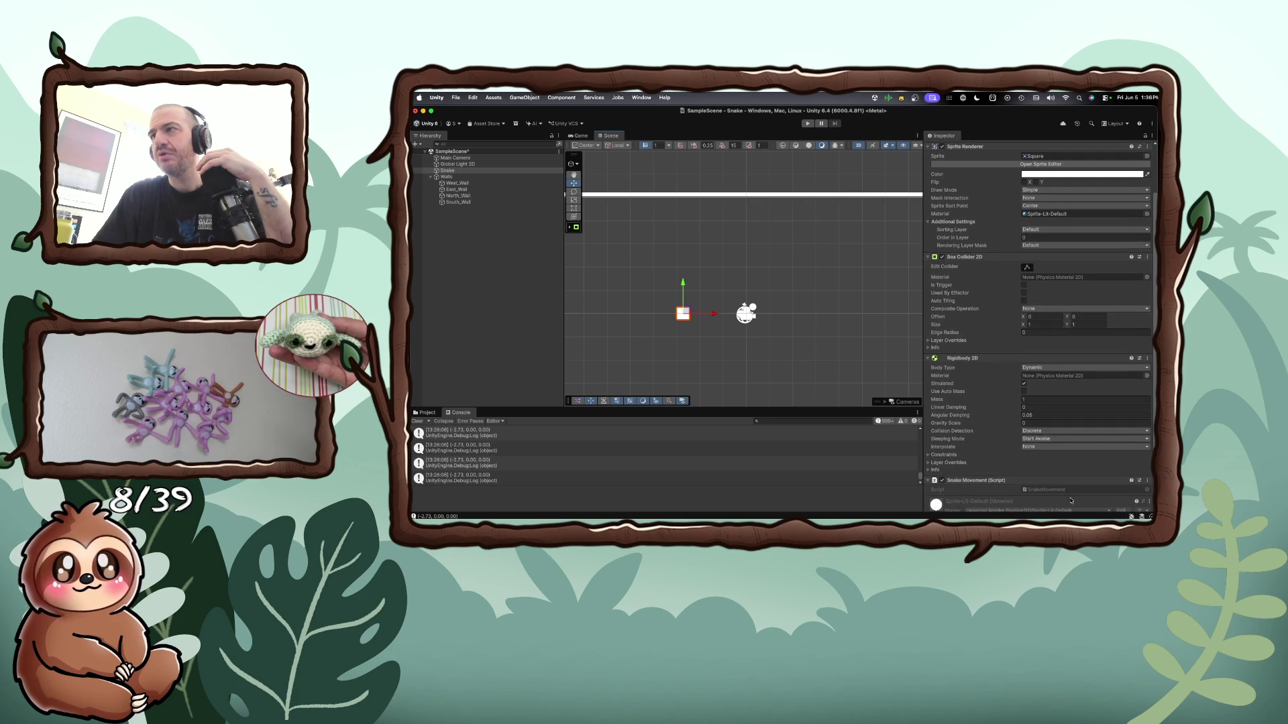
{"action": "scroll", "coordinate": [1071, 499], "scroll_direction": "down", "scroll_amount": 1}
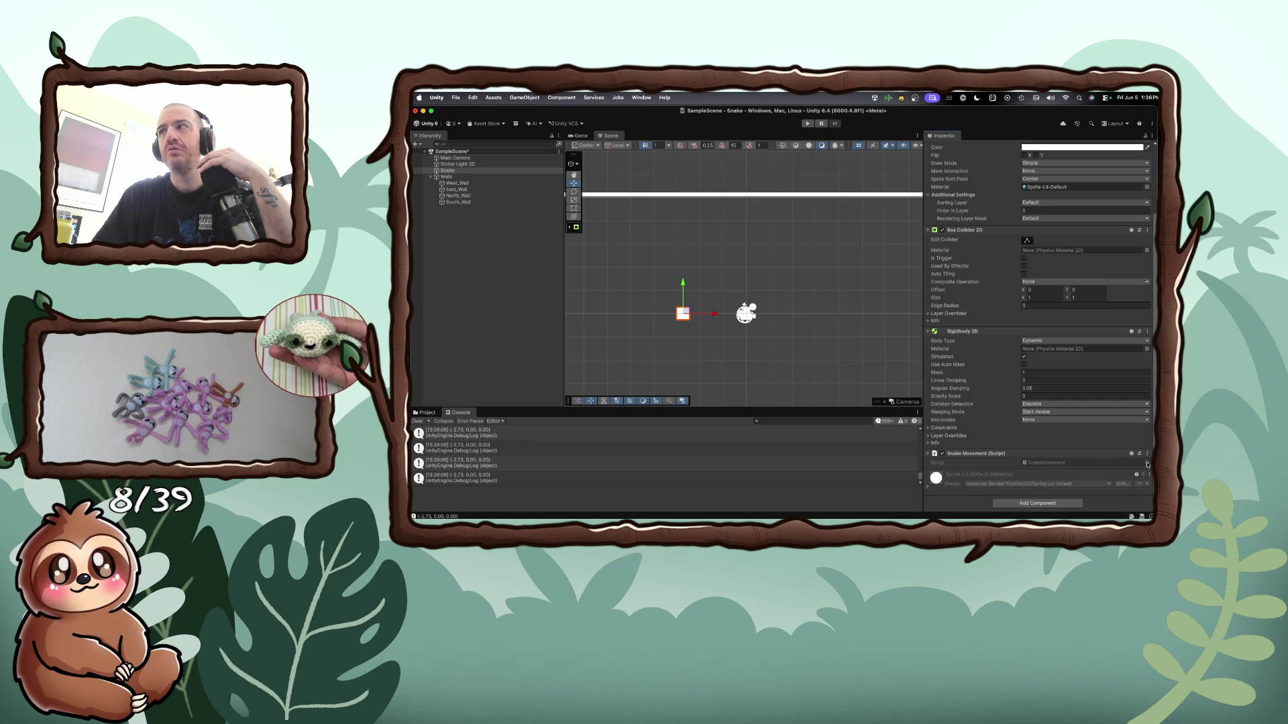
{"action": "double_click", "coordinate": [1047, 462]}
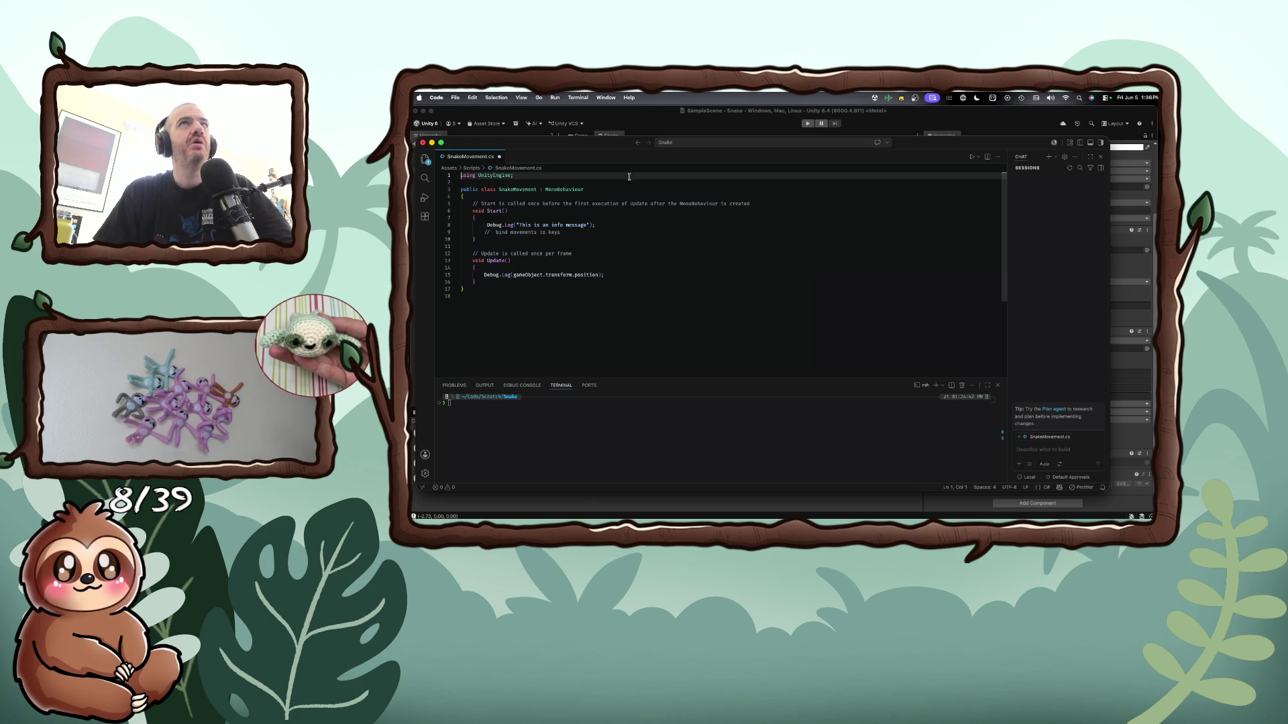
Change the Update Debug.Log to print only transform.position.x and save the script
{"action": "key", "text": "ctrl+alt+Right"}
{"action": "left_click", "coordinate": [753, 318]}
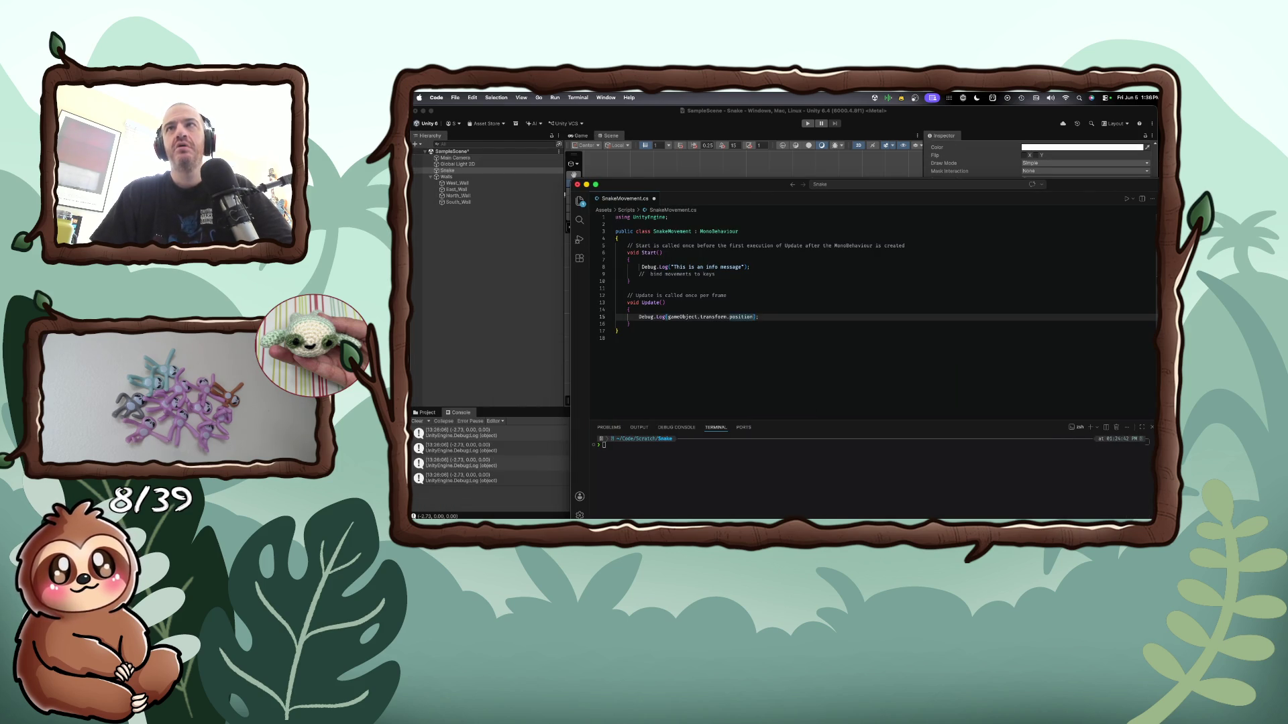
{"action": "type", "text": "x"}
{"action": "key", "text": "super+s"}
Run the scene in Play mode to see -2.73 logged repeatedly, then stop it
{"action": "key", "text": "super+Tab"}
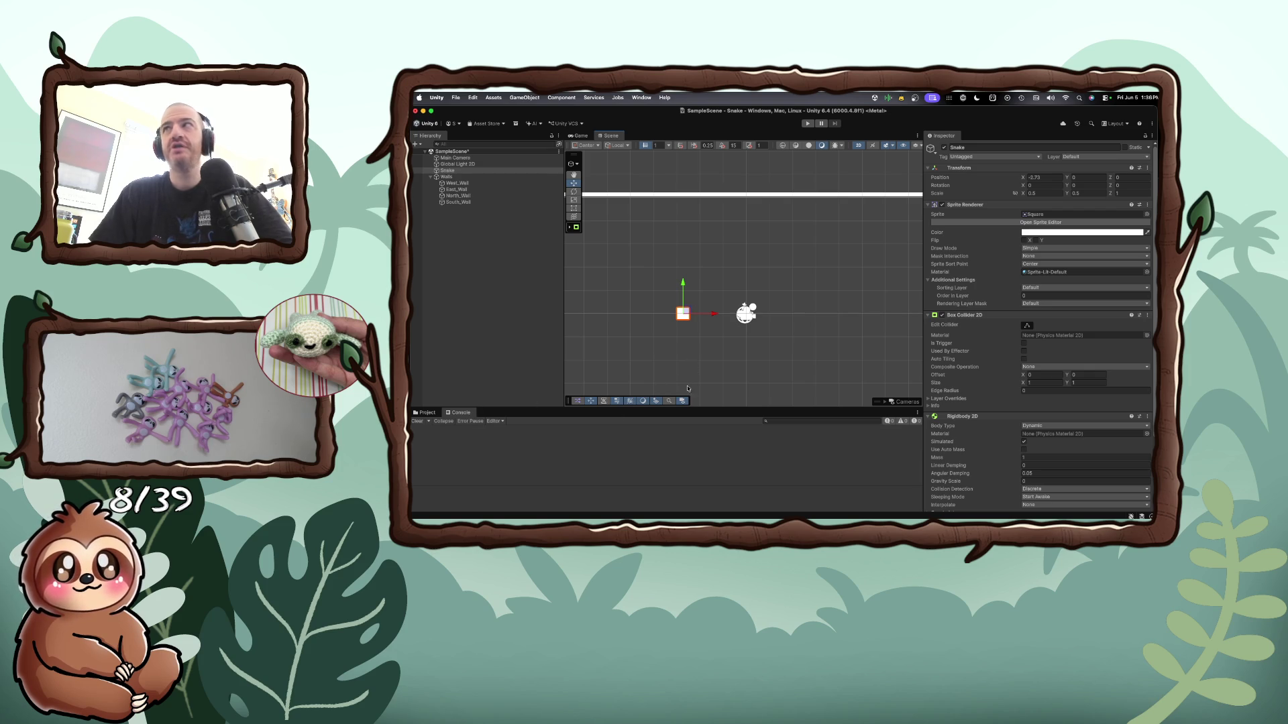
{"action": "key", "text": "super+Tab"}
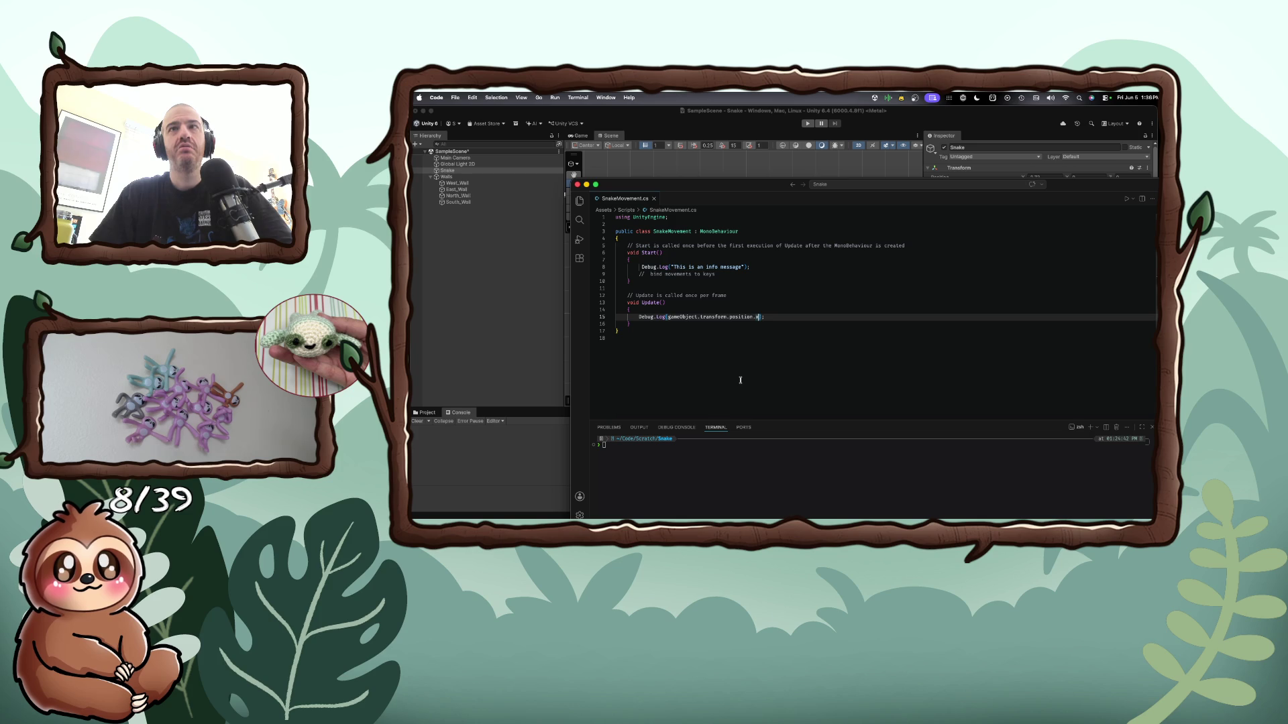
{"action": "key", "text": "super+Tab"}
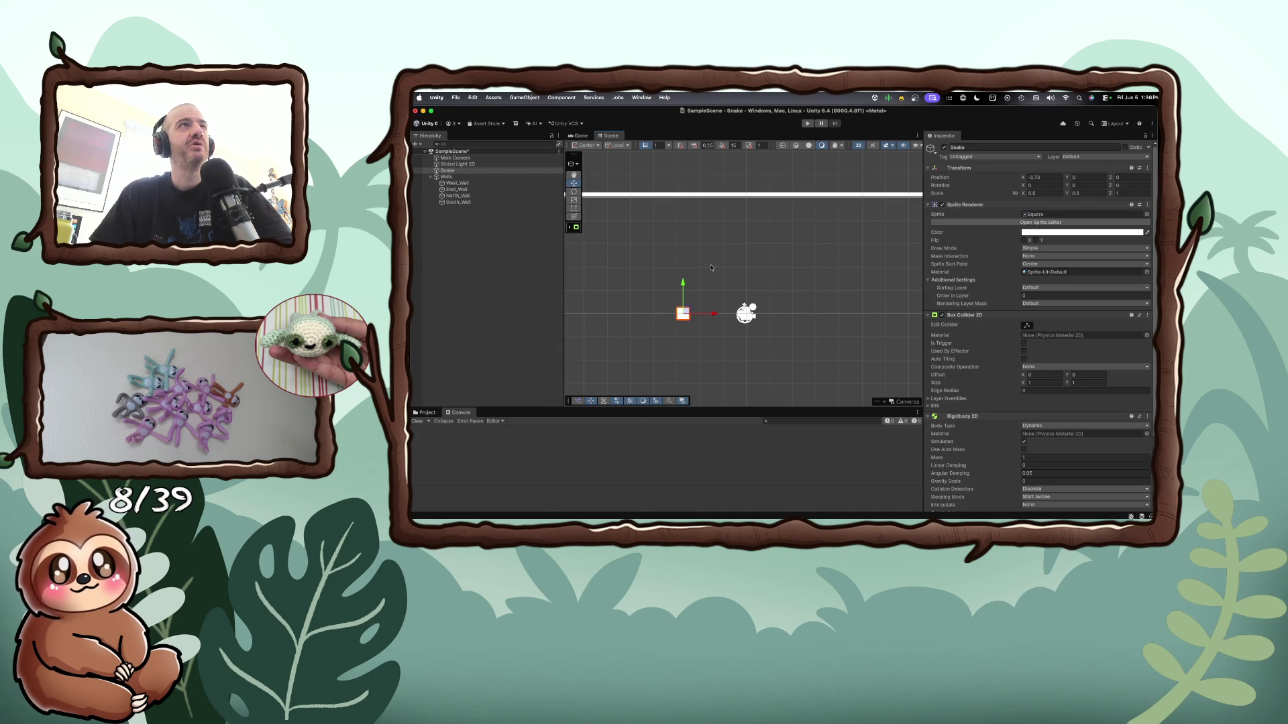
{"action": "left_click", "coordinate": [808, 123]}
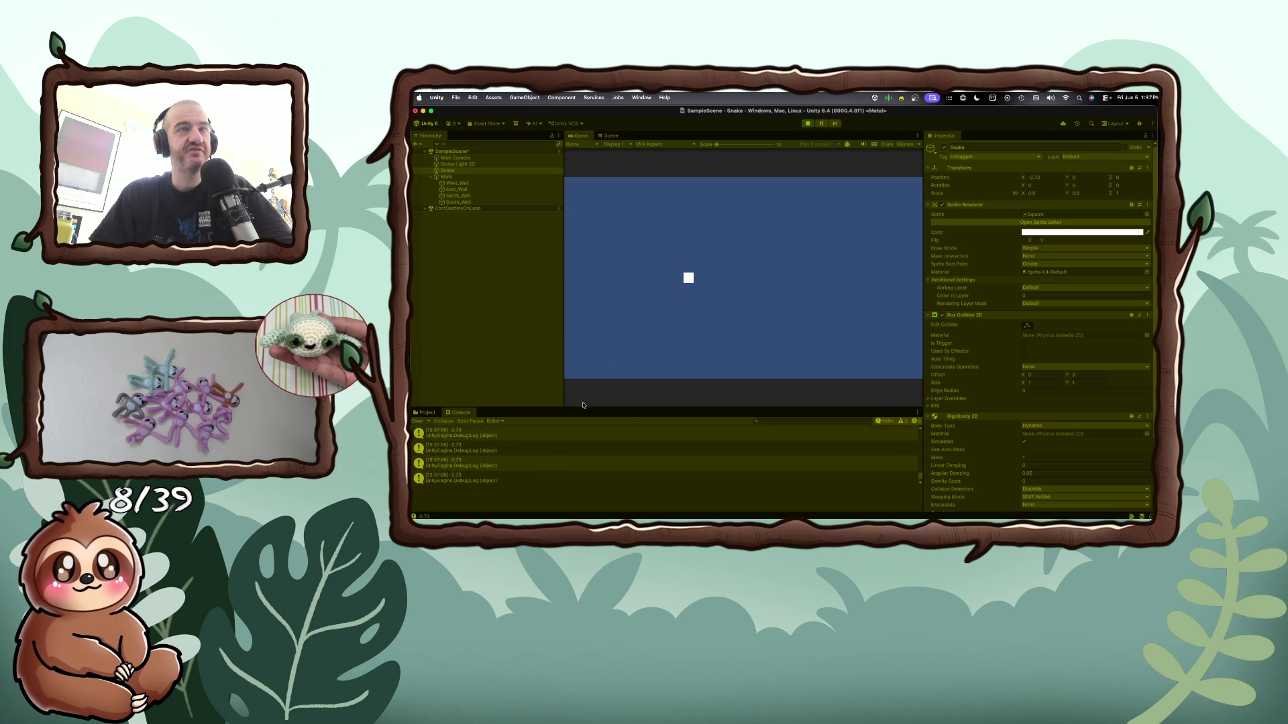
{"action": "left_click", "coordinate": [807, 124]}
Add a 'gameObject.transform.position.x' decrement line below the Debug.Log in Update and save
{"action": "key", "text": "super+Tab"}
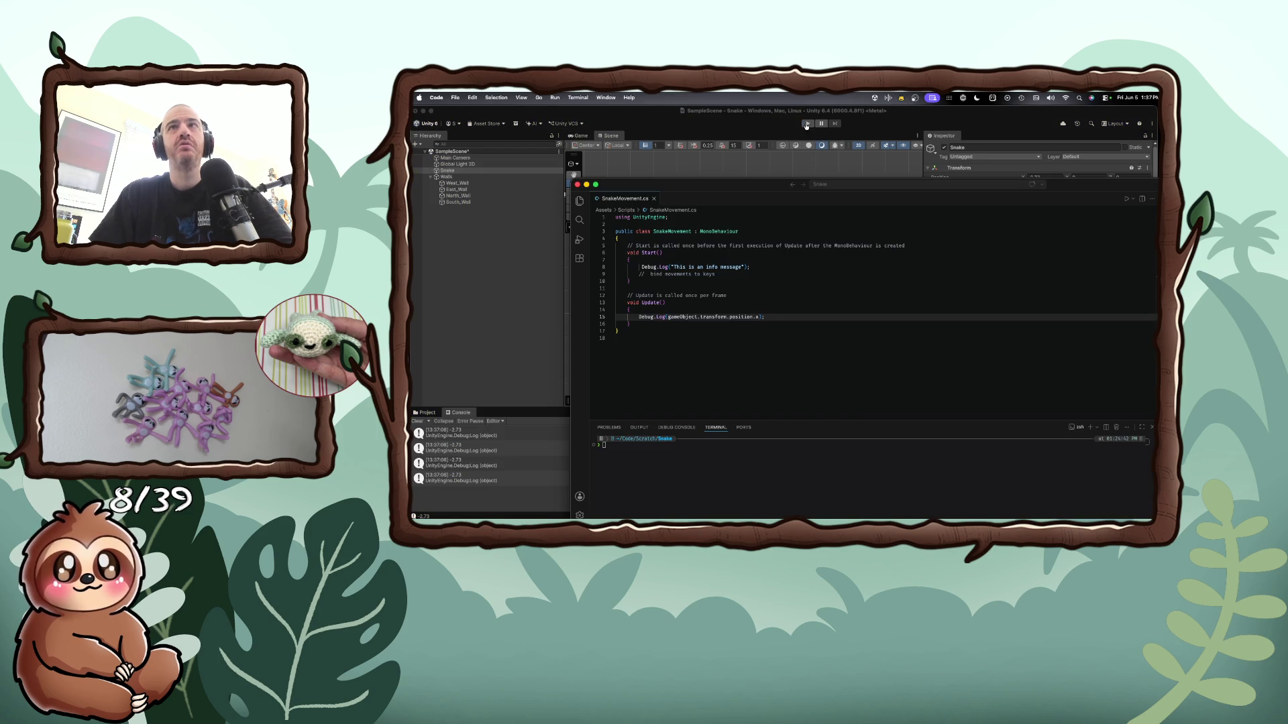
{"action": "key", "text": "Return"}
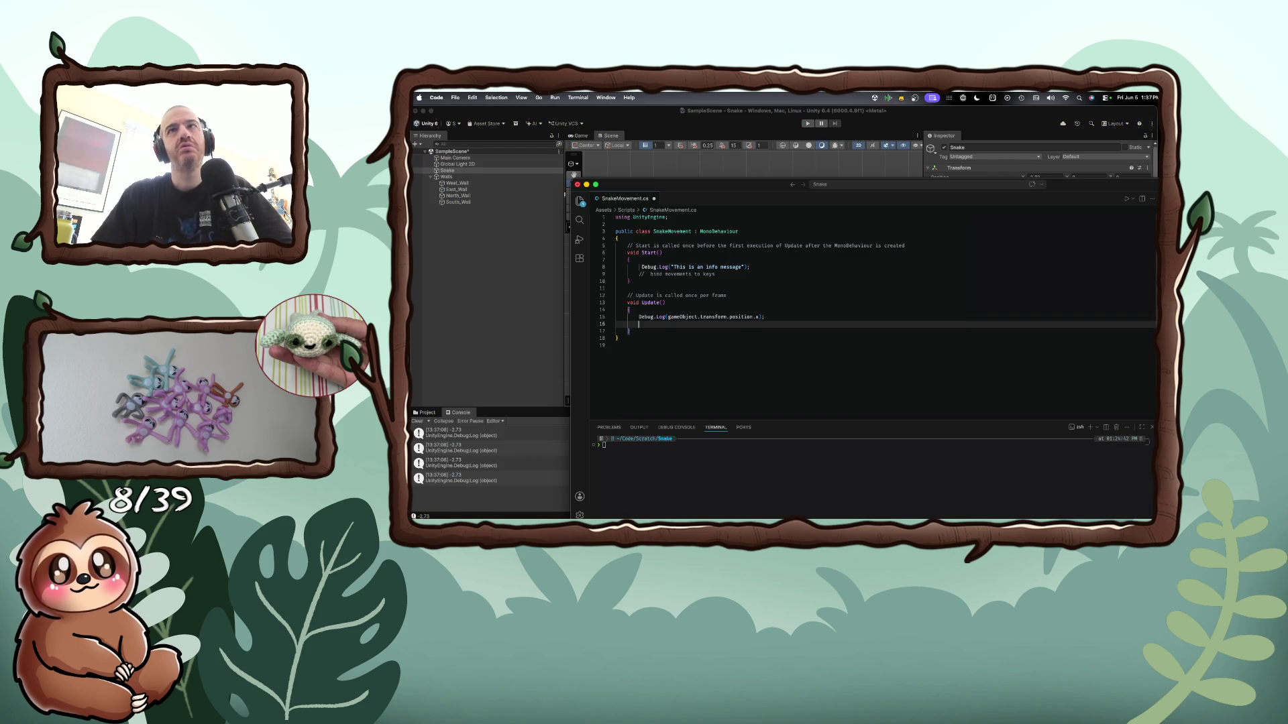
{"action": "type", "text": "game"}
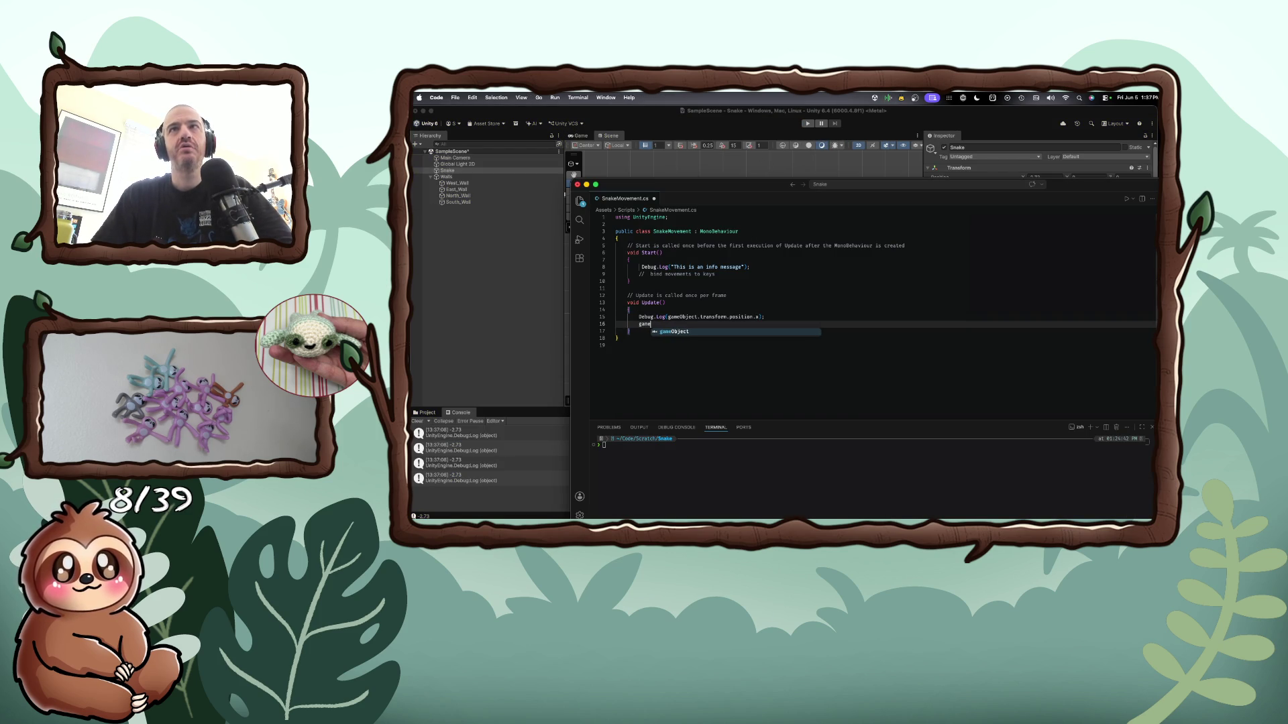
{"action": "key", "text": "Tab"}
{"action": "type", "text": ".tr"}
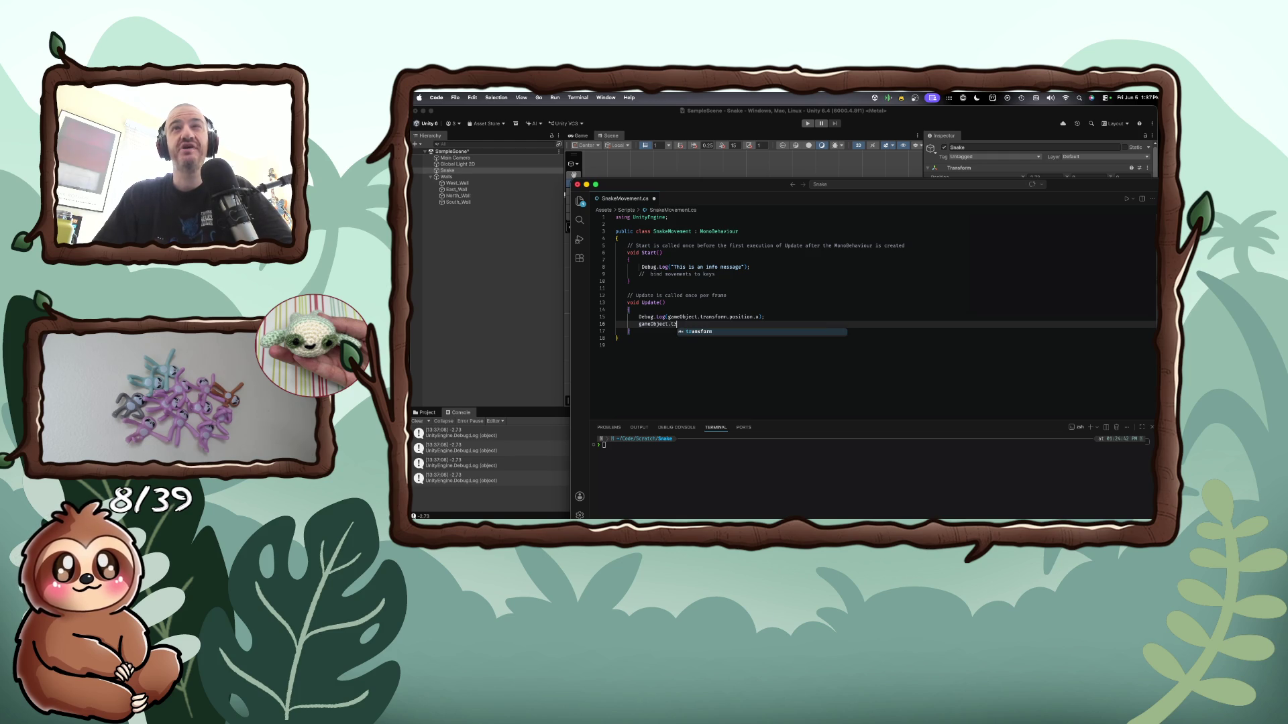
{"action": "key", "text": "Tab"}
{"action": "type", "text": "position.x--"}
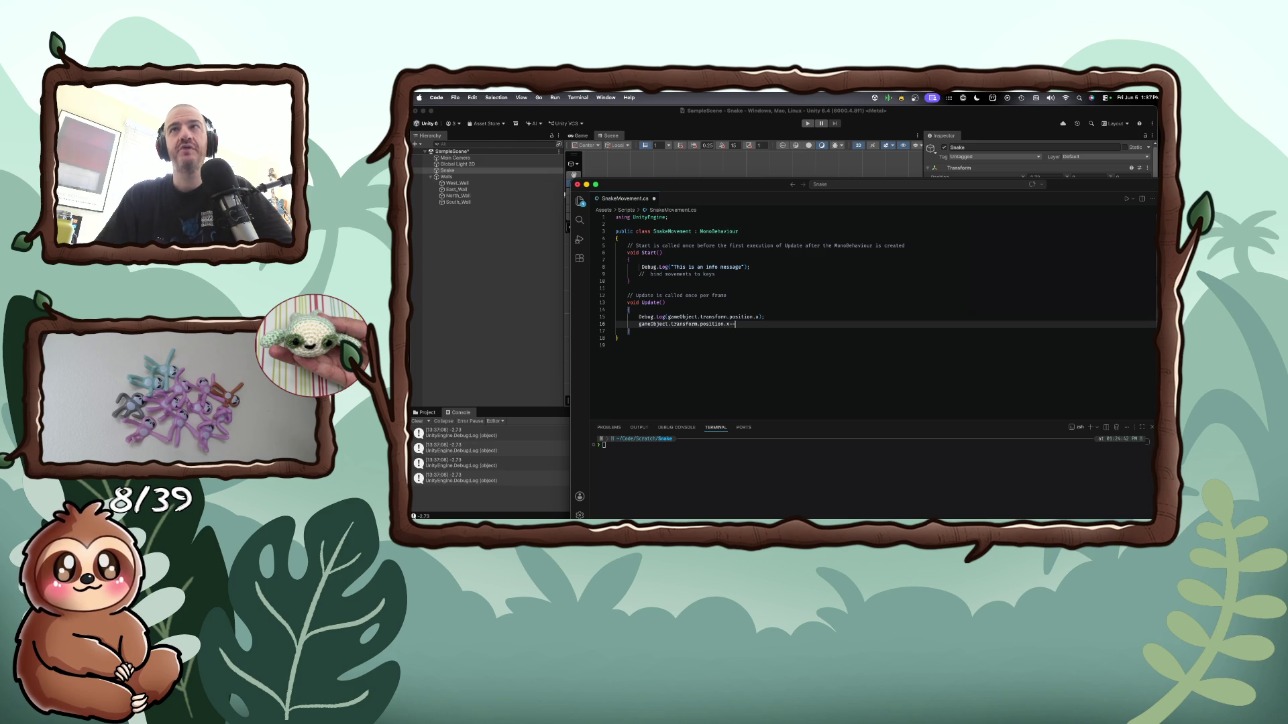
{"action": "key", "text": "super+s"}
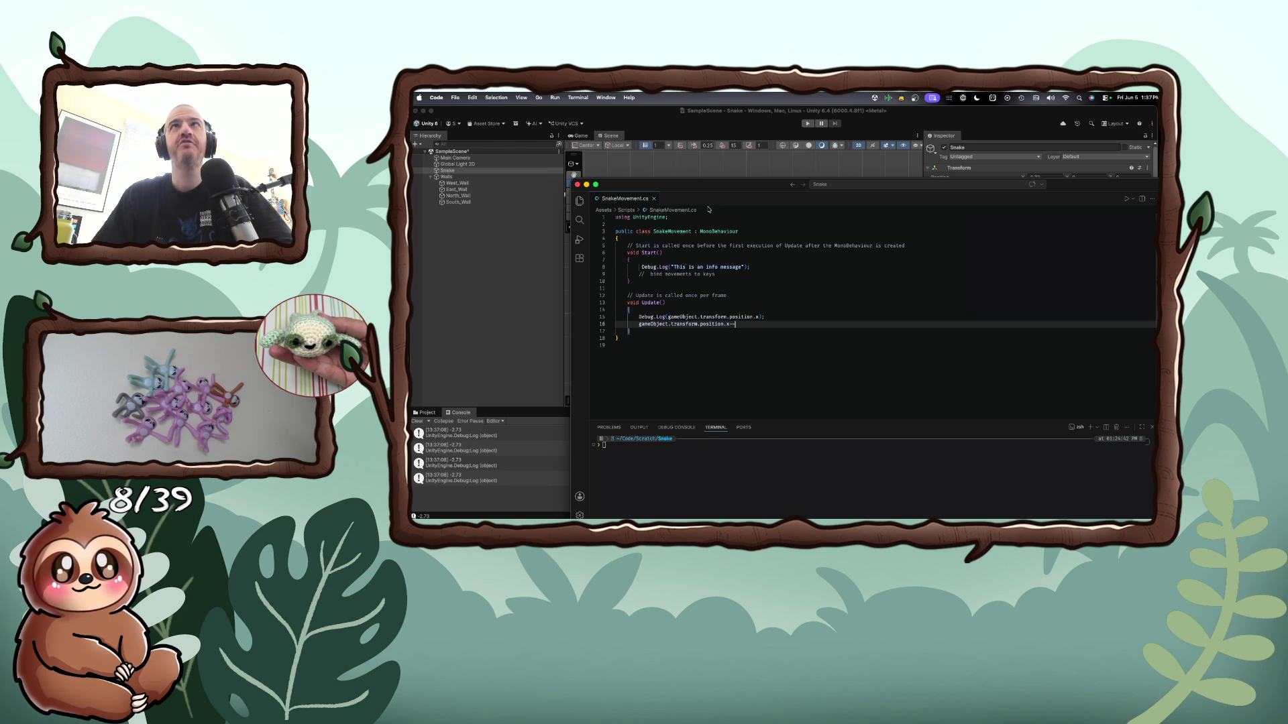
{"action": "left_click", "coordinate": [697, 163]}
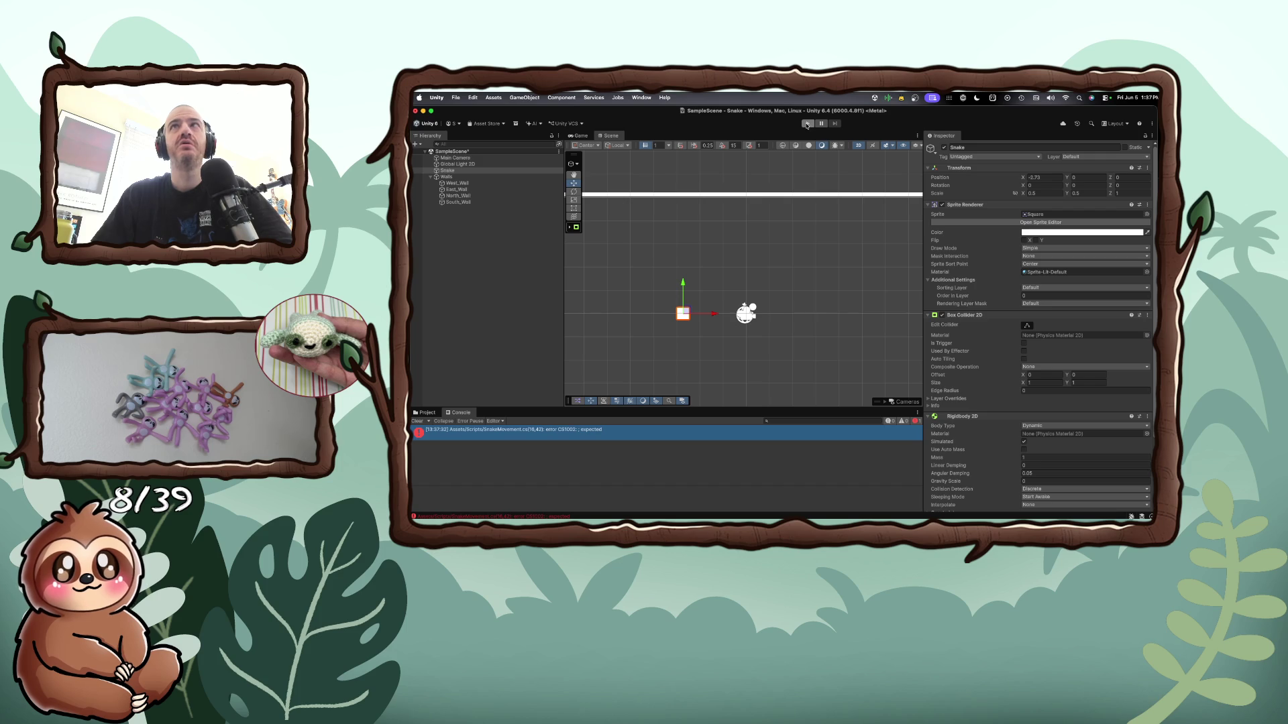
Try Play, read the '; expected' compile error, and add the missing semicolon
{"action": "left_click", "coordinate": [808, 124]}
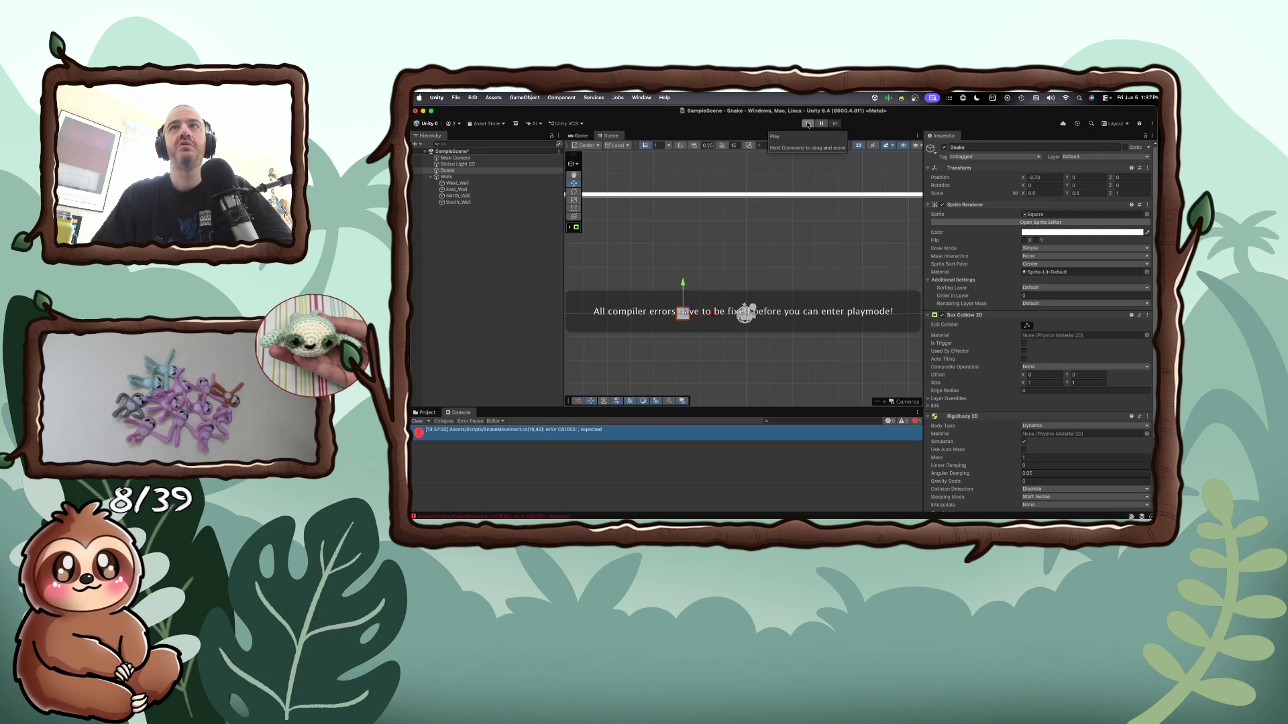
{"action": "left_click", "coordinate": [625, 432]}
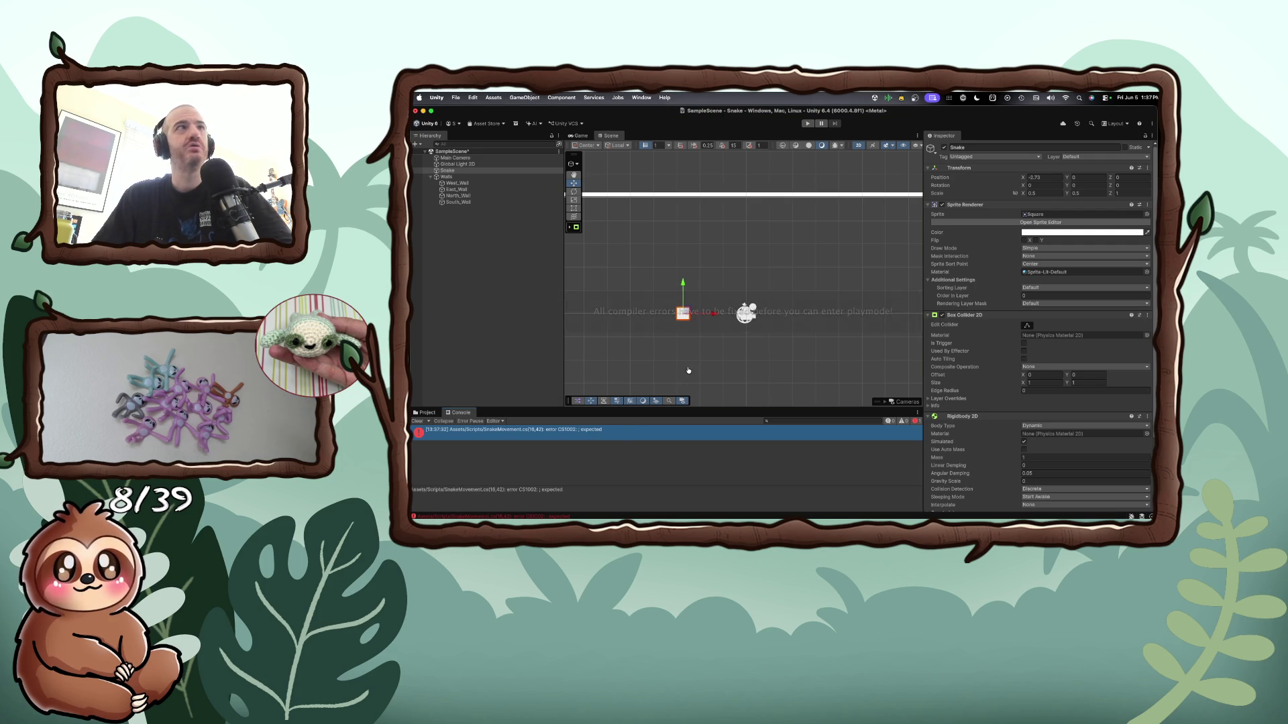
{"action": "key", "text": "super+Tab"}
{"action": "type", "text": ";"}
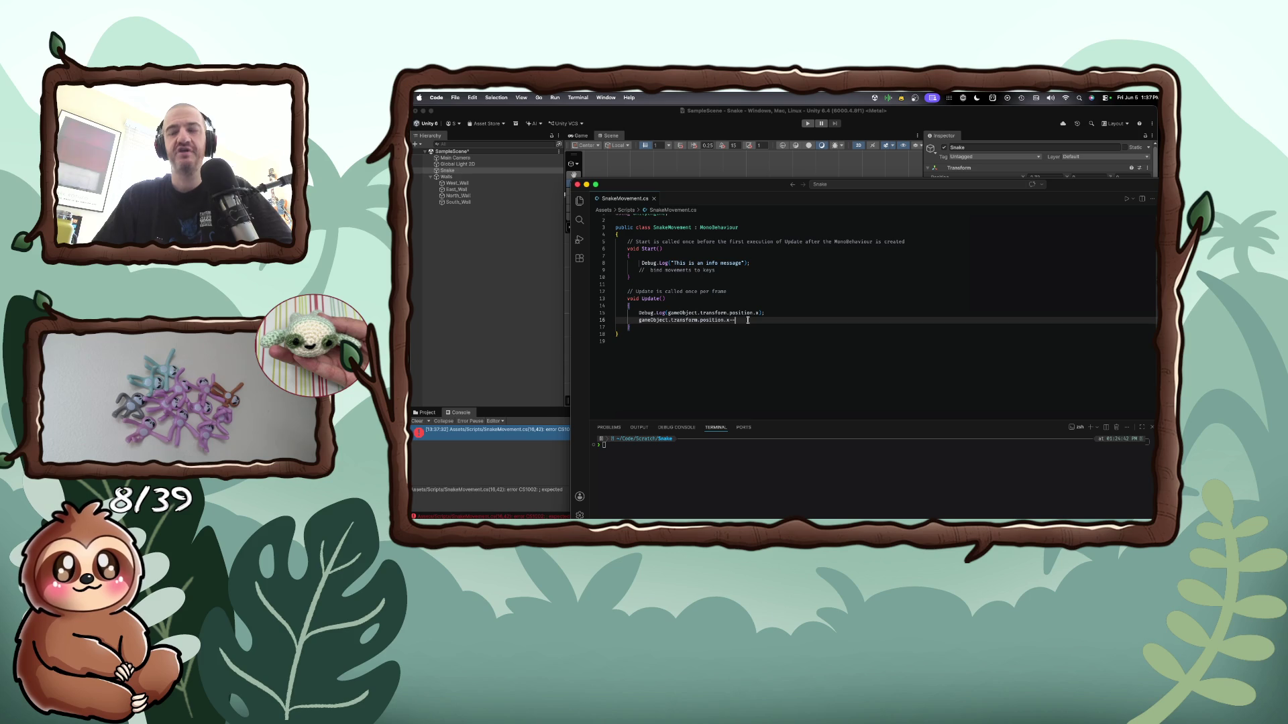
{"action": "left_click", "coordinate": [523, 303]}
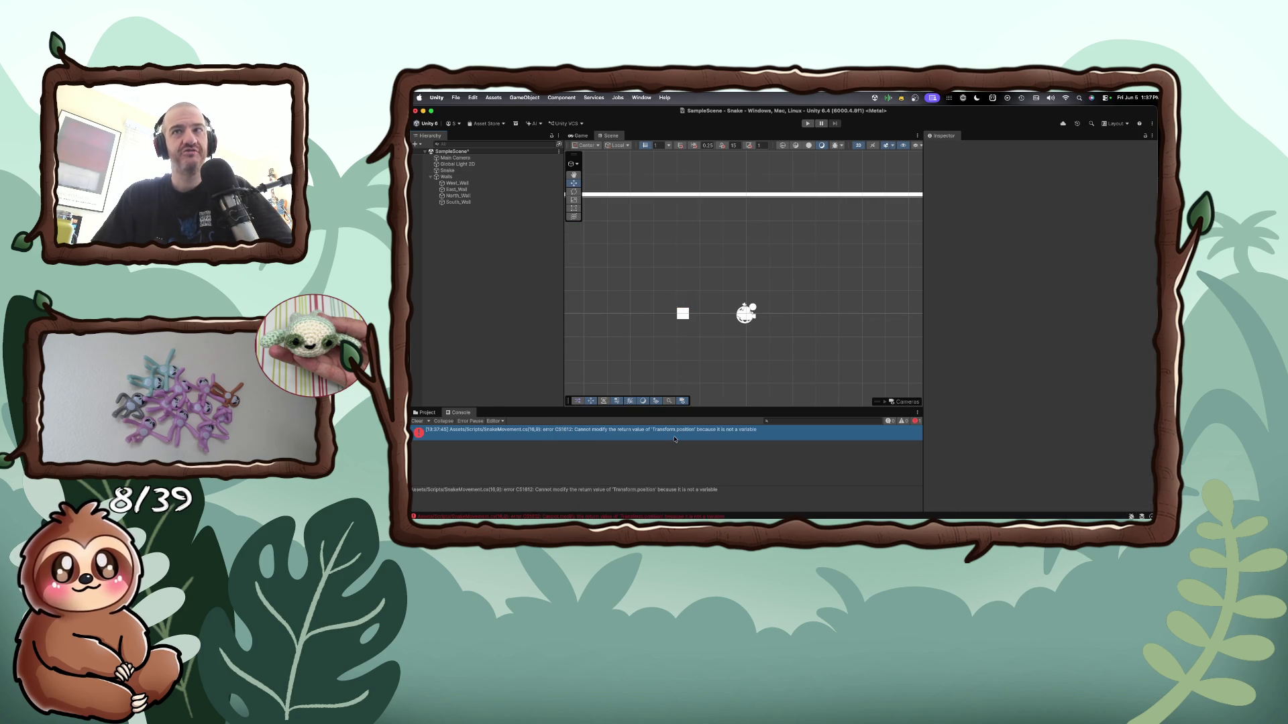
Jump to the CS1612 'Cannot modify' error and delete the x-decrement line 16
{"action": "double_click", "coordinate": [675, 439]}
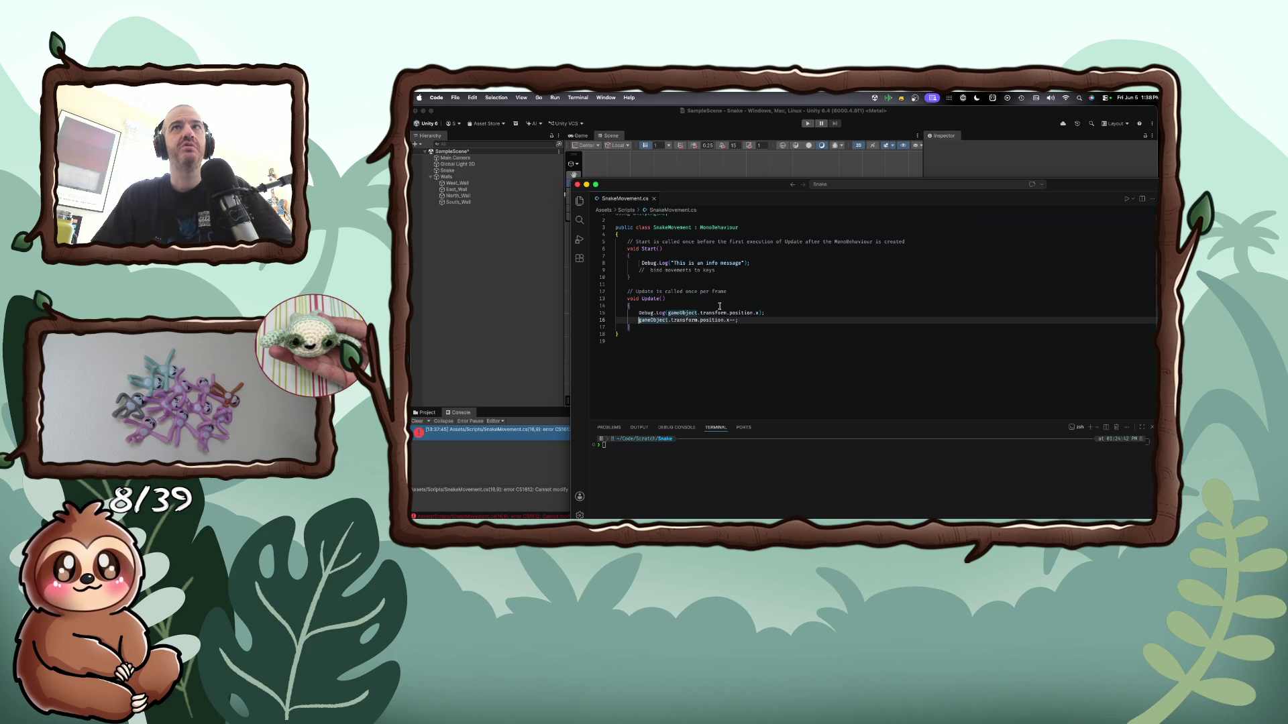
{"action": "triple_click", "coordinate": [692, 321]}
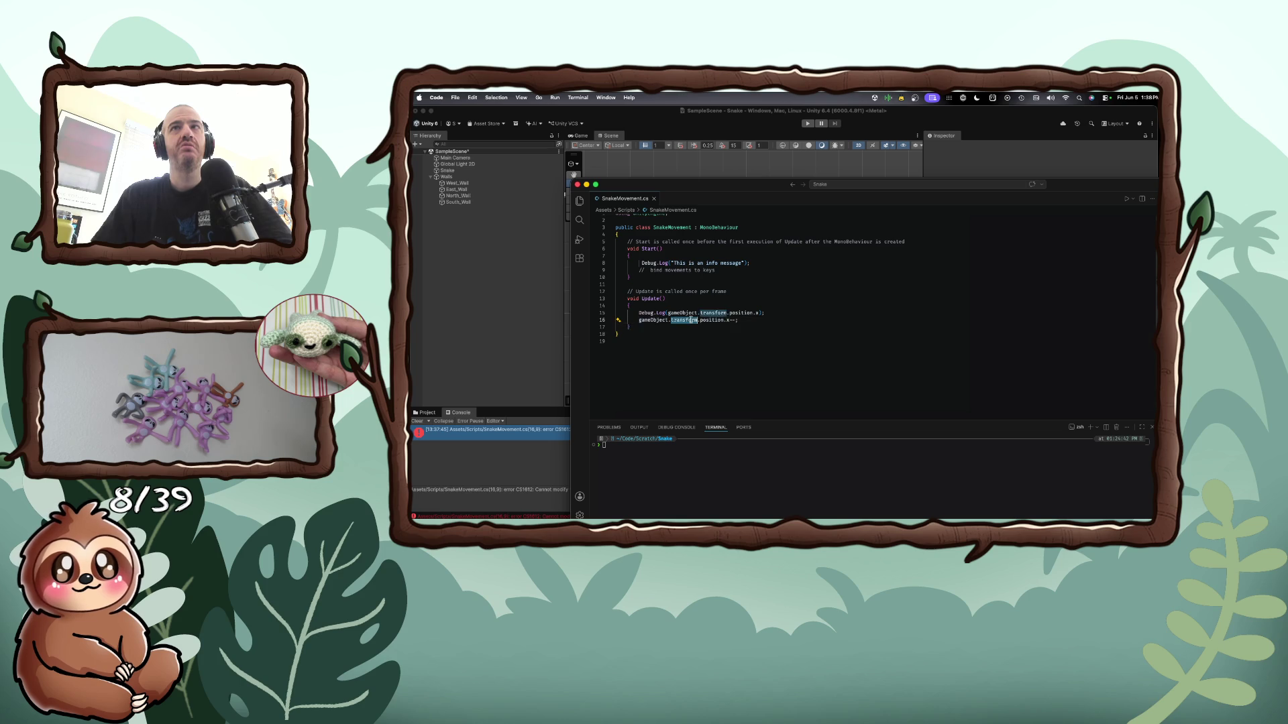
{"action": "key", "text": "BackSpace"}
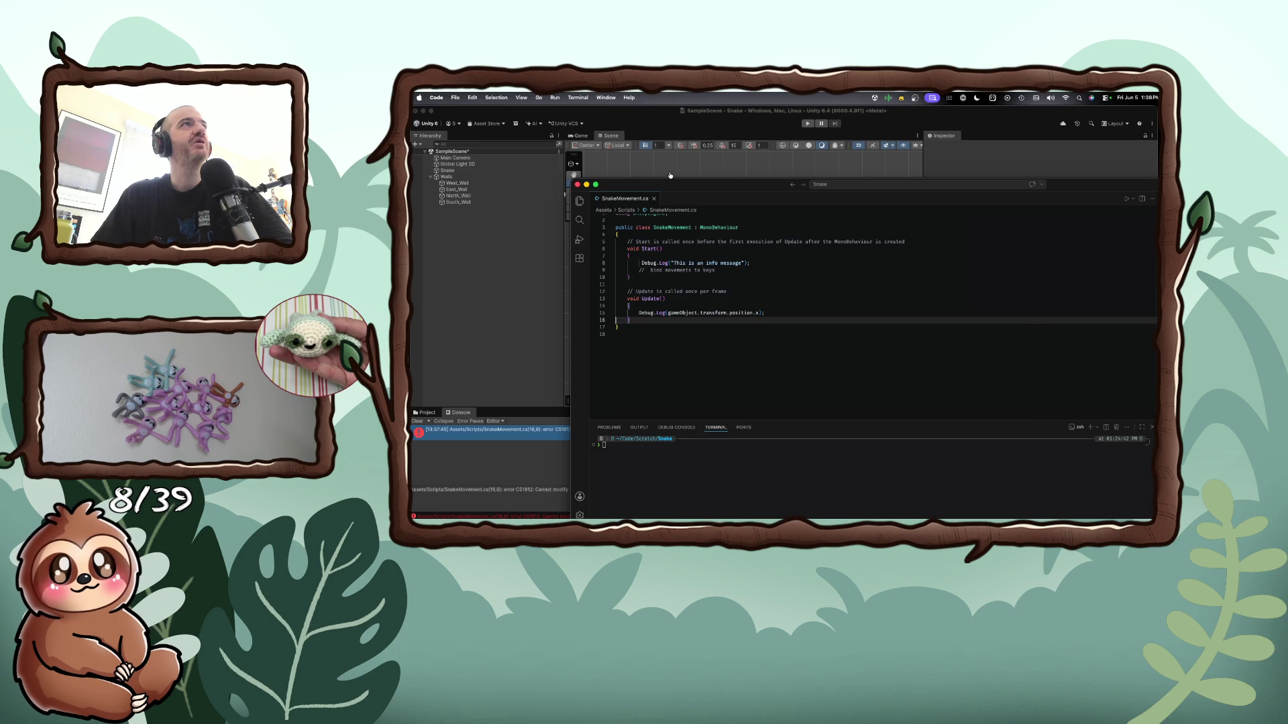
{"action": "key", "text": "super+Tab"}
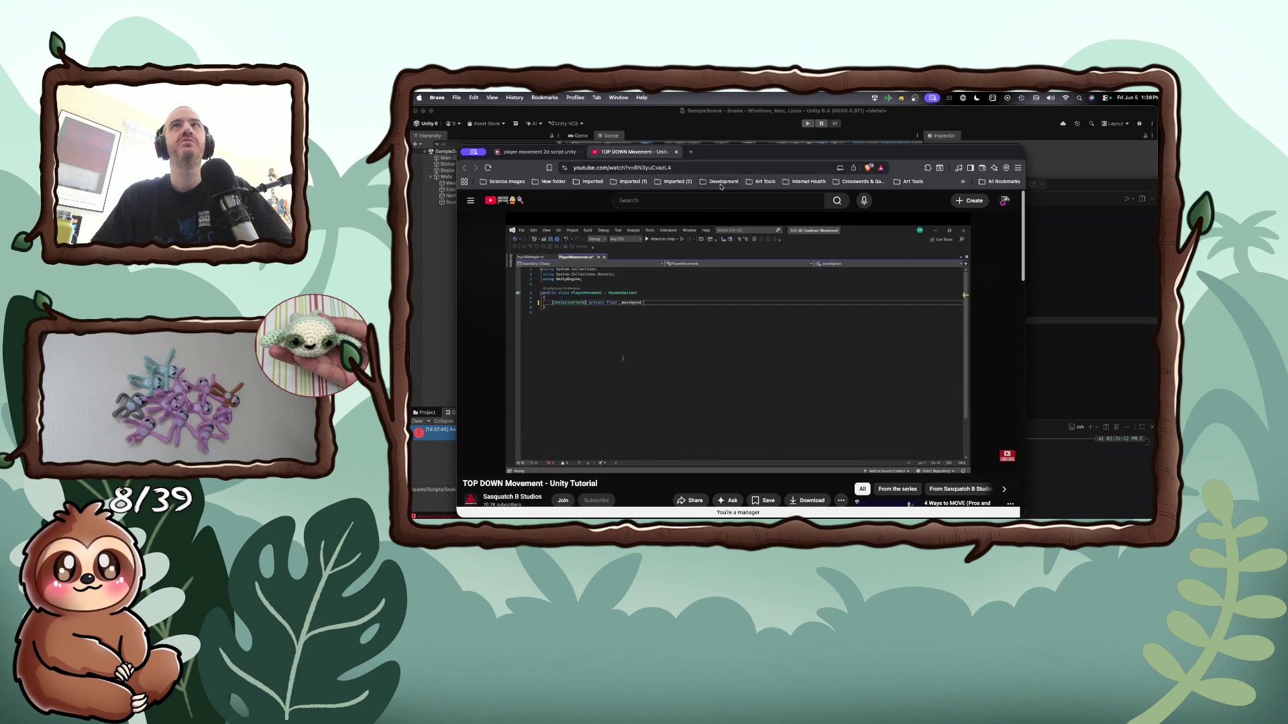
Search 'unity new input system' in a new tab and expand the full AI summary
{"action": "key", "text": "super+t"}
{"action": "type", "text": "unity n"}
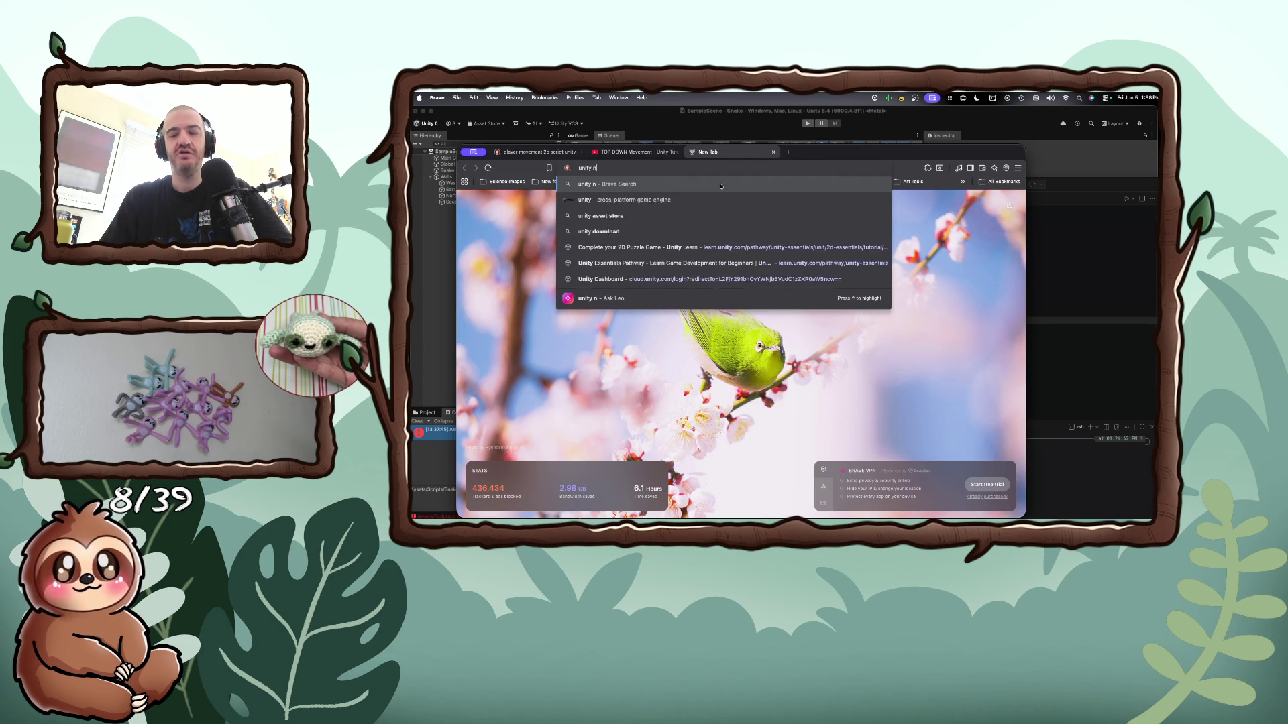
{"action": "type", "text": "ew input system"}
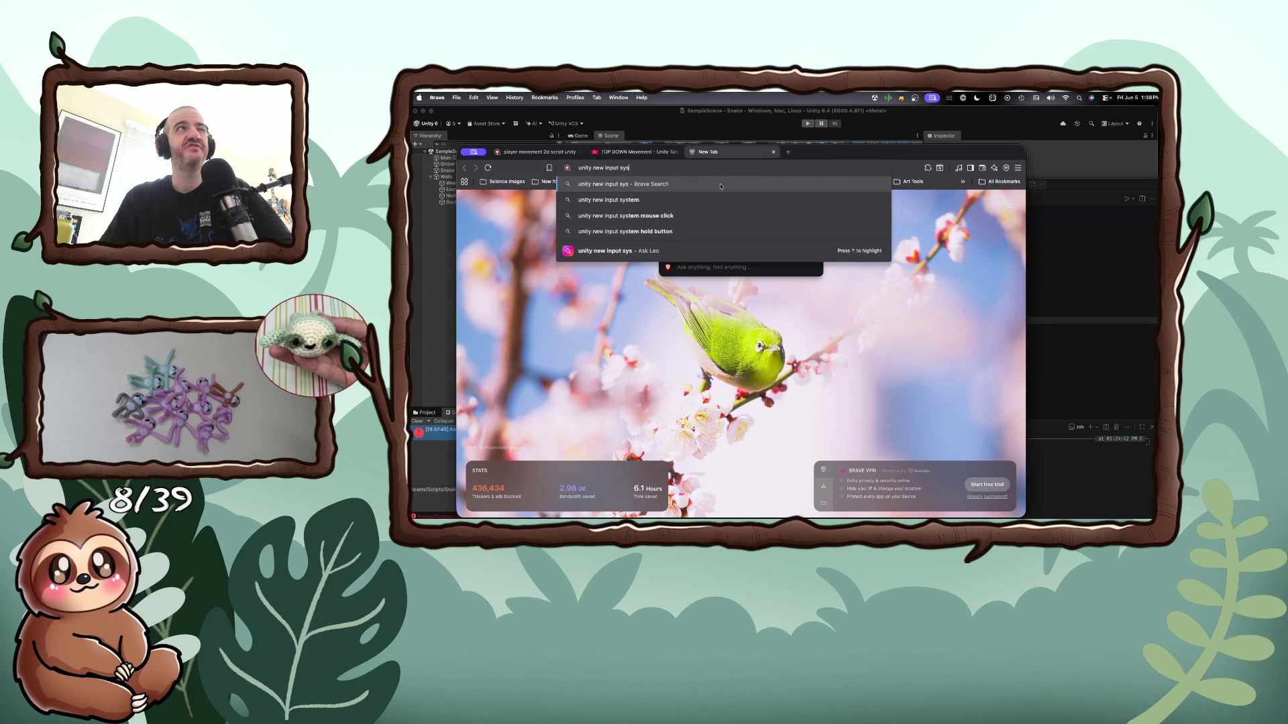
{"action": "key", "text": "Return"}
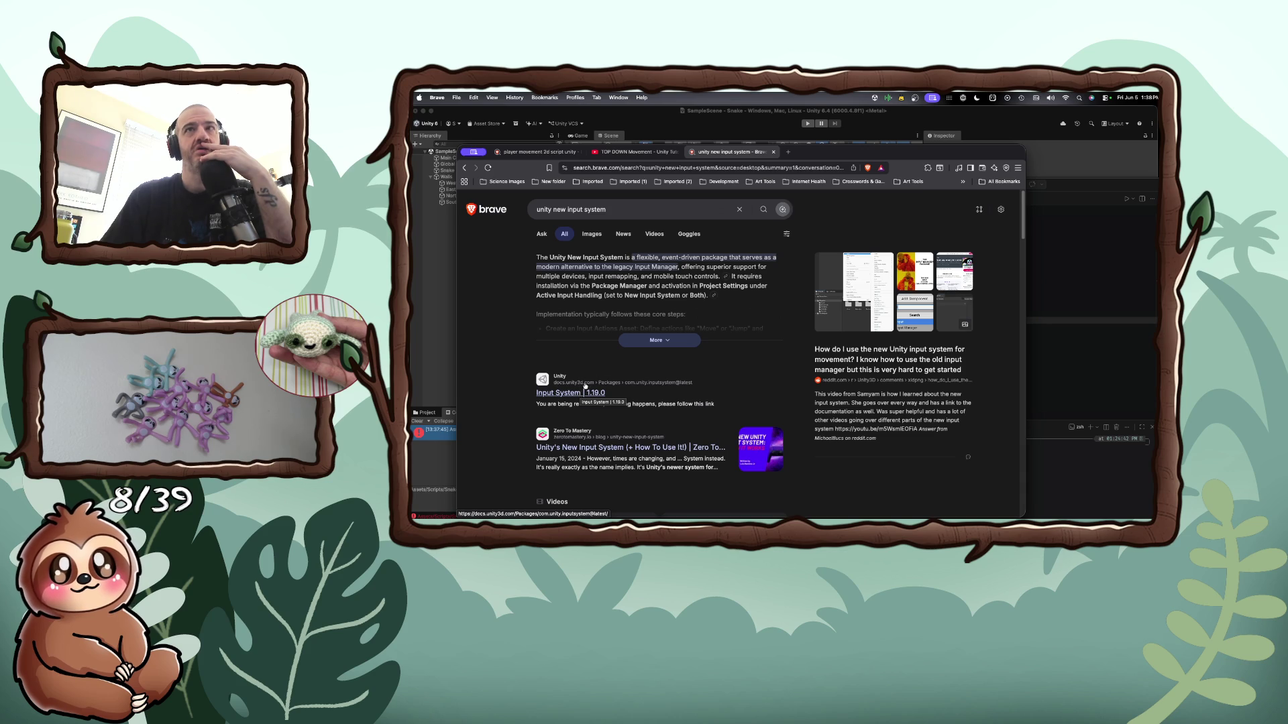
{"action": "left_click", "coordinate": [657, 340]}
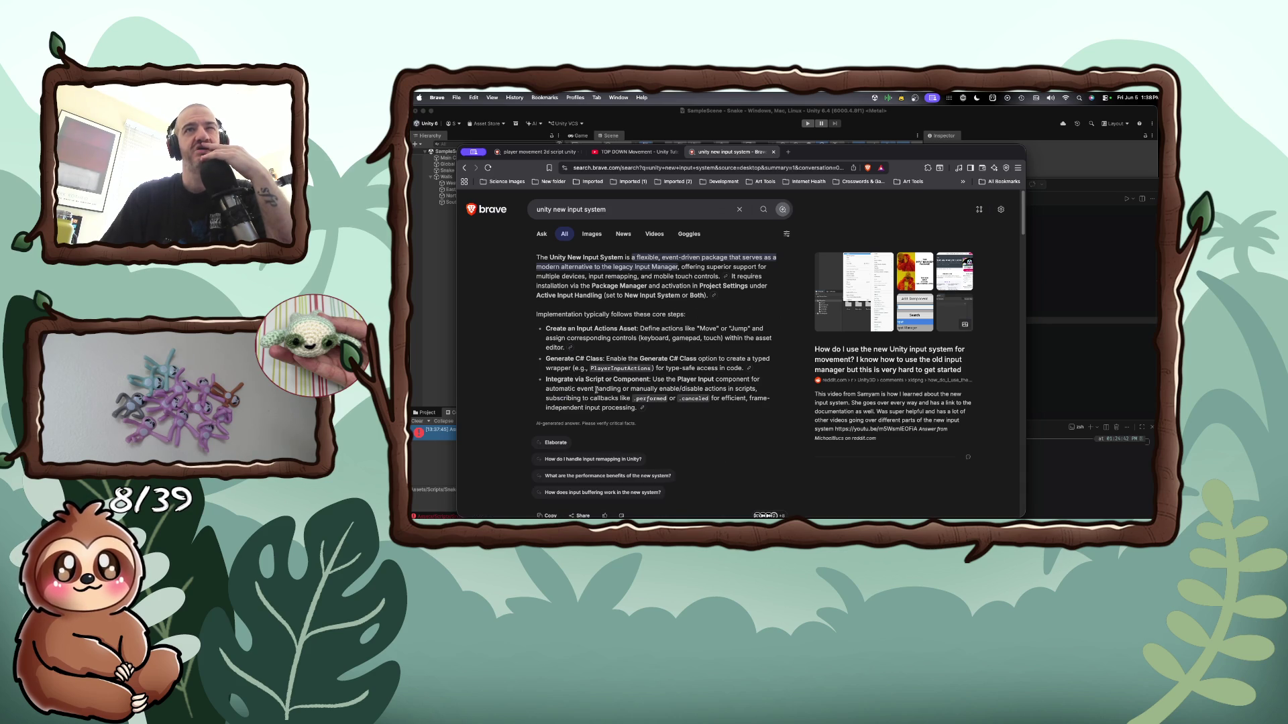
{"action": "scroll", "coordinate": [596, 384], "scroll_direction": "down", "scroll_amount": 2}
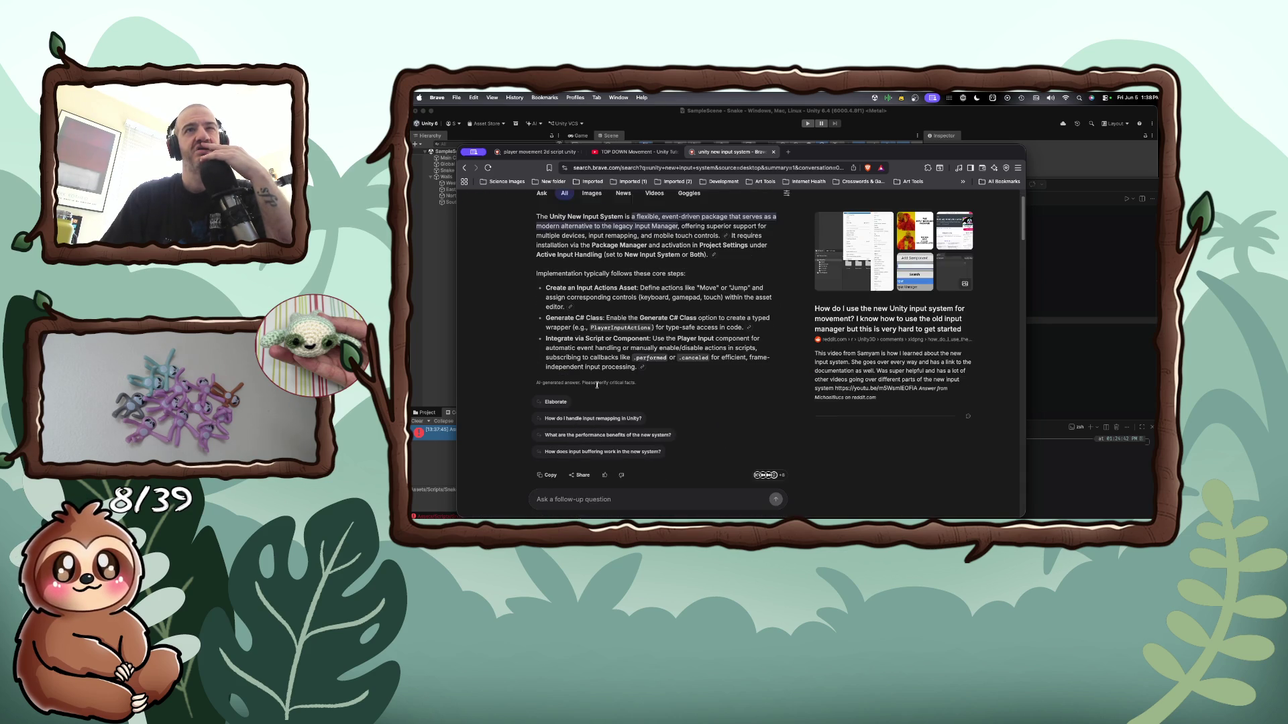
{"action": "scroll", "coordinate": [597, 384], "scroll_direction": "down", "scroll_amount": 1}
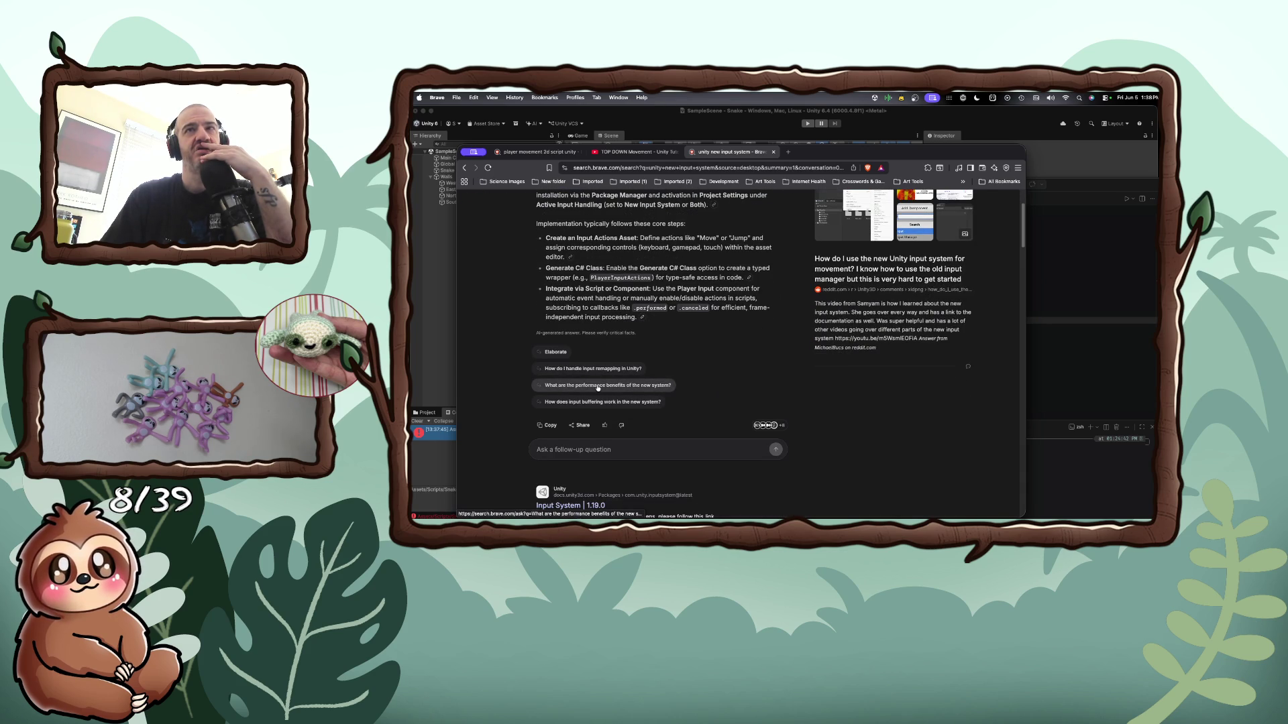
{"action": "scroll", "coordinate": [597, 388], "scroll_direction": "down", "scroll_amount": 2}
Open the dev.to article 'How to Implement Unity New Input System for Smooth Gameplay' from the sources
{"action": "left_click", "coordinate": [756, 366]}
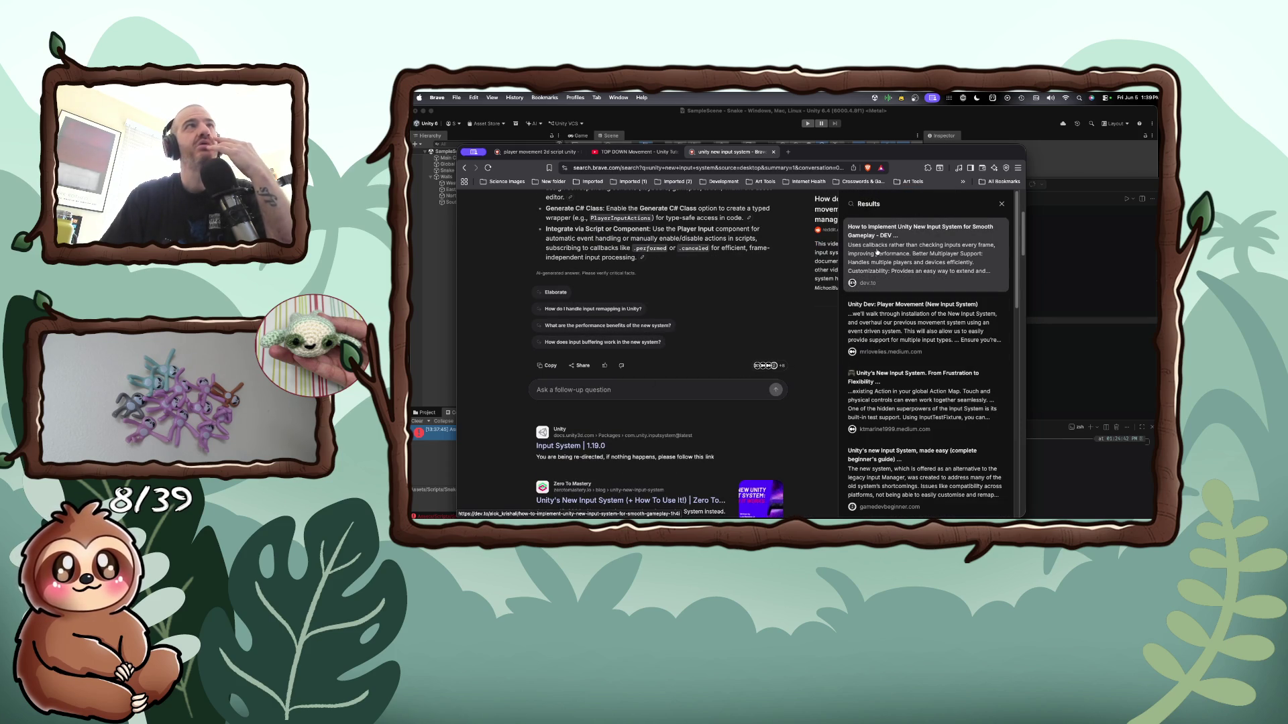
{"action": "left_click", "coordinate": [877, 252]}
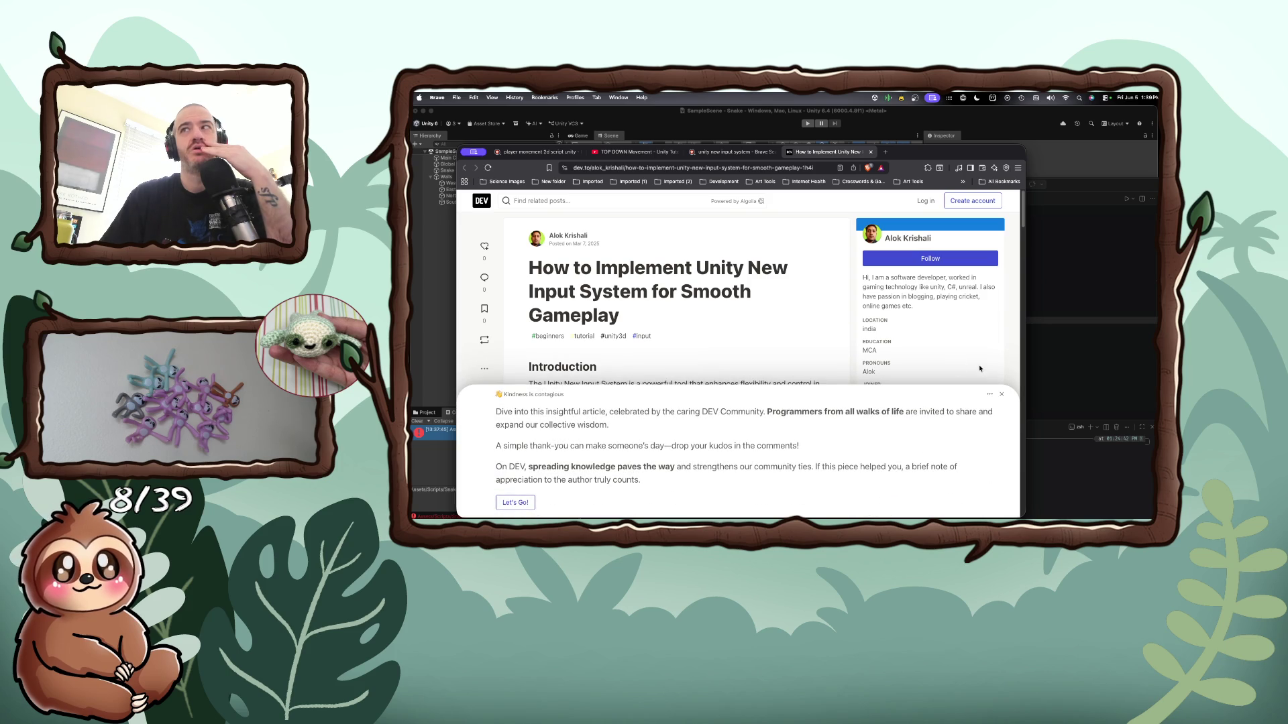
{"action": "left_click", "coordinate": [1002, 394]}
{"action": "scroll", "coordinate": [715, 353], "scroll_direction": "down", "scroll_amount": 5}
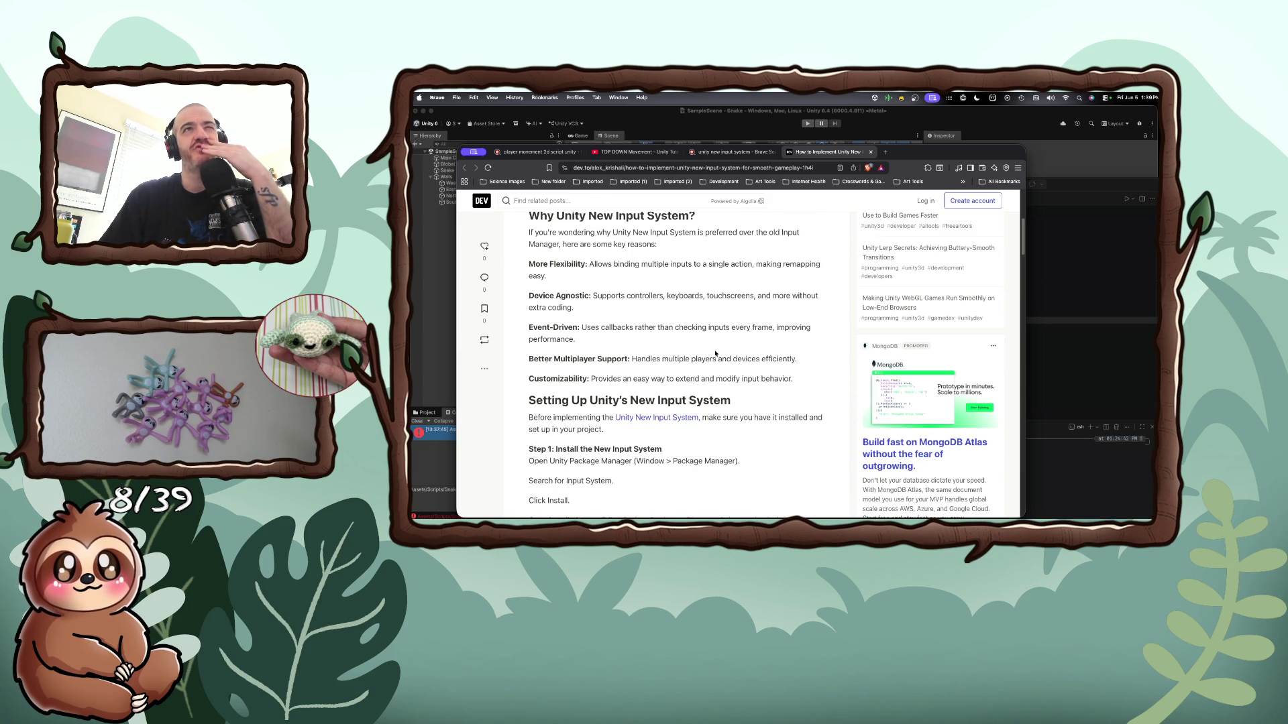
{"action": "scroll", "coordinate": [715, 353], "scroll_direction": "down", "scroll_amount": 2}
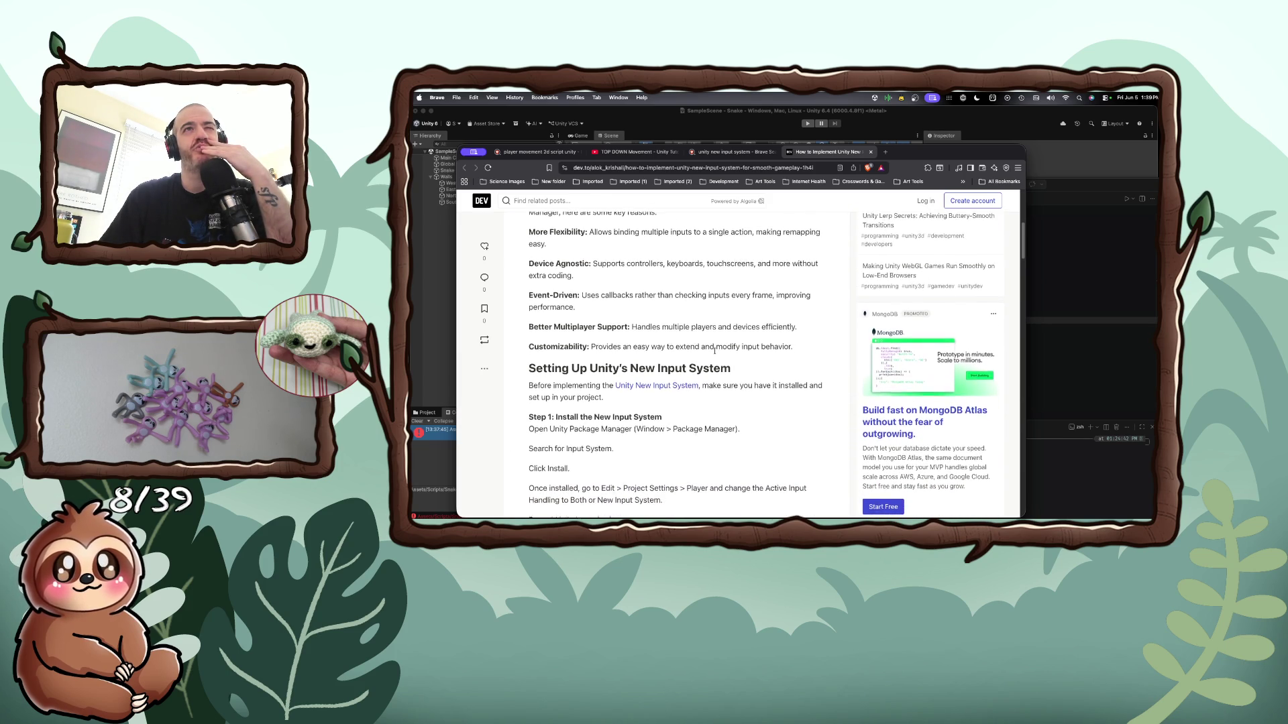
Read the dev.to guide's Input System setup and PlayerController code, then return to SnakeMovement.cs
{"action": "scroll", "coordinate": [715, 349], "scroll_direction": "down", "scroll_amount": 2}
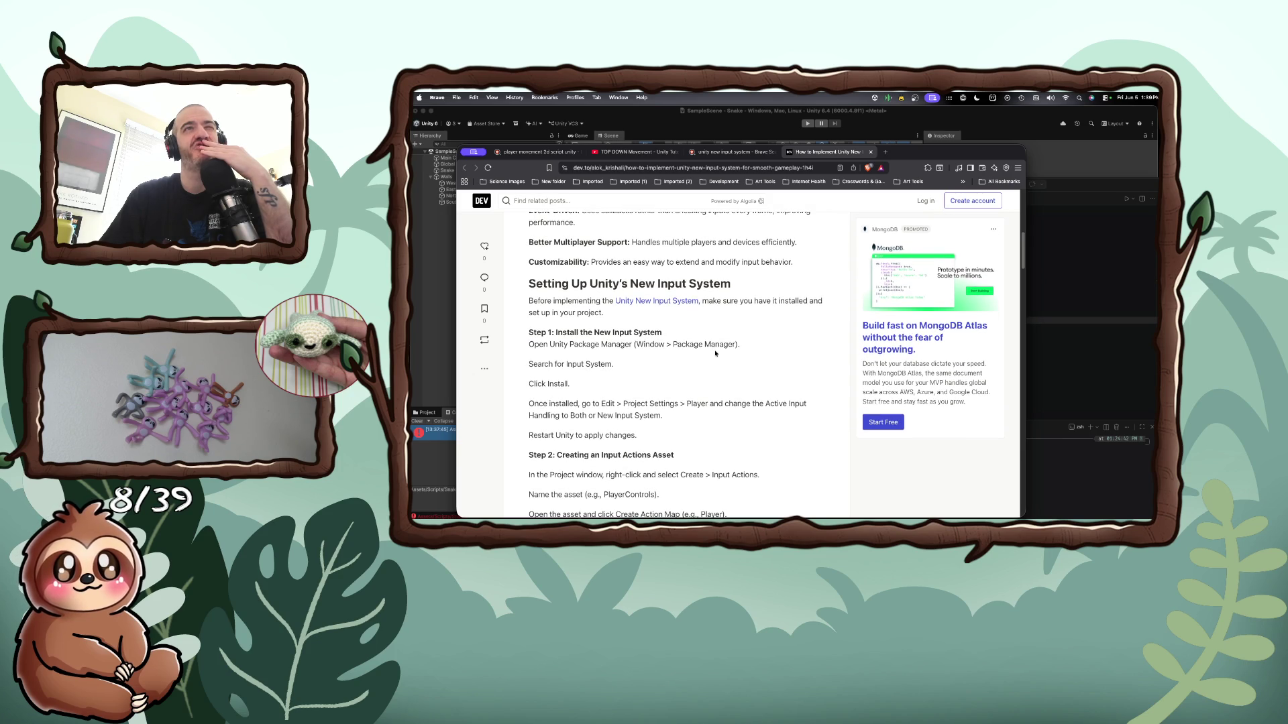
{"action": "scroll", "coordinate": [715, 354], "scroll_direction": "down", "scroll_amount": 1}
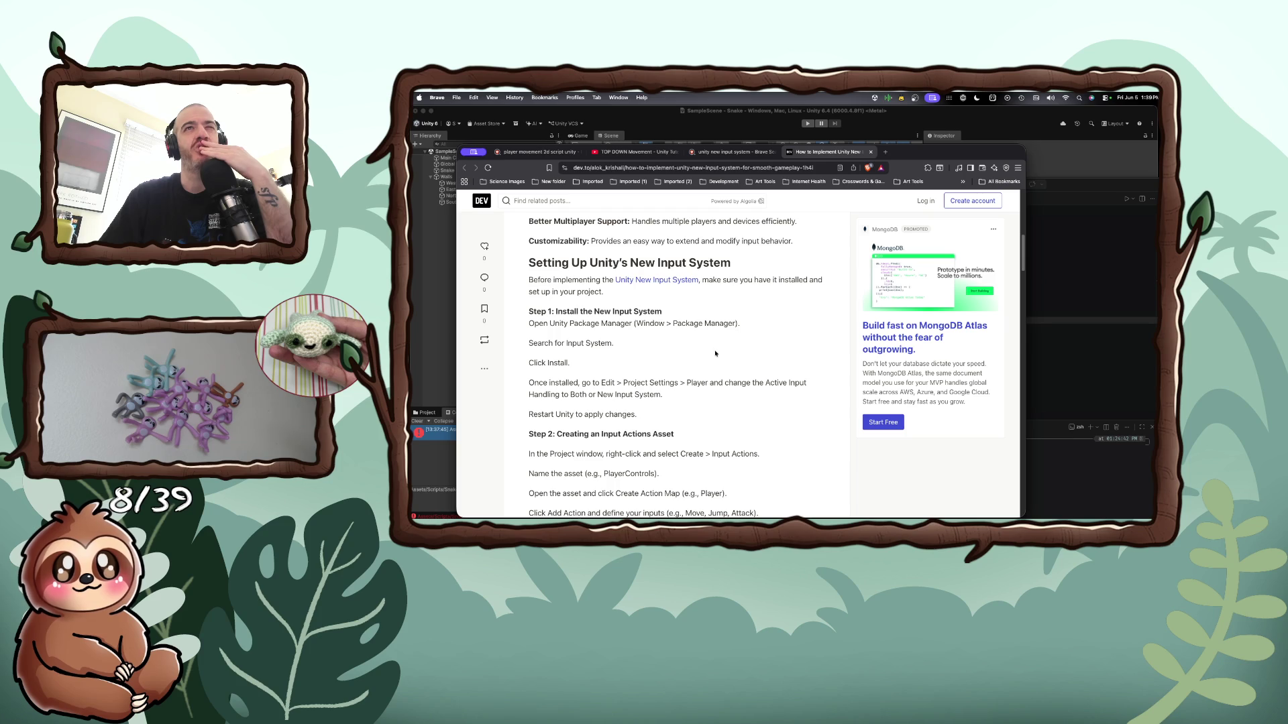
{"action": "scroll", "coordinate": [715, 354], "scroll_direction": "down", "scroll_amount": 1}
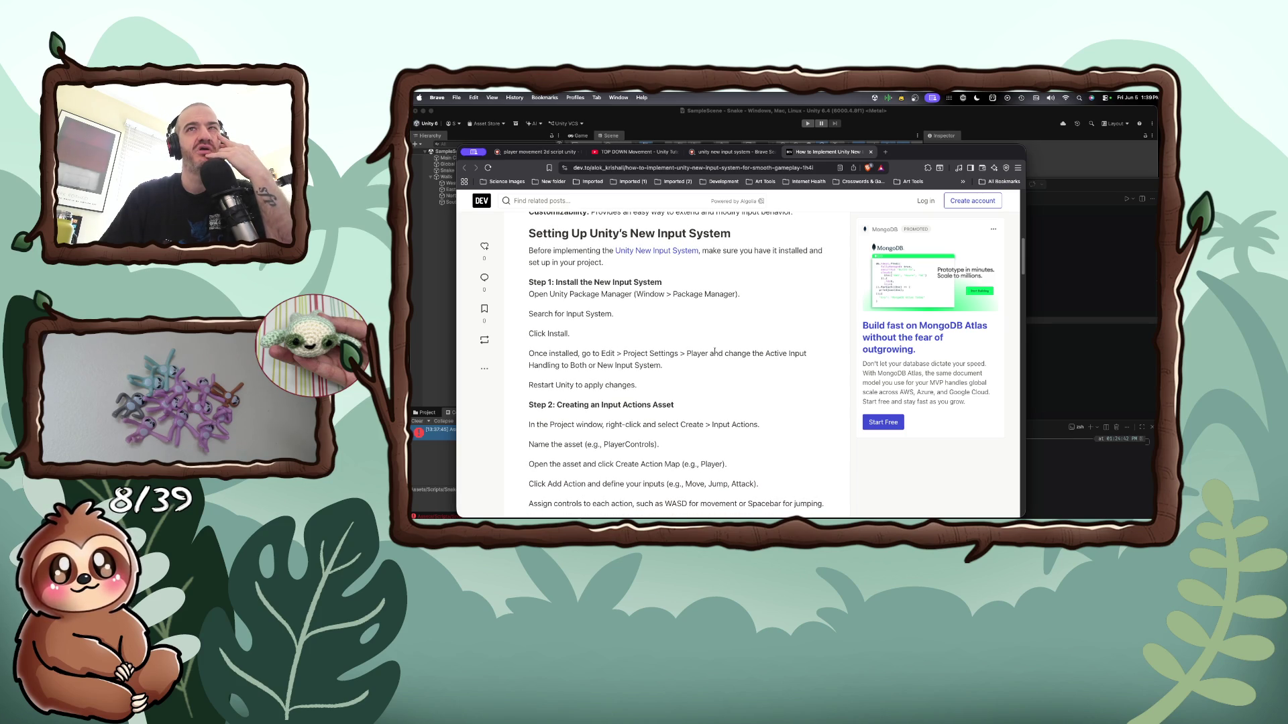
{"action": "scroll", "coordinate": [715, 352], "scroll_direction": "down", "scroll_amount": 1}
{"action": "scroll", "coordinate": [715, 354], "scroll_direction": "down", "scroll_amount": 2}
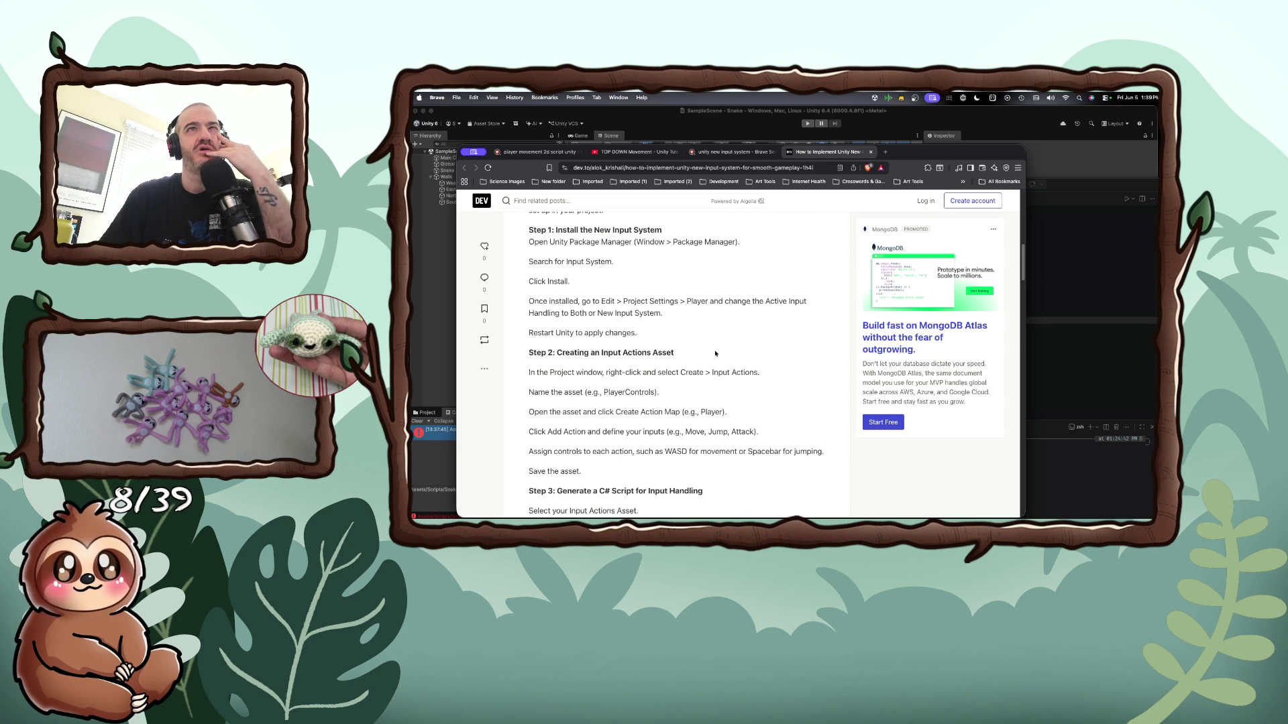
{"action": "scroll", "coordinate": [715, 354], "scroll_direction": "down", "scroll_amount": 1}
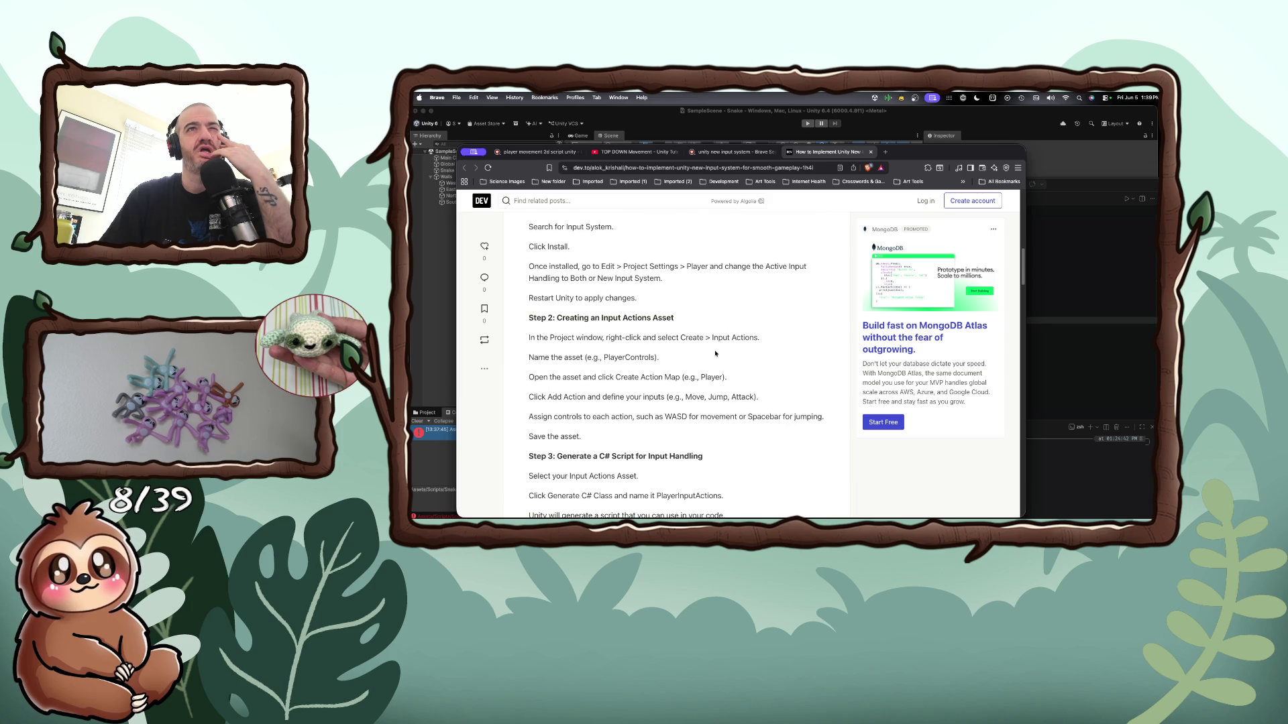
{"action": "scroll", "coordinate": [715, 353], "scroll_direction": "down", "scroll_amount": 1}
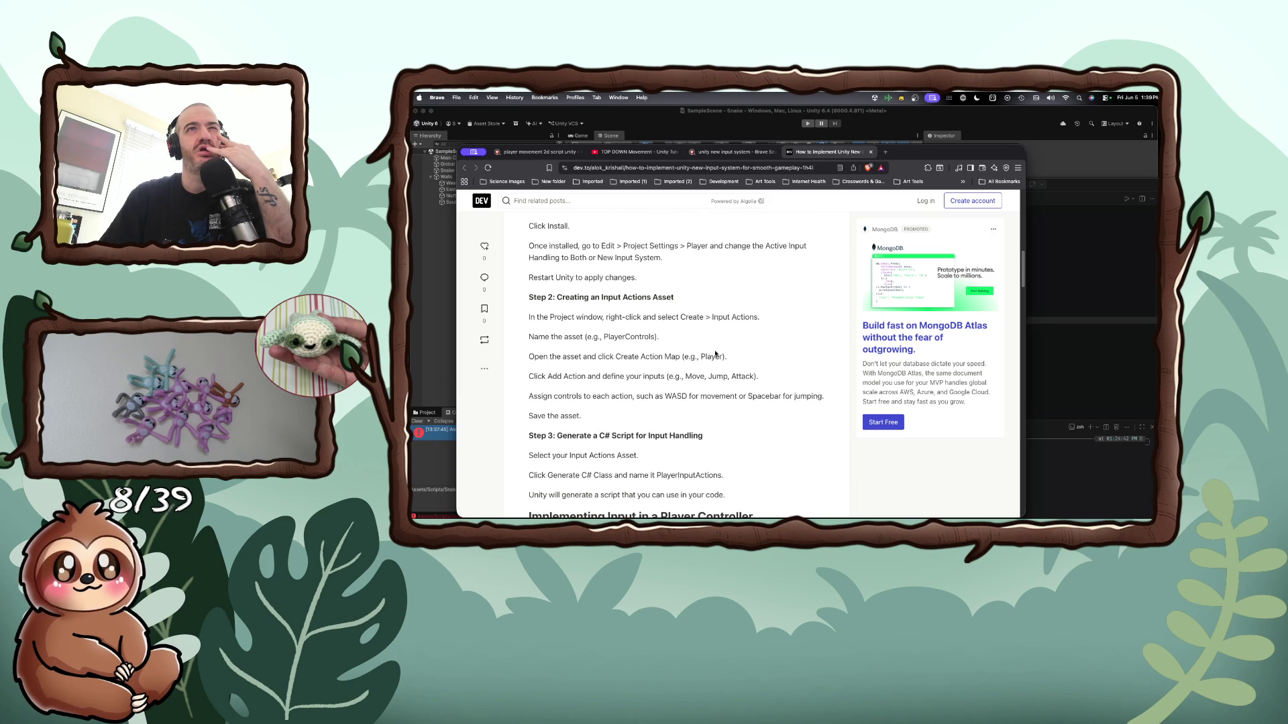
{"action": "scroll", "coordinate": [715, 354], "scroll_direction": "down", "scroll_amount": 2}
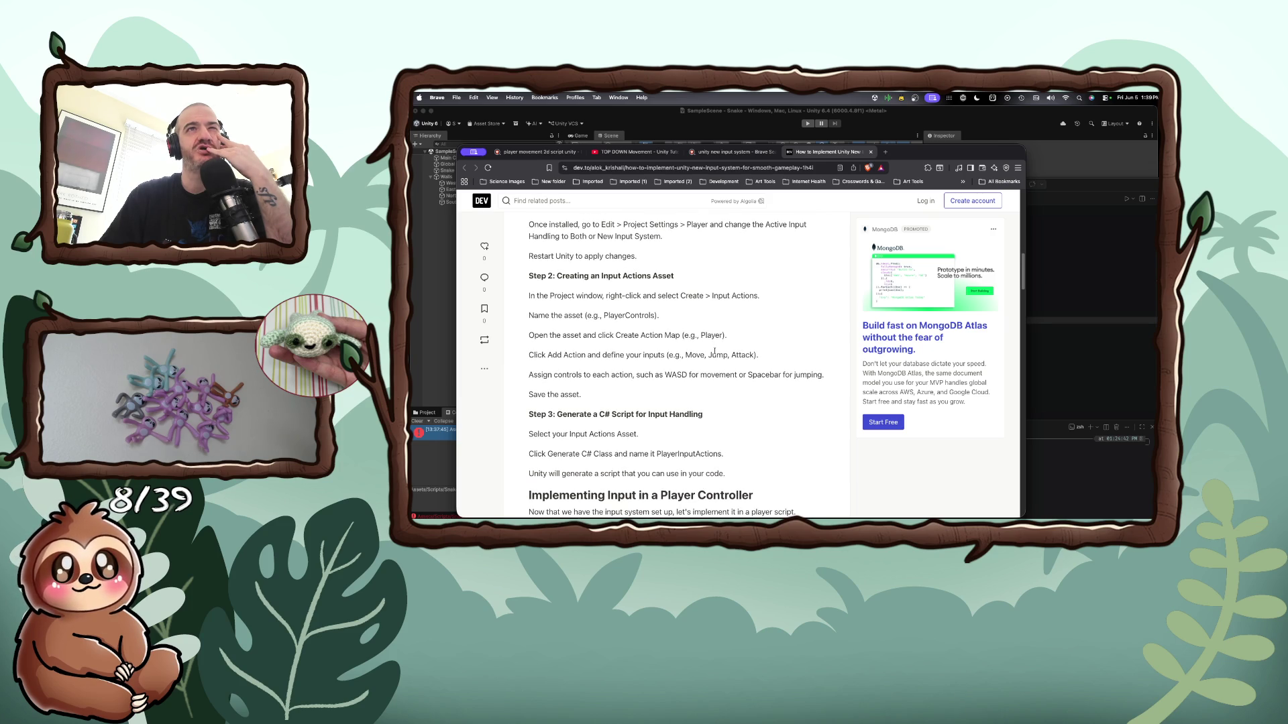
{"action": "scroll", "coordinate": [715, 352], "scroll_direction": "down", "scroll_amount": 2}
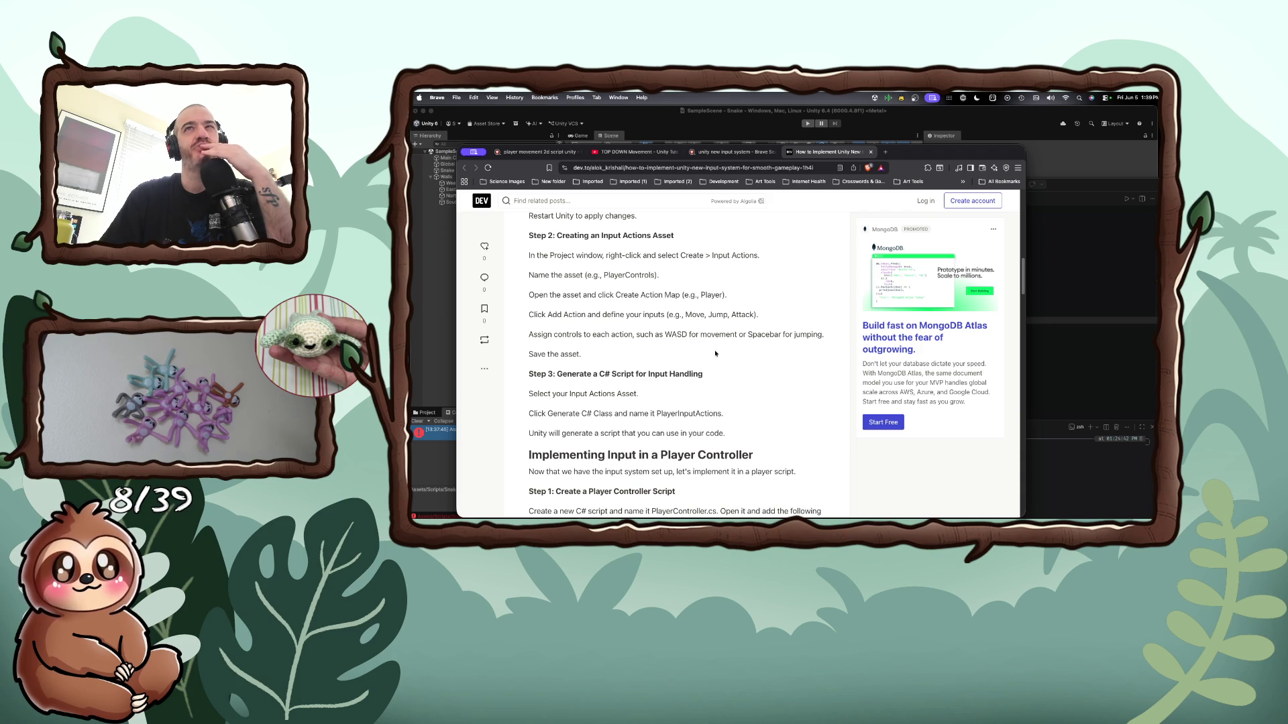
{"action": "scroll", "coordinate": [715, 353], "scroll_direction": "down", "scroll_amount": 1}
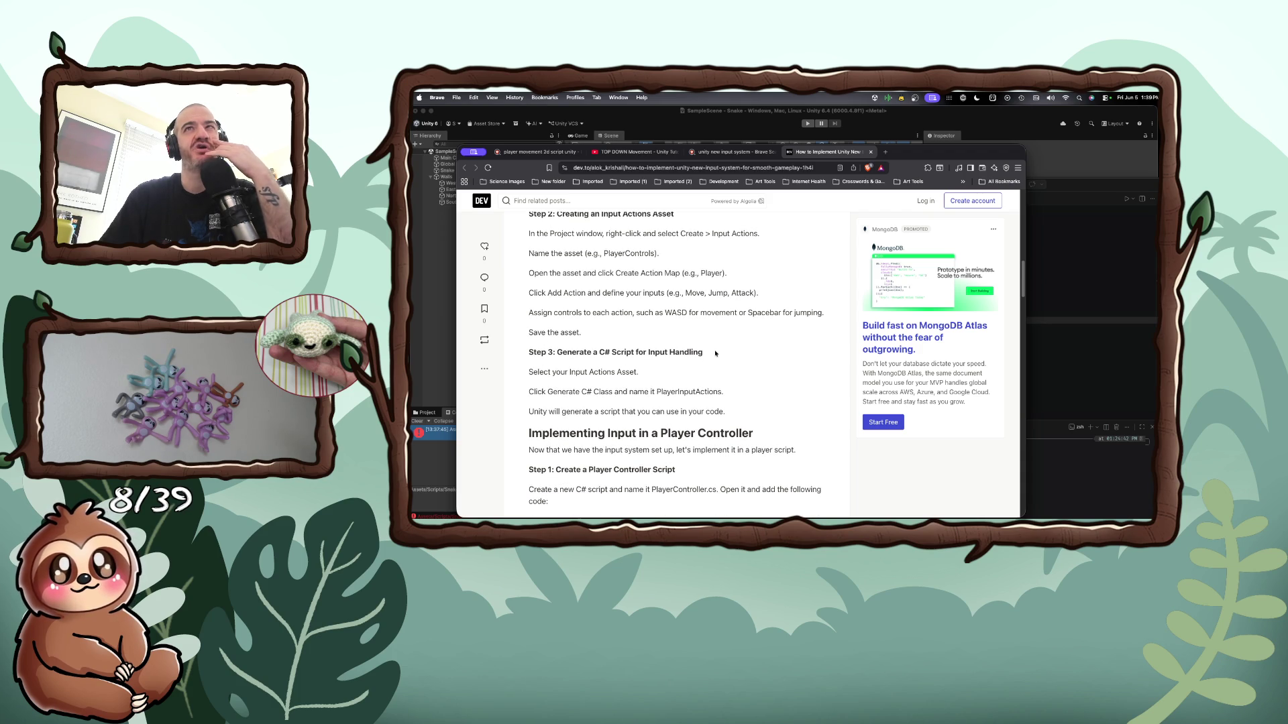
{"action": "scroll", "coordinate": [715, 354], "scroll_direction": "down", "scroll_amount": 2}
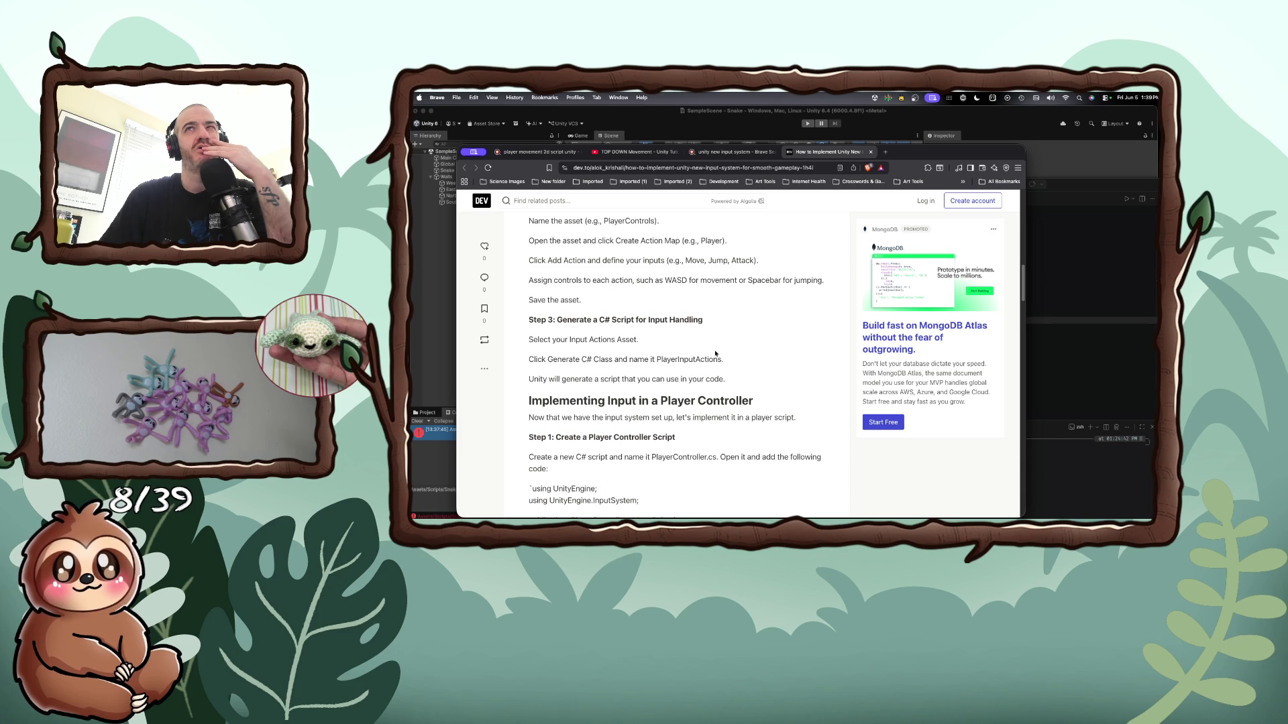
{"action": "scroll", "coordinate": [715, 353], "scroll_direction": "down", "scroll_amount": 1}
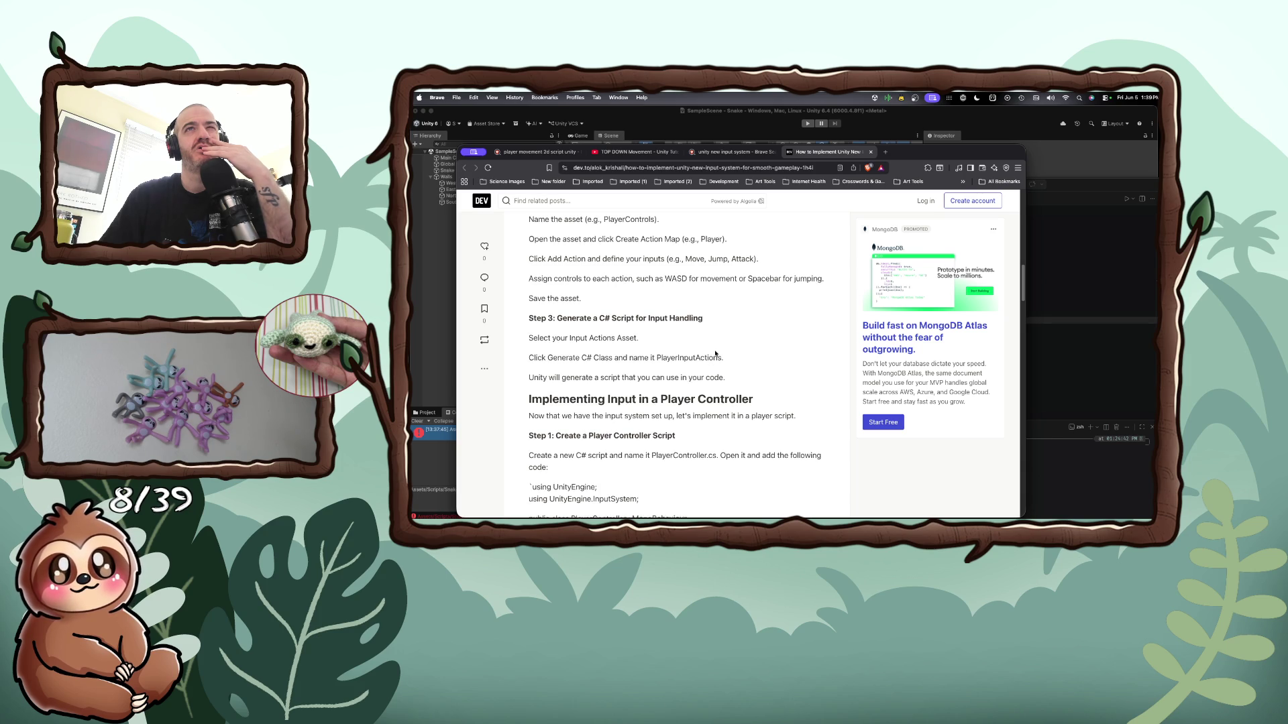
{"action": "scroll", "coordinate": [715, 352], "scroll_direction": "down", "scroll_amount": 1}
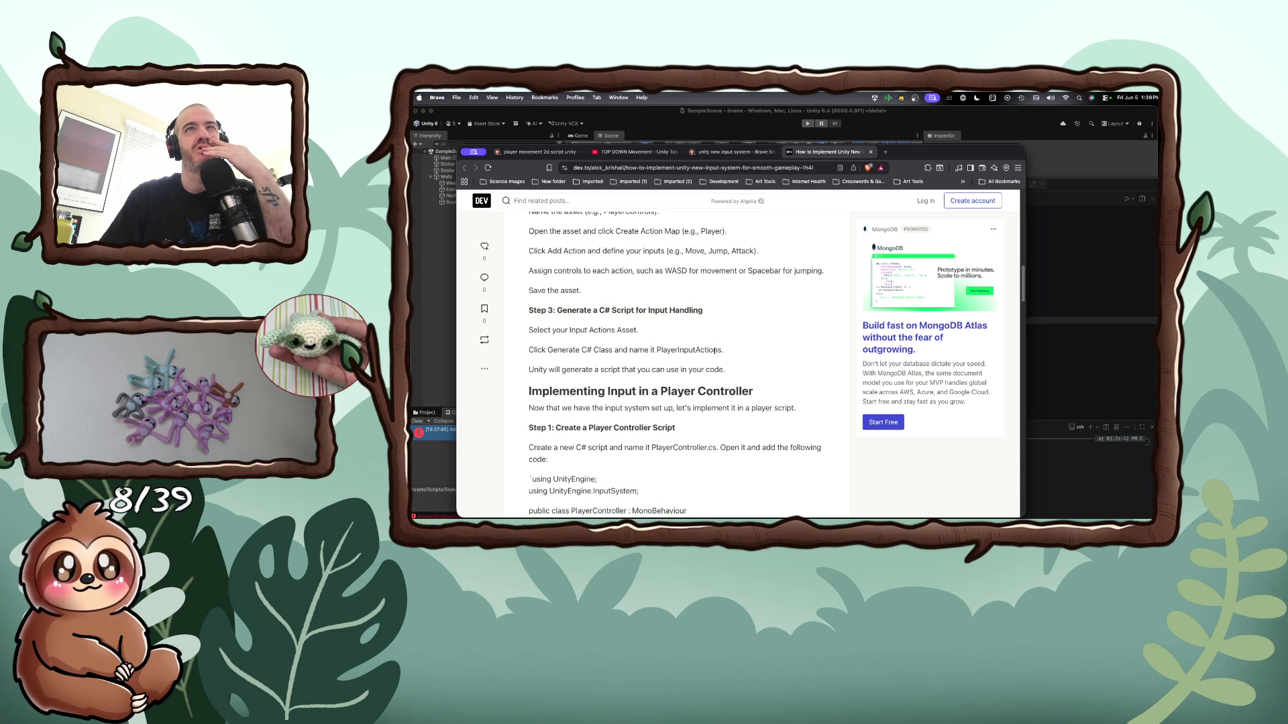
{"action": "scroll", "coordinate": [715, 350], "scroll_direction": "down", "scroll_amount": 2}
{"action": "scroll", "coordinate": [715, 349], "scroll_direction": "down", "scroll_amount": 2}
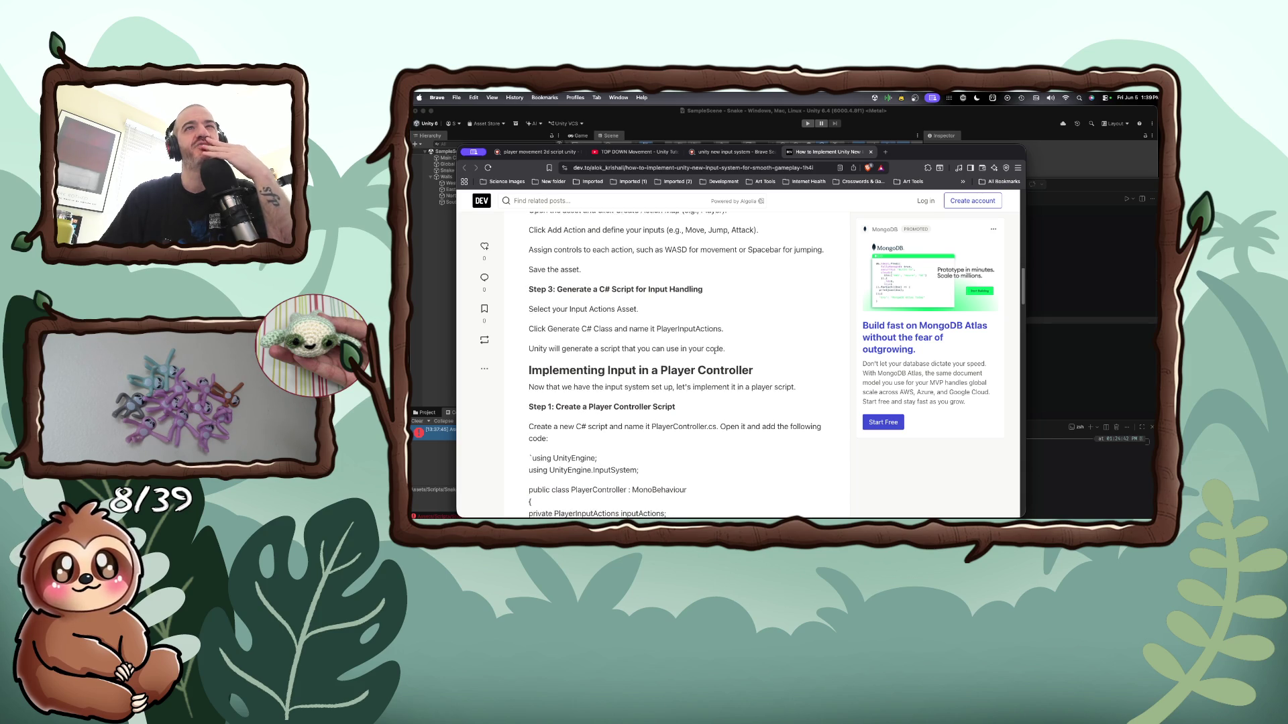
{"action": "scroll", "coordinate": [715, 352], "scroll_direction": "down", "scroll_amount": 5}
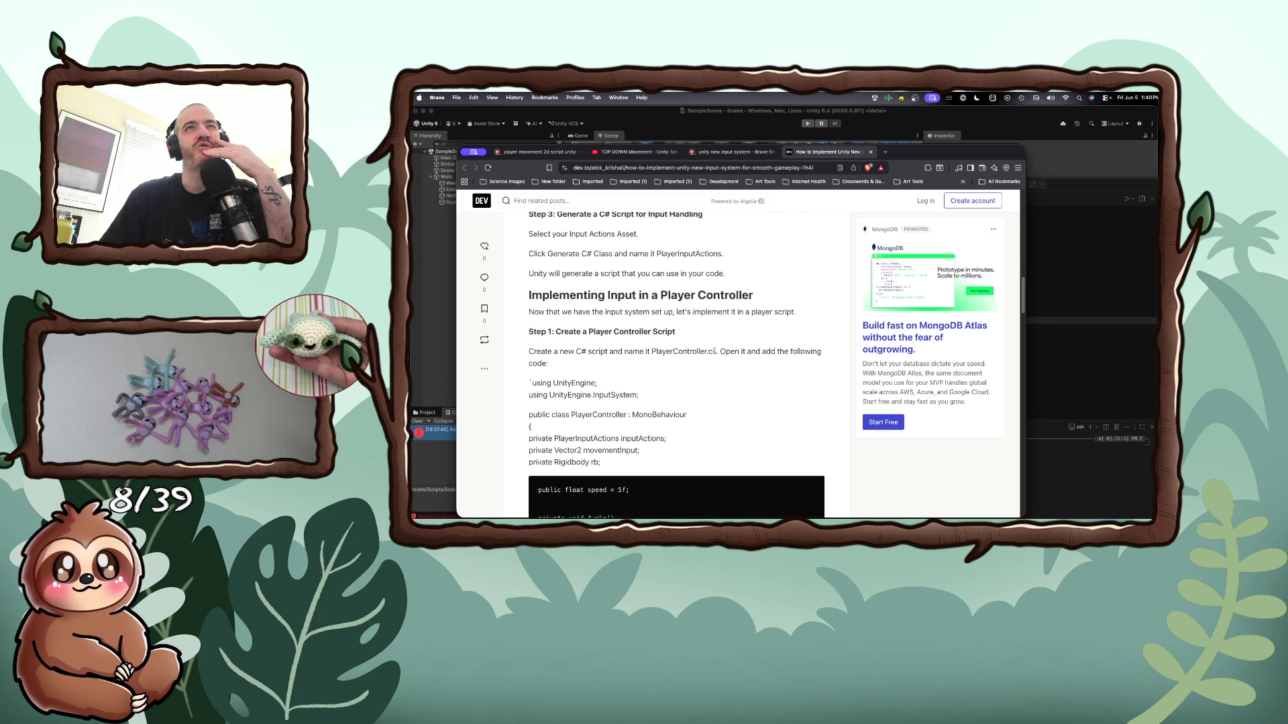
{"action": "scroll", "coordinate": [715, 352], "scroll_direction": "down", "scroll_amount": 15}
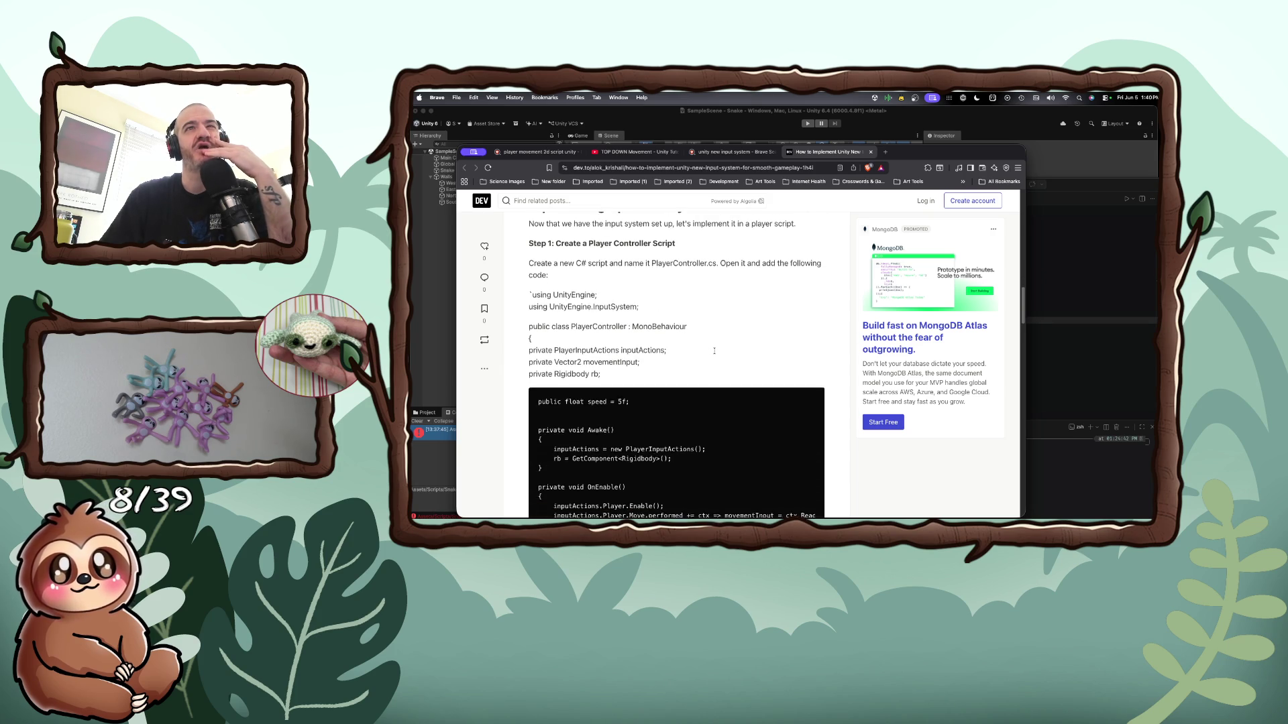
{"action": "scroll", "coordinate": [715, 353], "scroll_direction": "down", "scroll_amount": 3}
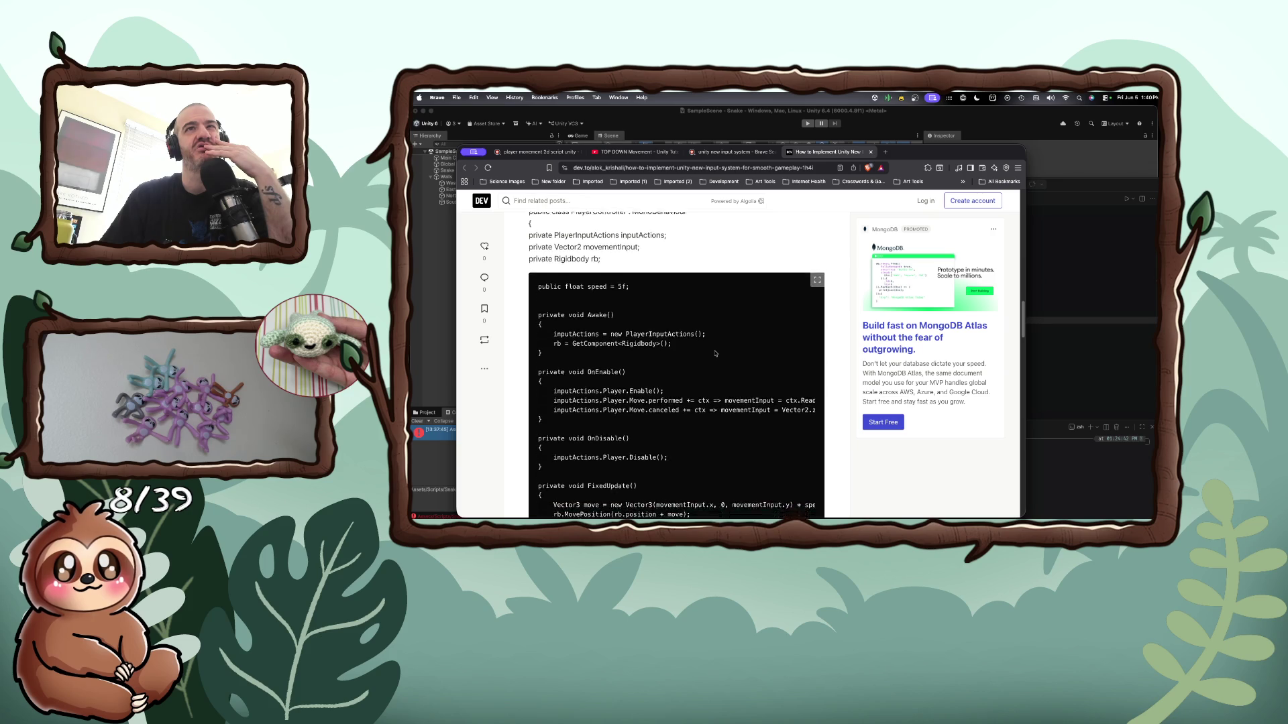
{"action": "scroll", "coordinate": [715, 354], "scroll_direction": "down", "scroll_amount": 2}
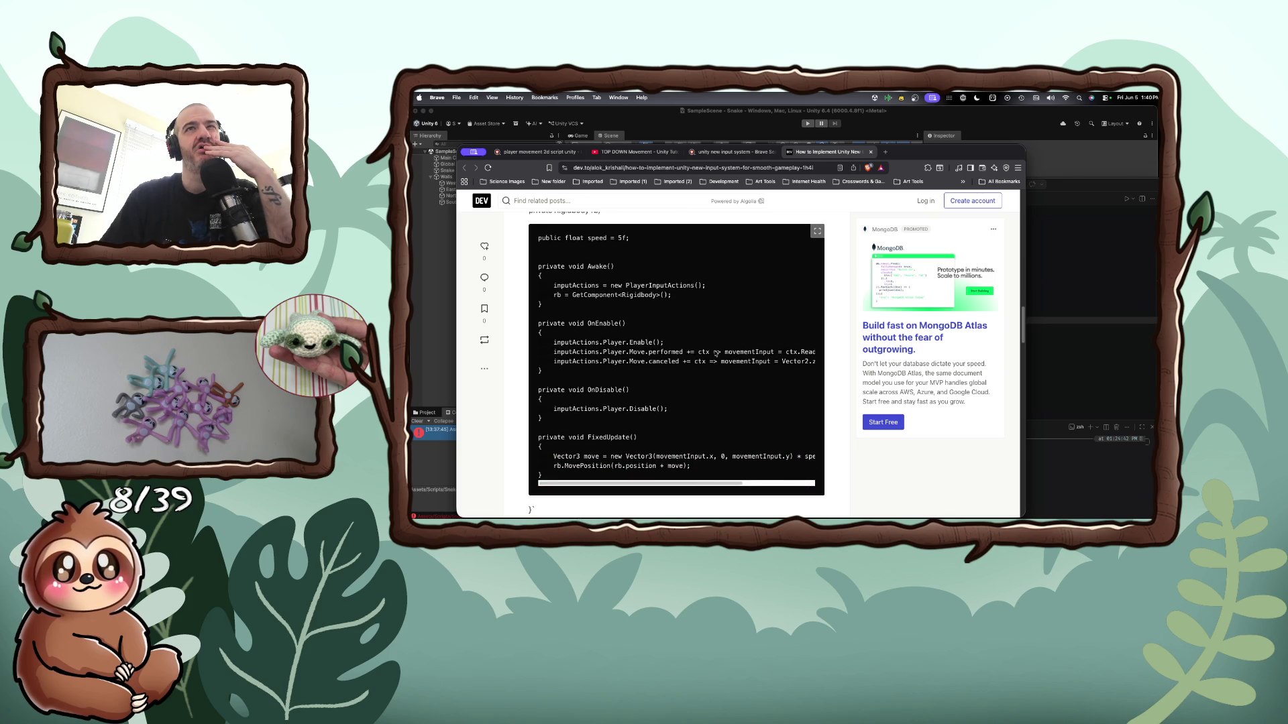
{"action": "scroll", "coordinate": [675, 359], "scroll_direction": "up", "scroll_amount": 20}
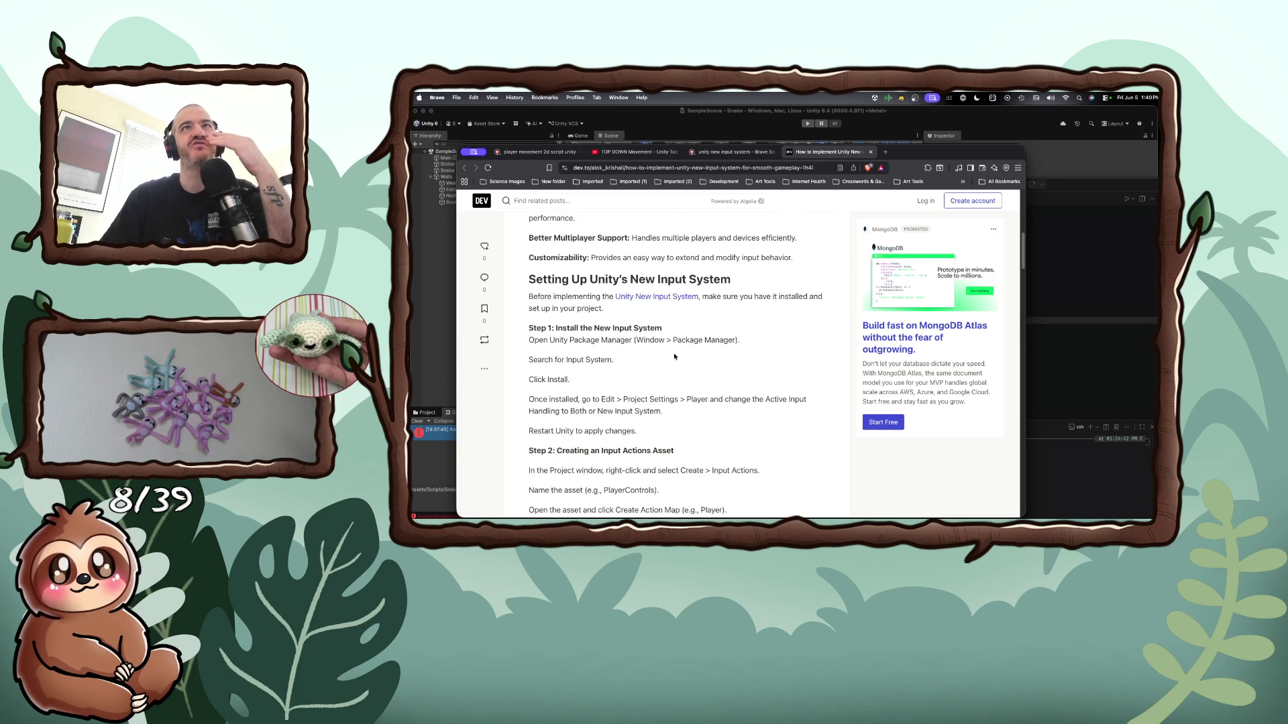
{"action": "scroll", "coordinate": [680, 338], "scroll_direction": "up", "scroll_amount": 15}
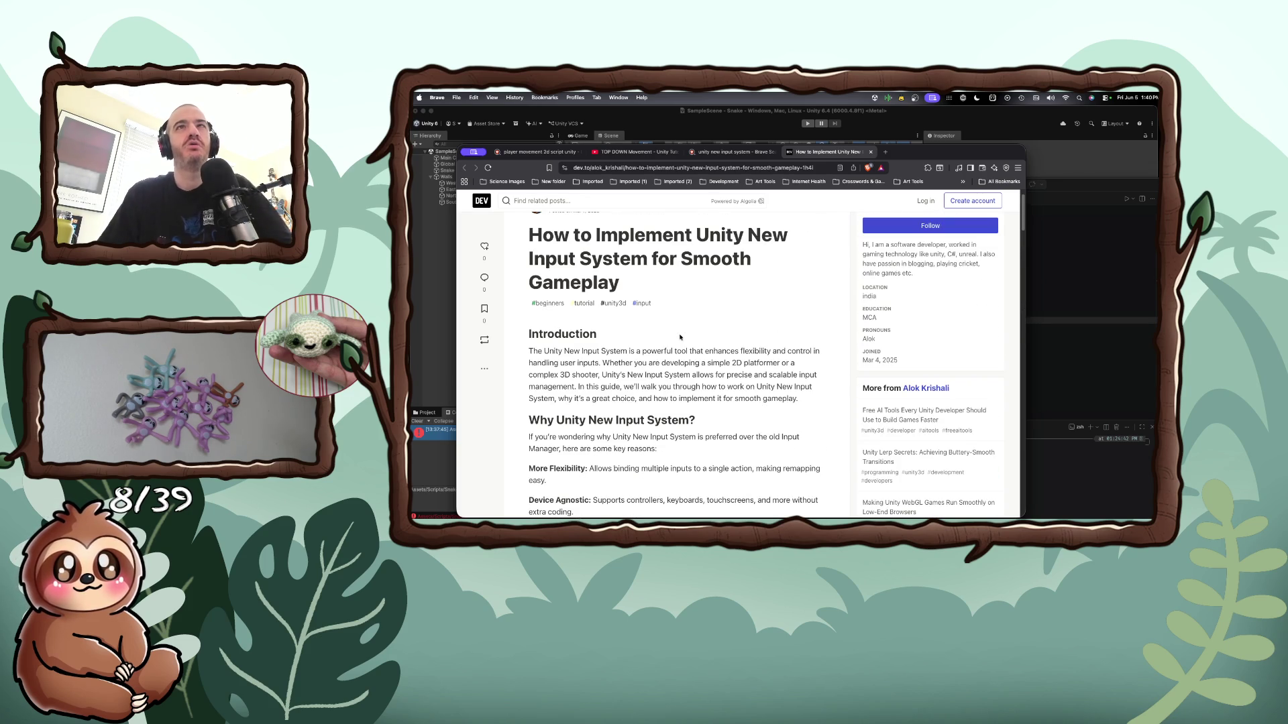
{"action": "scroll", "coordinate": [680, 337], "scroll_direction": "down", "scroll_amount": 10}
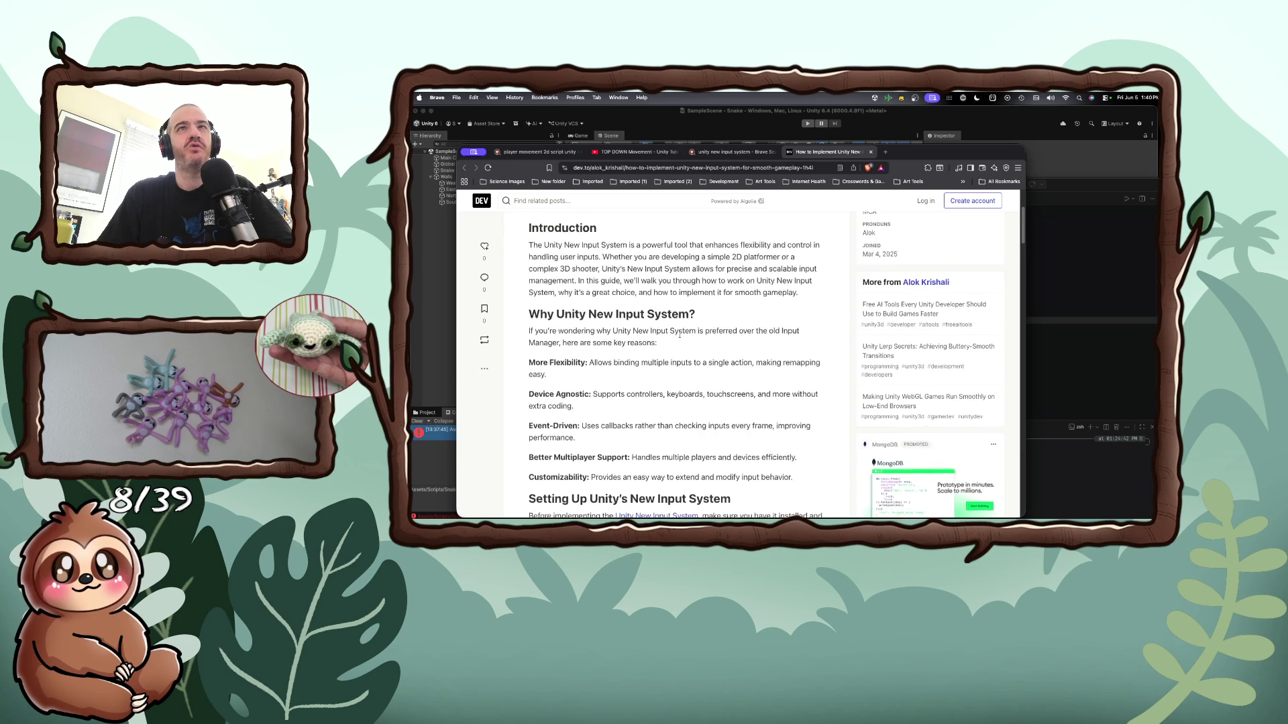
{"action": "scroll", "coordinate": [680, 337], "scroll_direction": "down", "scroll_amount": 5}
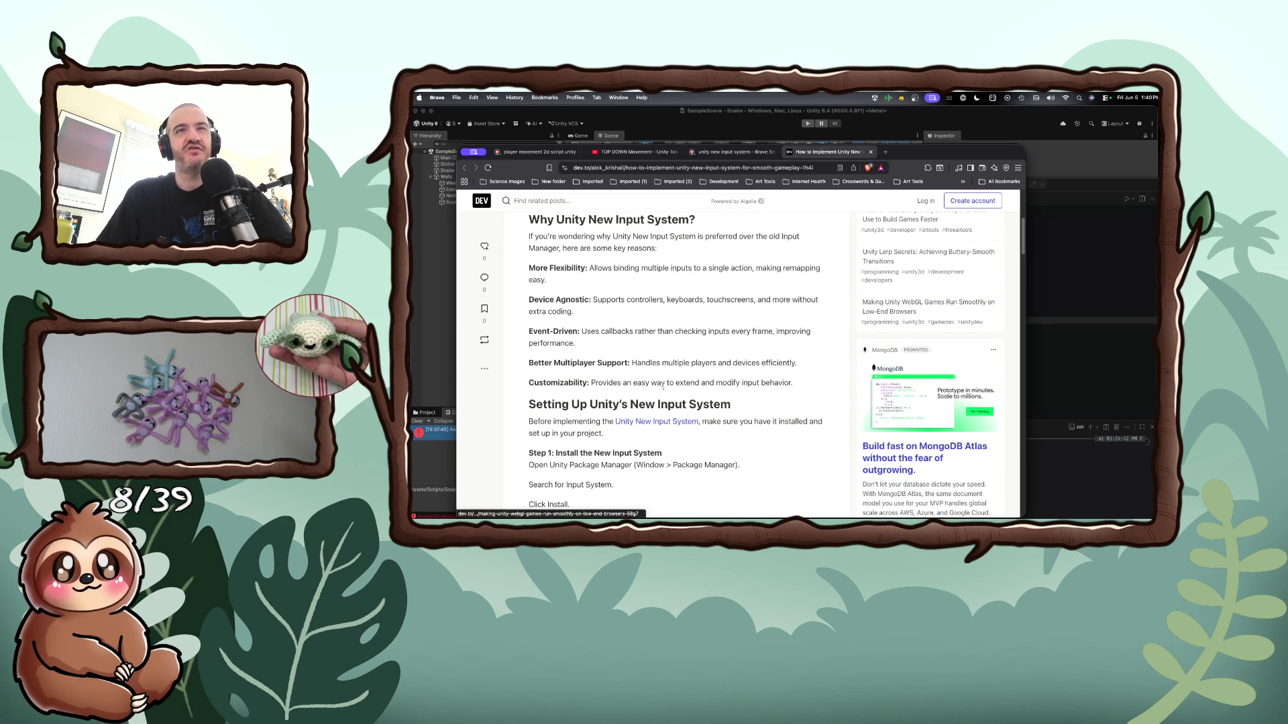
{"action": "scroll", "coordinate": [1013, 290], "scroll_direction": "down", "scroll_amount": 3}
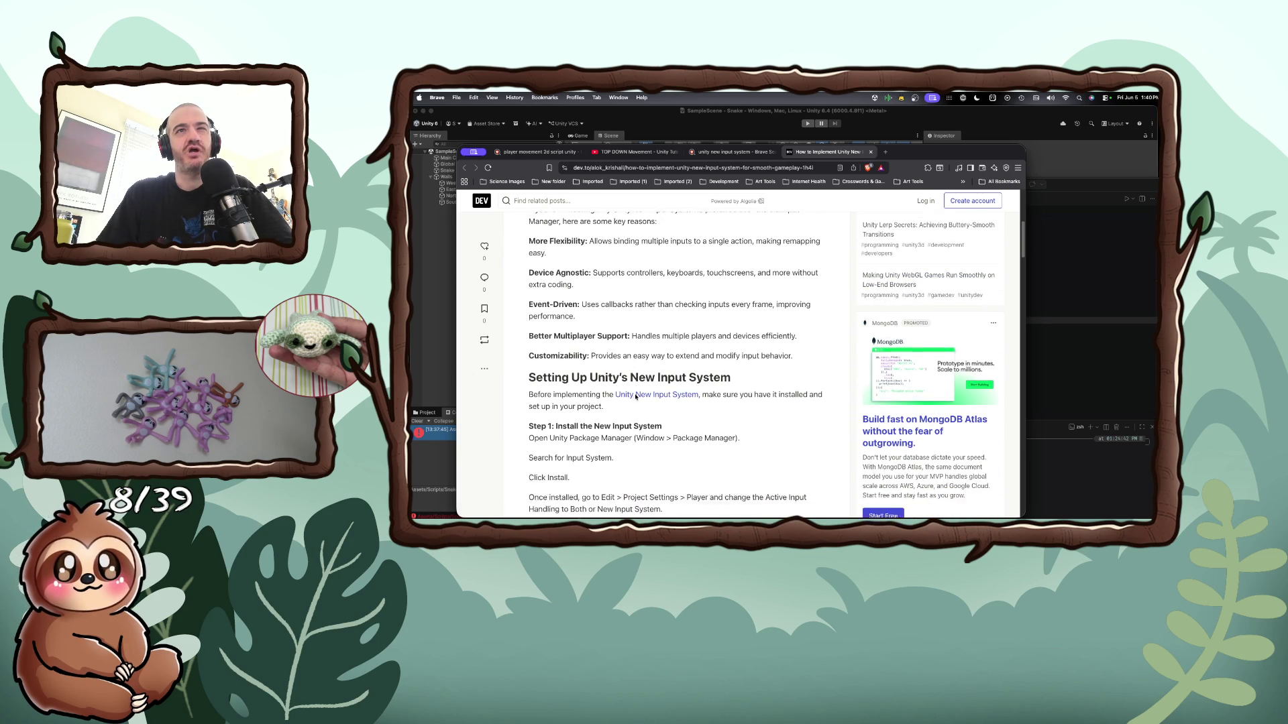
{"action": "left_click", "coordinate": [1033, 294]}
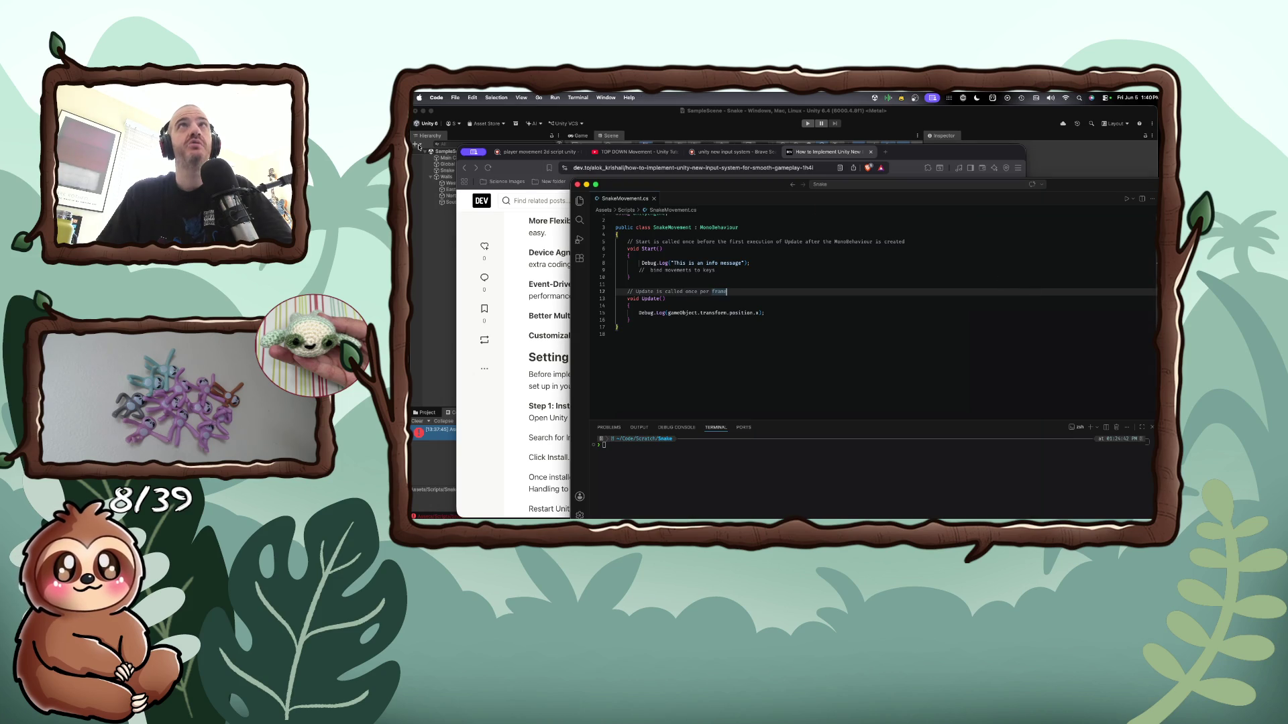
Switch to the Unity editor and open Window > Package Management > Package Manager
{"action": "left_click", "coordinate": [576, 97]}
{"action": "left_click", "coordinate": [800, 264]}
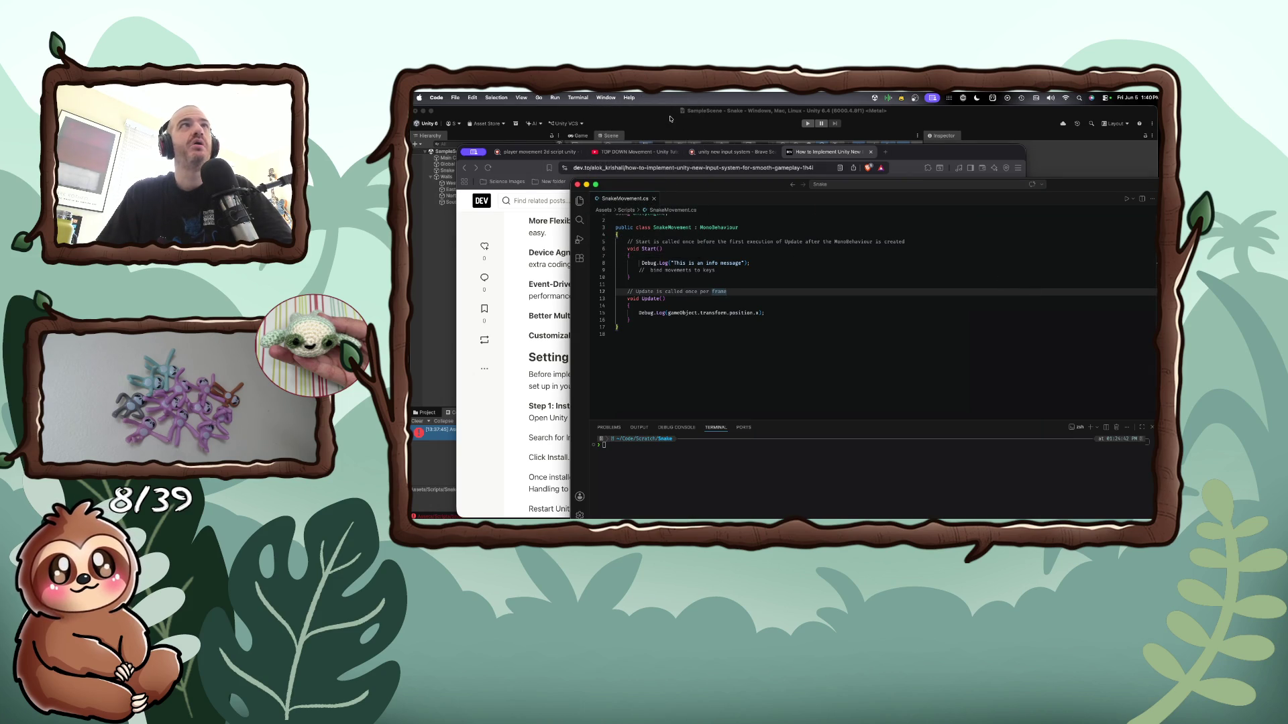
{"action": "left_click", "coordinate": [674, 120]}
{"action": "left_click", "coordinate": [641, 97]}
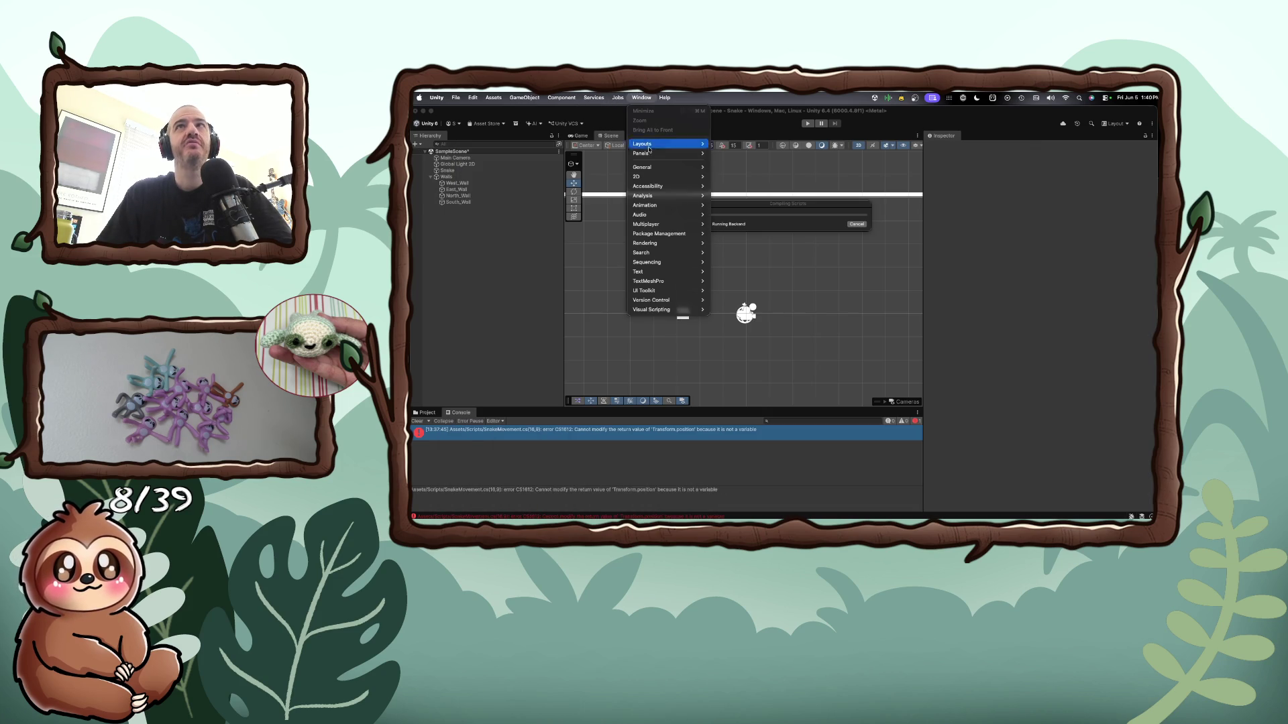
{"action": "mouse_move", "coordinate": [662, 281]}
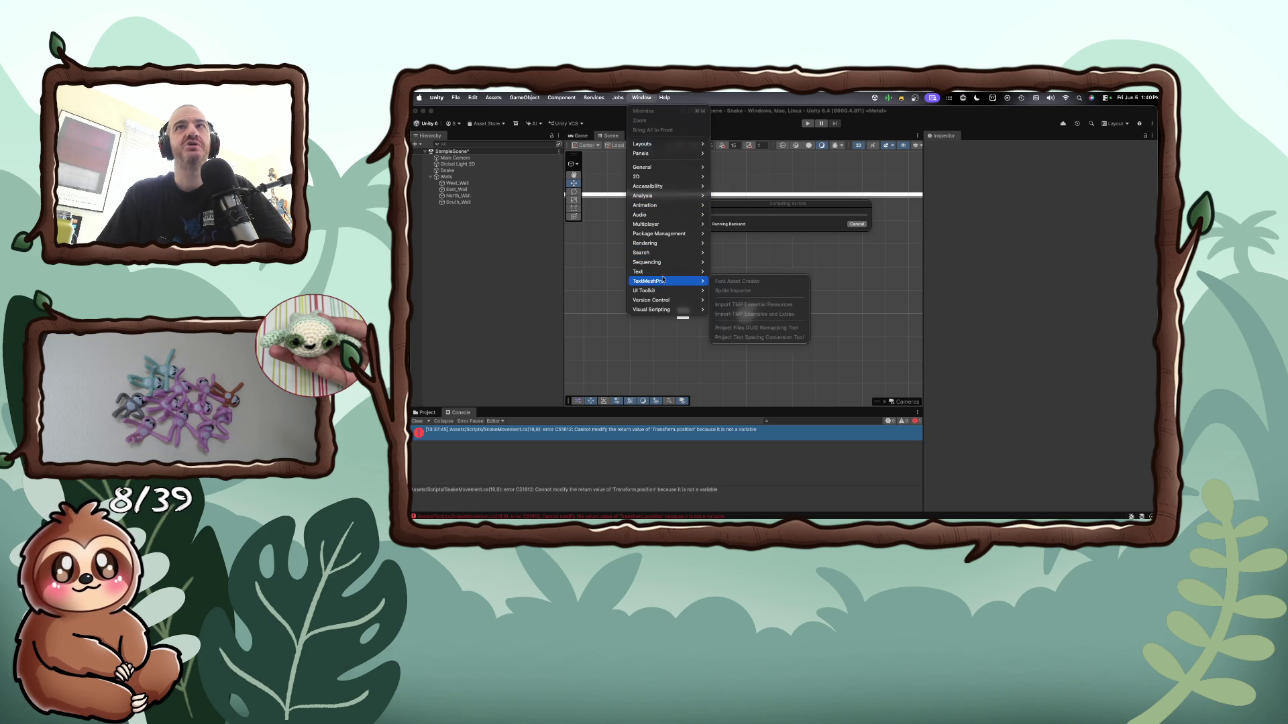
{"action": "mouse_move", "coordinate": [705, 235]}
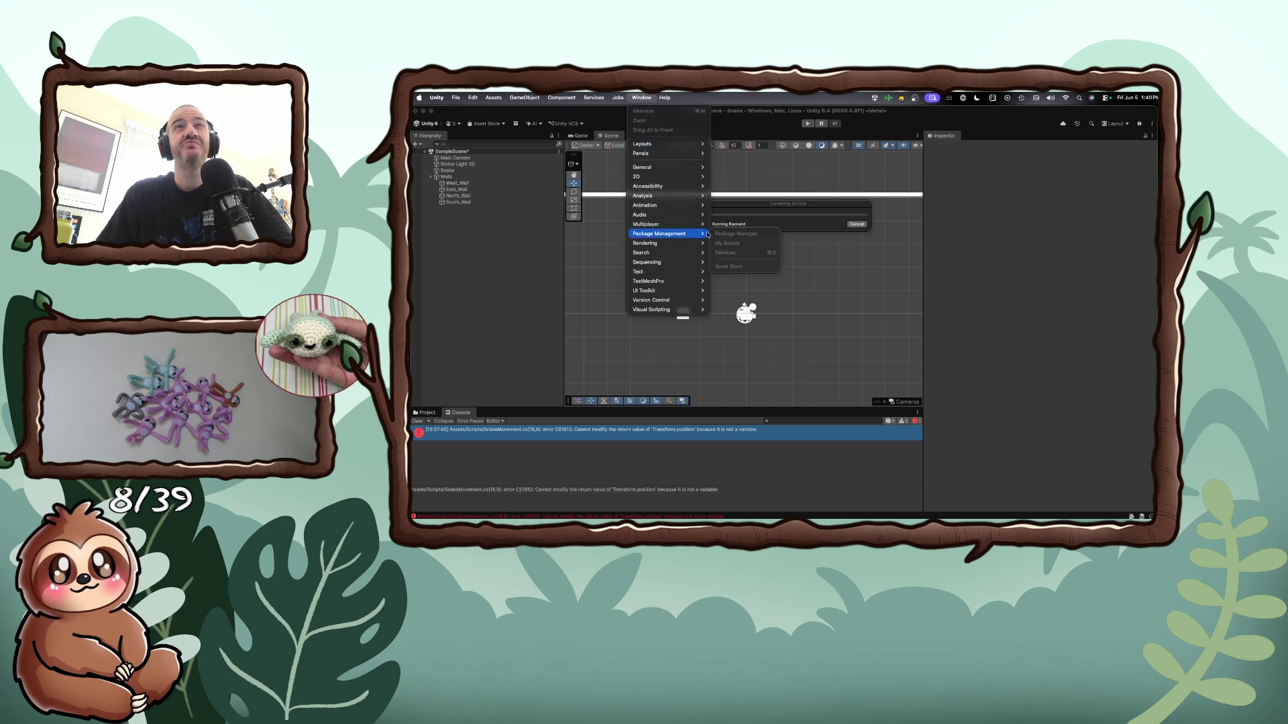
{"action": "left_click", "coordinate": [590, 309]}
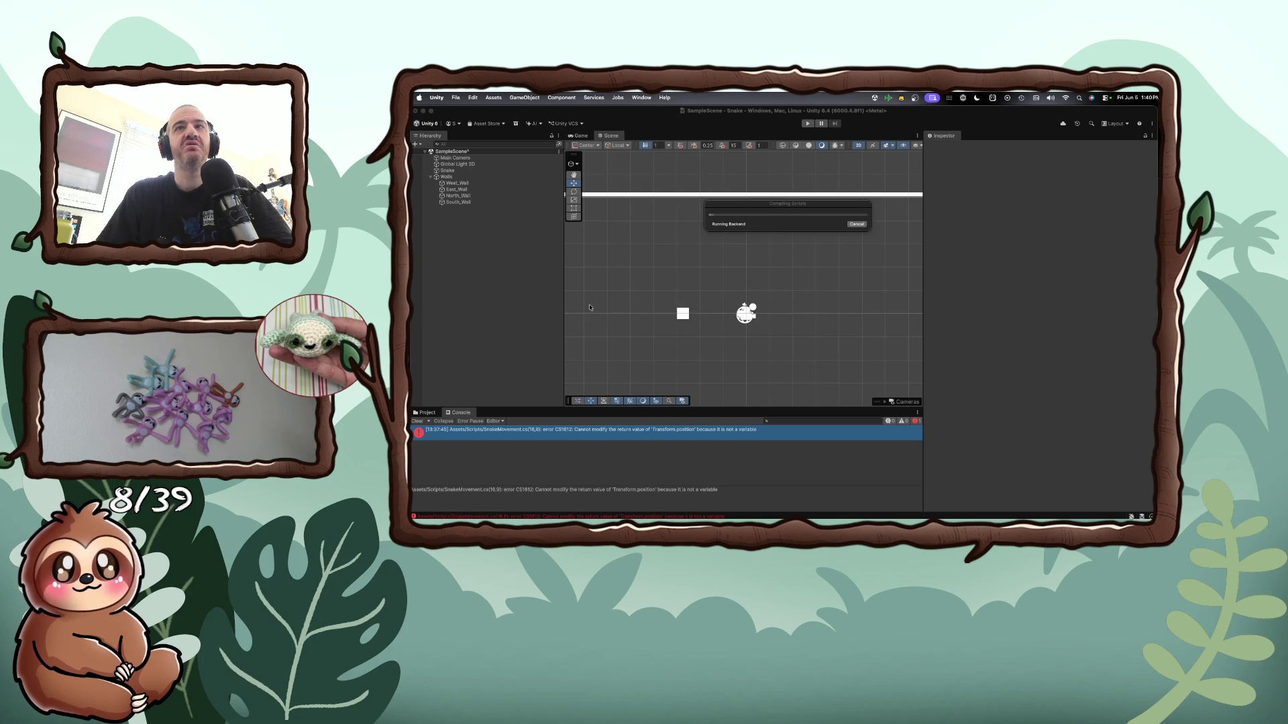
{"action": "left_click", "coordinate": [641, 97]}
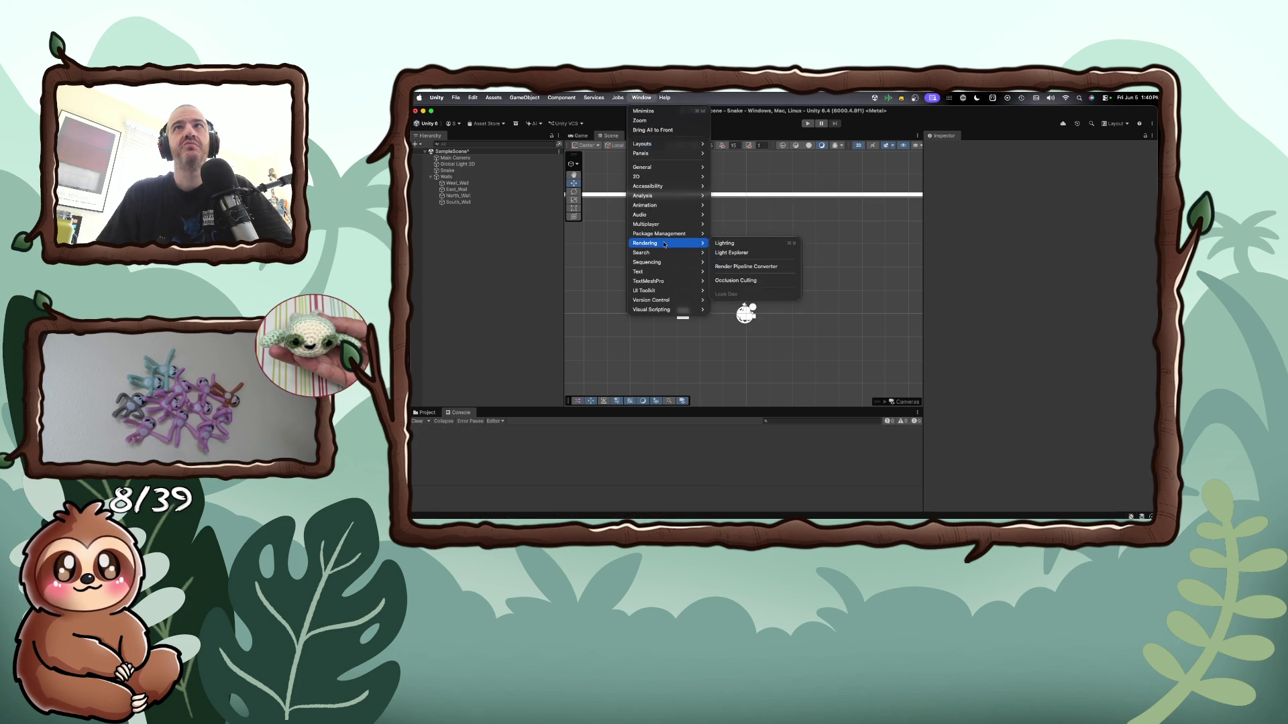
{"action": "mouse_move", "coordinate": [663, 215]}
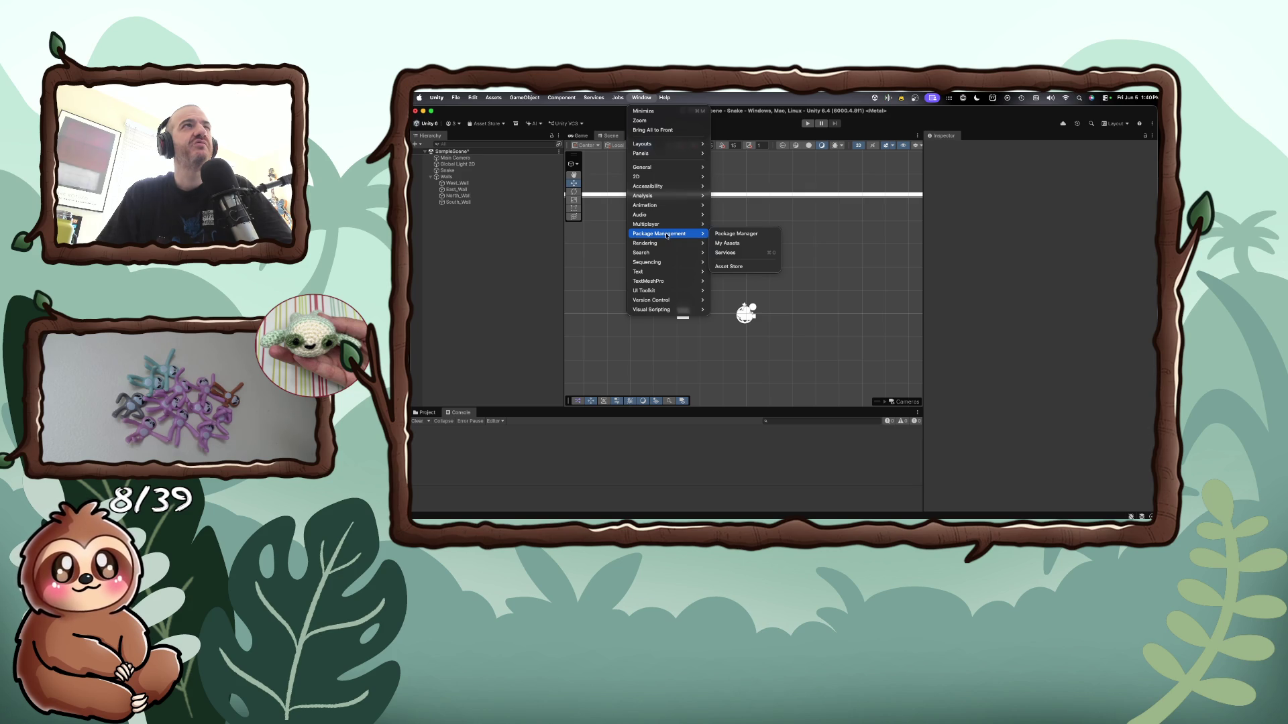
{"action": "left_click", "coordinate": [716, 235]}
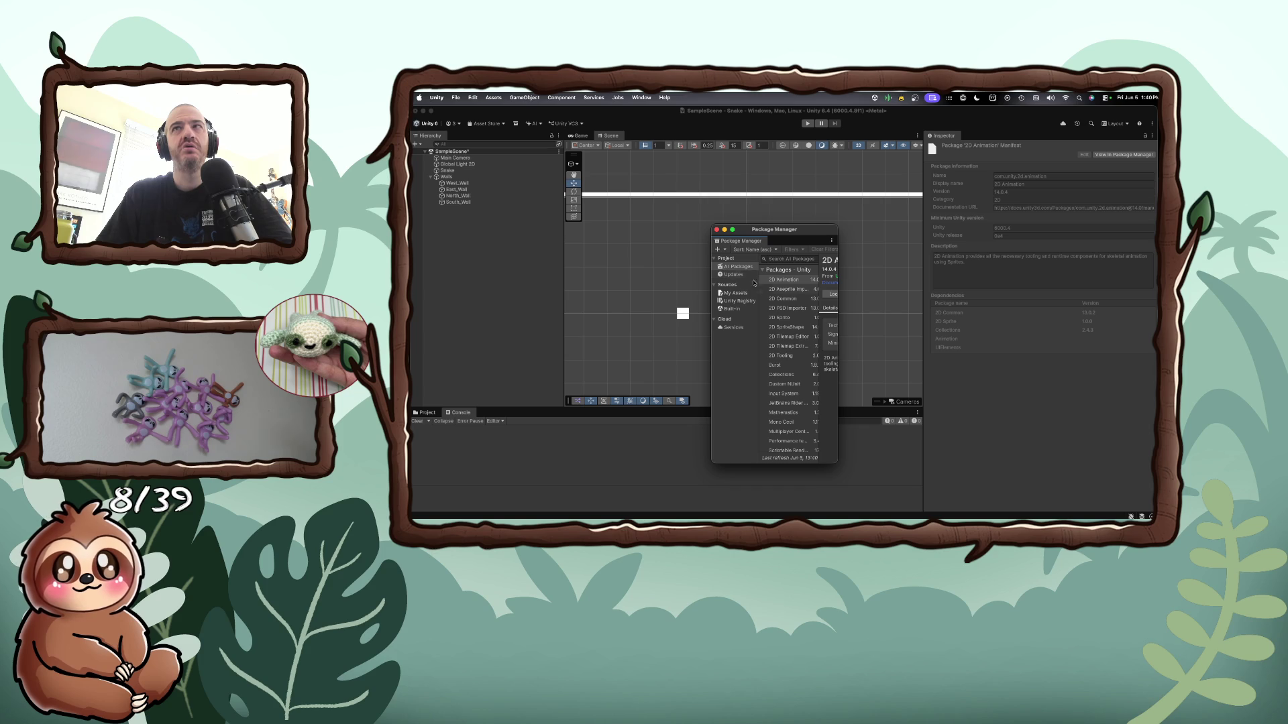
Widen the Package Manager window and glance between the script, the article and the package list
{"action": "left_click_drag", "start_coordinate": [838, 287], "coordinate": [1069, 295]}
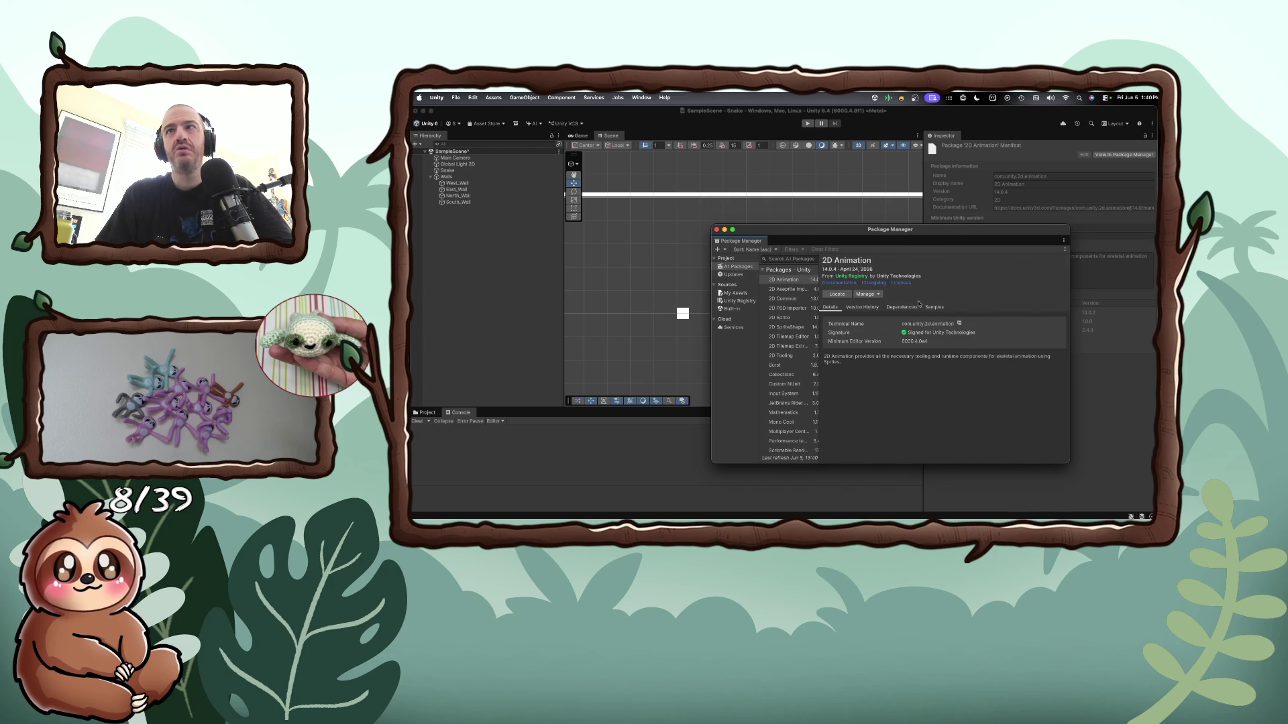
{"action": "key", "text": "super+Tab"}
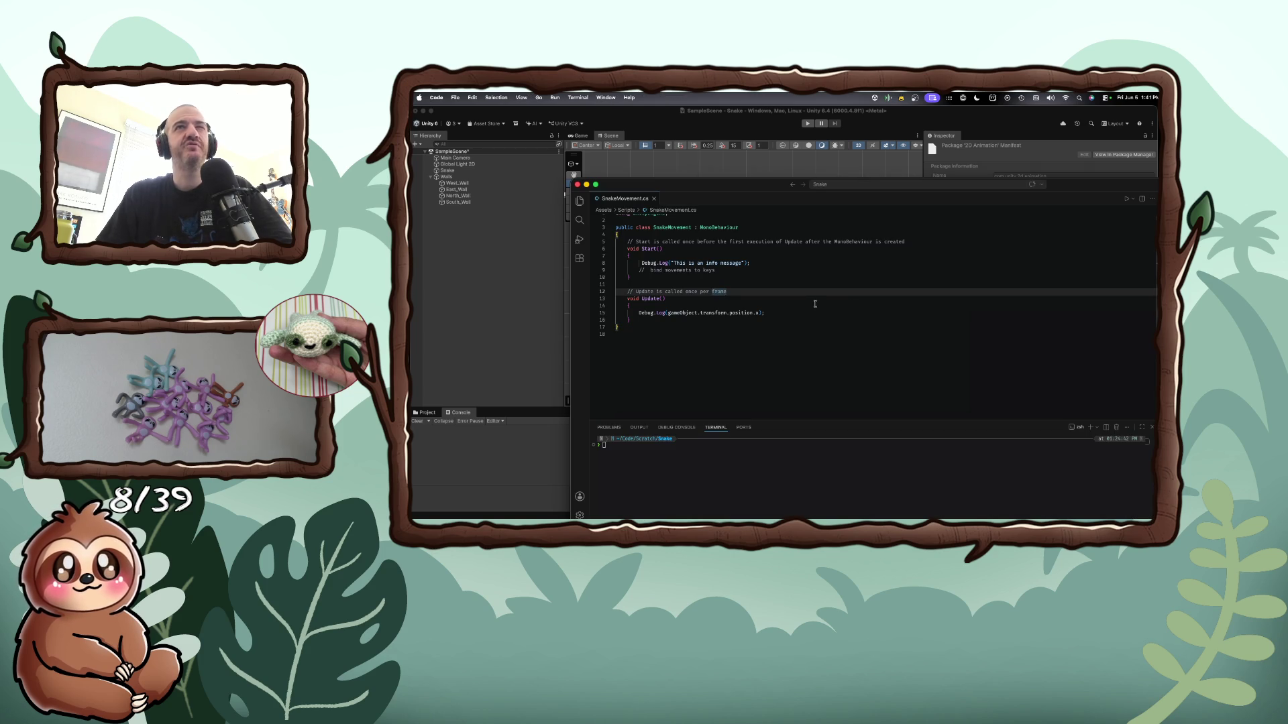
{"action": "key", "text": "super+Tab"}
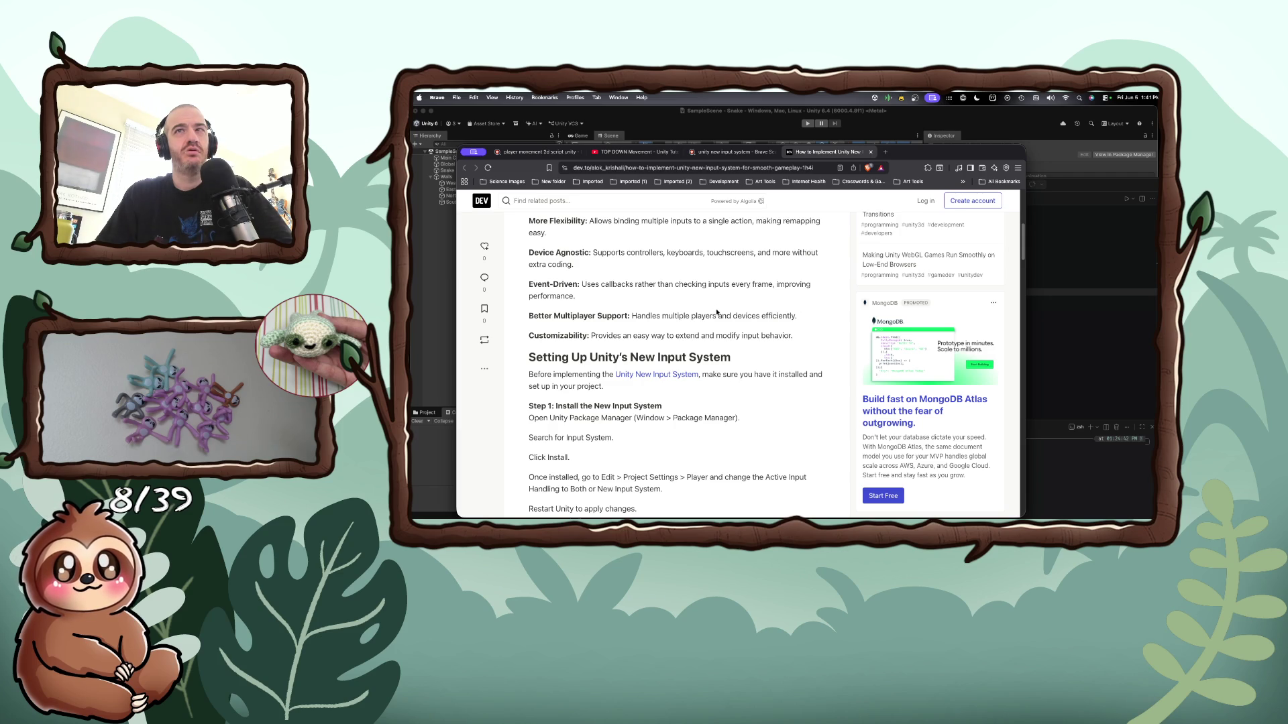
{"action": "key", "text": "super+Tab"}
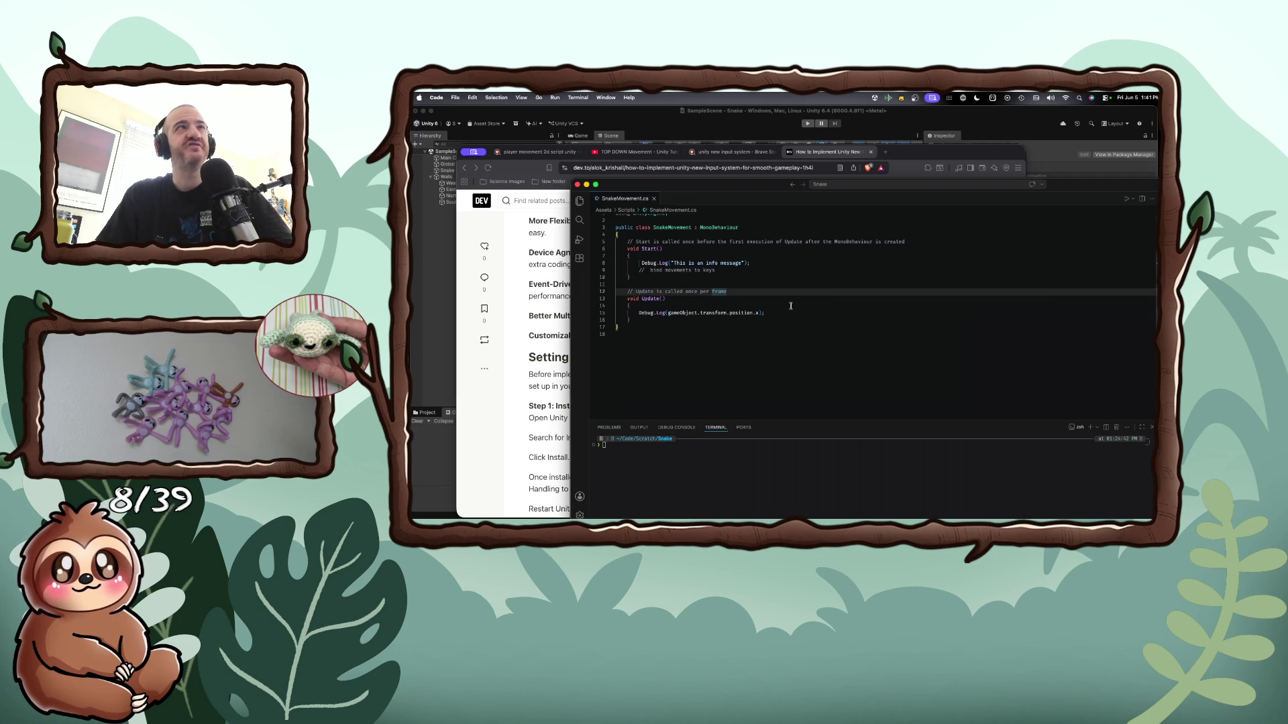
{"action": "key", "text": "super+Tab"}
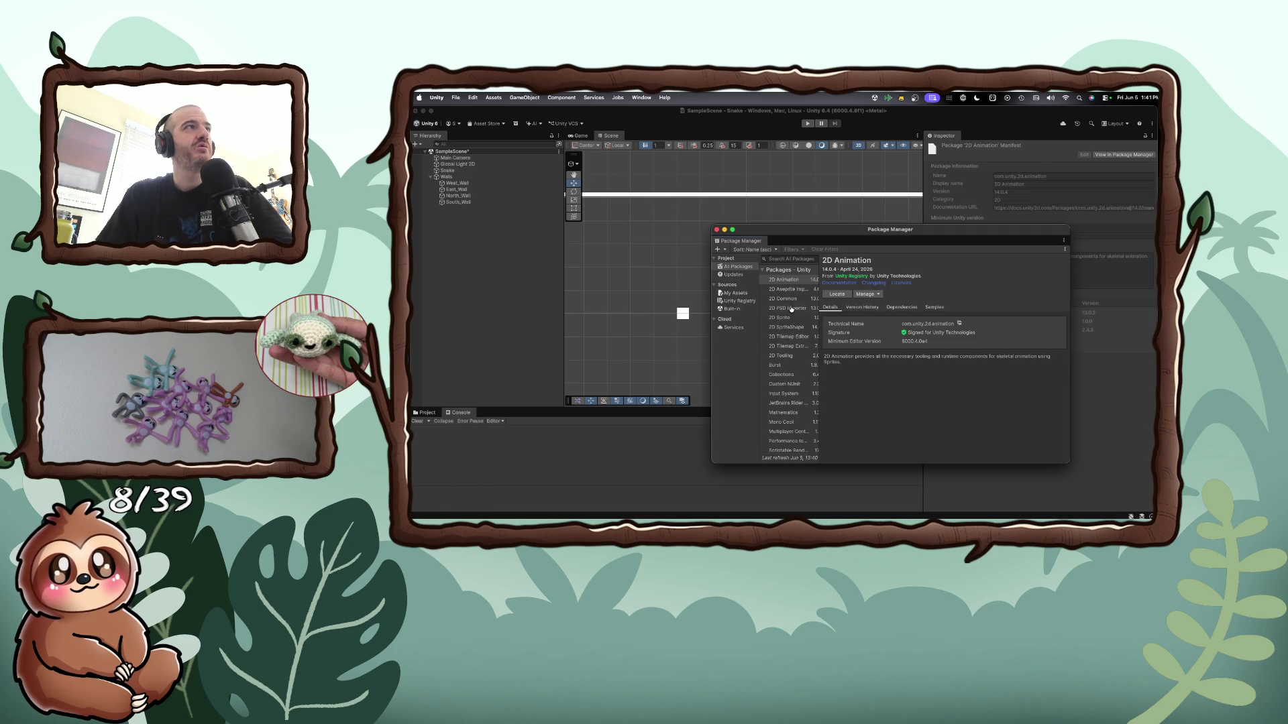
Search packages for 'inputS', view the Input System details, and return to SnakeMovement.cs
{"action": "left_click", "coordinate": [785, 258]}
{"action": "type", "text": "input"}
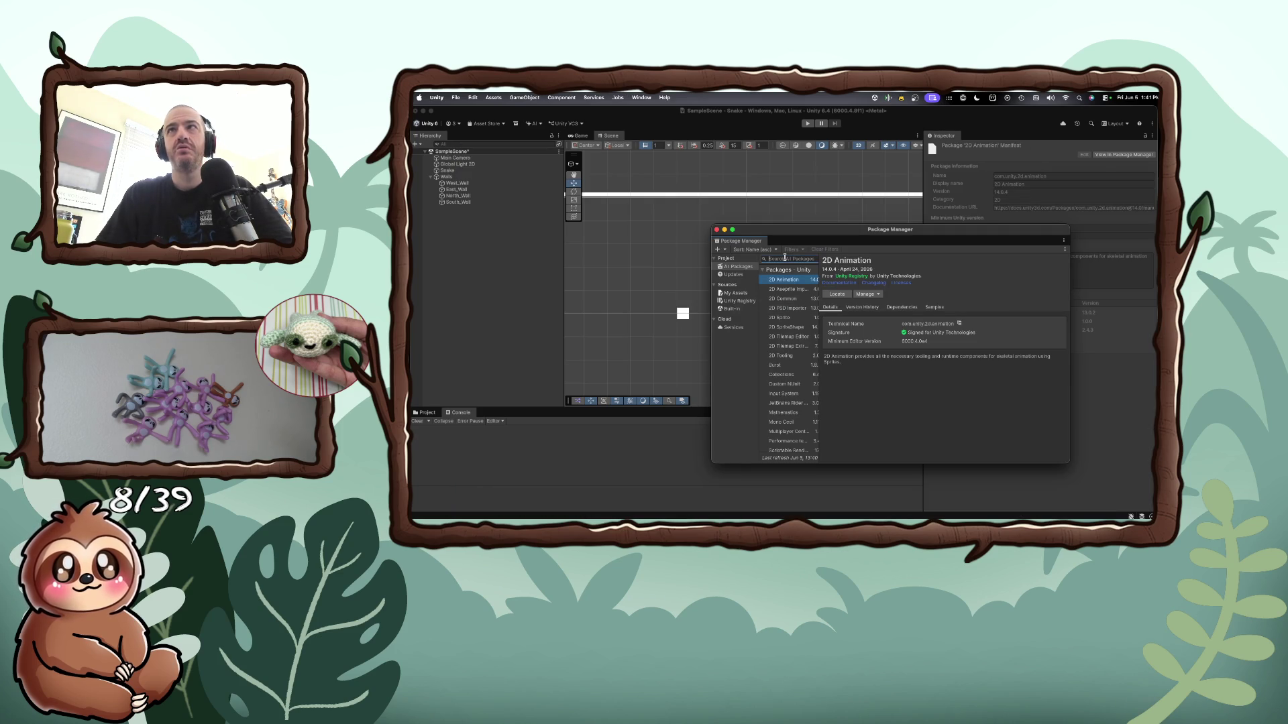
{"action": "type", "text": "S"}
{"action": "left_click", "coordinate": [780, 281]}
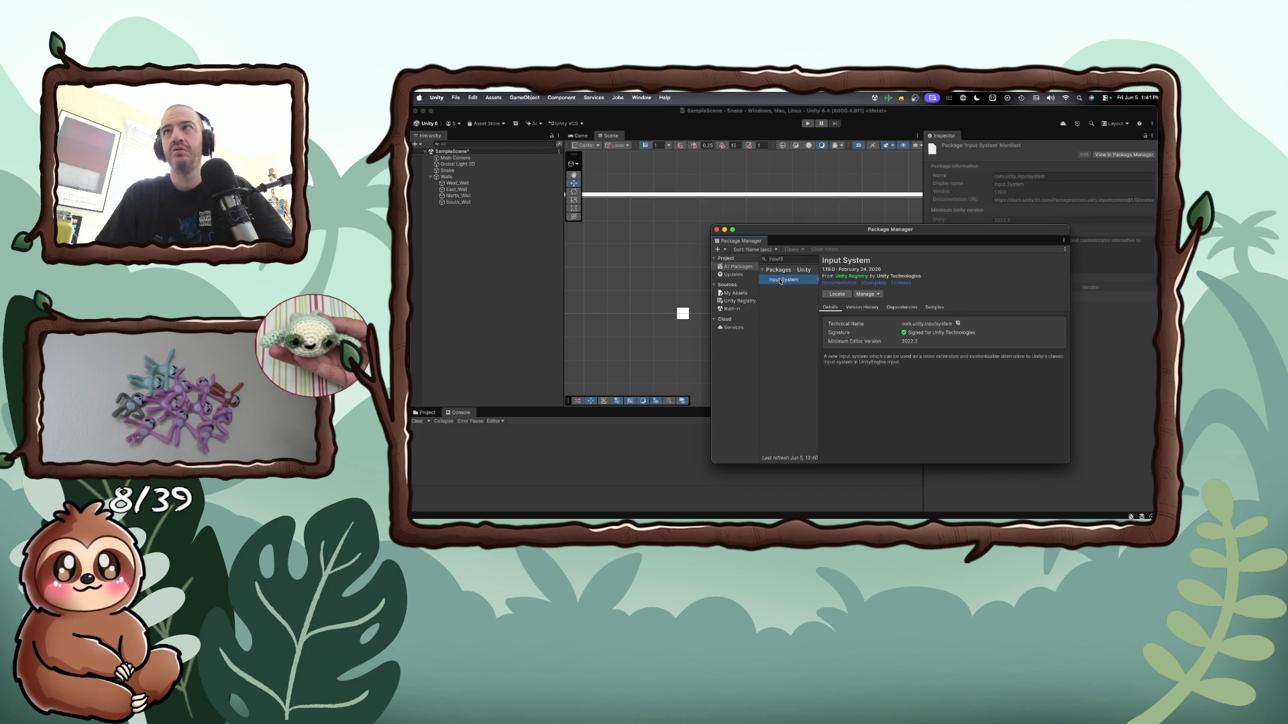
{"action": "key", "text": "super+Tab"}
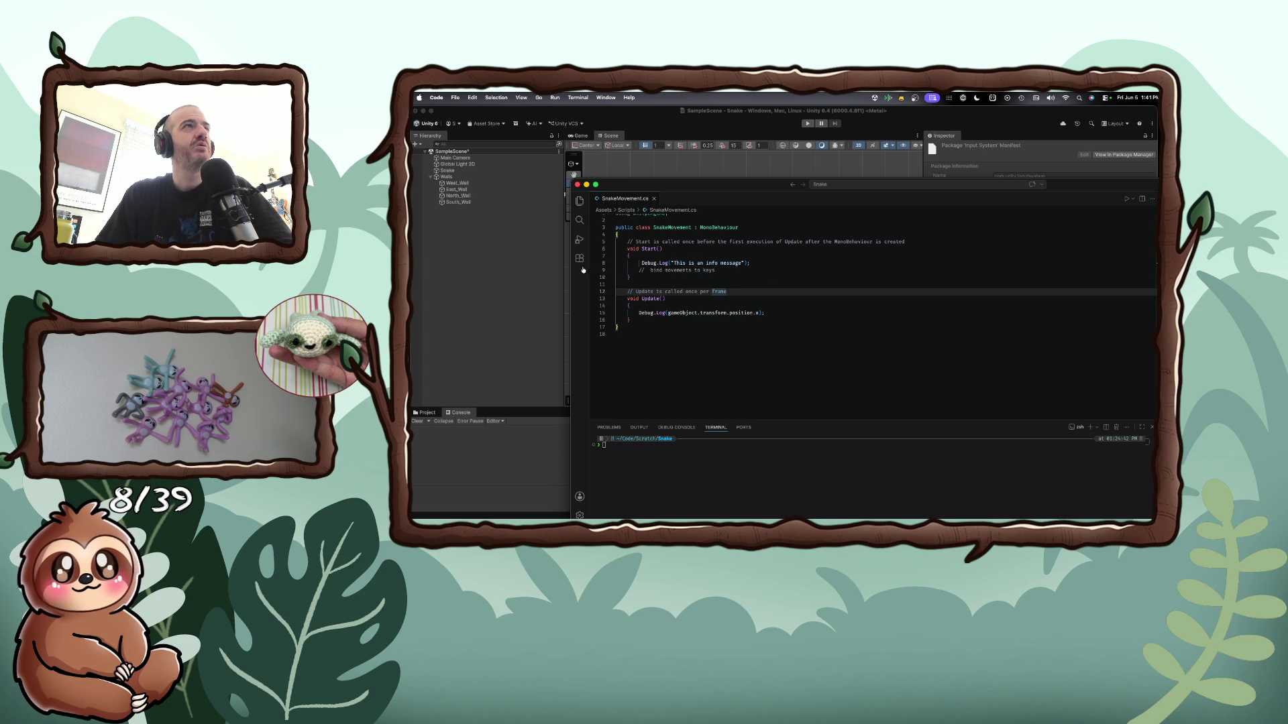
Scroll the article to 'Step 1: Install the New Input System', then return to SnakeMovement.cs
{"action": "key", "text": "super+Tab"}
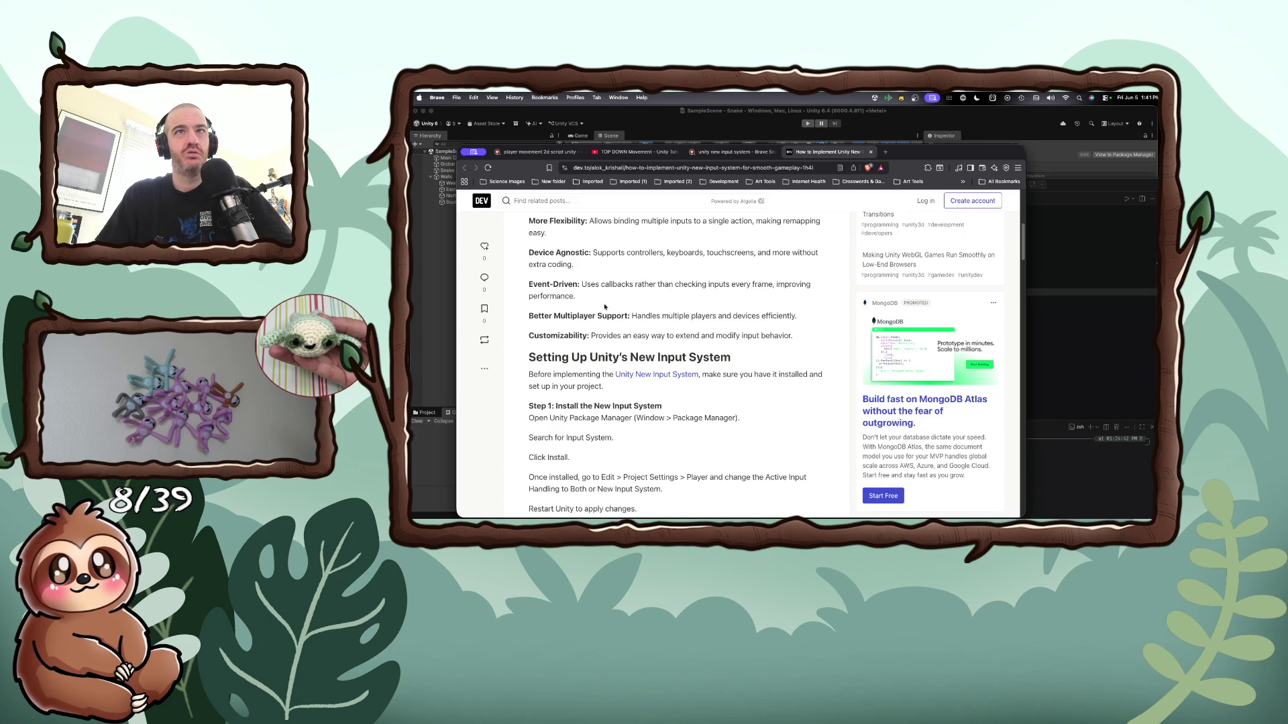
{"action": "scroll", "coordinate": [606, 305], "scroll_direction": "down", "scroll_amount": 3}
{"action": "scroll", "coordinate": [602, 307], "scroll_direction": "down", "scroll_amount": 2}
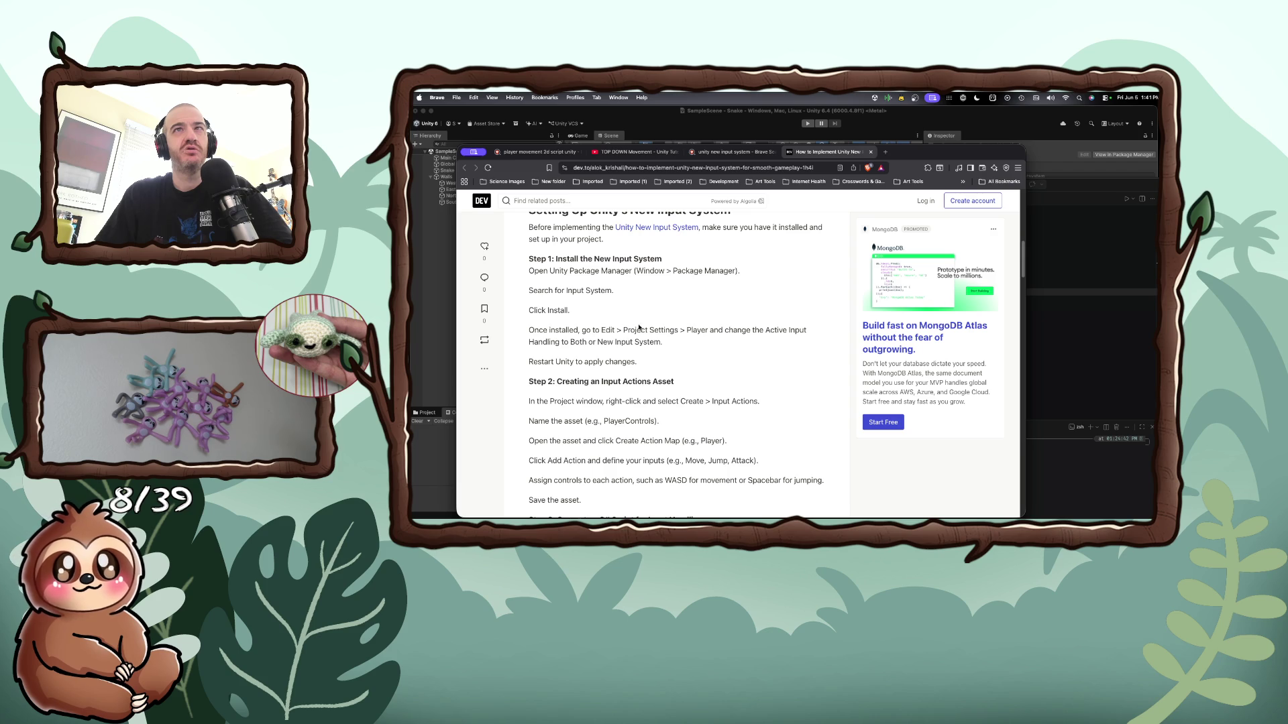
{"action": "left_click", "coordinate": [1070, 323]}
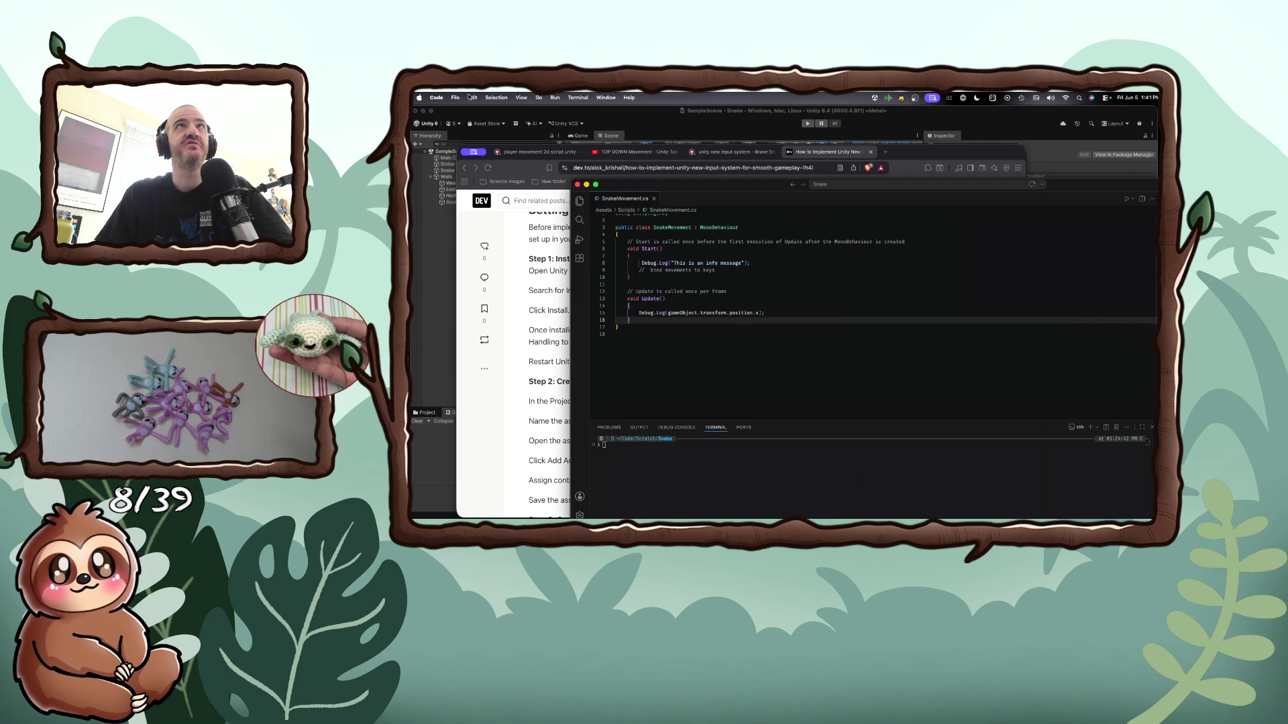
Open Unity's Edit > Project Settings, close it, and bring the Input System article back
{"action": "left_click", "coordinate": [716, 140]}
{"action": "left_click", "coordinate": [473, 98]}
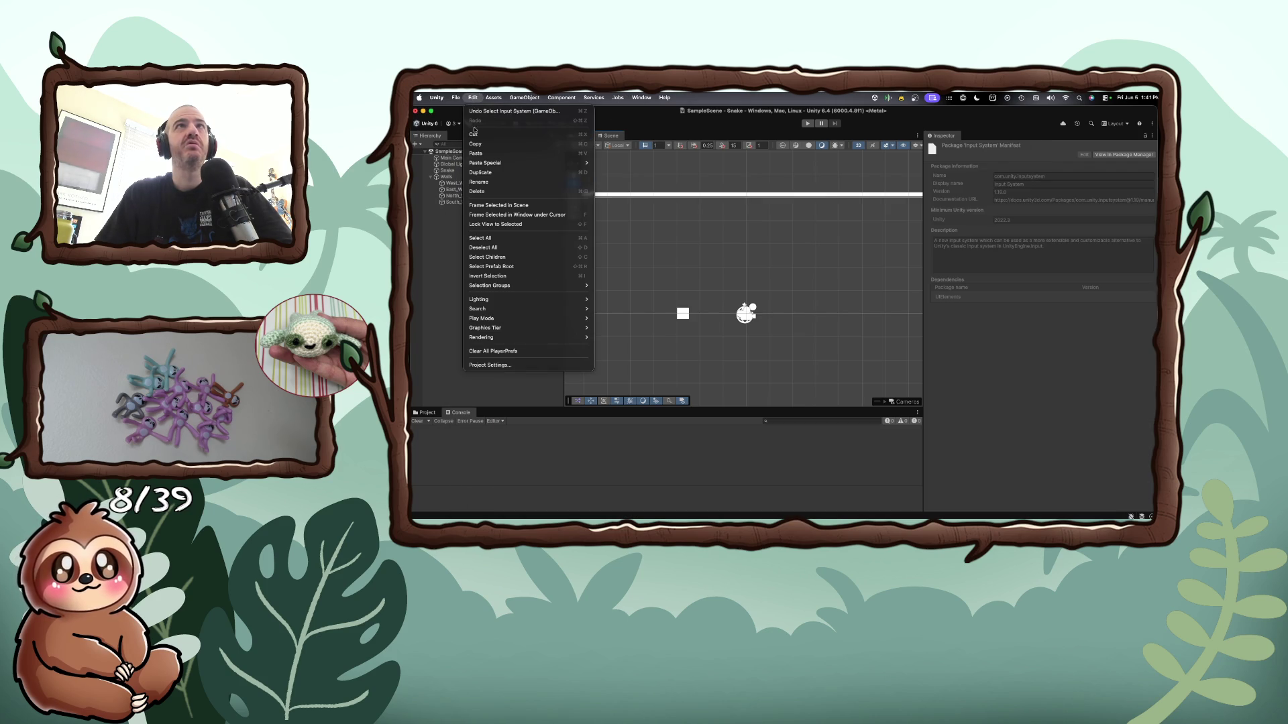
{"action": "left_click", "coordinate": [498, 364]}
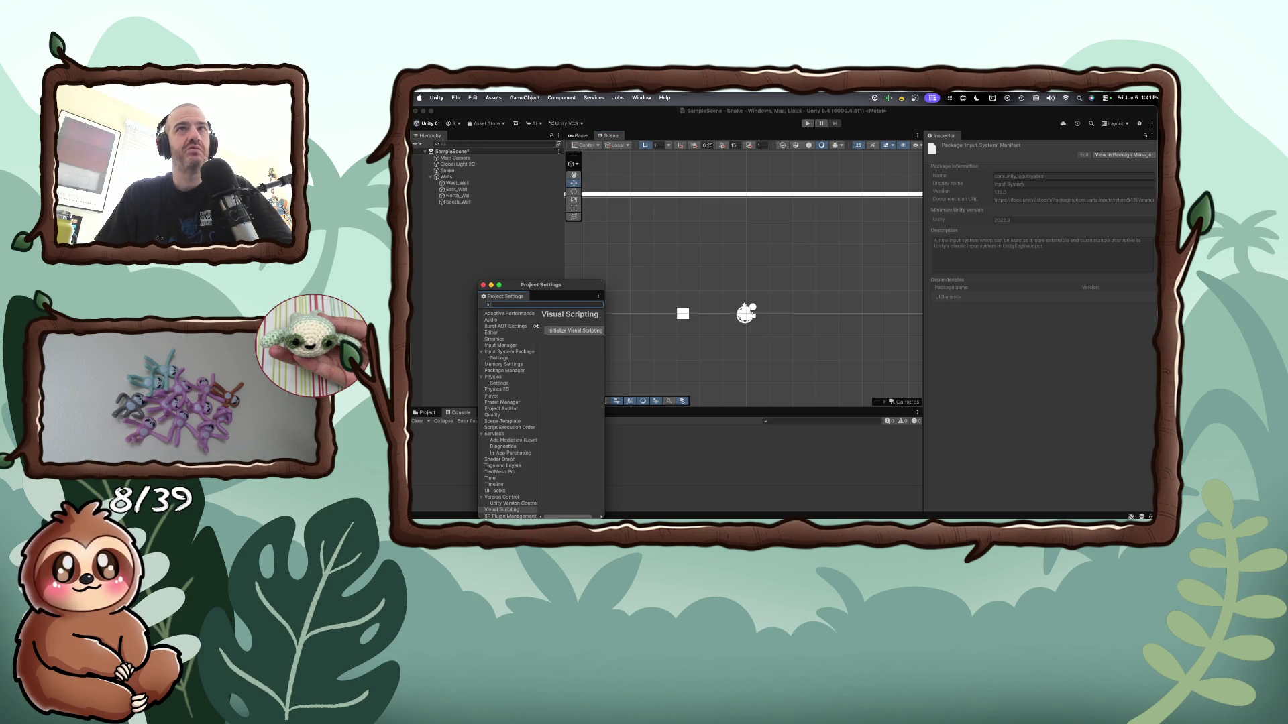
{"action": "left_click", "coordinate": [483, 284]}
{"action": "key", "text": "super+Tab"}
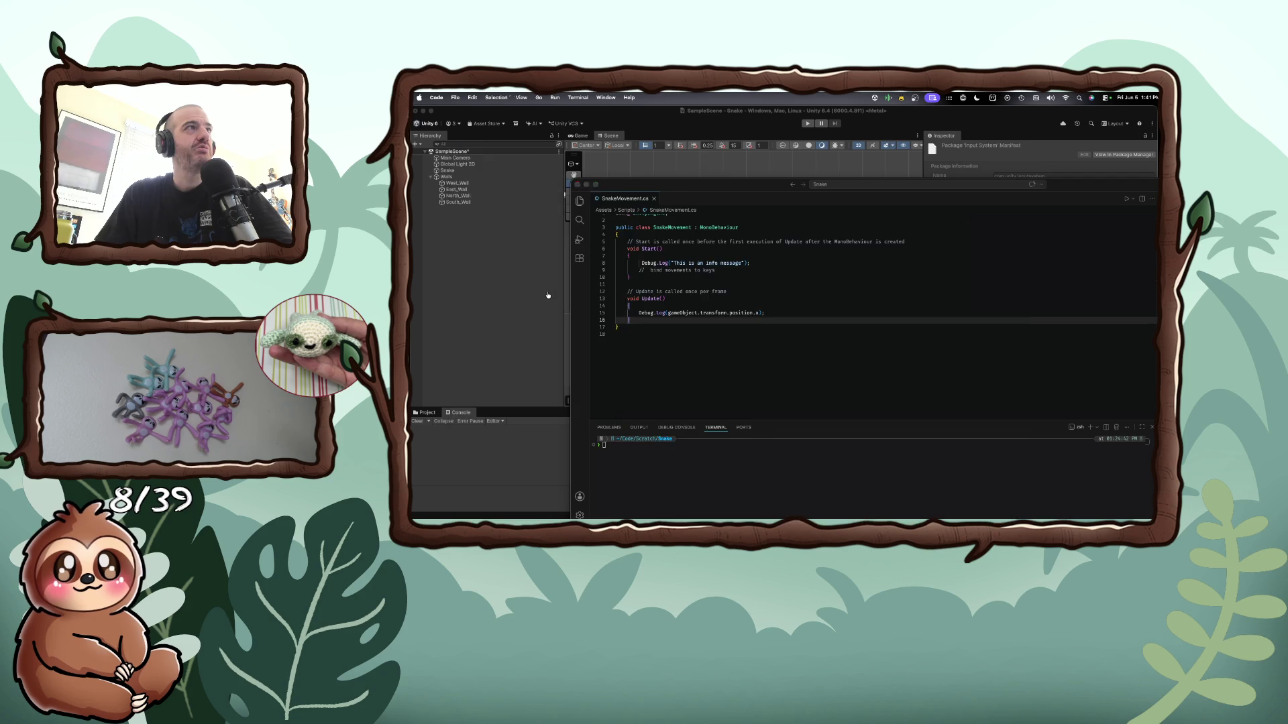
{"action": "key", "text": "super+Tab"}
{"action": "scroll", "coordinate": [606, 369], "scroll_direction": "down", "scroll_amount": 5}
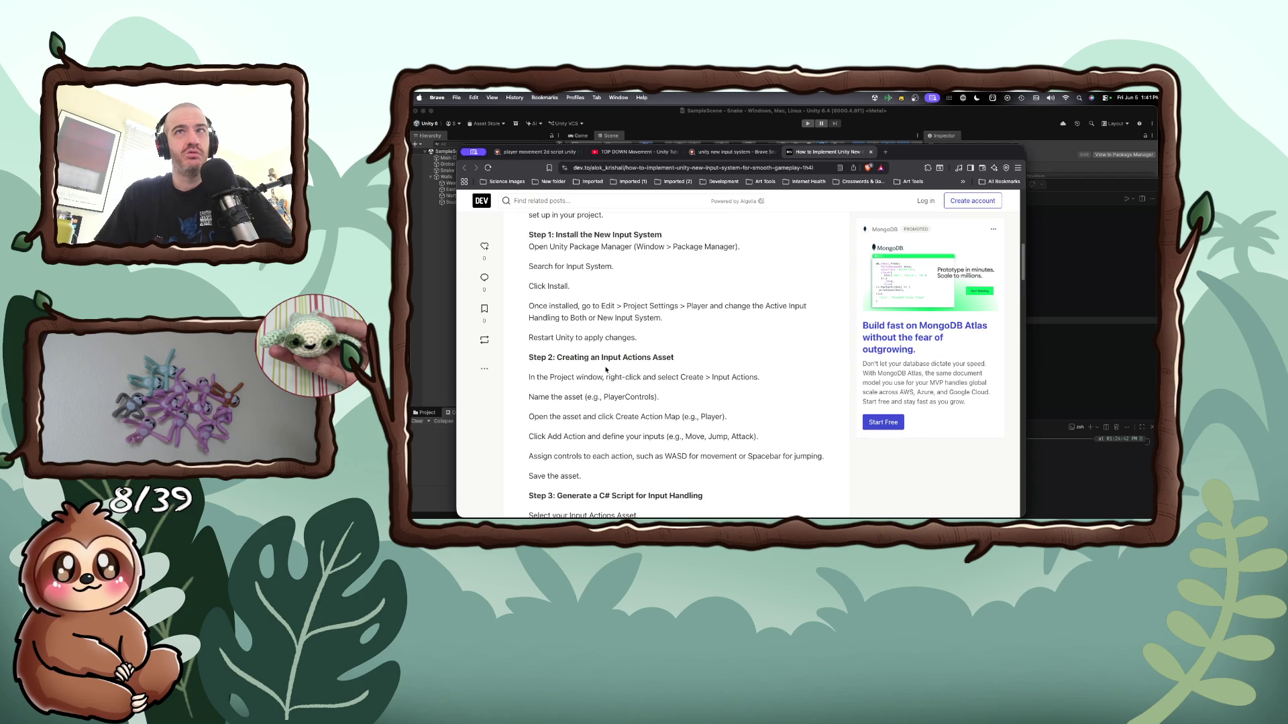
Scroll the article to the PlayerController sample code, then bring SnakeMovement.cs up beside it
{"action": "scroll", "coordinate": [605, 369], "scroll_direction": "down", "scroll_amount": 1}
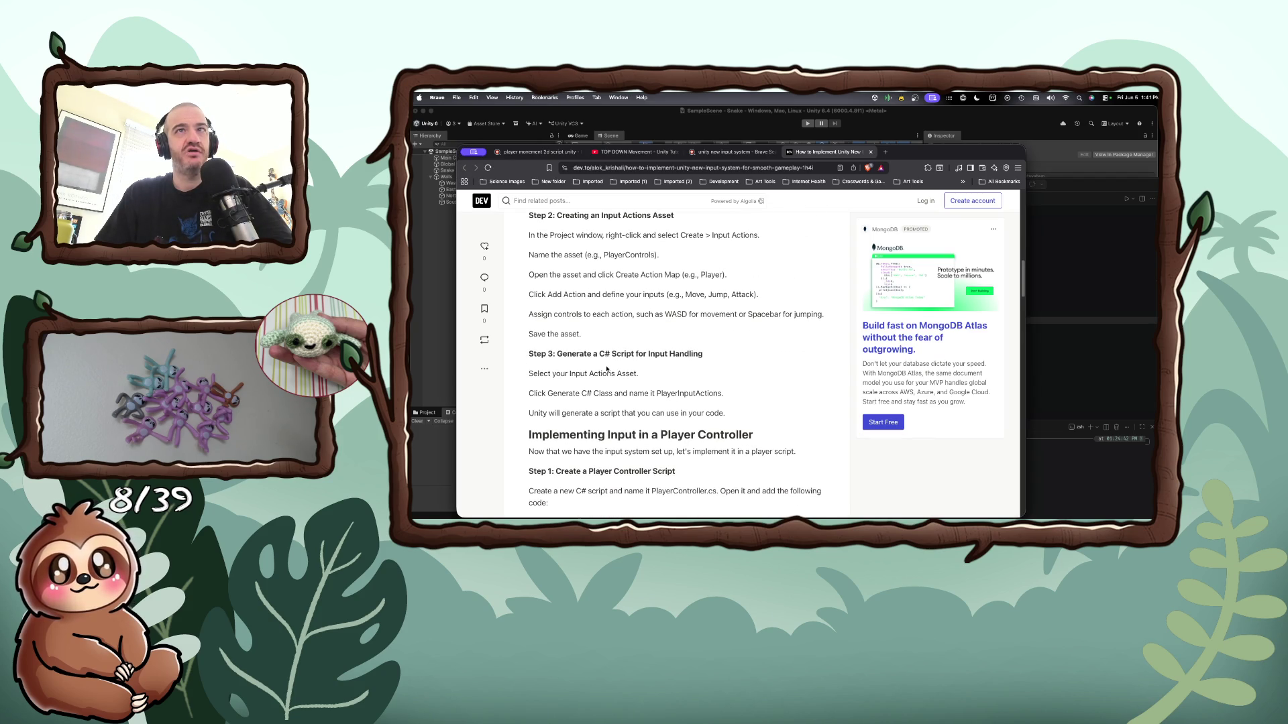
{"action": "scroll", "coordinate": [604, 374], "scroll_direction": "down", "scroll_amount": 1}
{"action": "scroll", "coordinate": [570, 385], "scroll_direction": "down", "scroll_amount": 2}
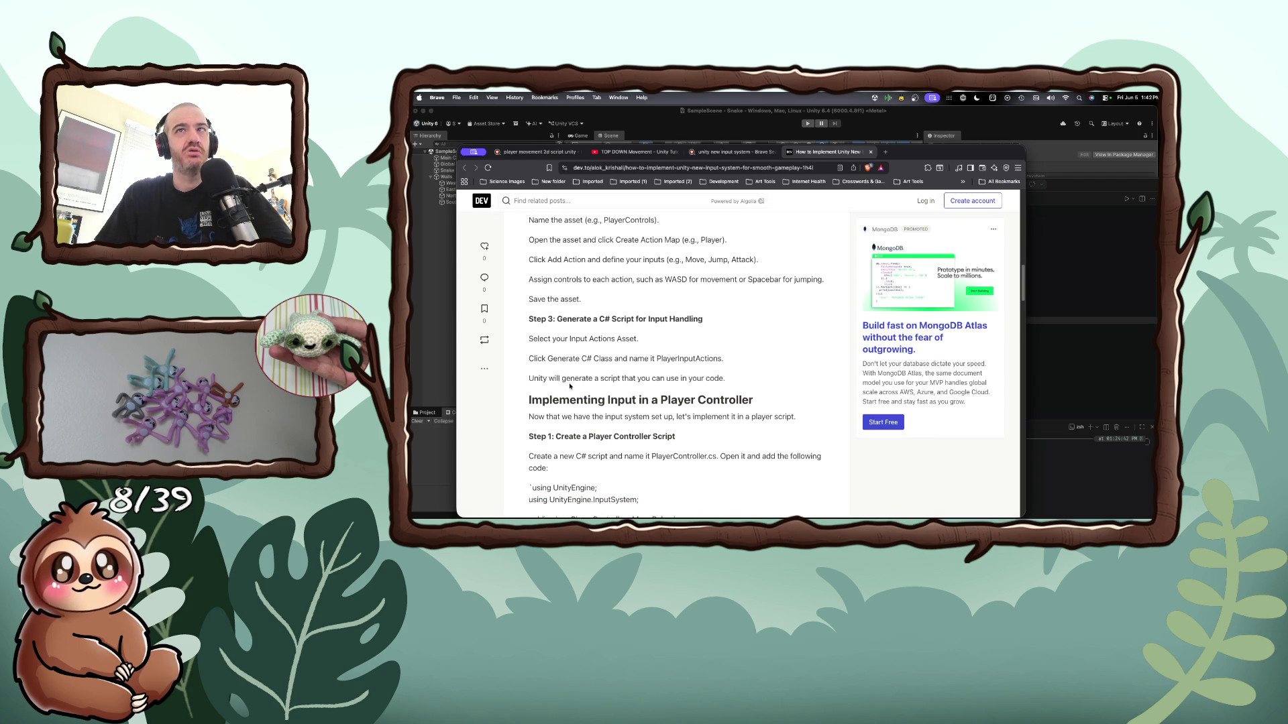
{"action": "scroll", "coordinate": [570, 386], "scroll_direction": "down", "scroll_amount": 4}
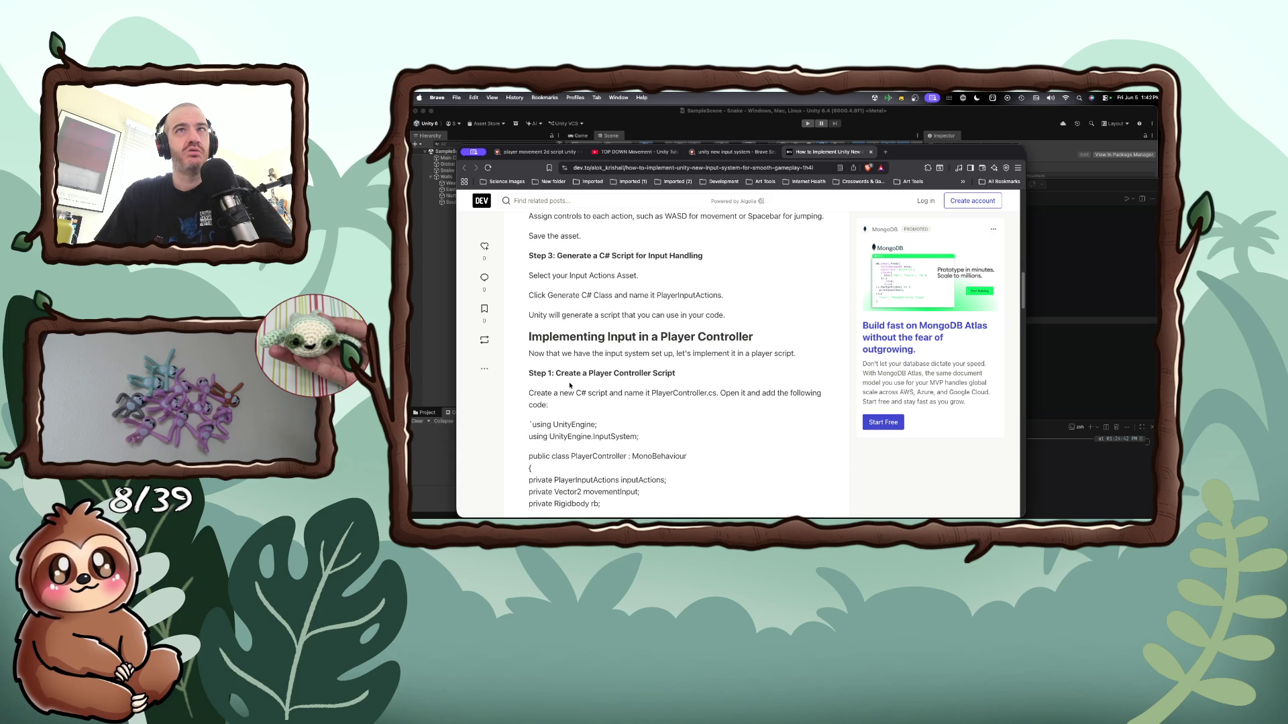
{"action": "scroll", "coordinate": [569, 383], "scroll_direction": "down", "scroll_amount": 2}
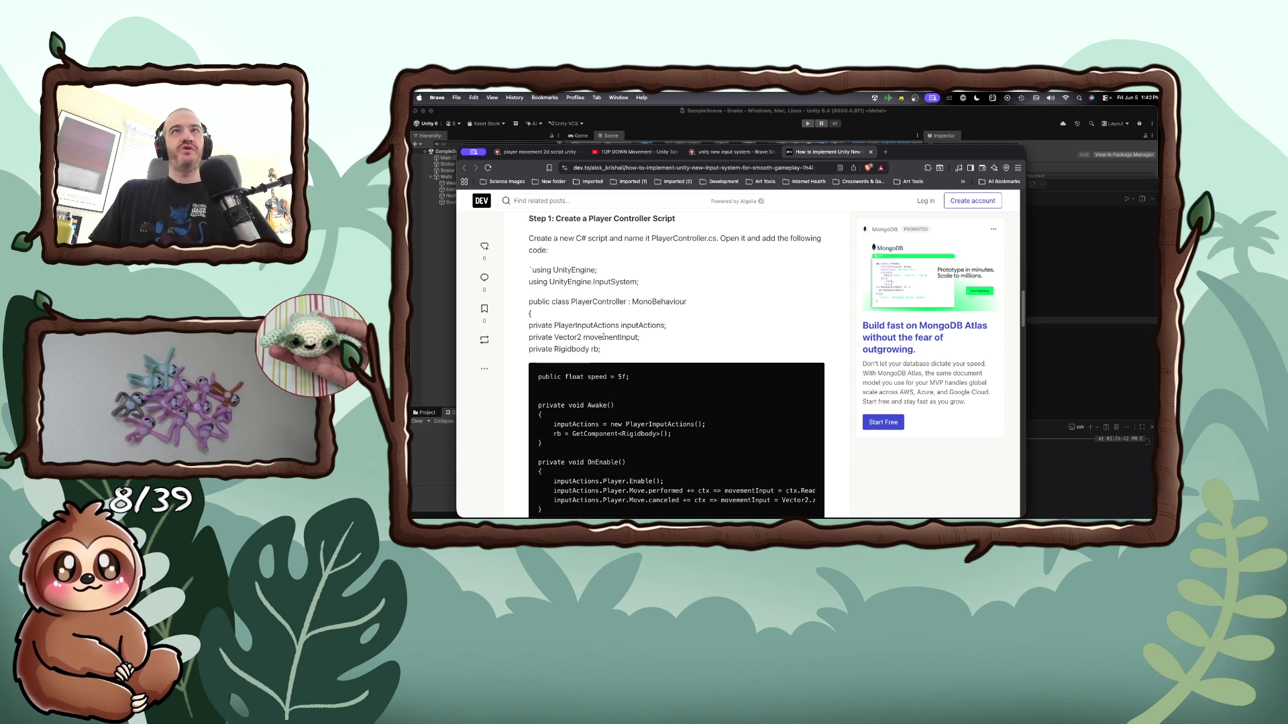
{"action": "key", "text": "super+Tab"}
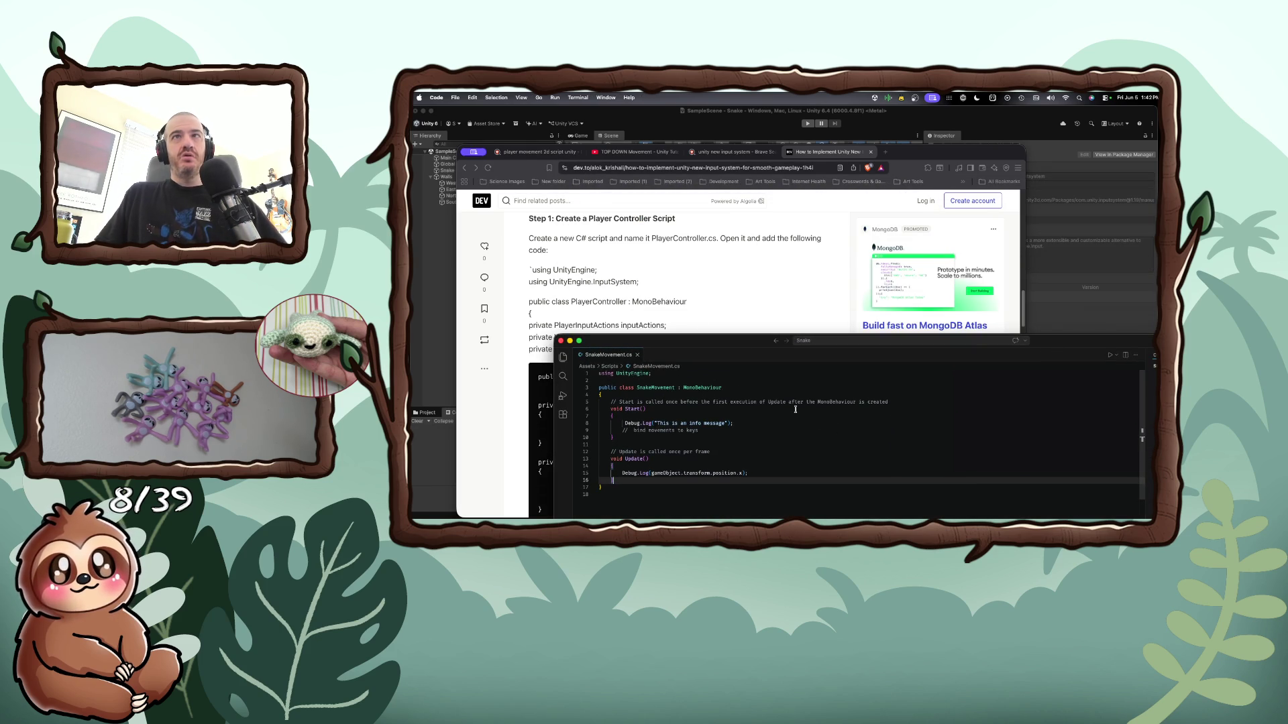
Add 'using UnityEngine.InputSystem;' as line 2 of SnakeMovement.cs, next to the article's code
{"action": "left_click", "coordinate": [683, 332]}
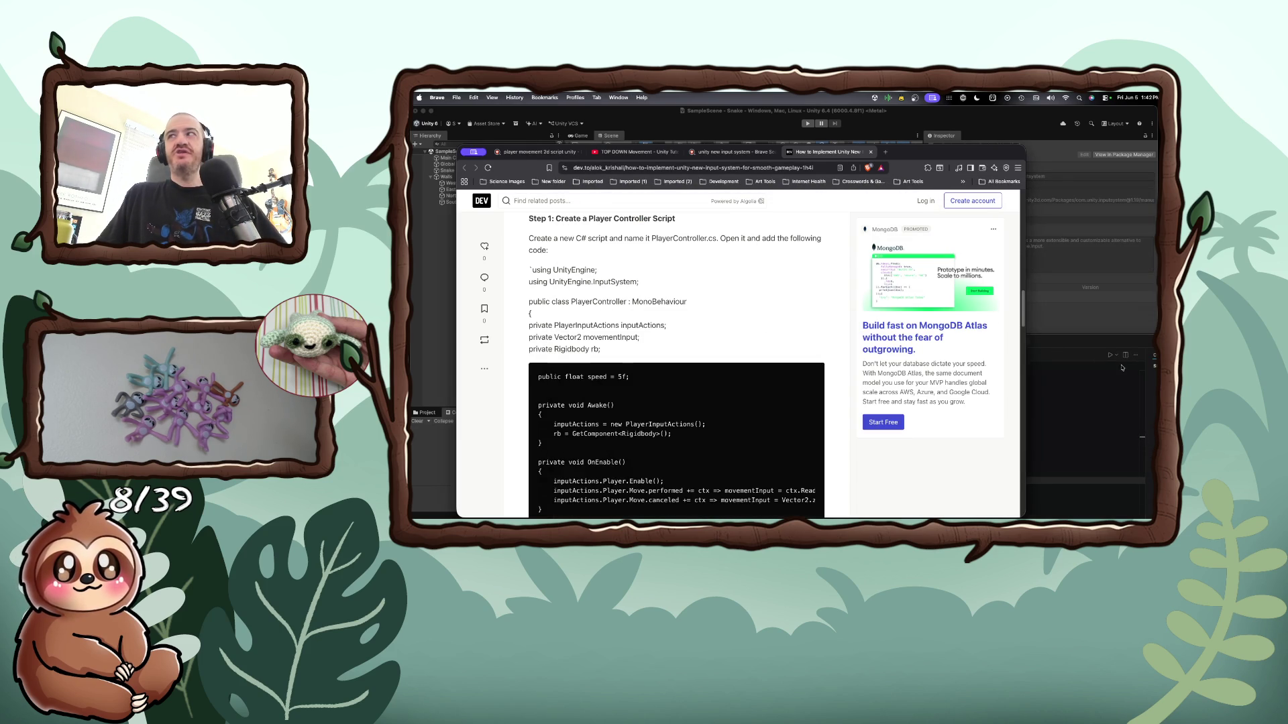
{"action": "key", "text": "super+Tab"}
{"action": "left_click_drag", "start_coordinate": [786, 341], "coordinate": [873, 334]}
{"action": "left_click", "coordinate": [829, 367]}
{"action": "key", "text": "Return"}
{"action": "type", "text": "us"}
{"action": "key", "text": "Tab"}
{"action": "type", "text": "Un"}
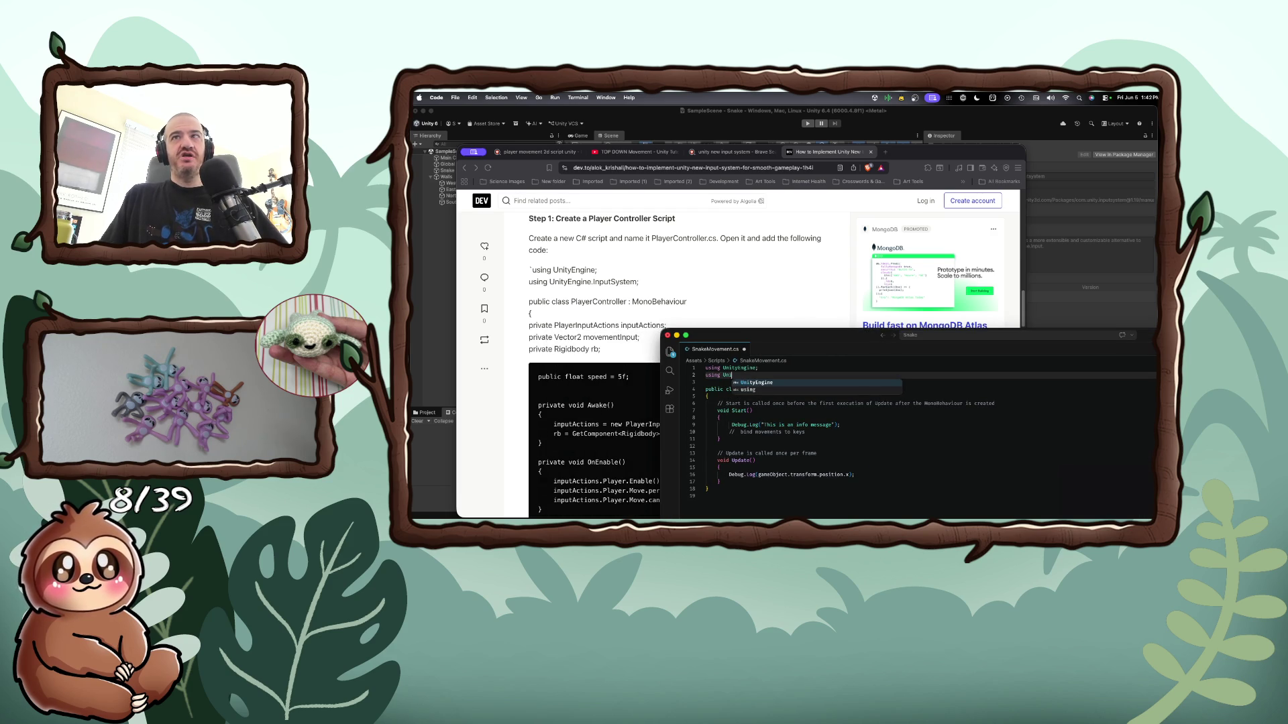
{"action": "key", "text": "Tab"}
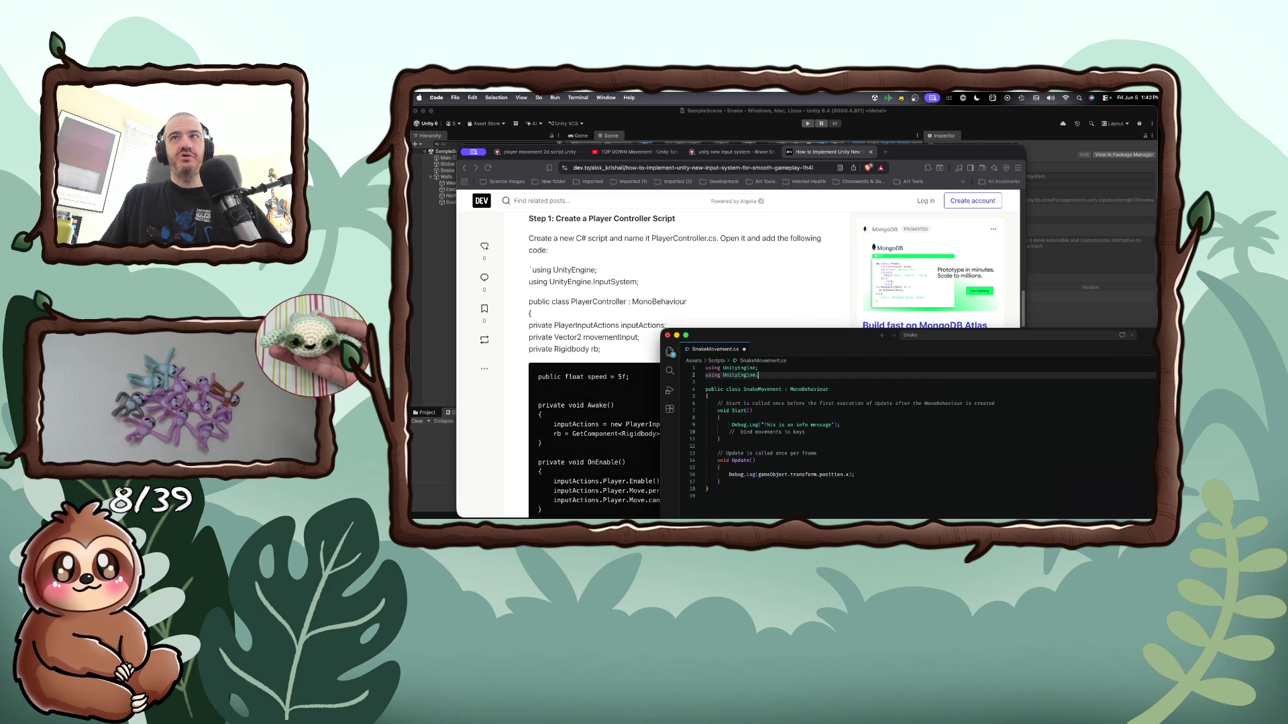
{"action": "type", "text": "I"}
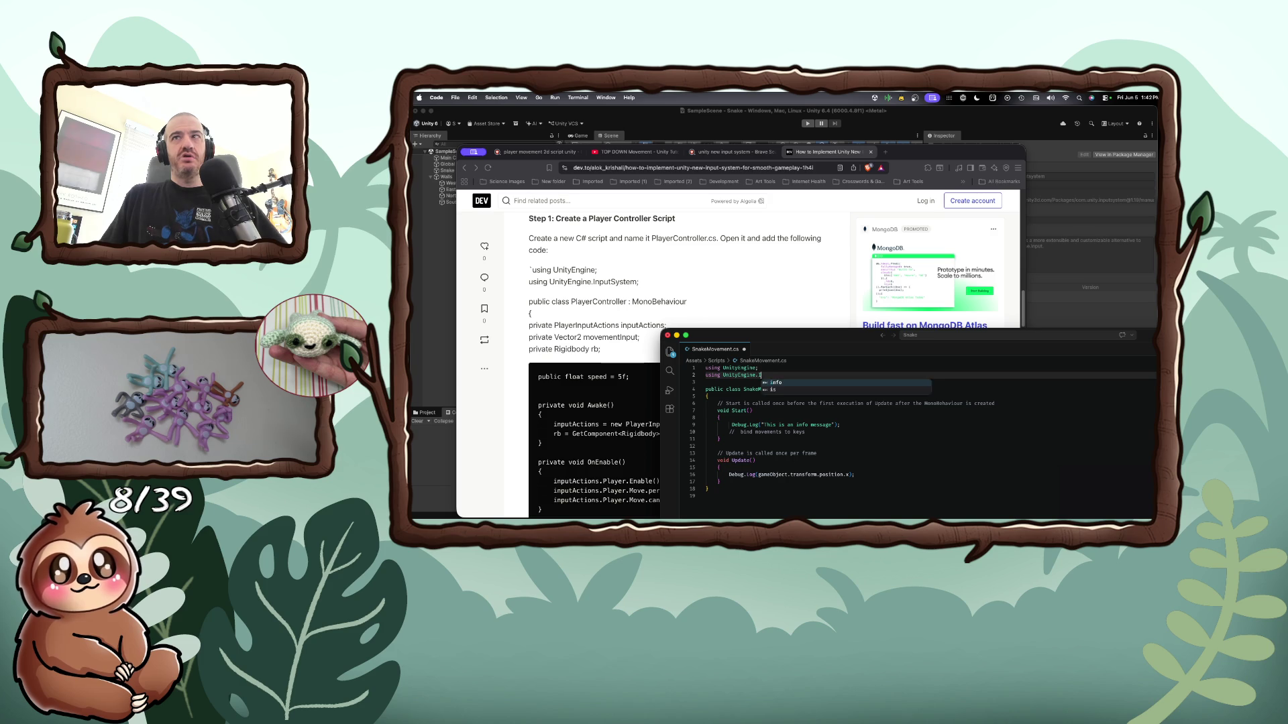
{"action": "type", "text": "nputSystem;"}
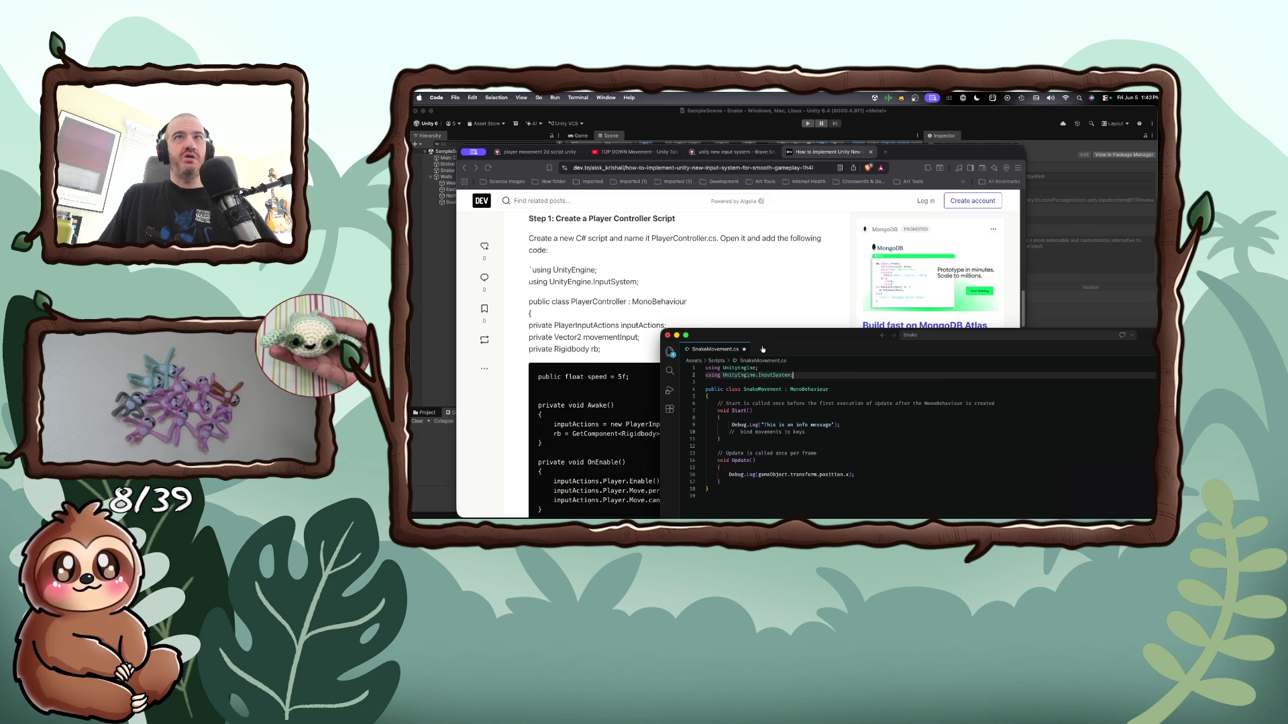
{"action": "left_click_drag", "start_coordinate": [770, 338], "coordinate": [866, 267]}
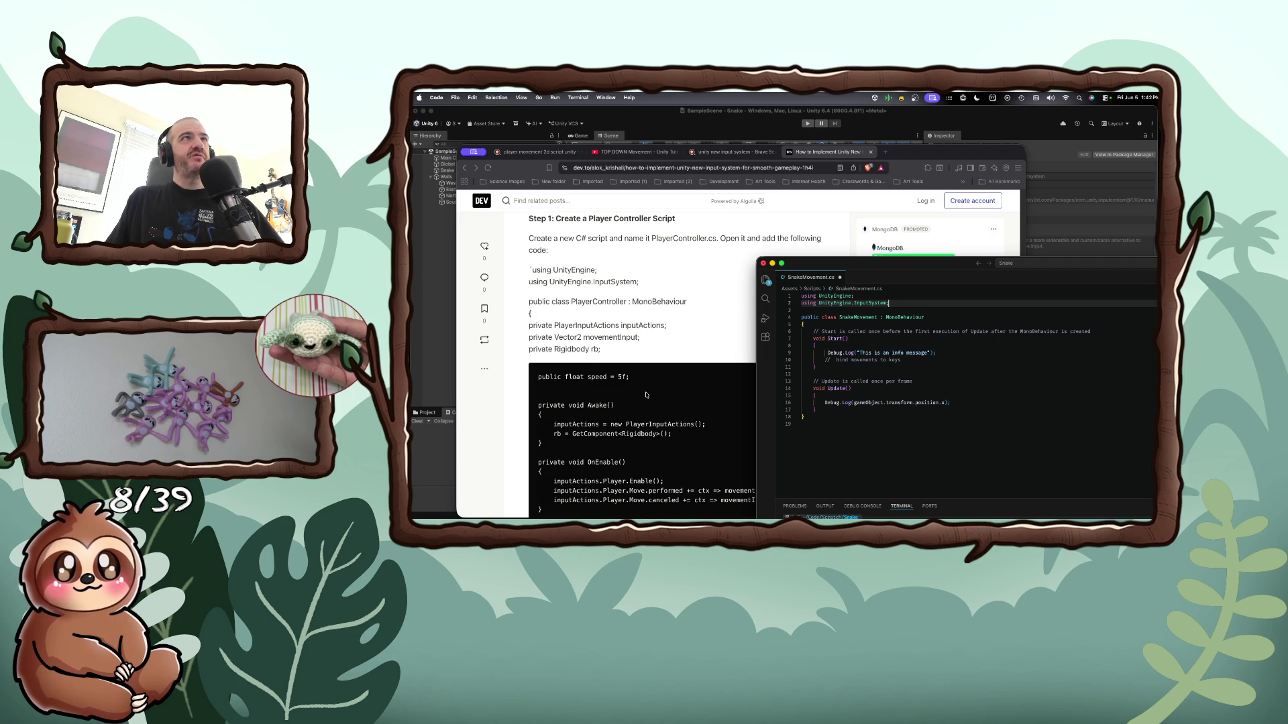
{"action": "scroll", "coordinate": [646, 394], "scroll_direction": "down", "scroll_amount": 3}
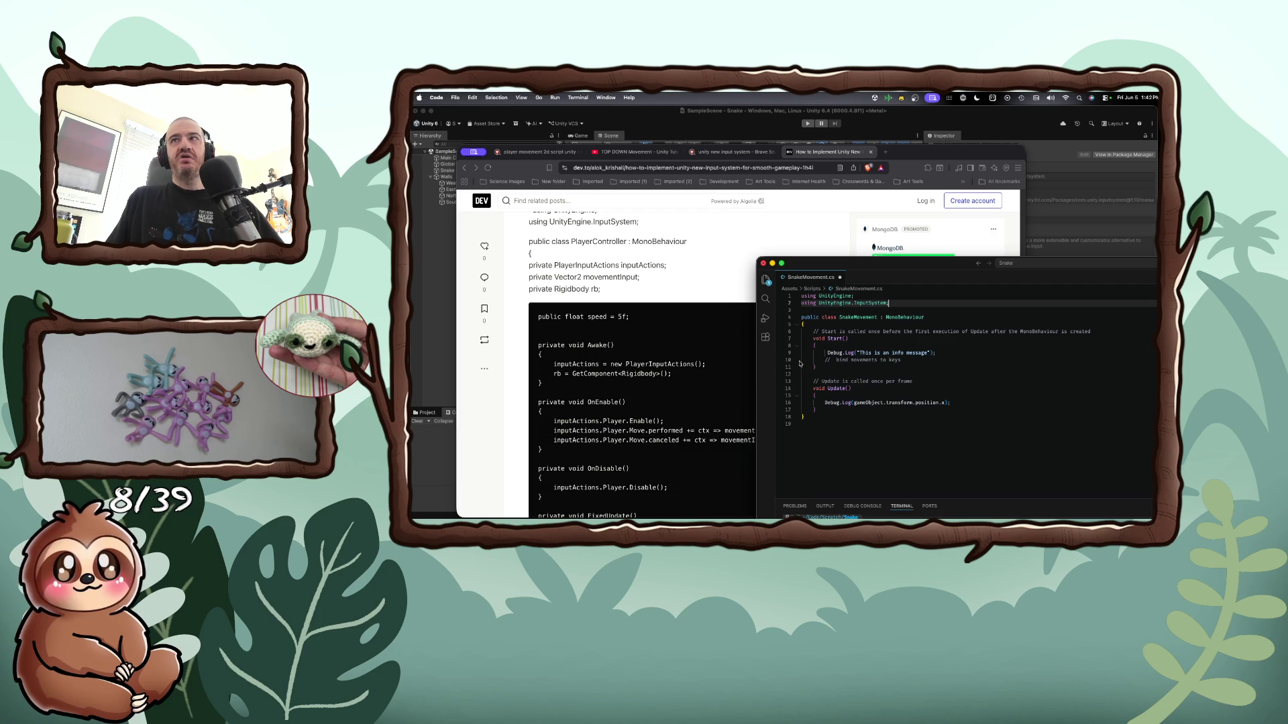
Declare 'private PlayerInputActions inputActions;' inside the SnakeMovement class
{"action": "left_click", "coordinate": [927, 323]}
{"action": "key", "text": "Return"}
{"action": "type", "text": "op"}
{"action": "key", "text": "BackSpace"}
{"action": "key", "text": "BackSpace"}
{"action": "type", "text": "private "}
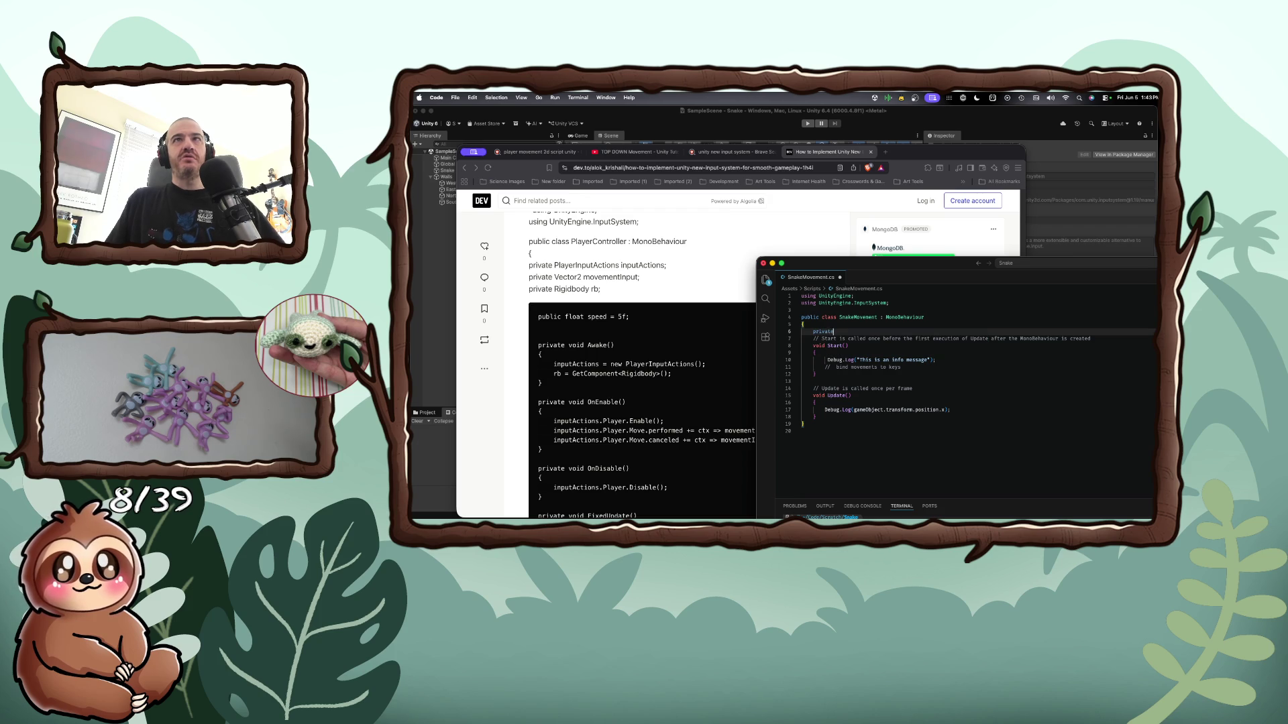
{"action": "type", "text": "Player"}
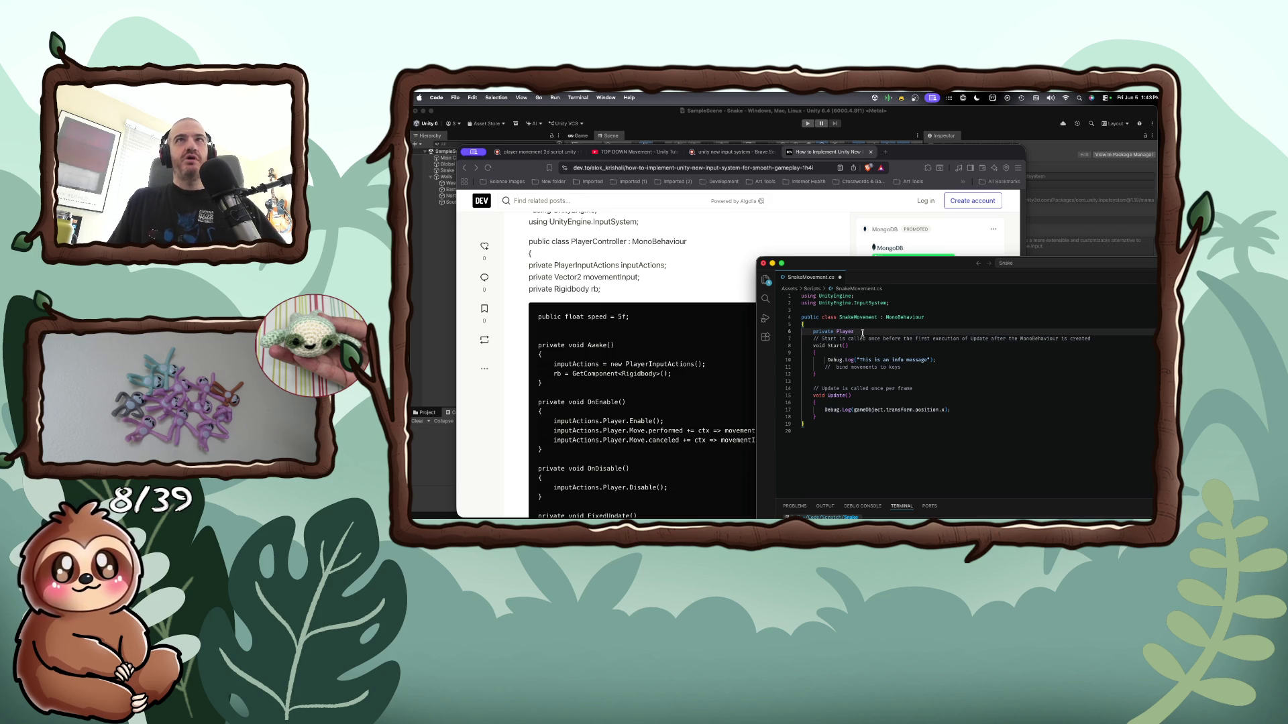
{"action": "type", "text": "In"}
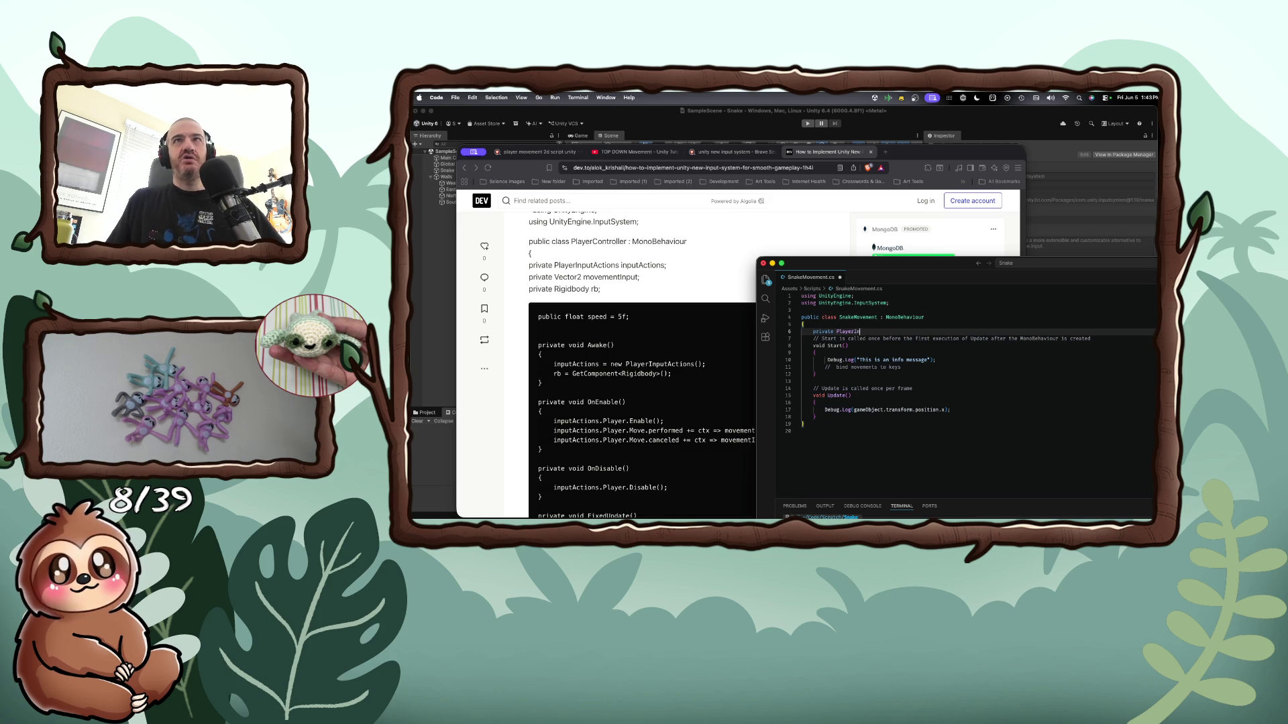
{"action": "type", "text": "put"}
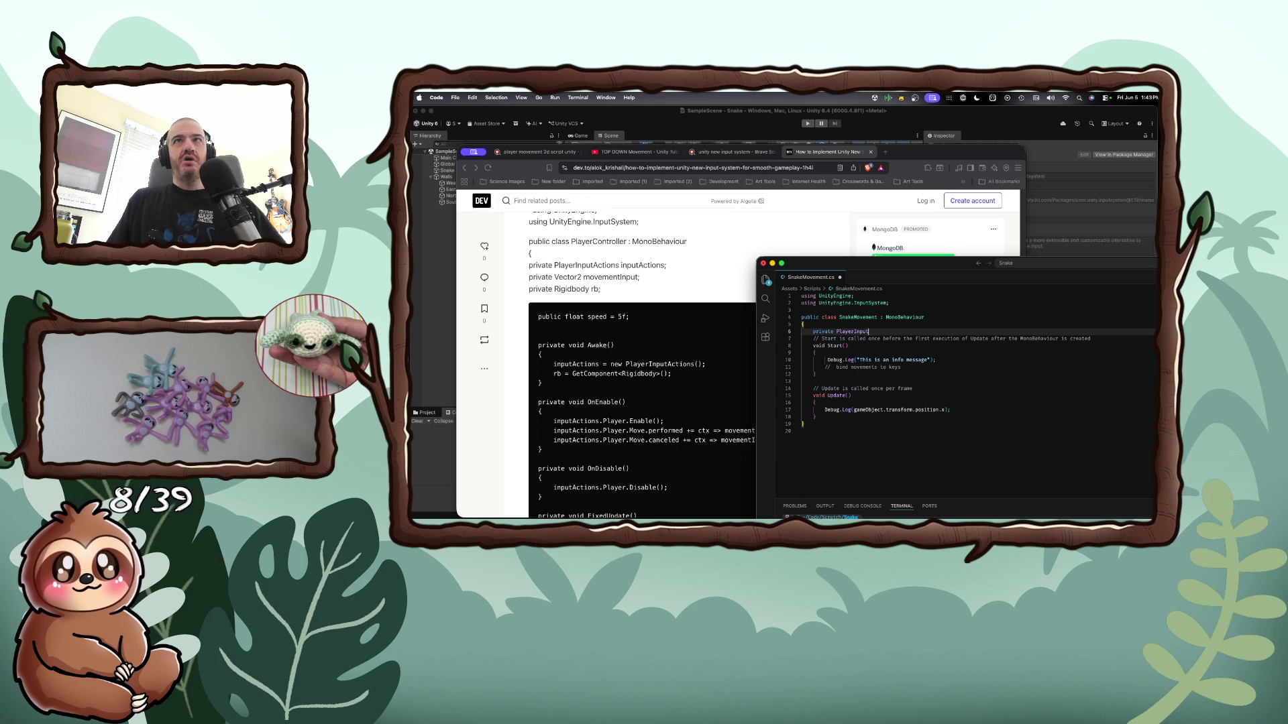
{"action": "type", "text": "Actions in"}
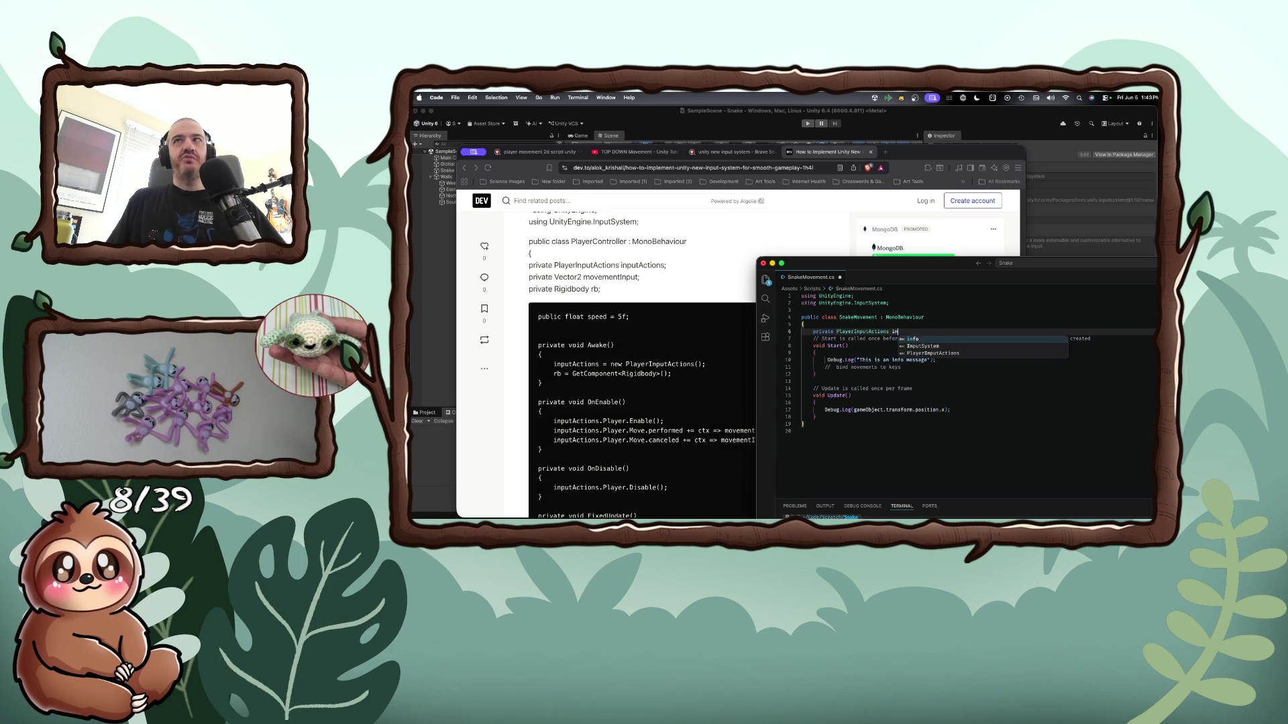
{"action": "type", "text": "putActions;"}
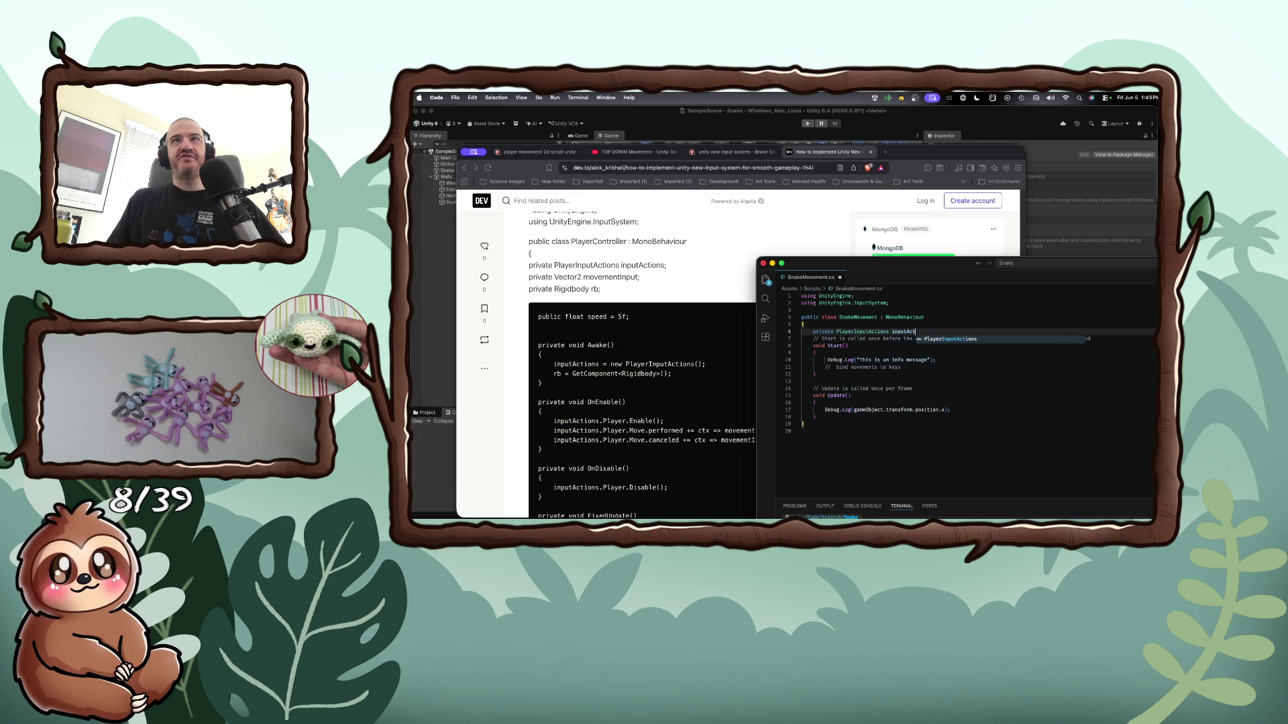
{"action": "key", "text": "Return"}
Add 'private Vector2 movementInput' and 'private Rigidbody rb;' fields below it
{"action": "type", "text": "priva"}
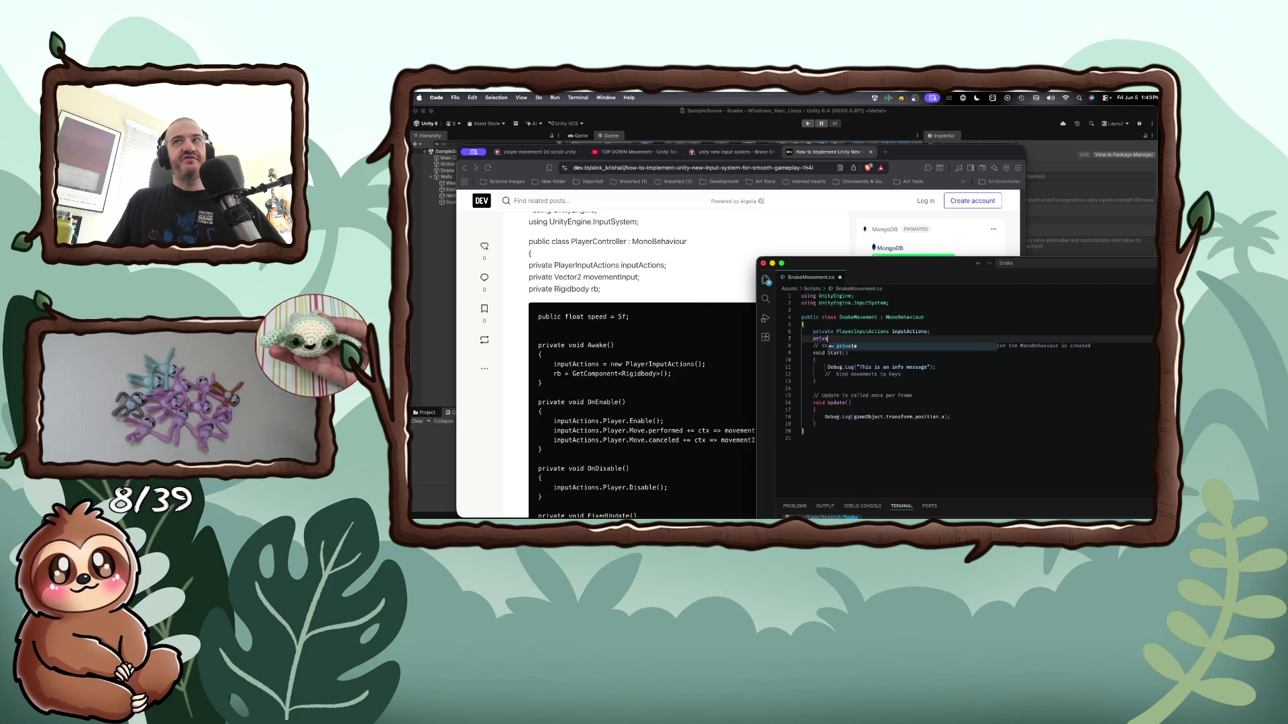
{"action": "type", "text": "te Ve"}
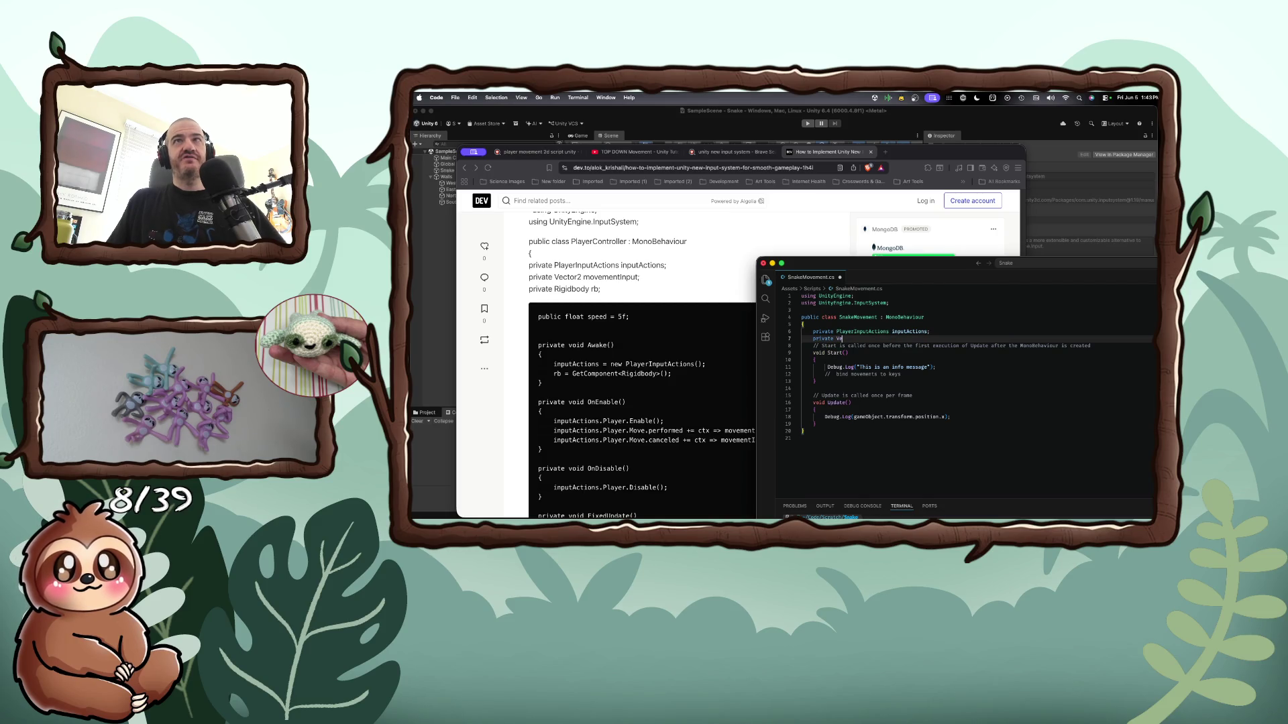
{"action": "type", "text": "ctor2 m"}
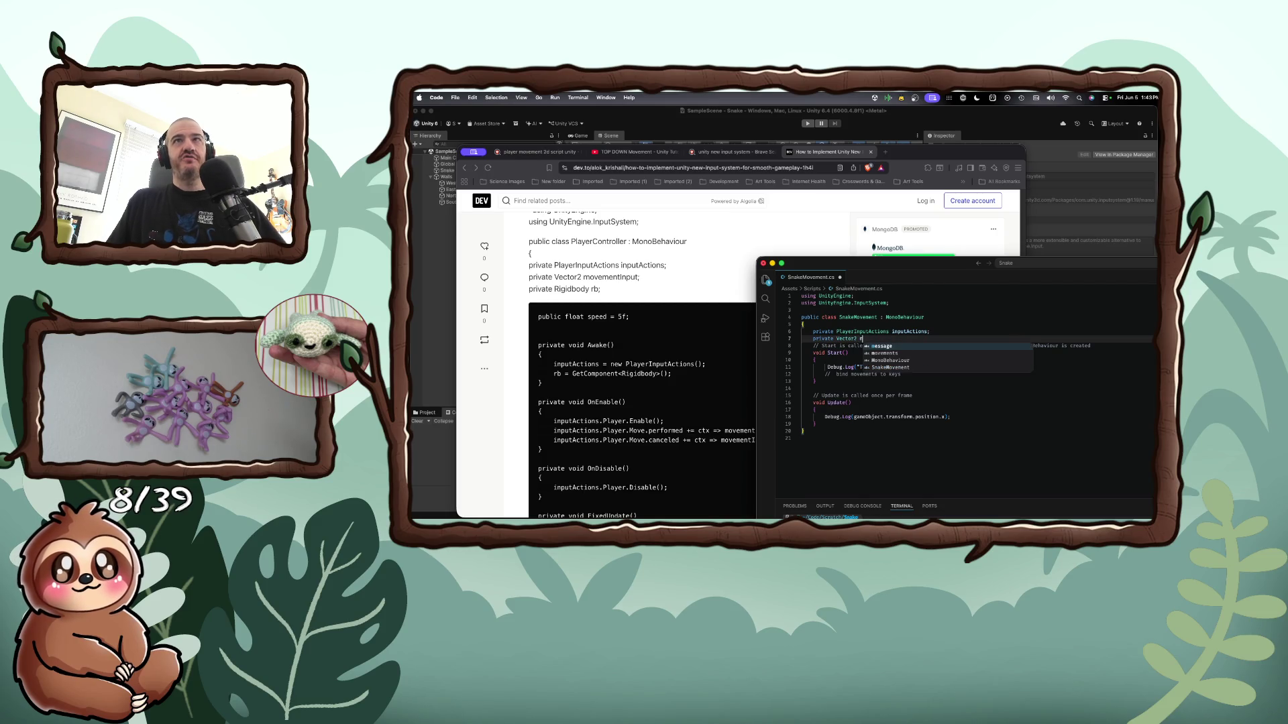
{"action": "type", "text": "ovemen"}
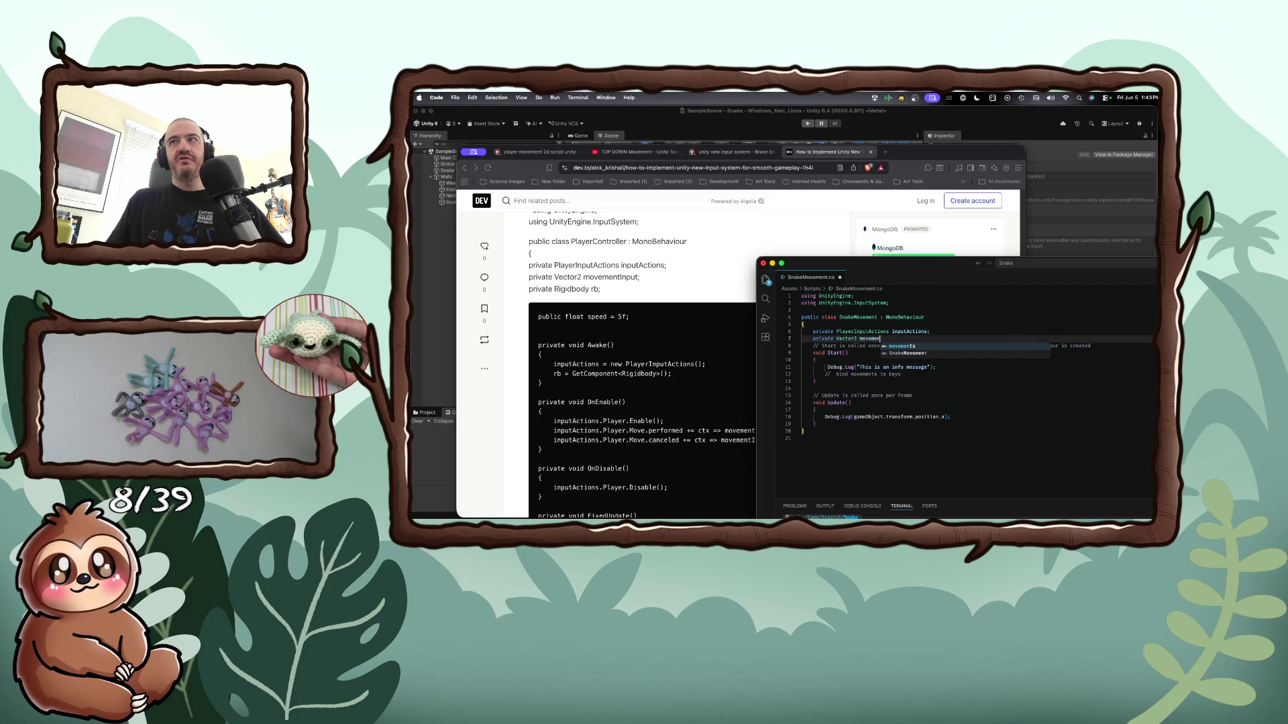
{"action": "type", "text": "tInput;"}
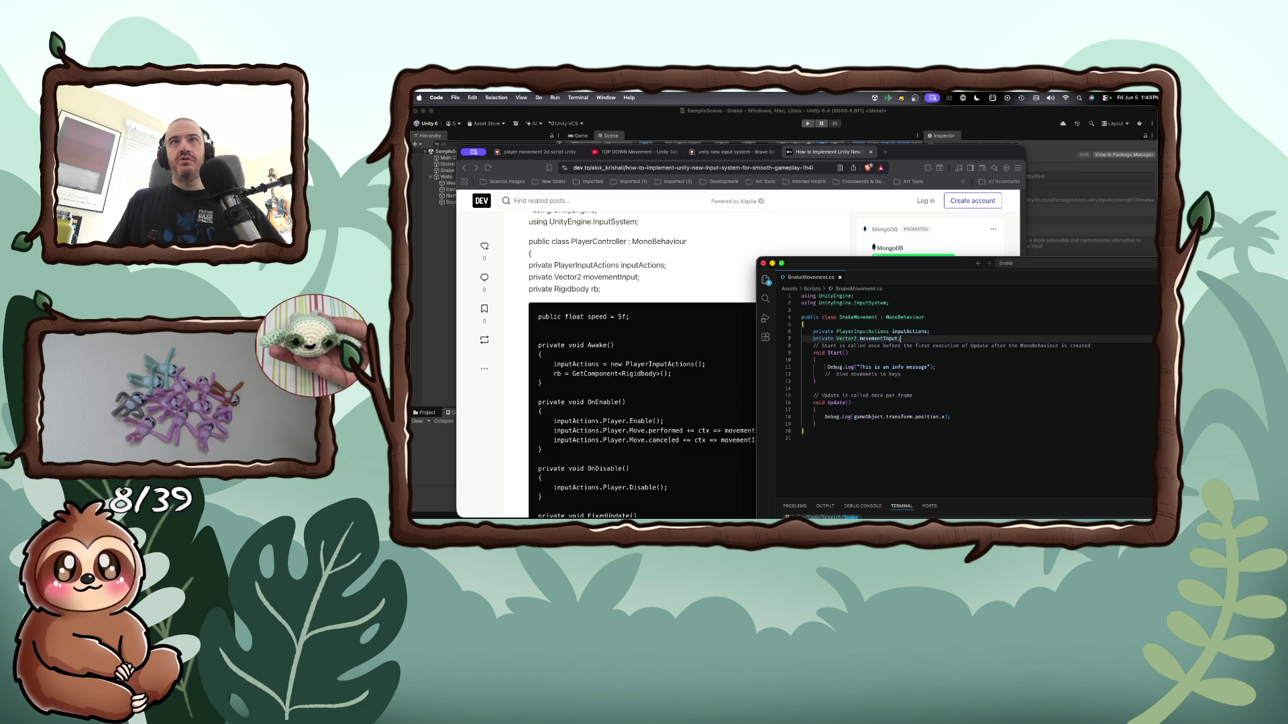
{"action": "key", "text": "Return"}
{"action": "type", "text": "priva"}
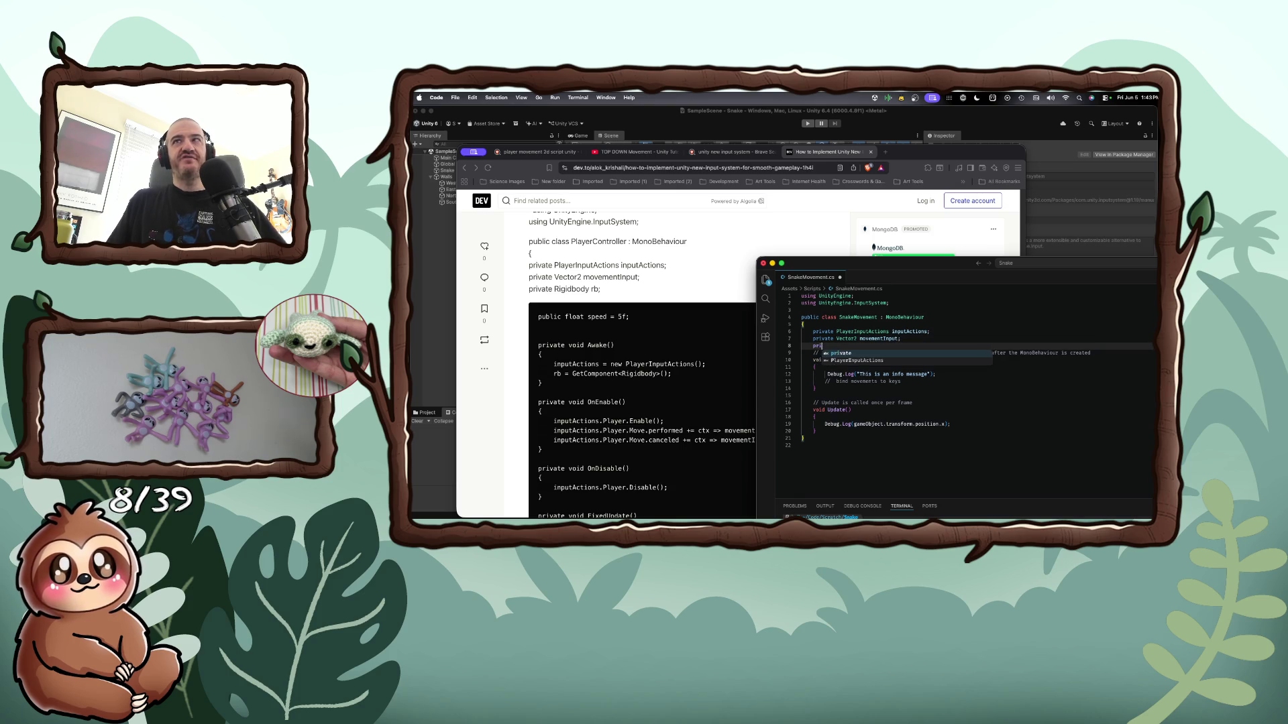
{"action": "type", "text": "te Rig"}
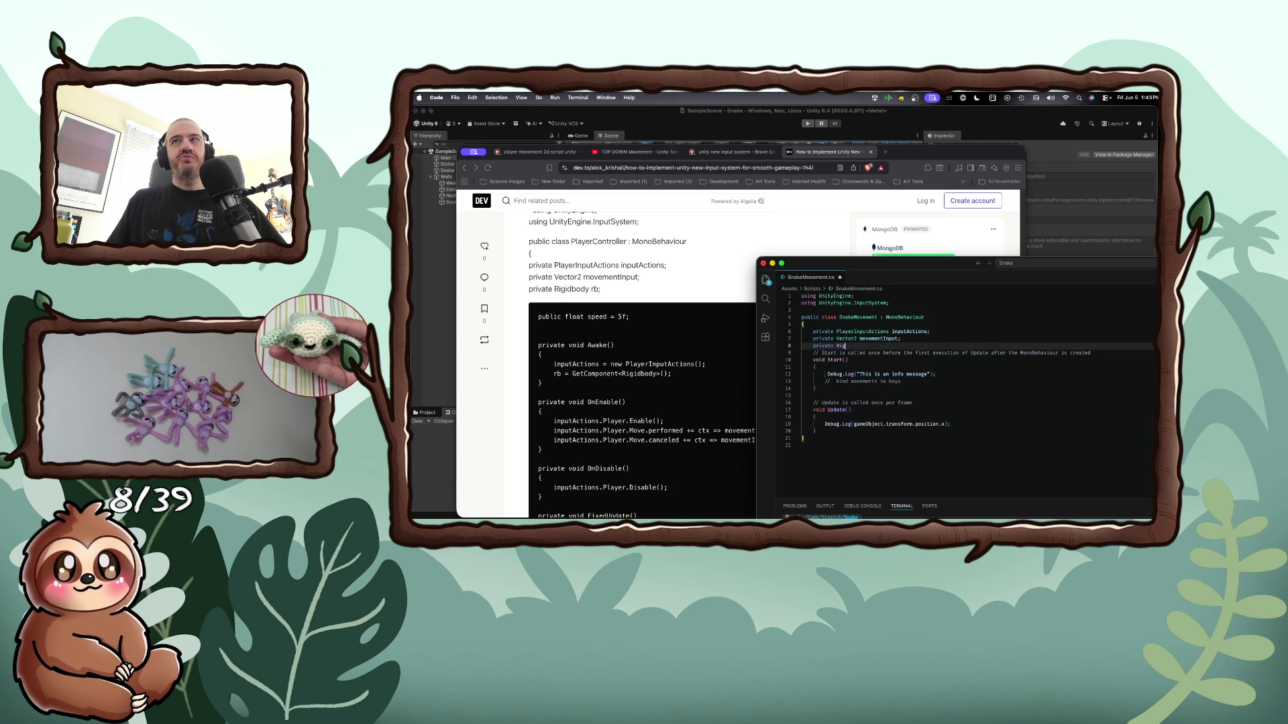
{"action": "type", "text": "idbody rb;"}
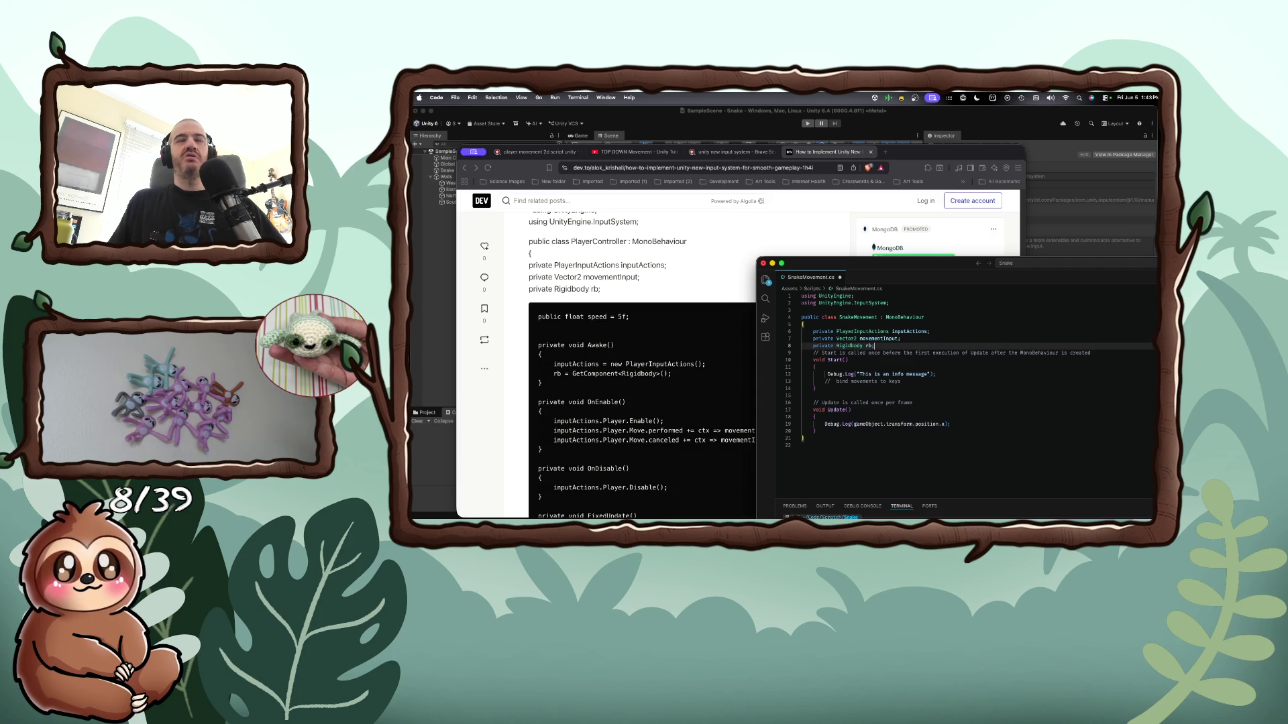
{"action": "left_click_drag", "start_coordinate": [843, 264], "coordinate": [827, 218]}
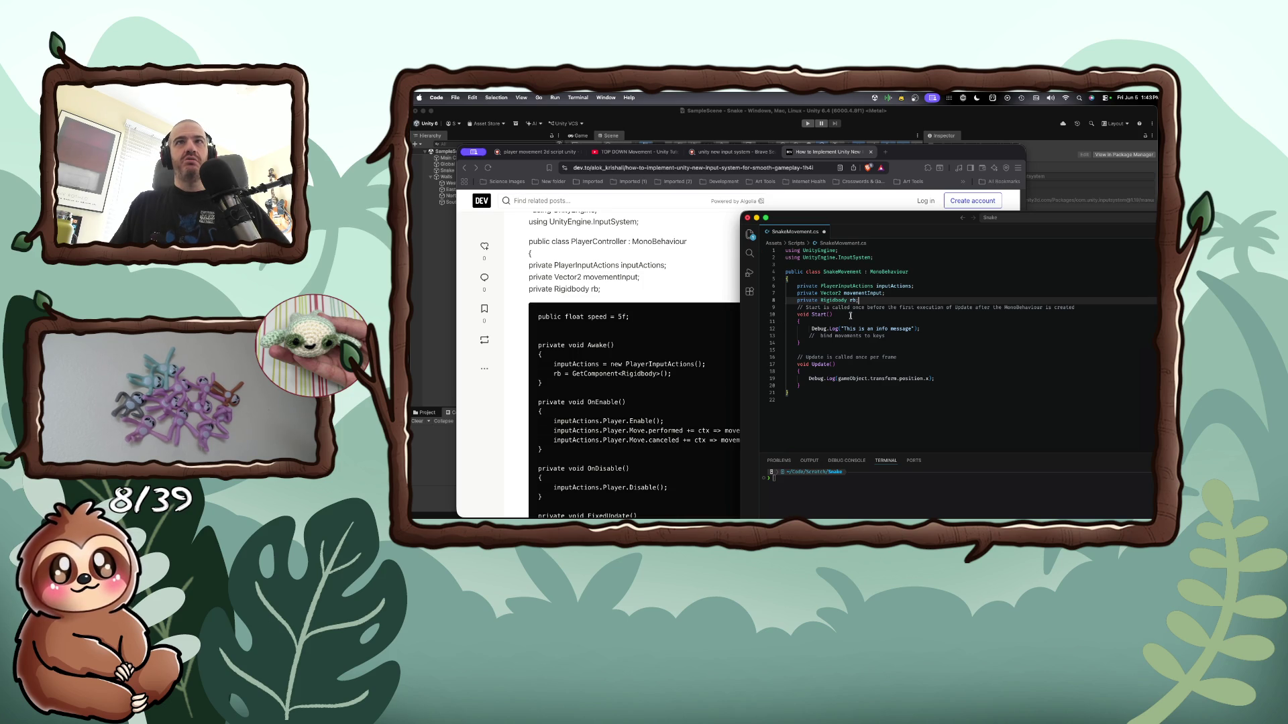
{"action": "scroll", "coordinate": [718, 396], "scroll_direction": "down", "scroll_amount": 5}
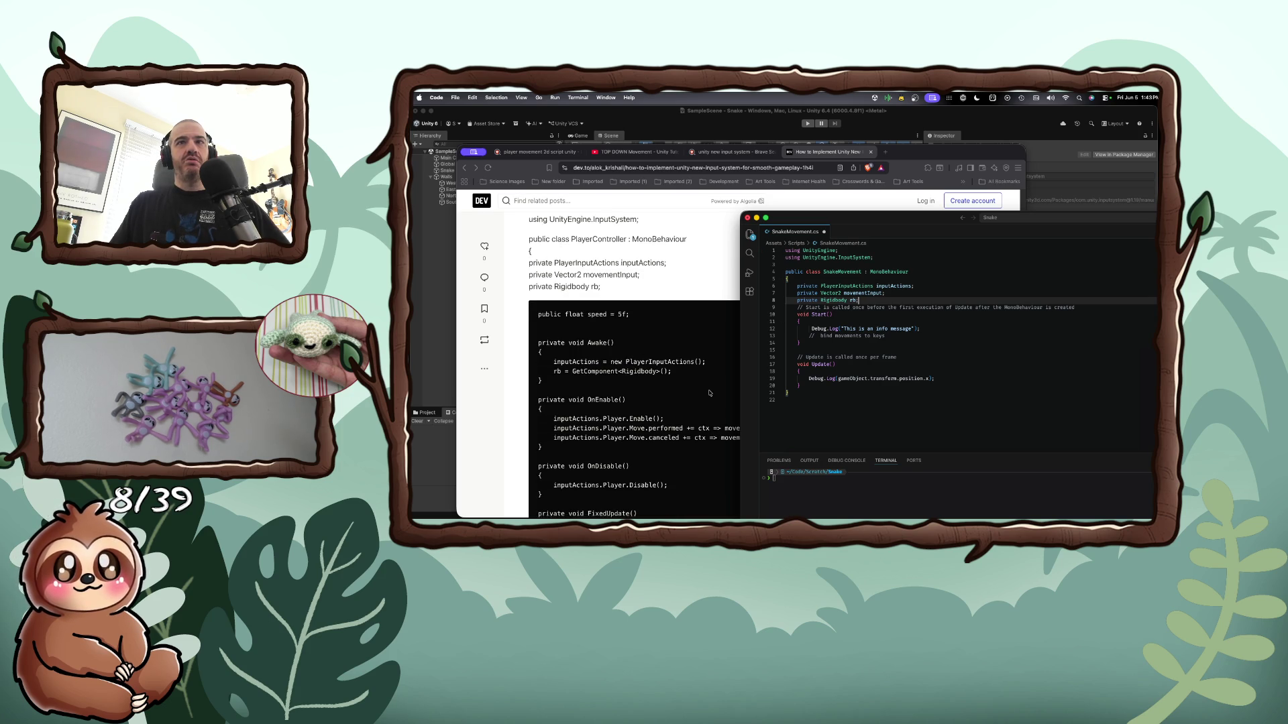
Bring the tutorial article up briefly, then return to the code editor
{"action": "scroll", "coordinate": [710, 393], "scroll_direction": "up", "scroll_amount": 2}
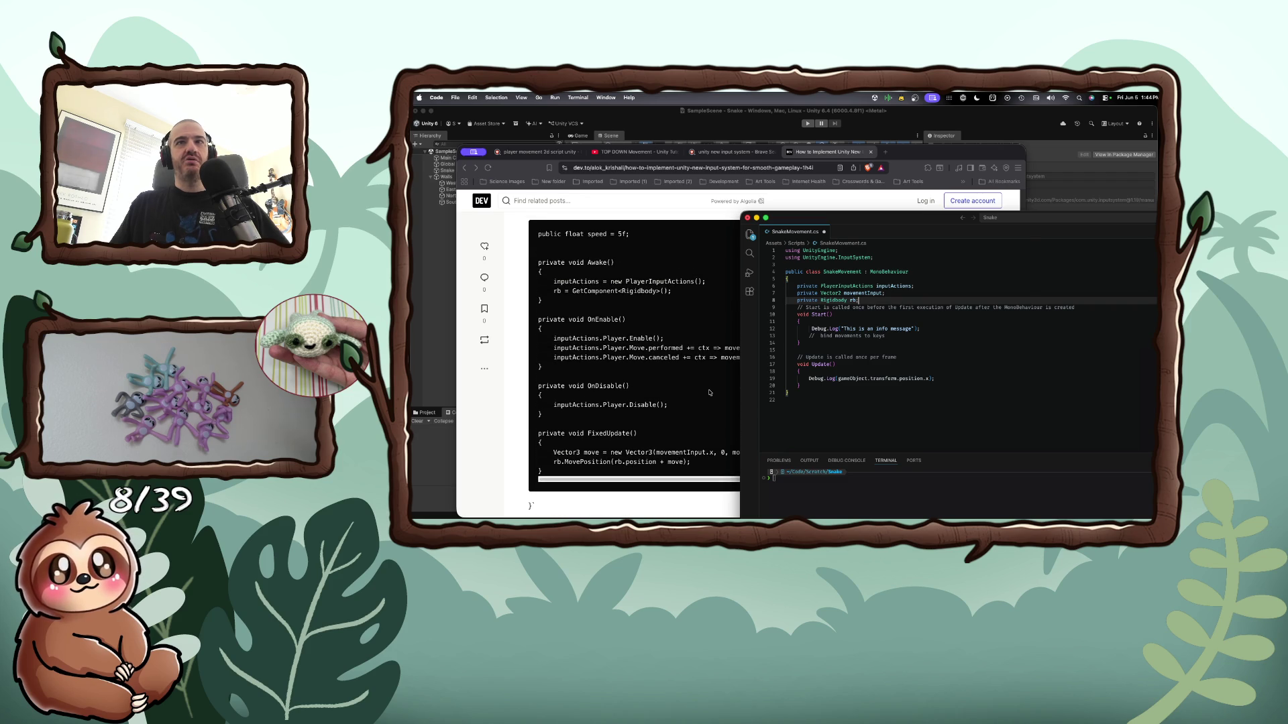
{"action": "right_click", "coordinate": [710, 393]}
{"action": "left_click", "coordinate": [751, 459]}
{"action": "left_click", "coordinate": [1055, 362]}
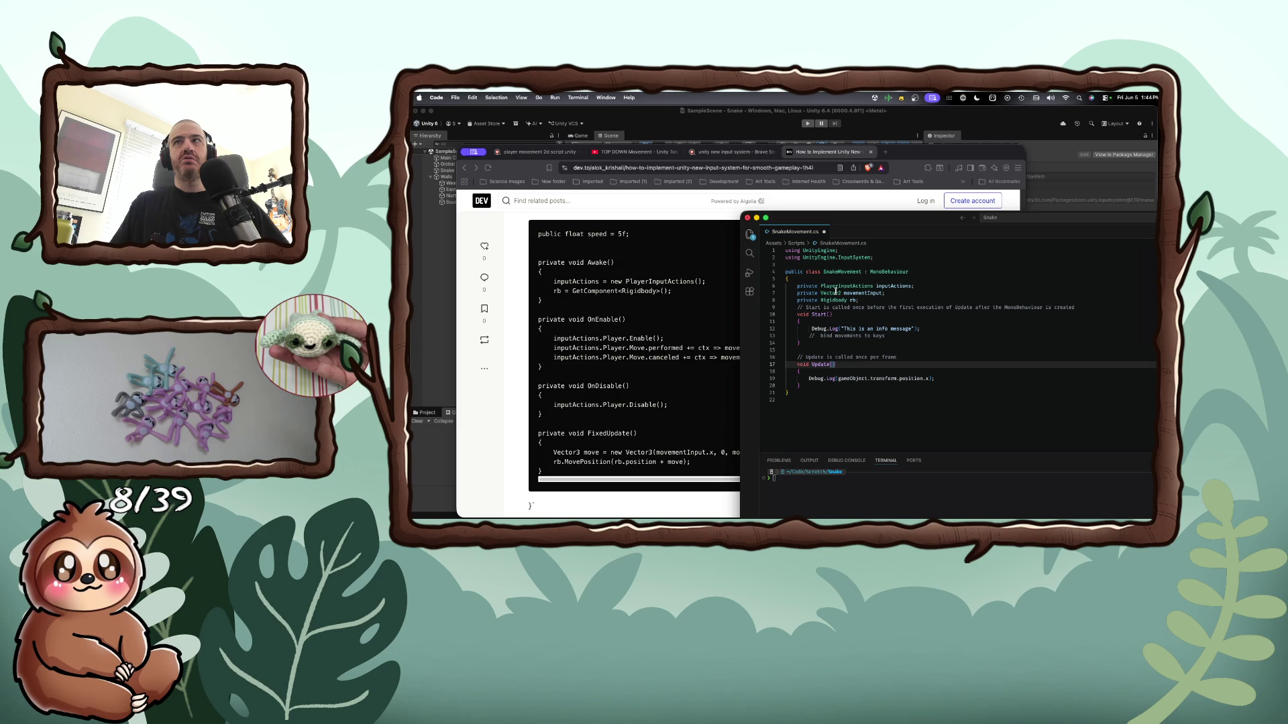
Start a 'public' declaration on a new line below 'private Rigidbody rb;'
{"action": "scroll", "coordinate": [660, 310], "scroll_direction": "up", "scroll_amount": 2}
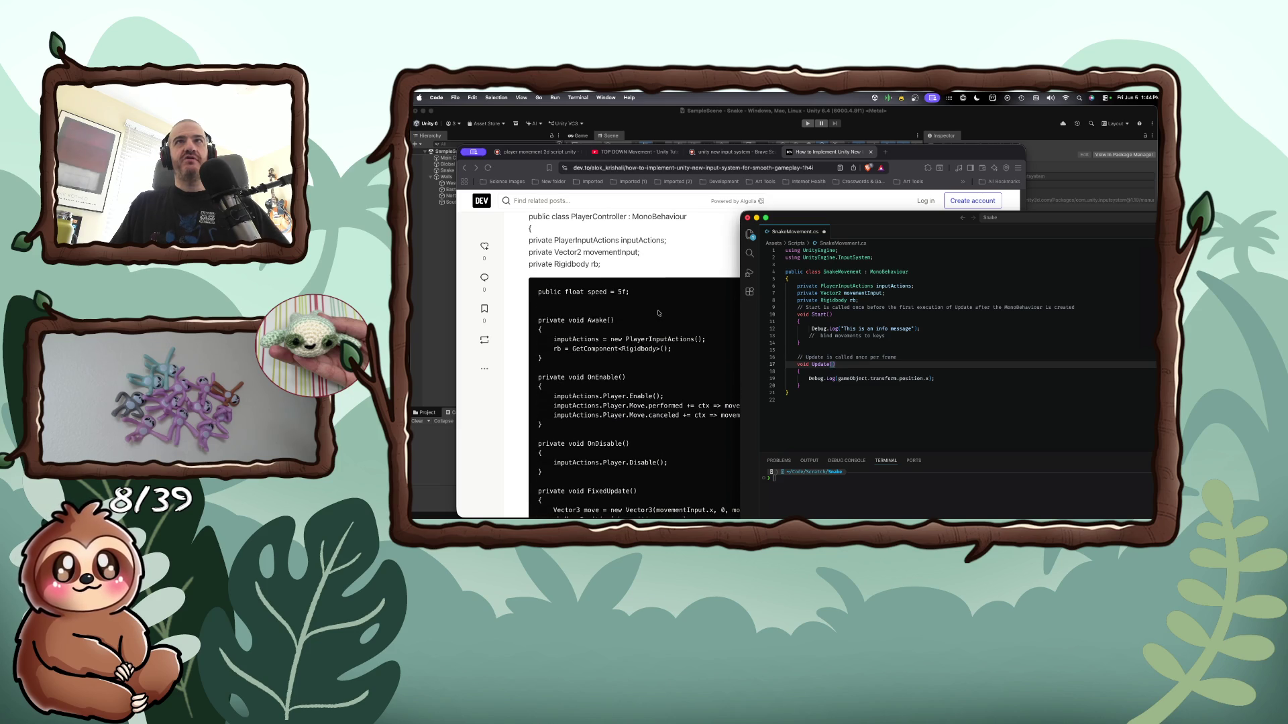
{"action": "left_click", "coordinate": [872, 300]}
{"action": "key", "text": "Return"}
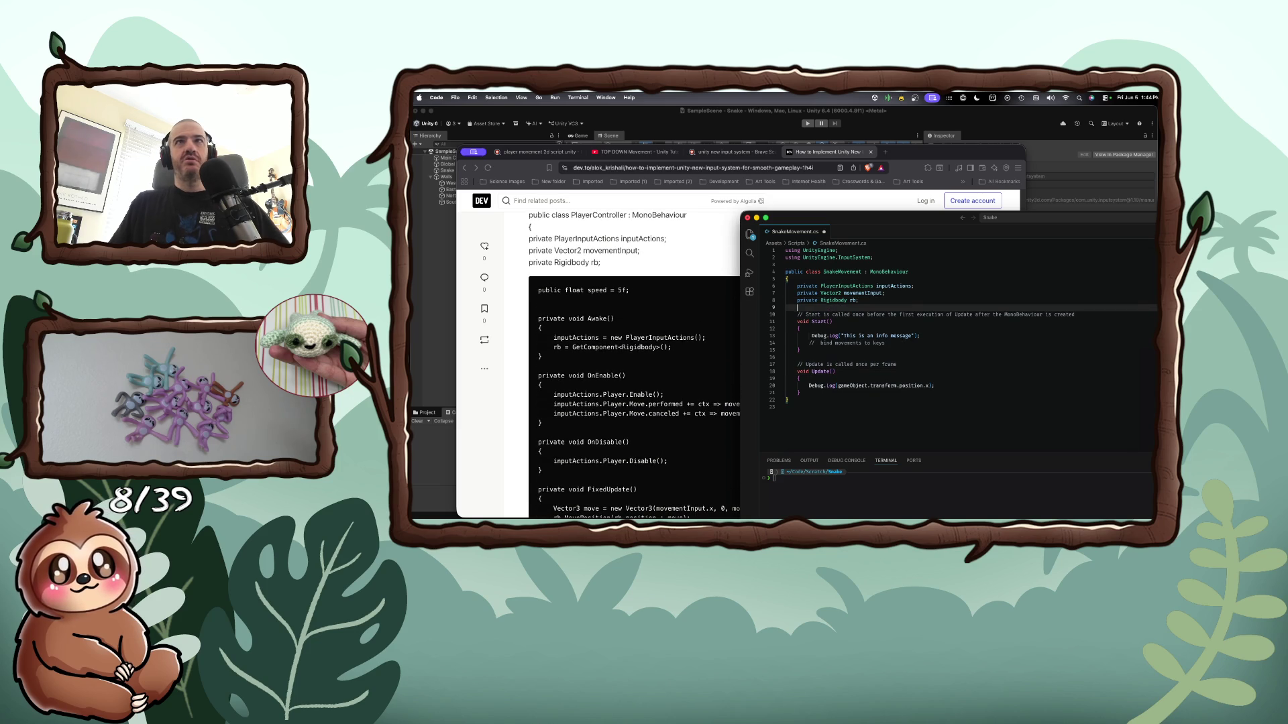
{"action": "type", "text": "pub"}
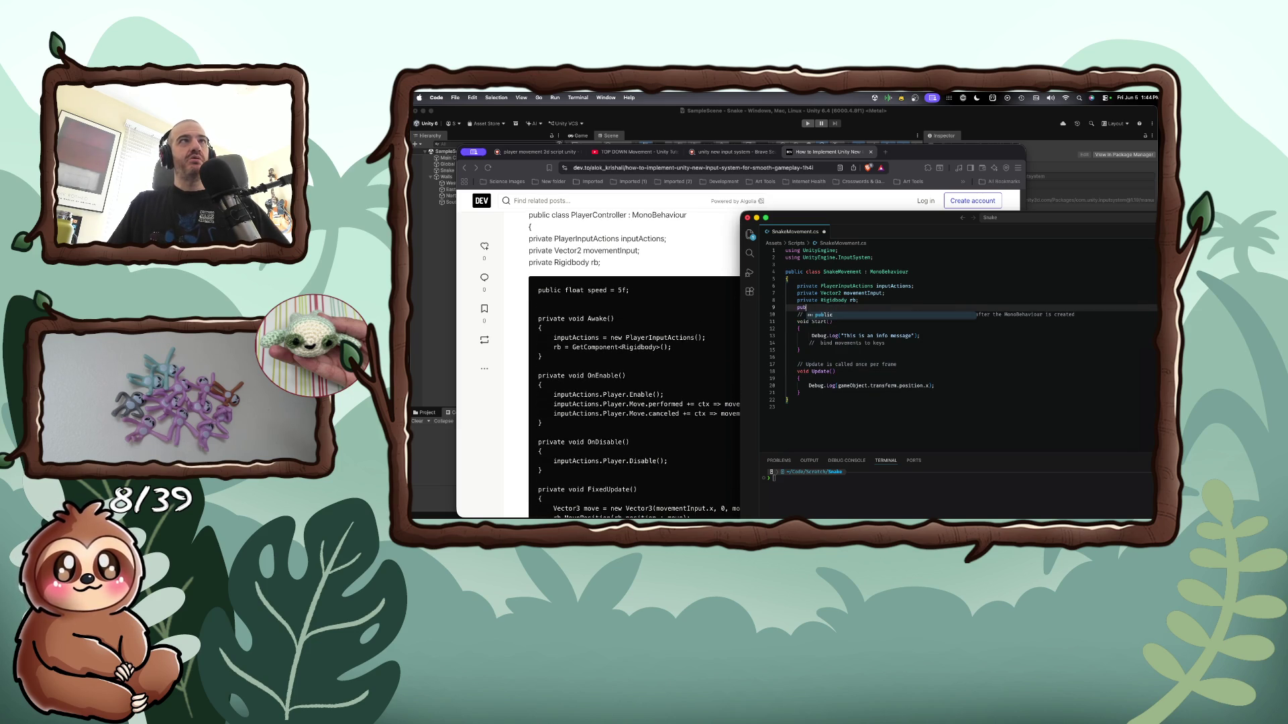
{"action": "type", "text": "lic"}
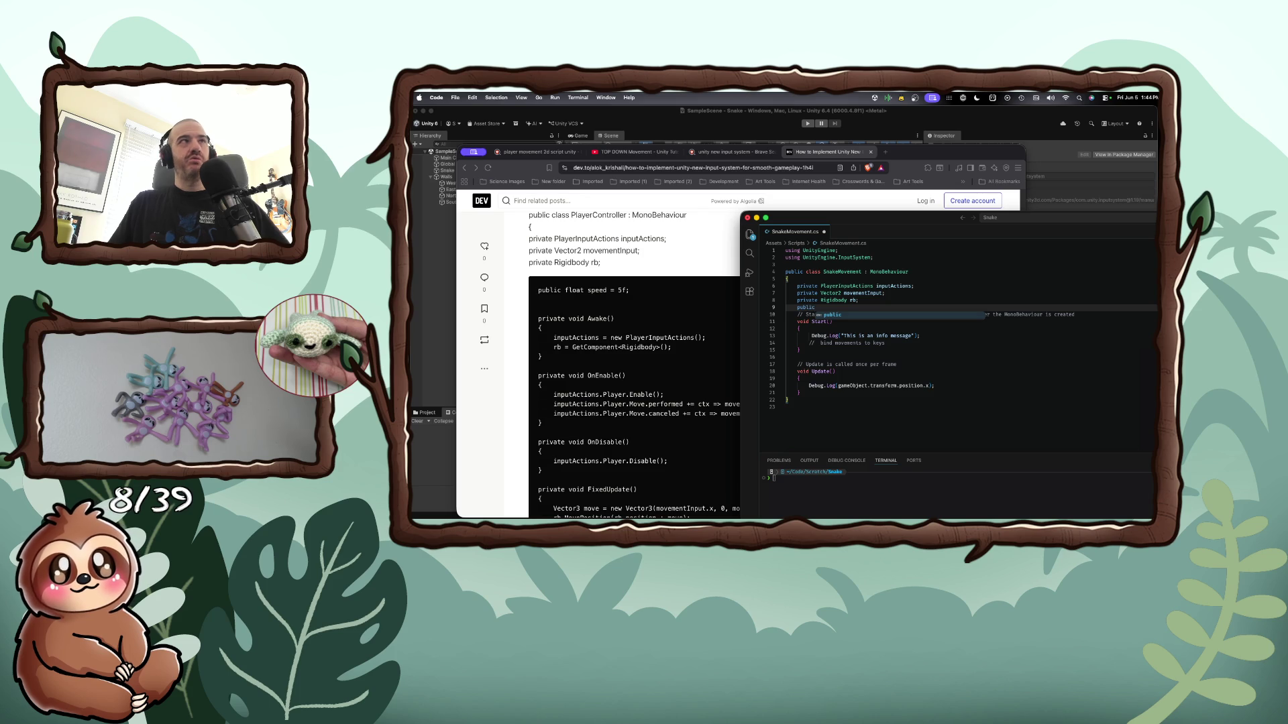
{"action": "key", "text": "super+Tab"}
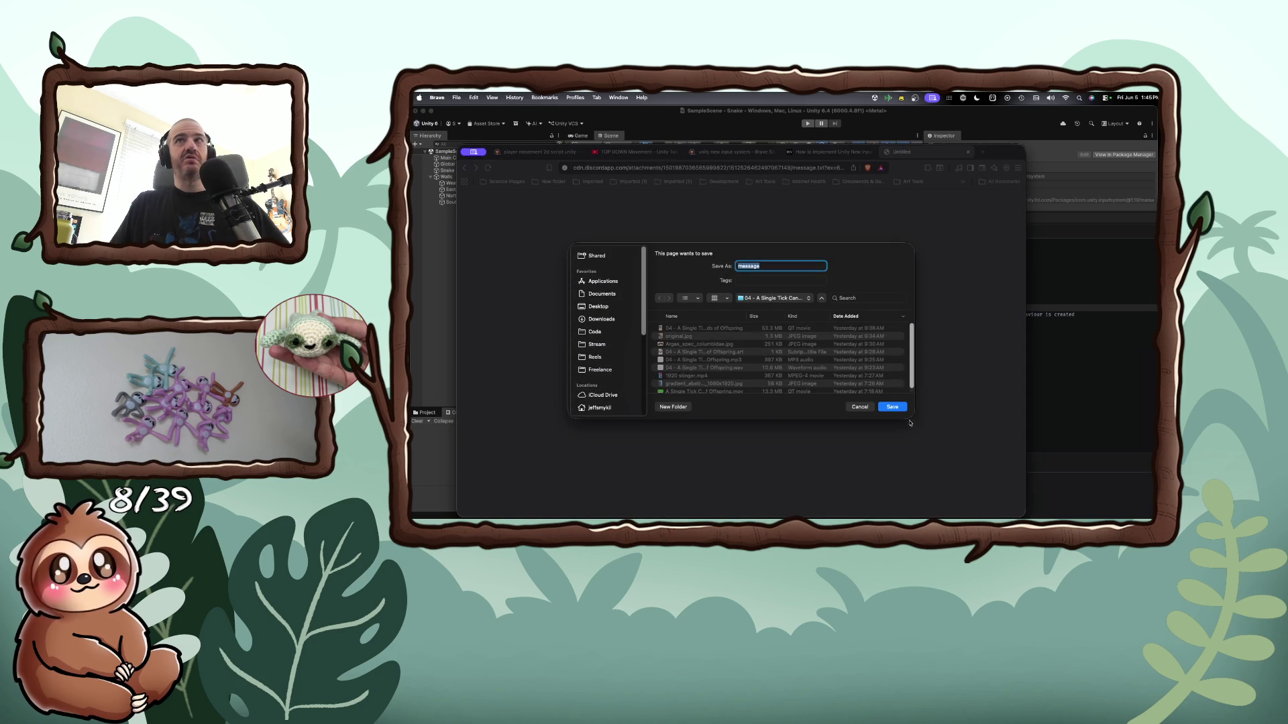
Save message.txt to Downloads and open it from its folder with Visual Studio Code
{"action": "left_click", "coordinate": [605, 319]}
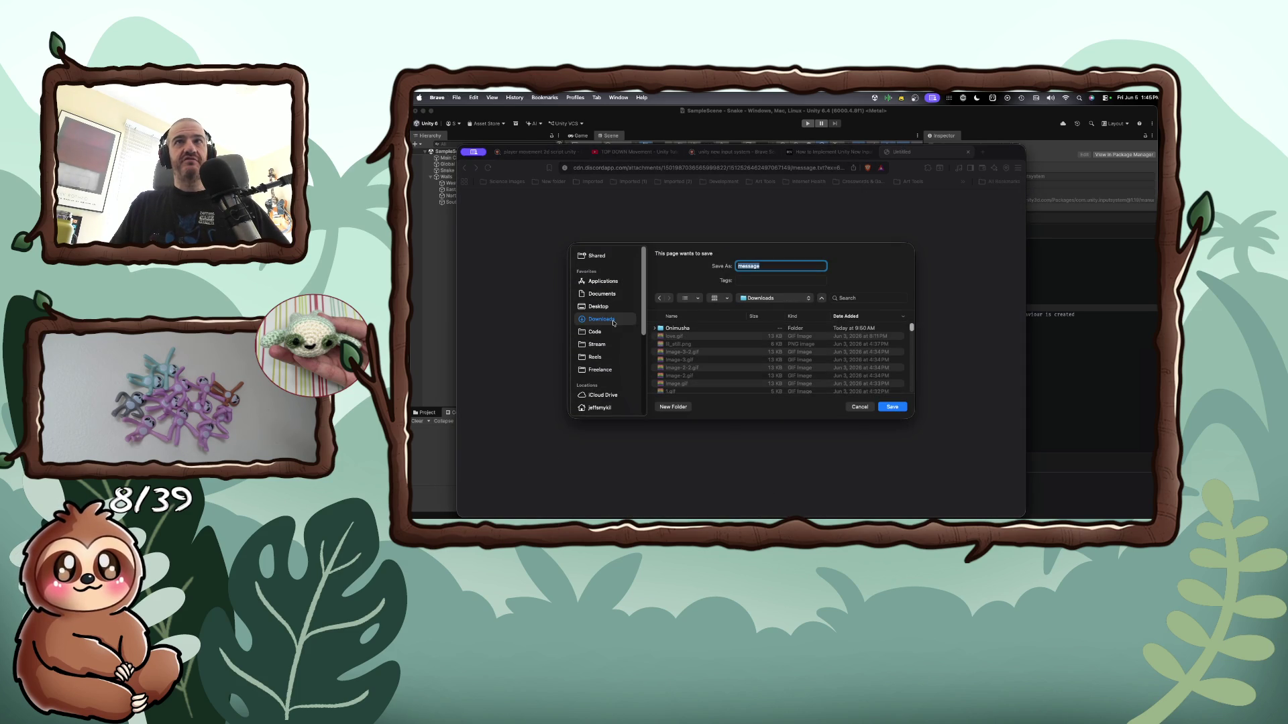
{"action": "left_click", "coordinate": [884, 406]}
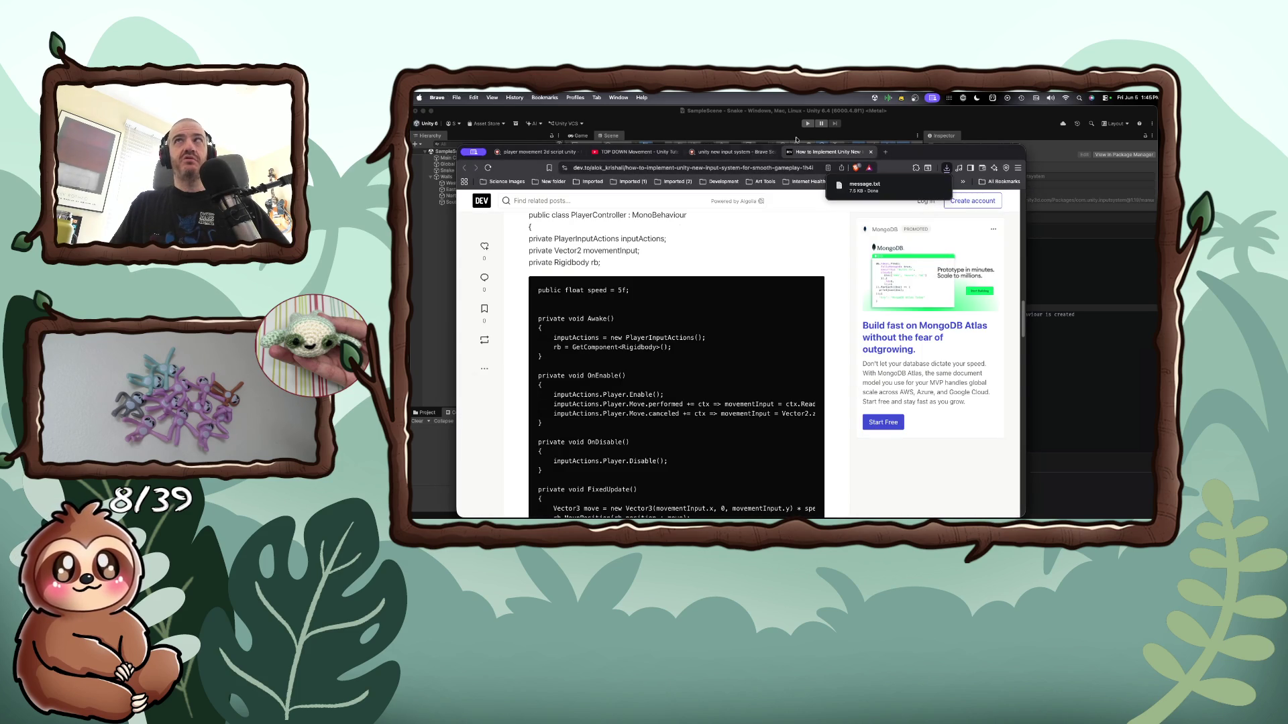
{"action": "left_click", "coordinate": [911, 186]}
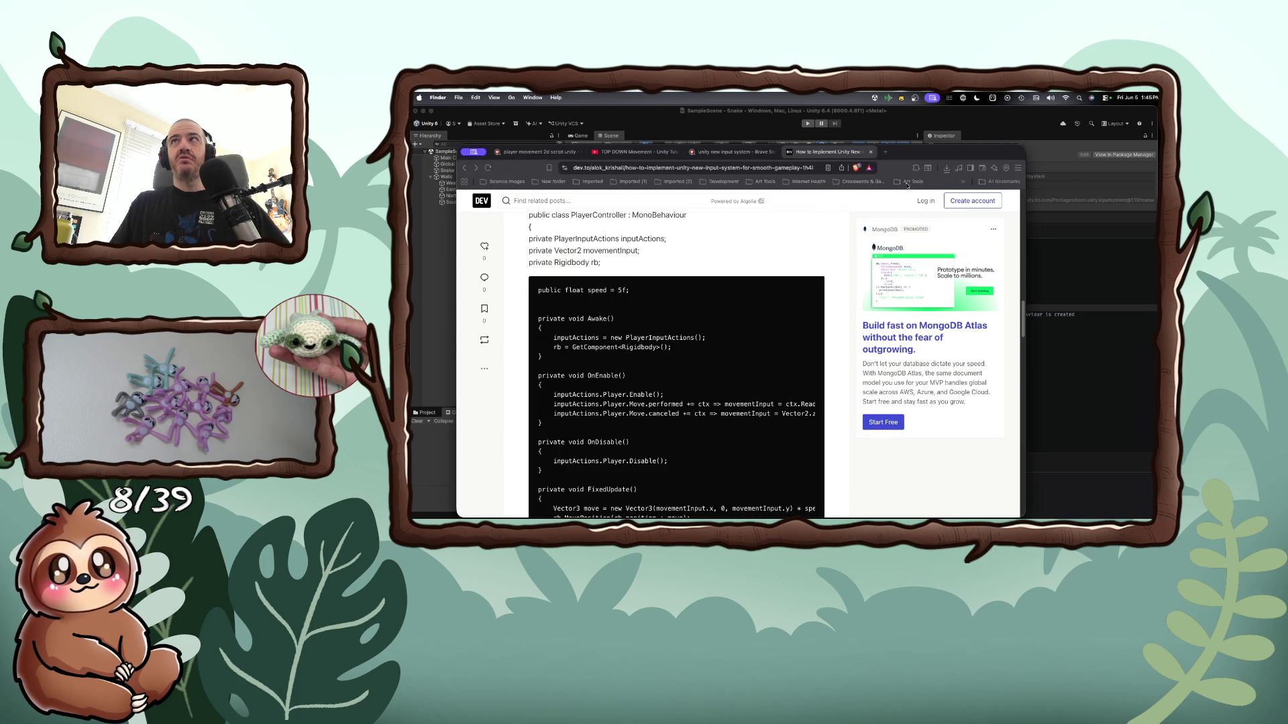
{"action": "right_click", "coordinate": [910, 156]}
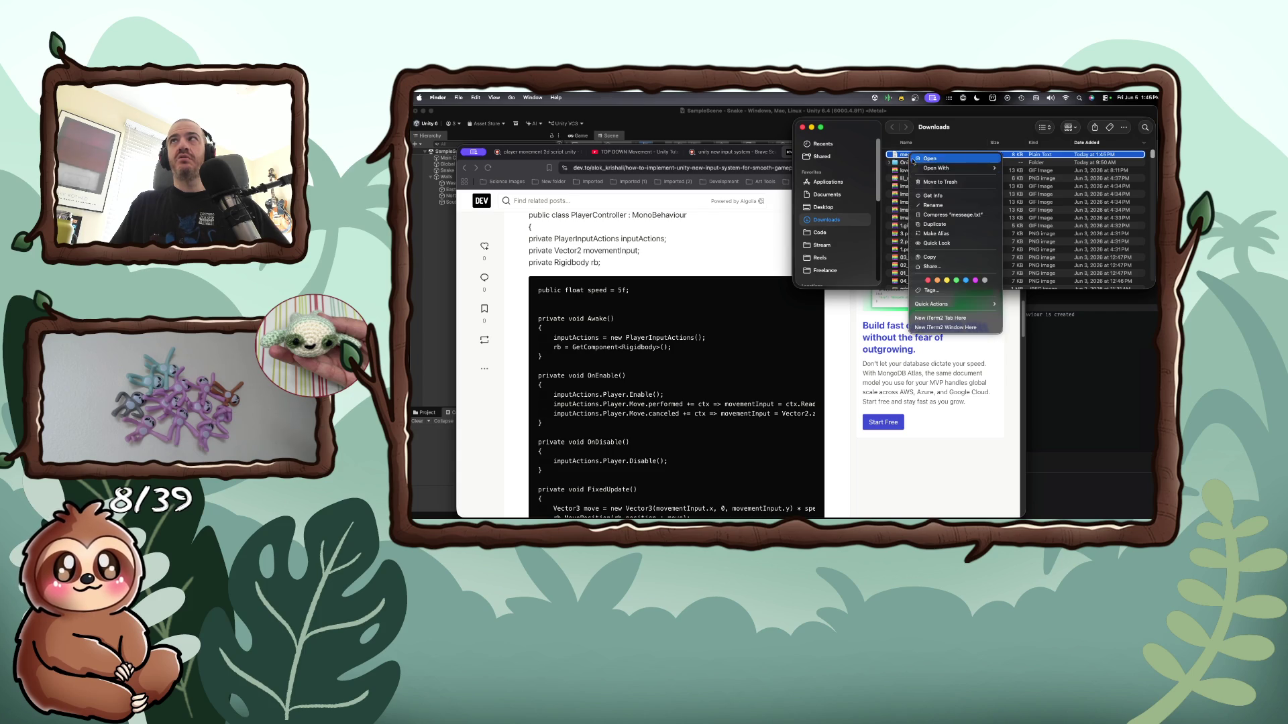
{"action": "mouse_move", "coordinate": [966, 168]}
{"action": "left_click", "coordinate": [1033, 248]}
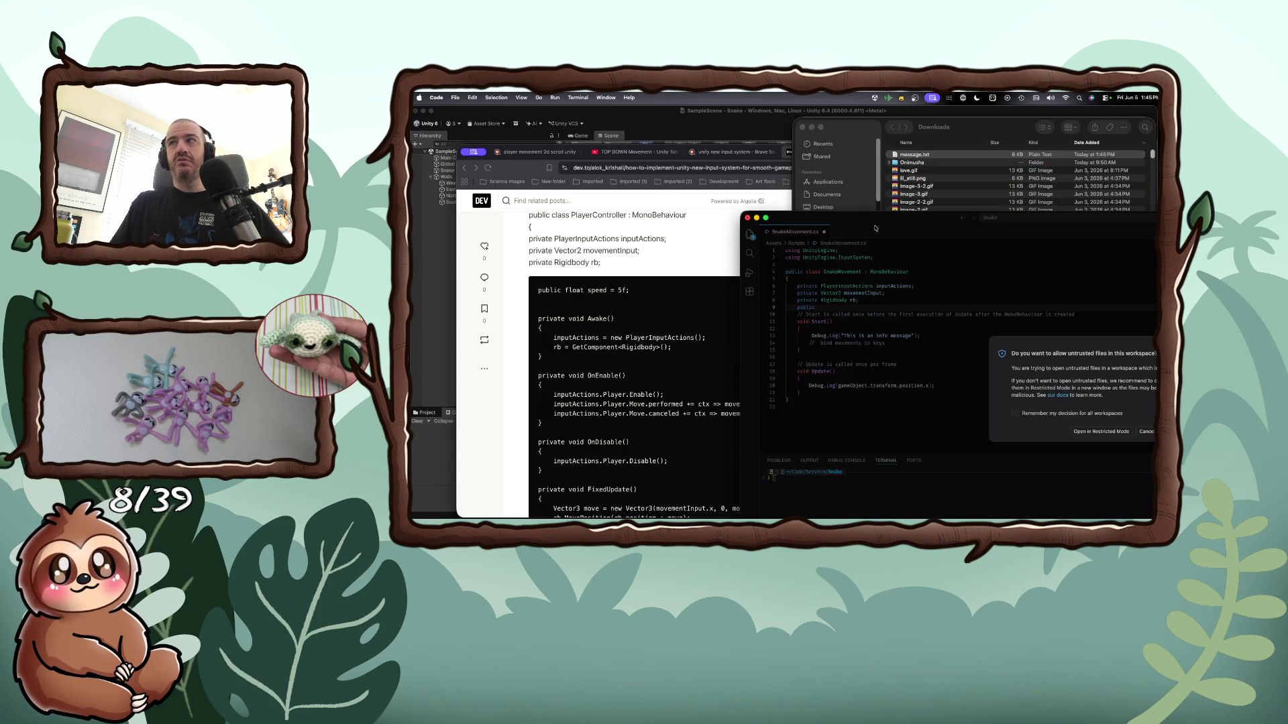
Open message.txt in Restricted Mode to view the commented PlayerControls Input System script
{"action": "left_click", "coordinate": [984, 392]}
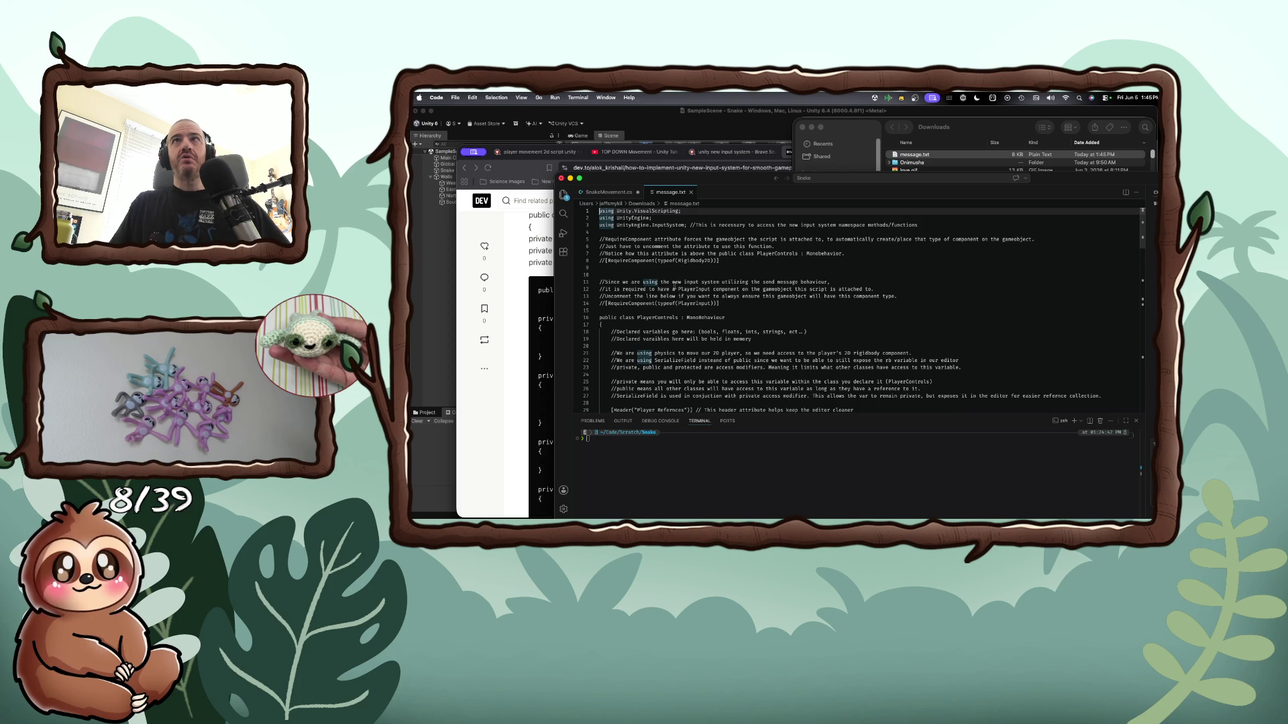
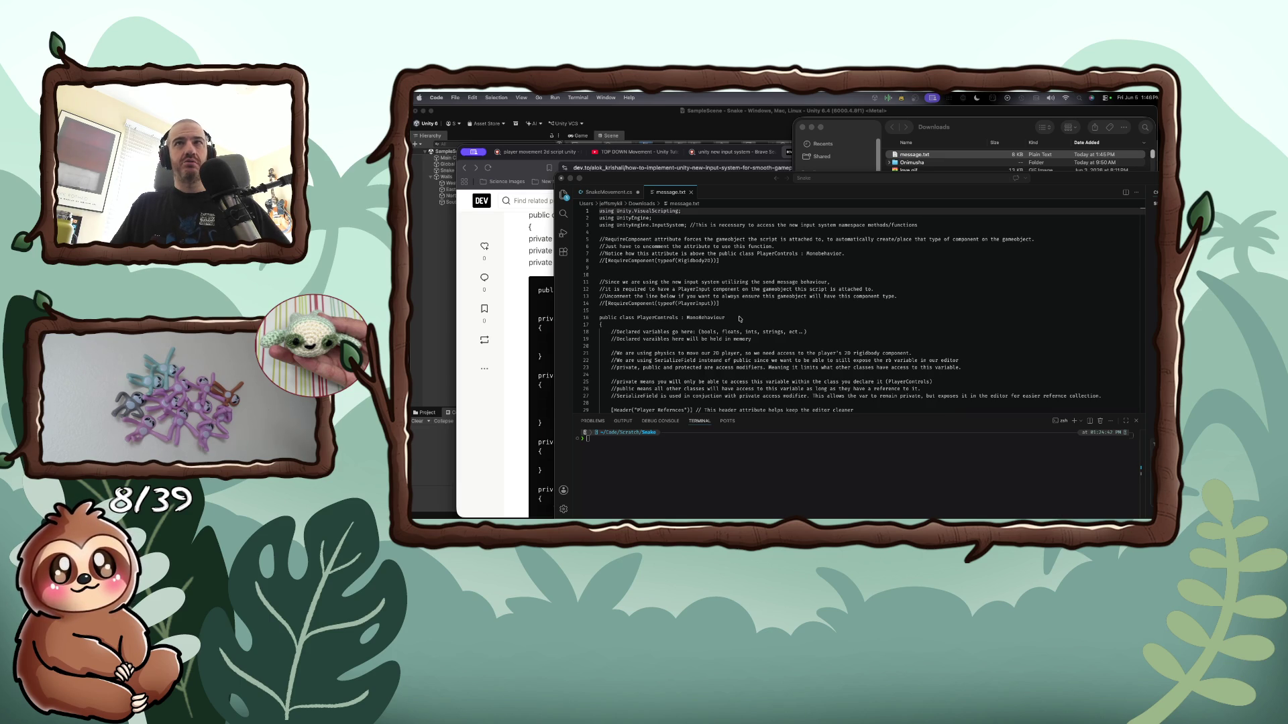
Scroll through message.txt to the PlayerMovingLogic movement code
{"action": "scroll", "coordinate": [739, 319], "scroll_direction": "down", "scroll_amount": 2}
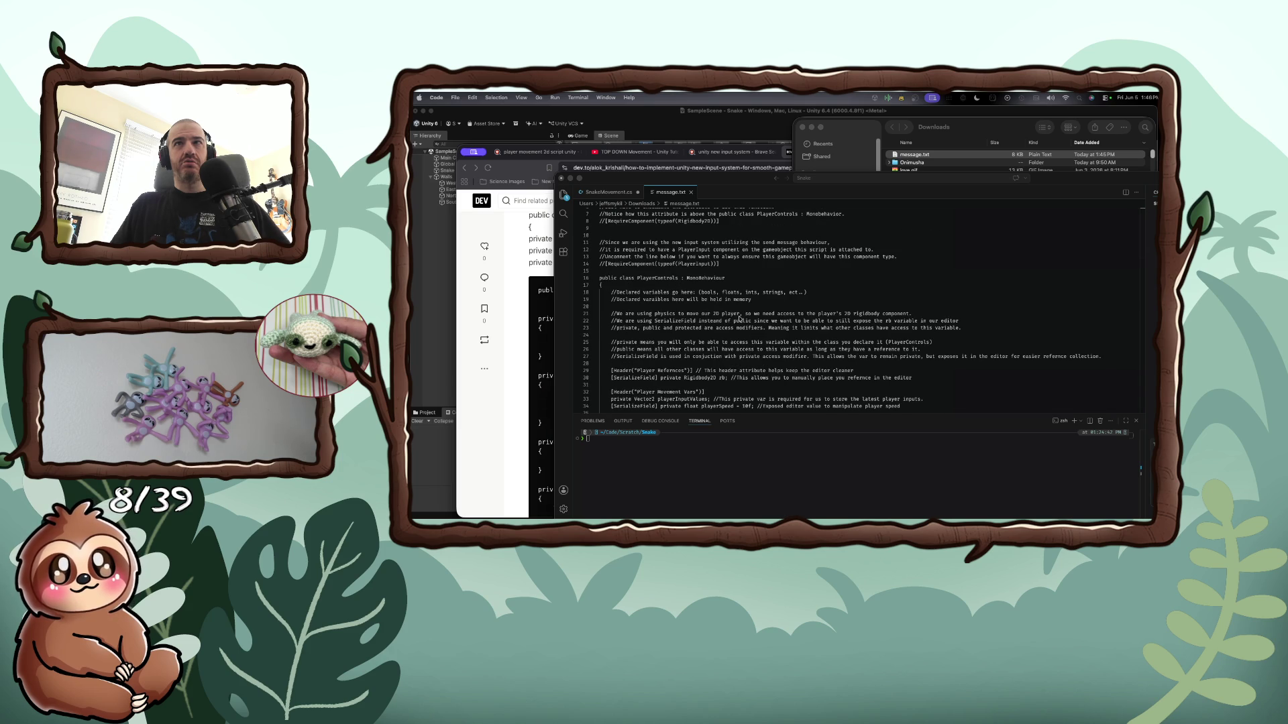
{"action": "scroll", "coordinate": [740, 319], "scroll_direction": "down", "scroll_amount": 2}
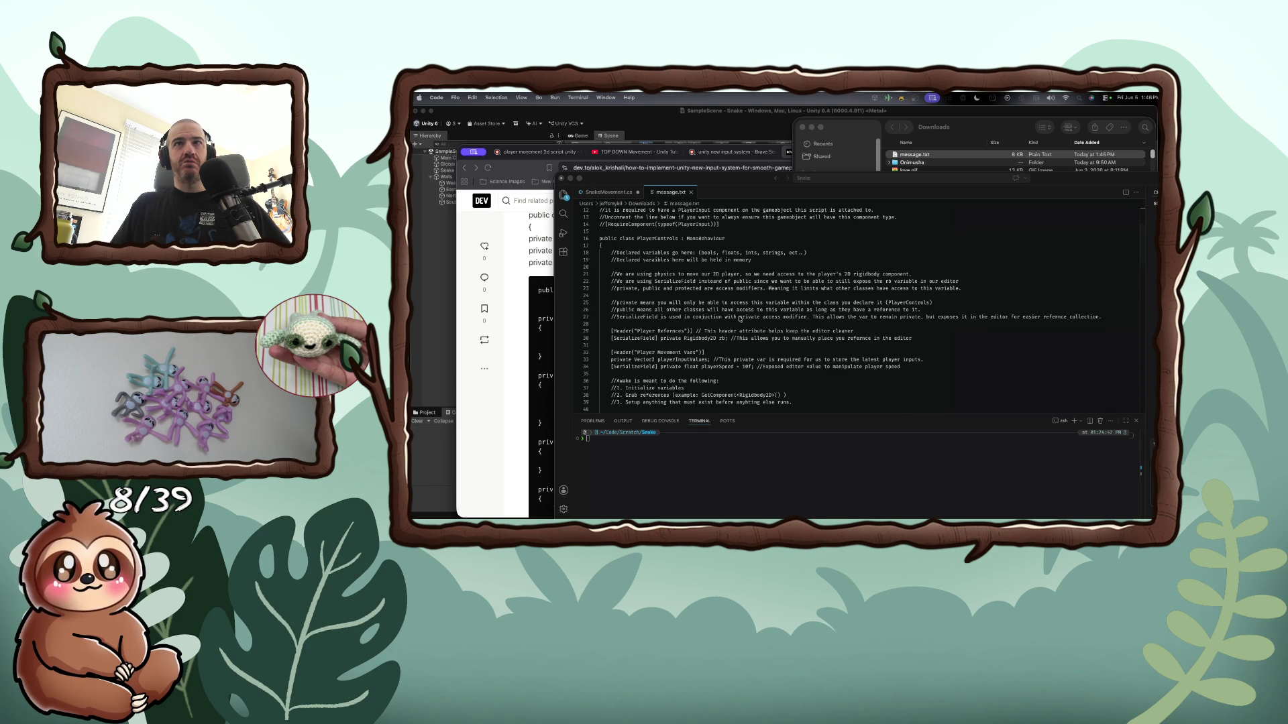
{"action": "scroll", "coordinate": [740, 319], "scroll_direction": "down", "scroll_amount": 2}
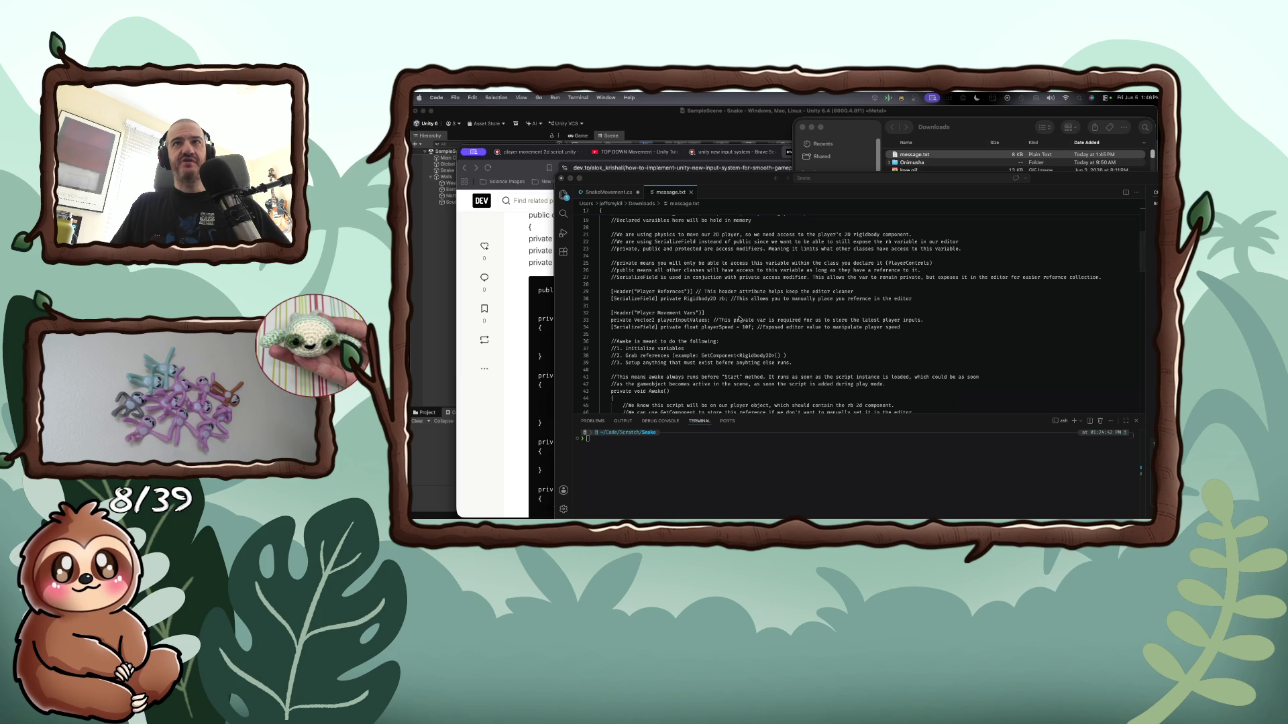
{"action": "scroll", "coordinate": [740, 318], "scroll_direction": "down", "scroll_amount": 2}
{"action": "scroll", "coordinate": [740, 318], "scroll_direction": "down", "scroll_amount": 1}
{"action": "scroll", "coordinate": [740, 319], "scroll_direction": "down", "scroll_amount": 1}
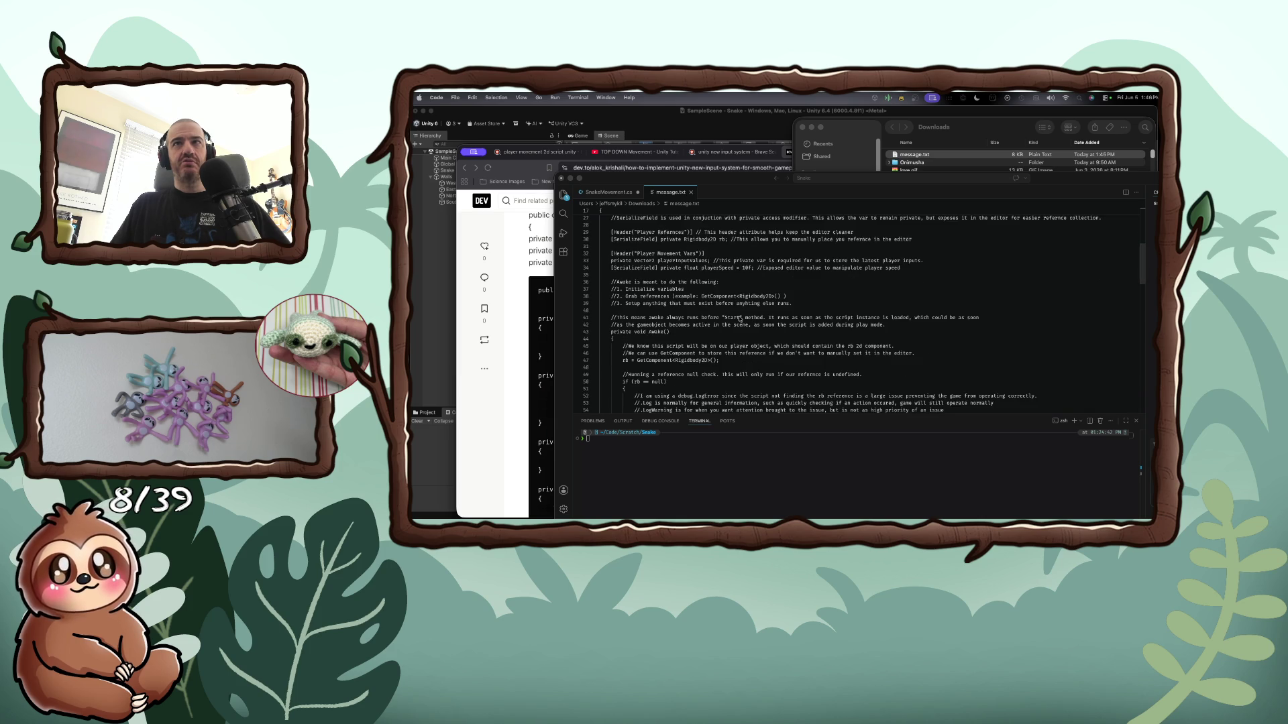
{"action": "scroll", "coordinate": [740, 318], "scroll_direction": "down", "scroll_amount": 1}
{"action": "scroll", "coordinate": [740, 319], "scroll_direction": "down", "scroll_amount": 2}
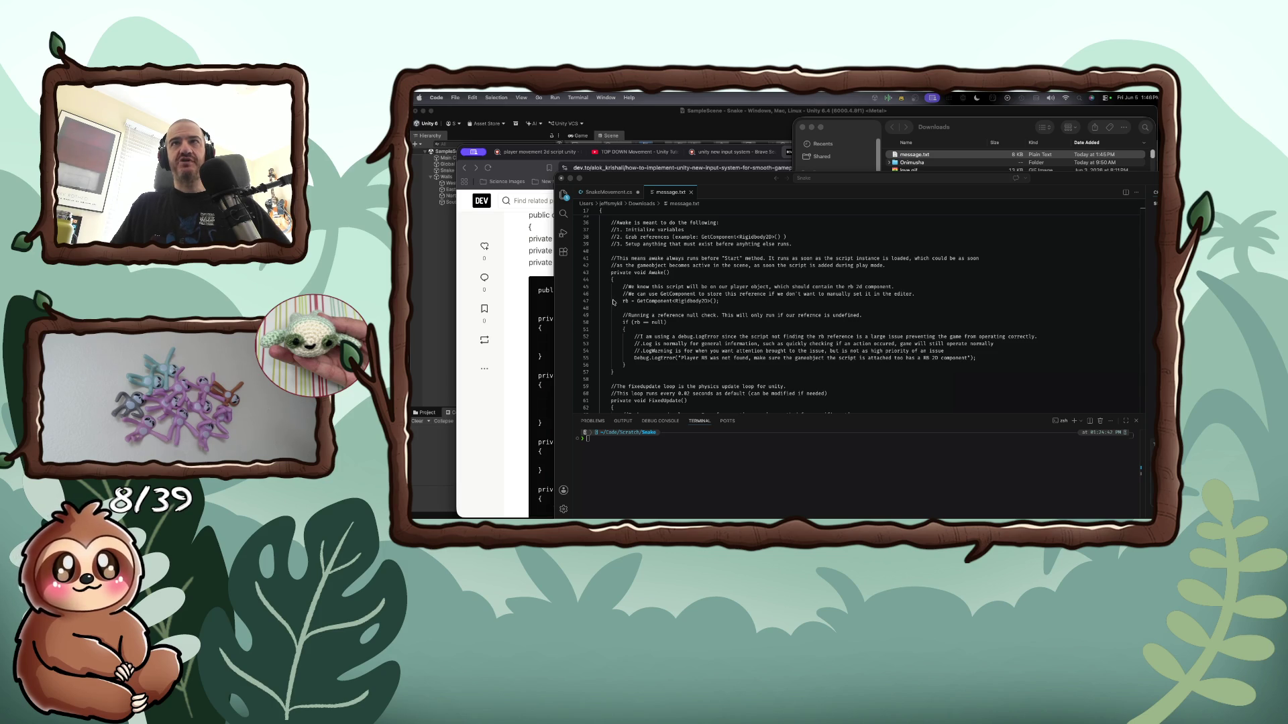
{"action": "scroll", "coordinate": [625, 308], "scroll_direction": "down", "scroll_amount": 2}
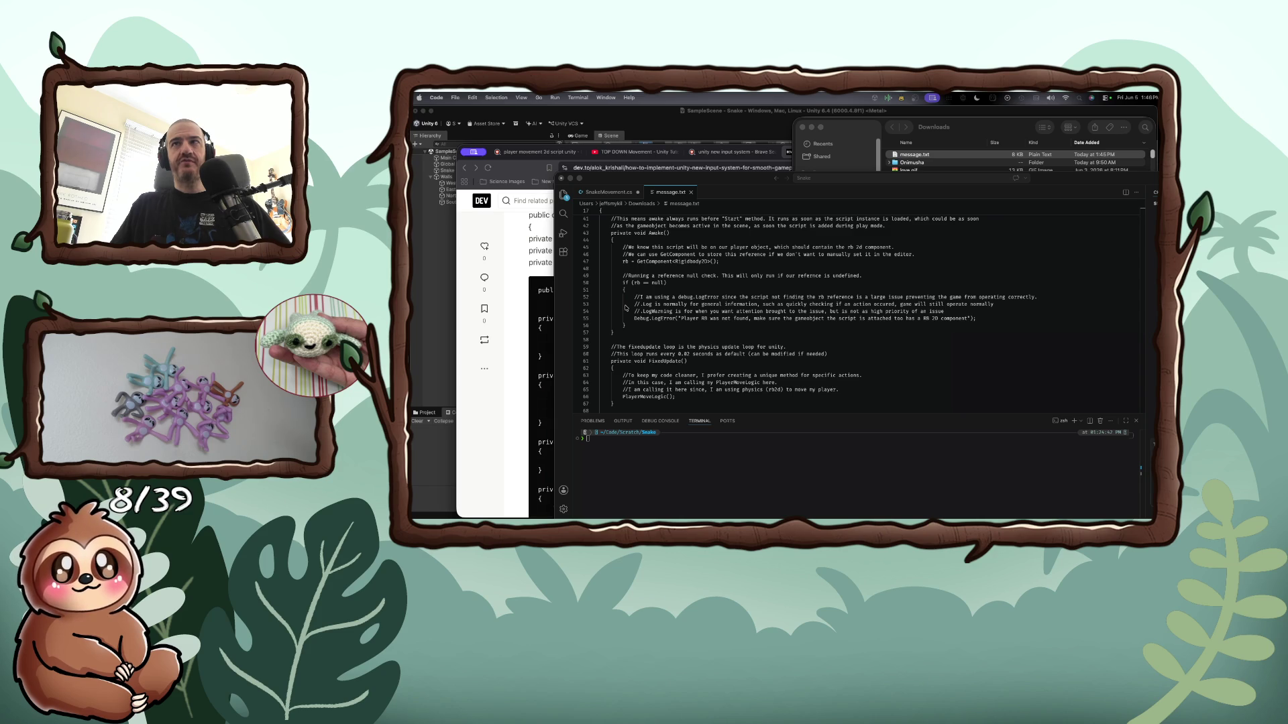
{"action": "scroll", "coordinate": [626, 307], "scroll_direction": "down", "scroll_amount": 2}
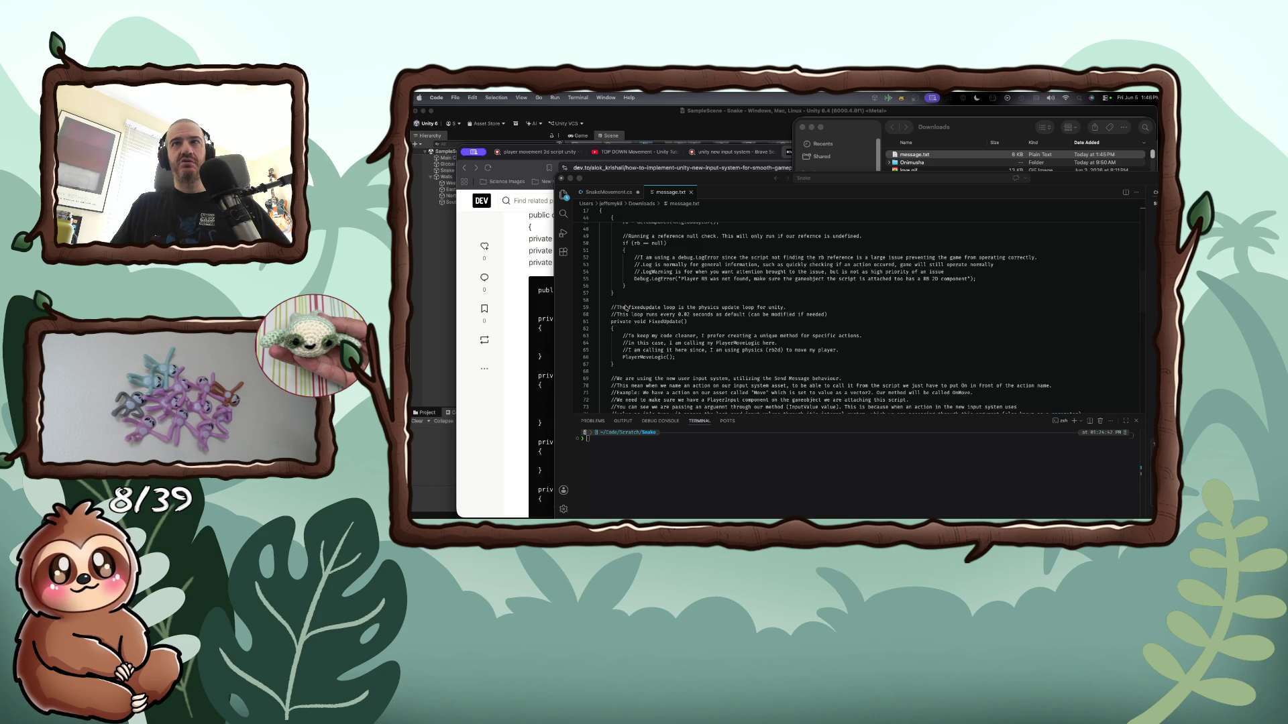
{"action": "scroll", "coordinate": [625, 309], "scroll_direction": "down", "scroll_amount": 2}
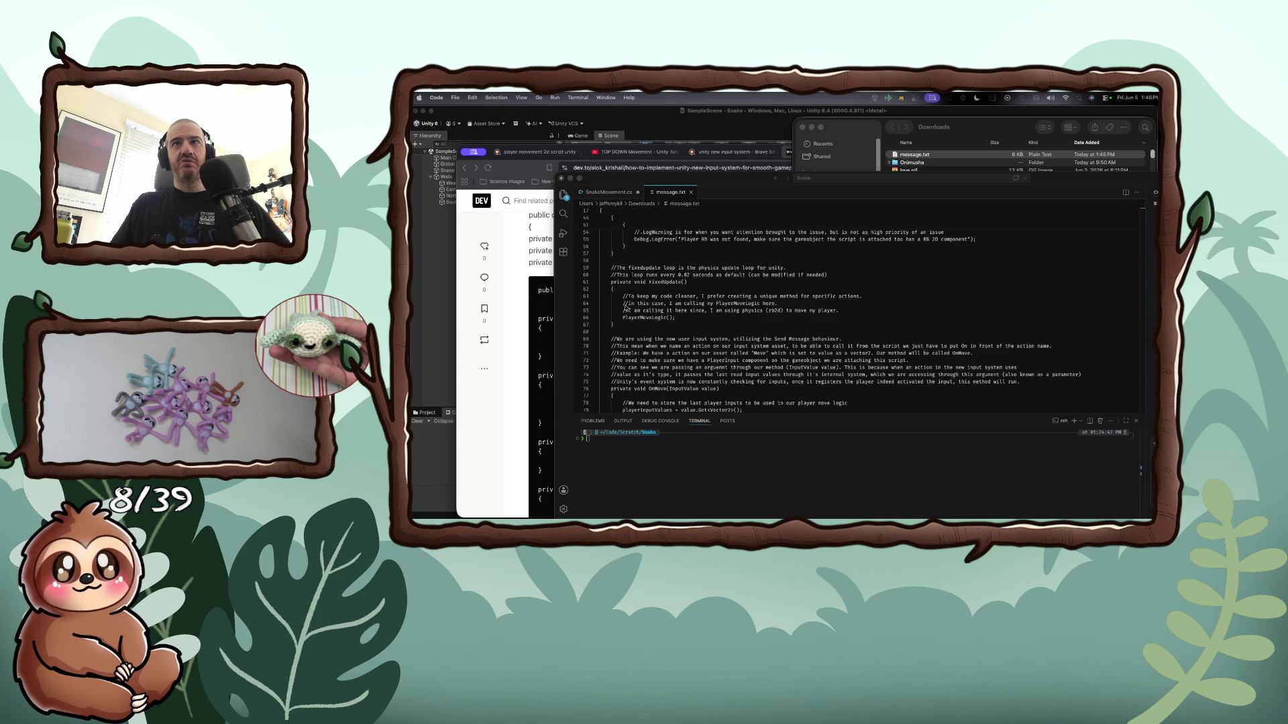
{"action": "scroll", "coordinate": [625, 308], "scroll_direction": "down", "scroll_amount": 2}
{"action": "scroll", "coordinate": [625, 307], "scroll_direction": "down", "scroll_amount": 5}
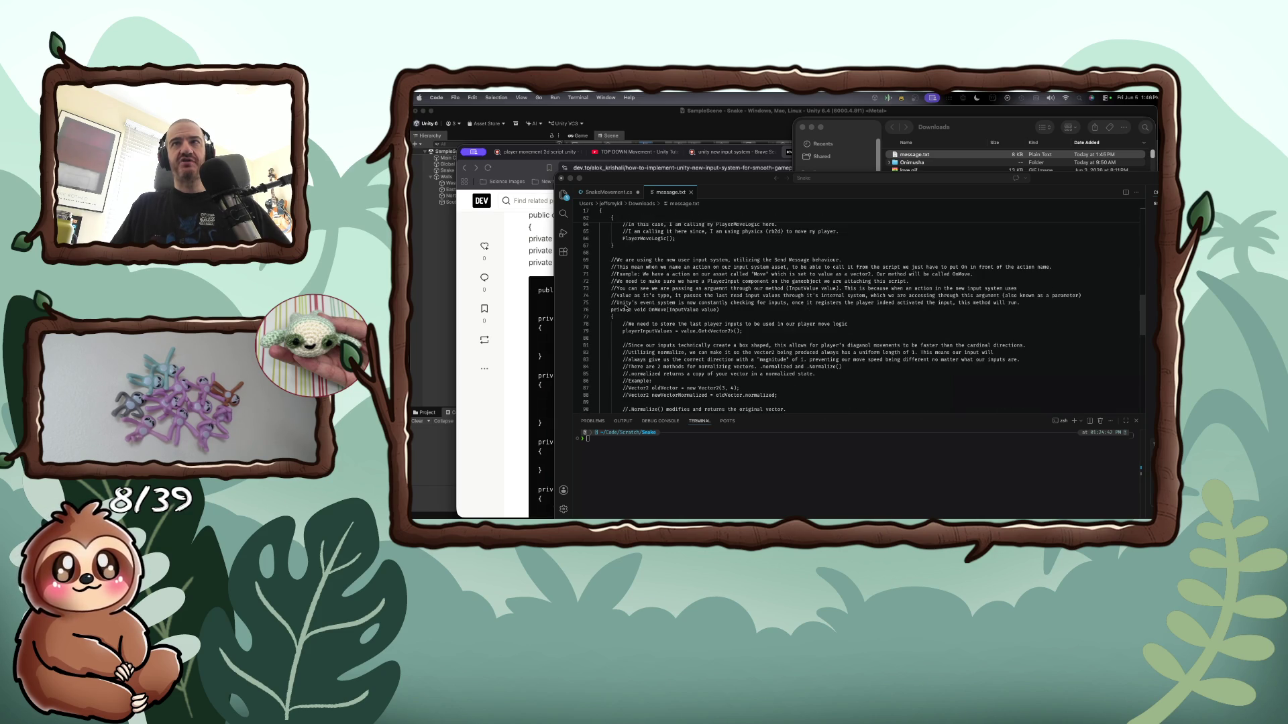
{"action": "scroll", "coordinate": [625, 308], "scroll_direction": "down", "scroll_amount": 5}
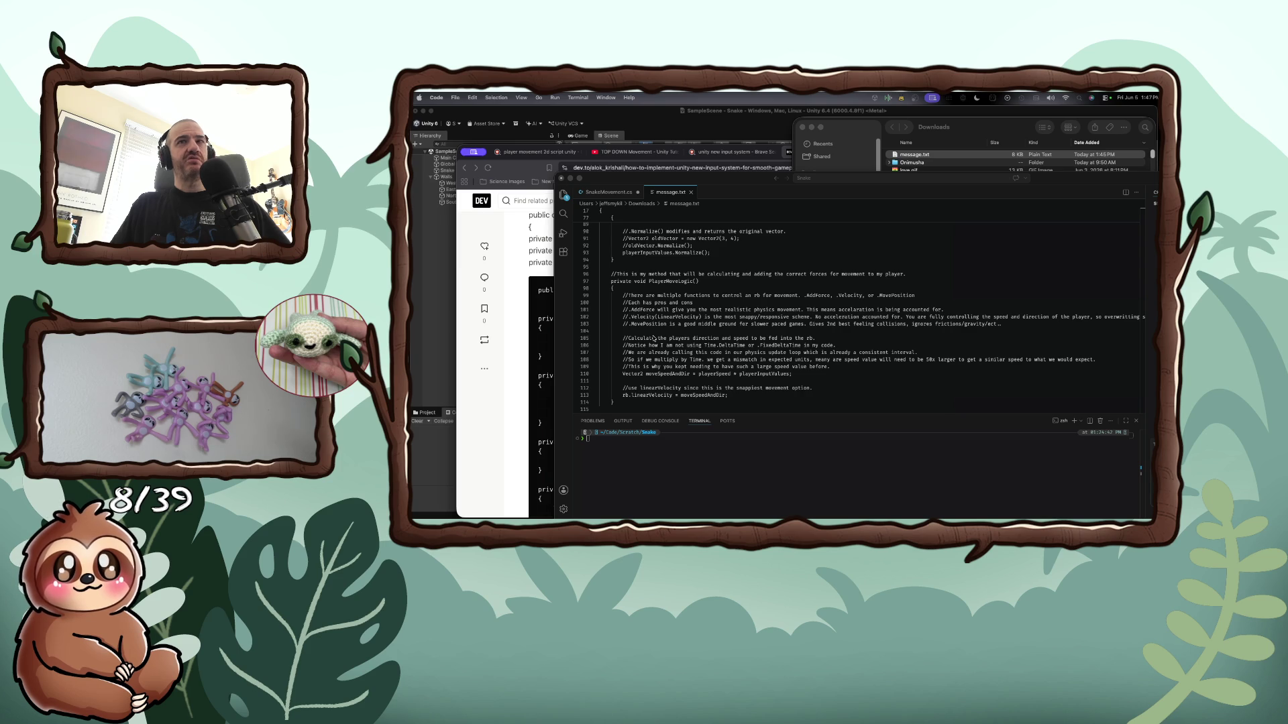
{"action": "scroll", "coordinate": [654, 338], "scroll_direction": "down", "scroll_amount": 10}
{"action": "scroll", "coordinate": [654, 338], "scroll_direction": "up", "scroll_amount": 5}
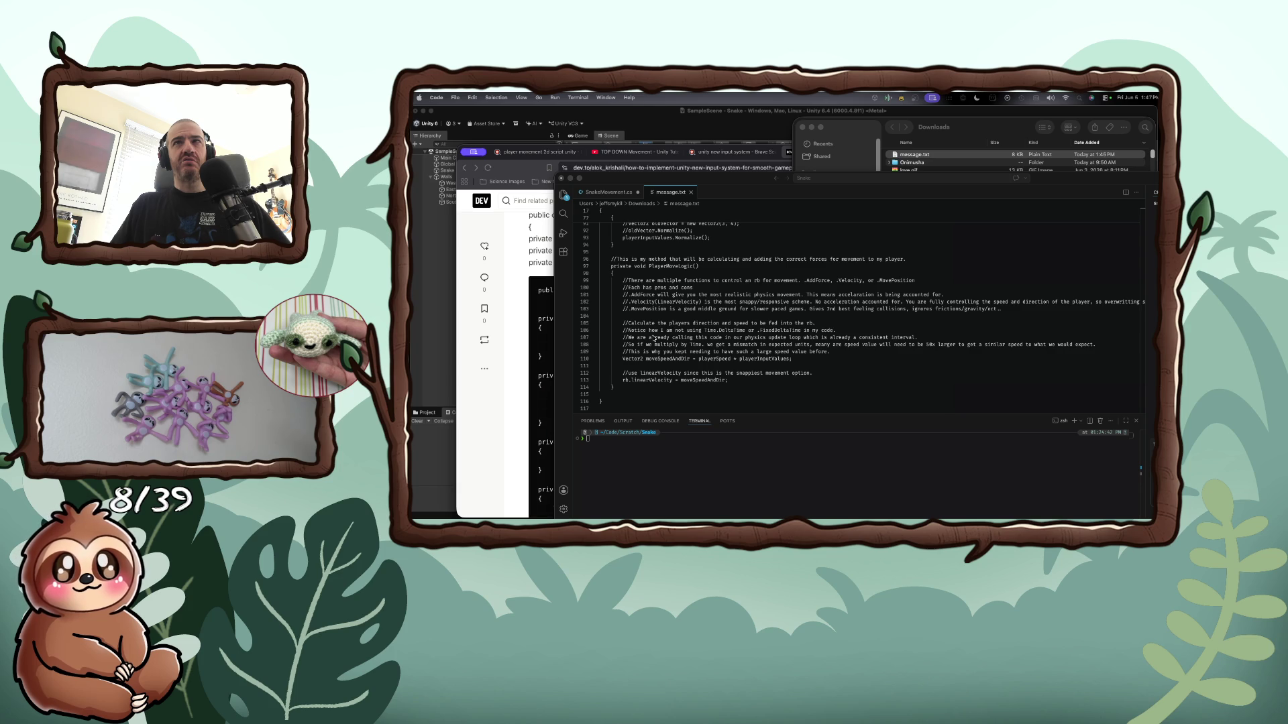
{"action": "scroll", "coordinate": [670, 331], "scroll_direction": "up", "scroll_amount": 1}
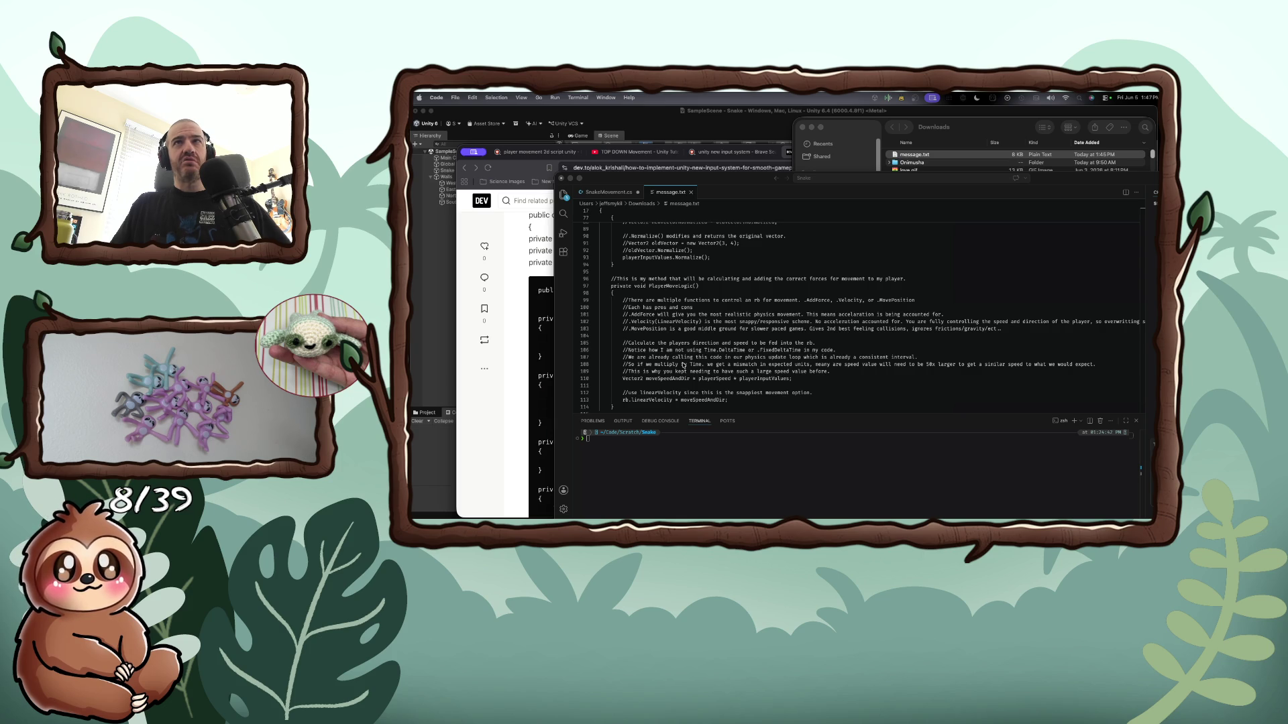
{"action": "scroll", "coordinate": [682, 364], "scroll_direction": "up", "scroll_amount": 5}
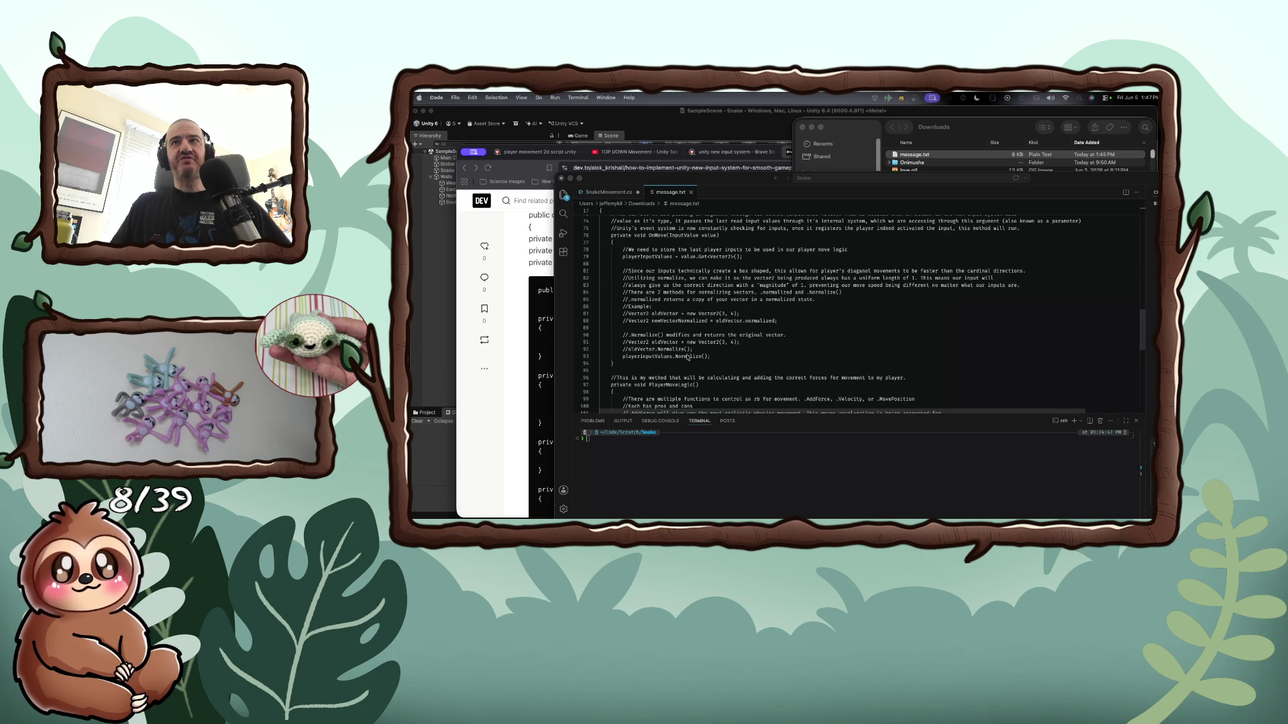
Mark the Normalize call and search message.txt for its uses
{"action": "left_click", "coordinate": [688, 357]}
{"action": "key", "text": "super+f"}
{"action": "type", "text": "w"}
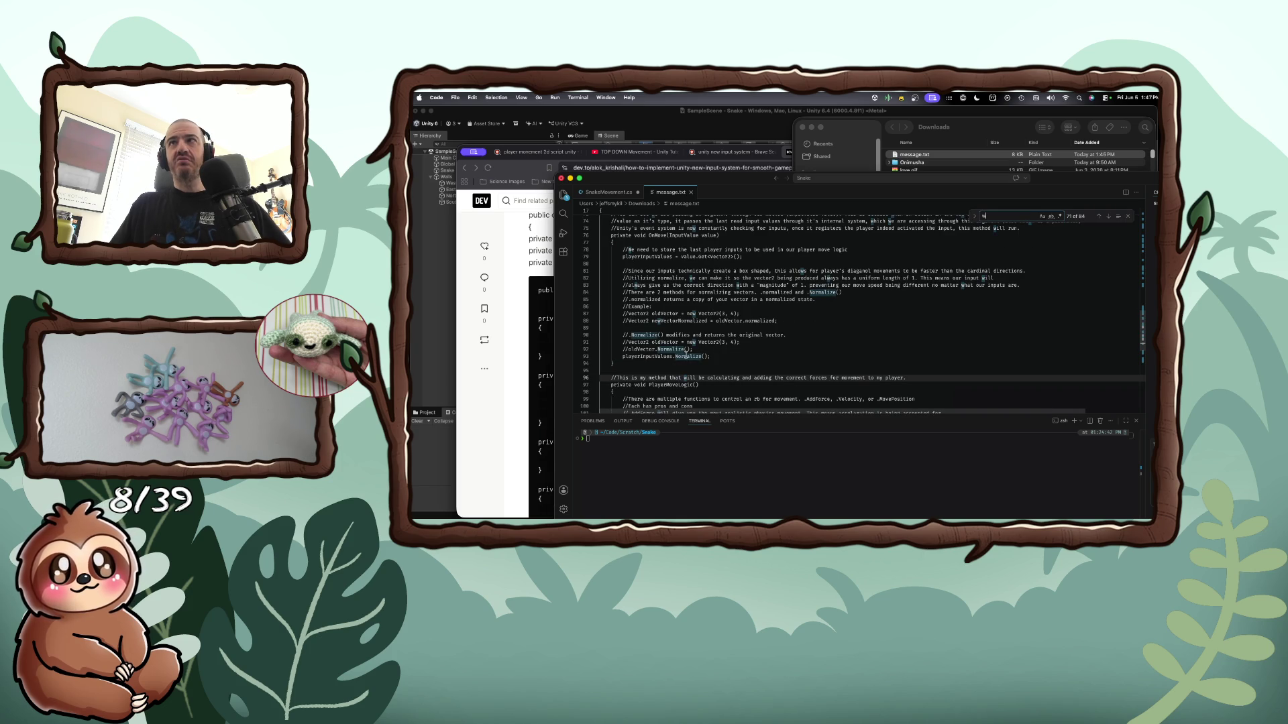
{"action": "key", "text": "BackSpace"}
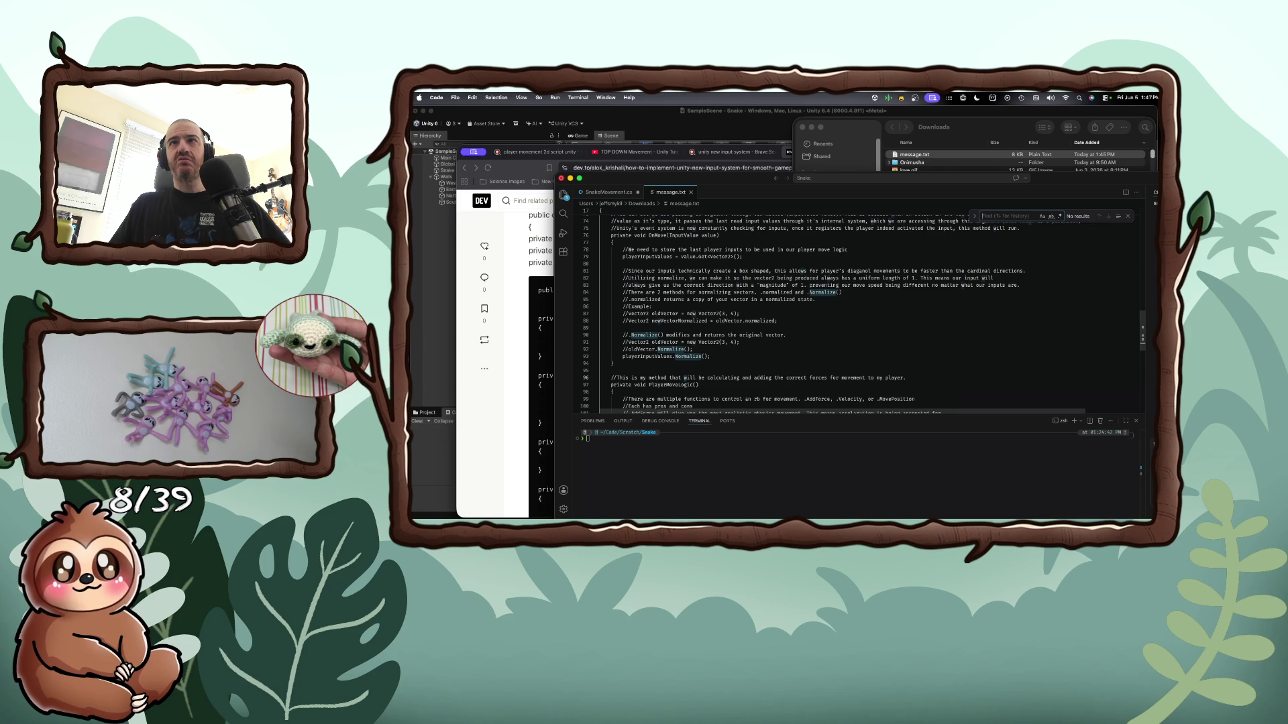
{"action": "scroll", "coordinate": [866, 312], "scroll_direction": "down", "scroll_amount": 6}
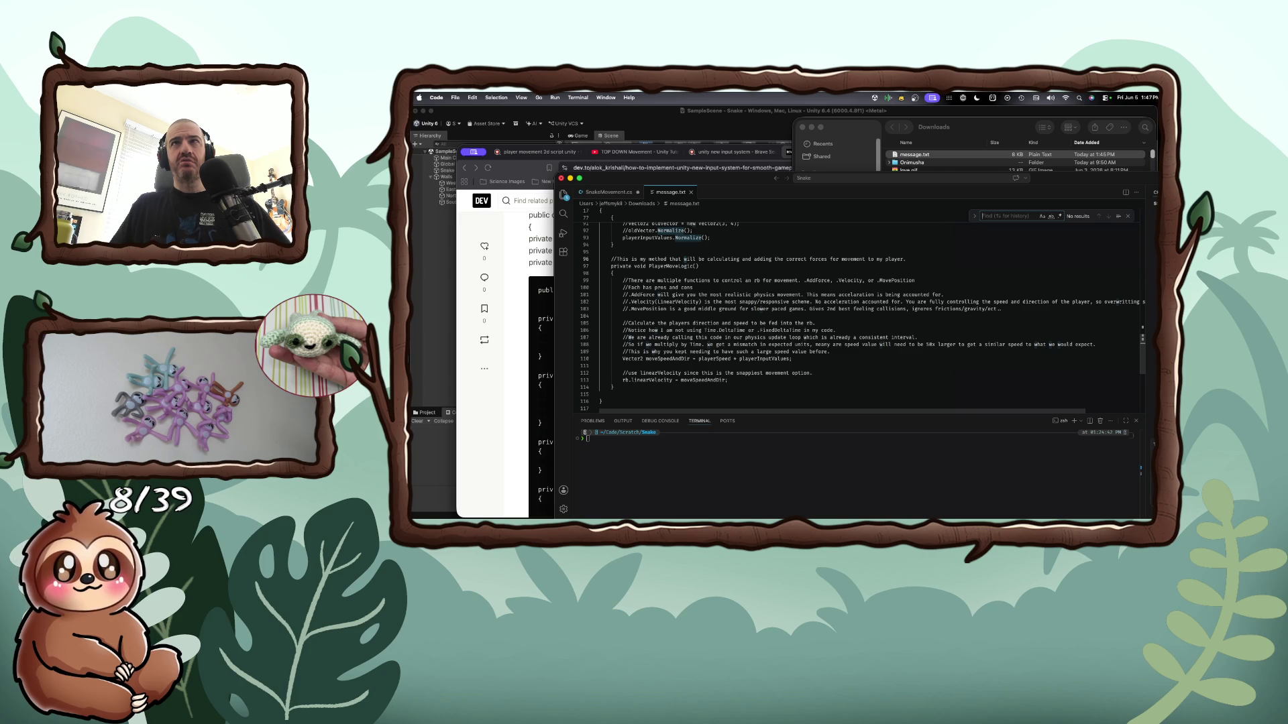
{"action": "scroll", "coordinate": [685, 353], "scroll_direction": "up", "scroll_amount": 3}
{"action": "scroll", "coordinate": [685, 353], "scroll_direction": "up", "scroll_amount": 3}
{"action": "scroll", "coordinate": [685, 354], "scroll_direction": "down", "scroll_amount": 5}
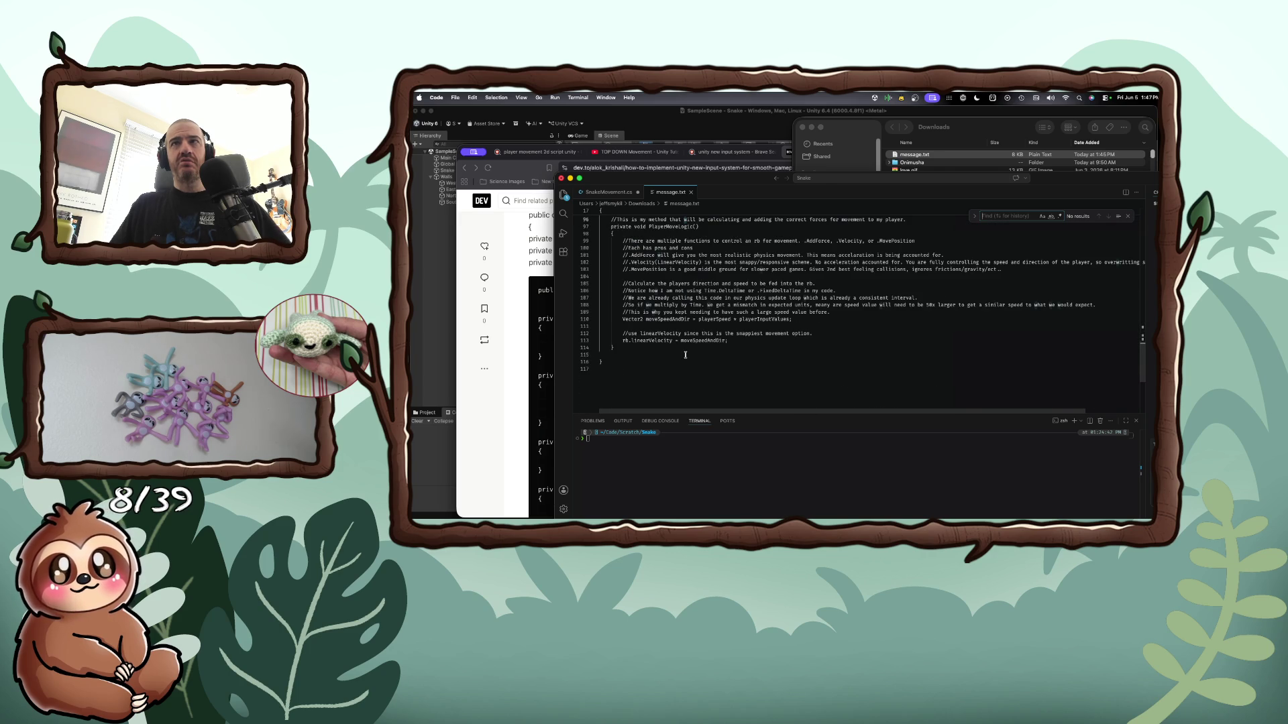
Search for moveSpeedAndDir, step through both matches, then switch to Unity
{"action": "double_click", "coordinate": [699, 340]}
{"action": "key", "text": "super+f"}
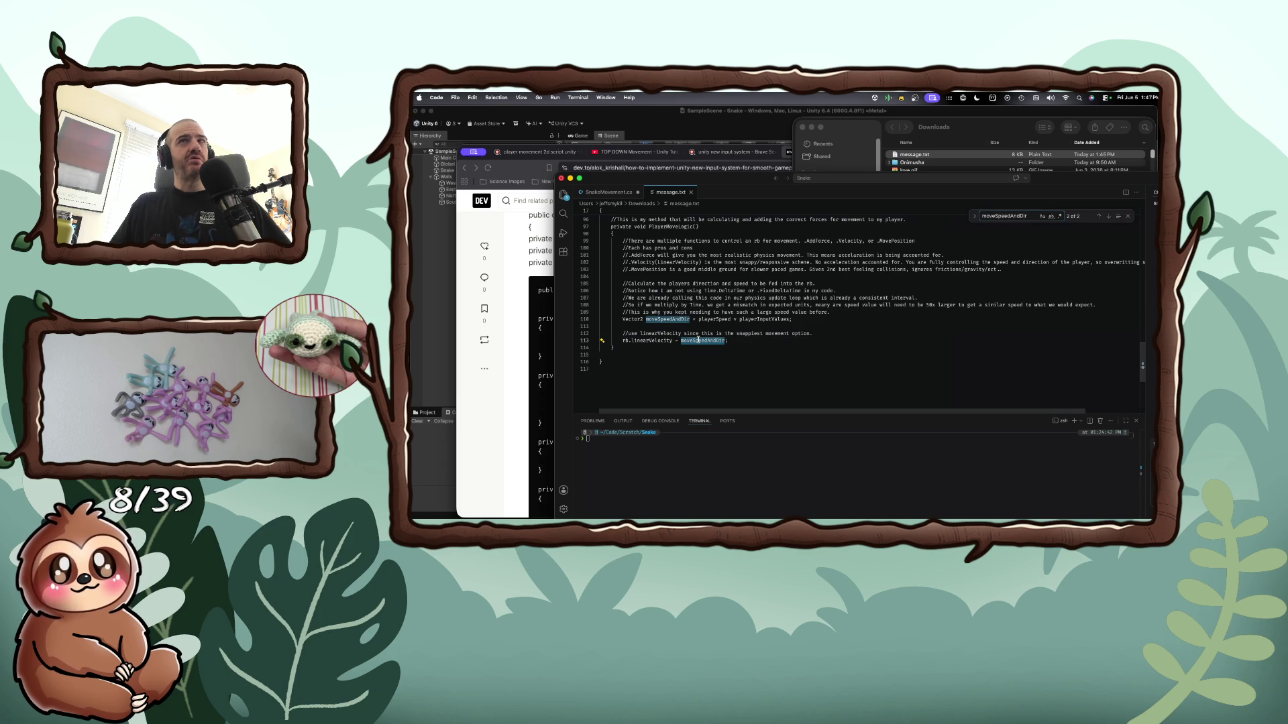
{"action": "key", "text": "Return"}
{"action": "key", "text": "Return"}
{"action": "key", "text": "Return"}
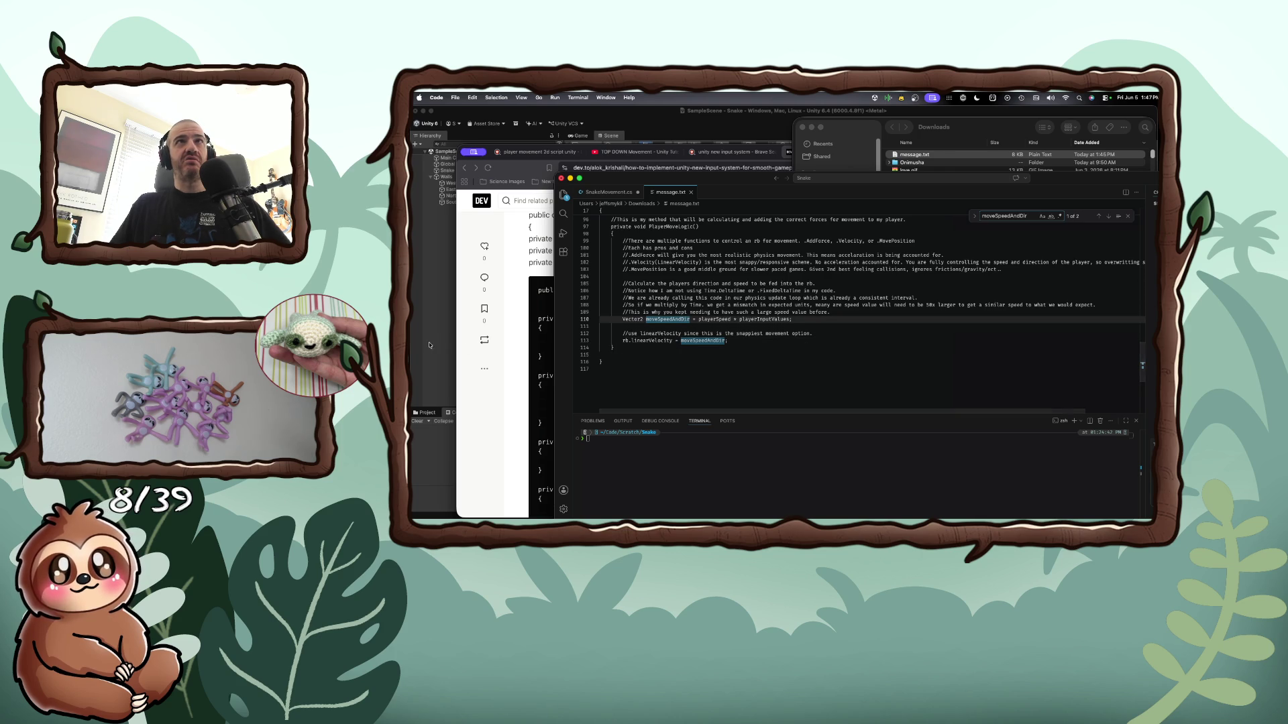
{"action": "key", "text": "super+Tab"}
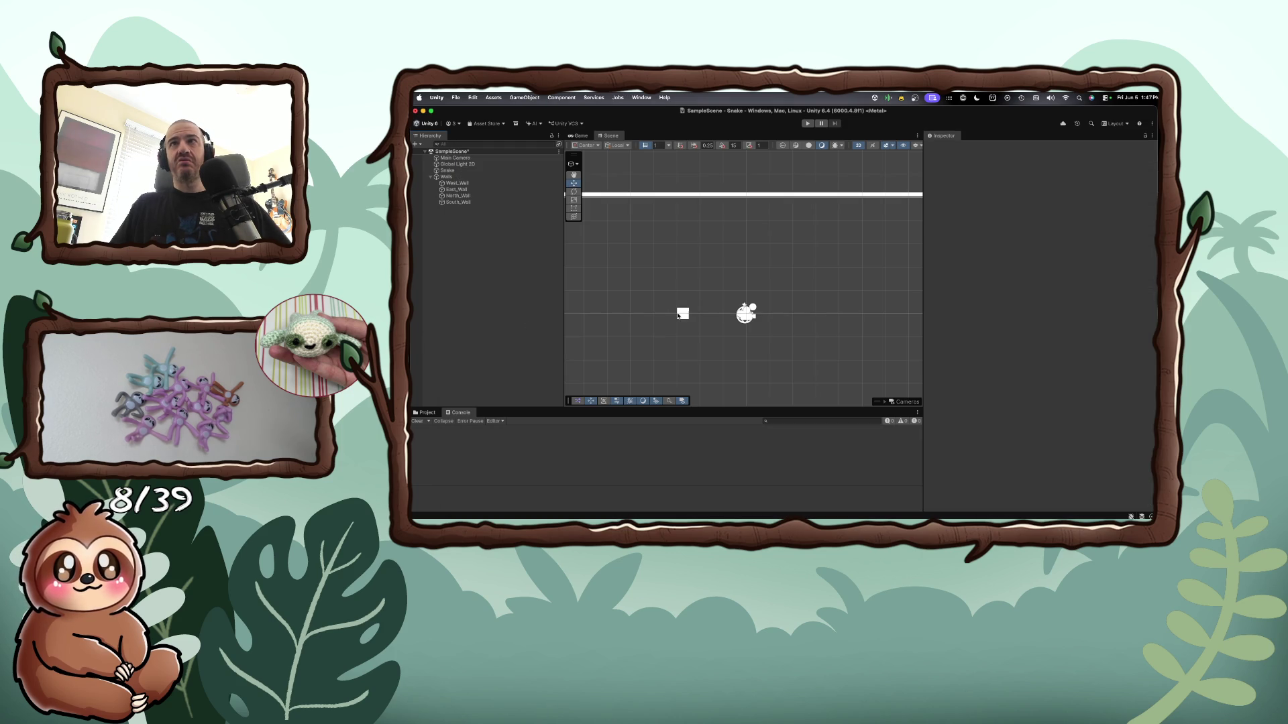
Review the Snake's Box Collider 2D, Rigidbody 2D and movement script, then switch to Brave
{"action": "left_click", "coordinate": [682, 313]}
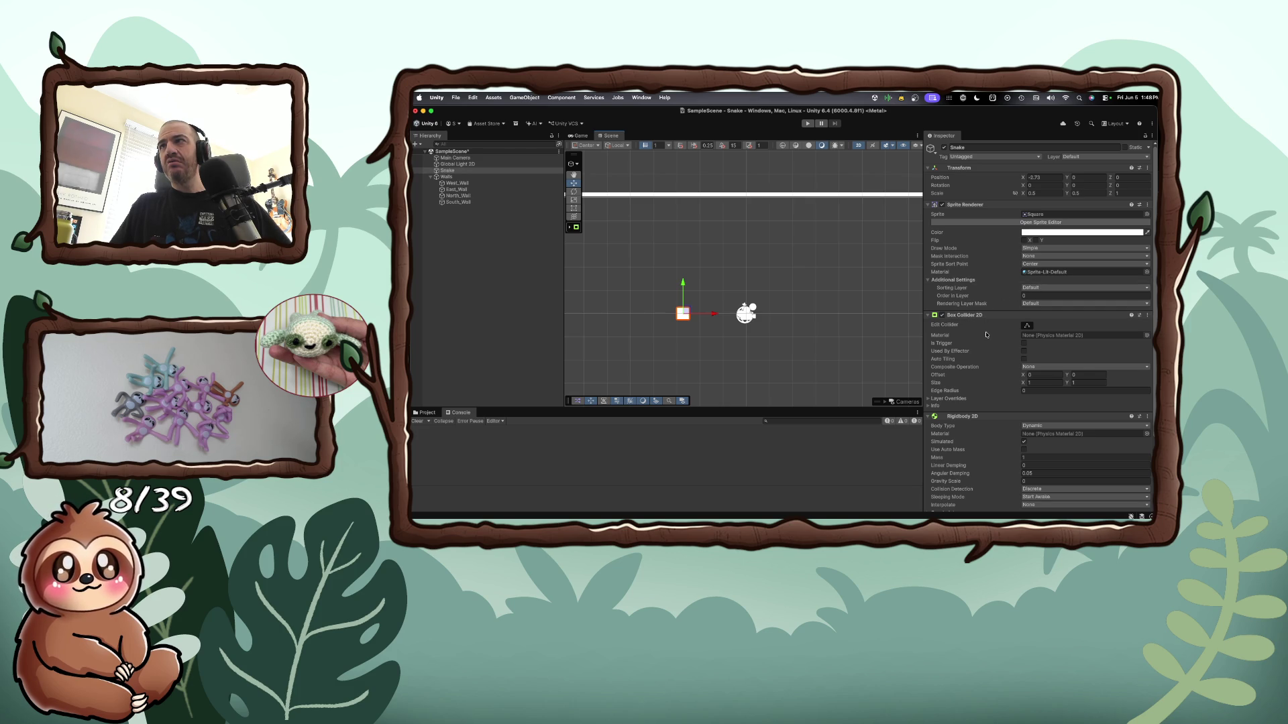
{"action": "mouse_move", "coordinate": [988, 340]}
{"action": "scroll", "coordinate": [989, 340], "scroll_direction": "down", "scroll_amount": 1}
{"action": "scroll", "coordinate": [988, 340], "scroll_direction": "down", "scroll_amount": 5}
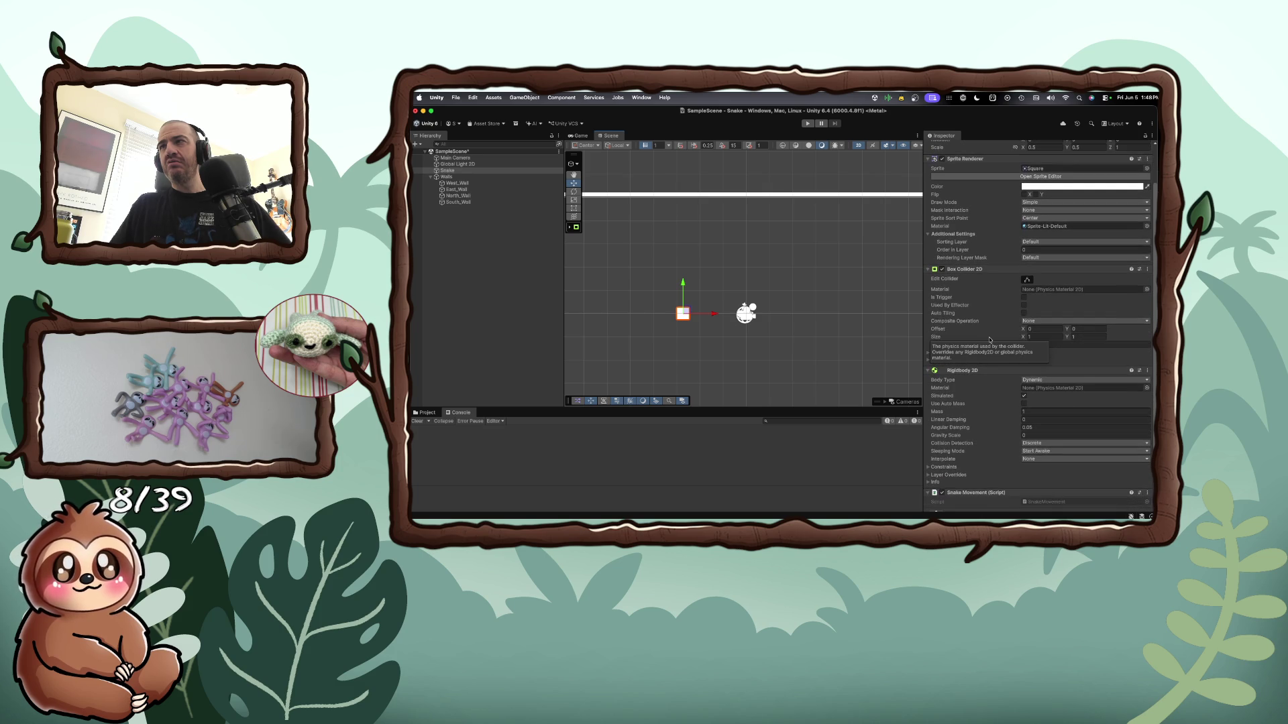
{"action": "scroll", "coordinate": [989, 340], "scroll_direction": "down", "scroll_amount": 1}
{"action": "scroll", "coordinate": [990, 340], "scroll_direction": "down", "scroll_amount": 2}
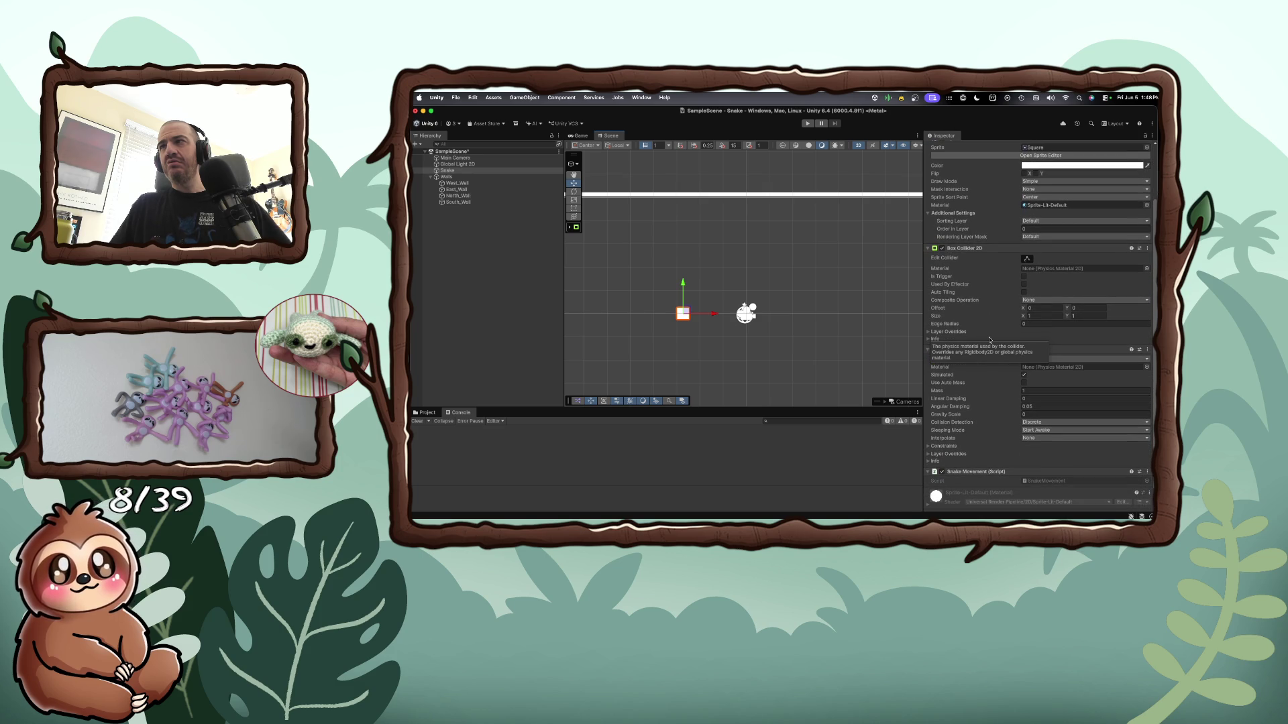
{"action": "scroll", "coordinate": [989, 340], "scroll_direction": "down", "scroll_amount": 3}
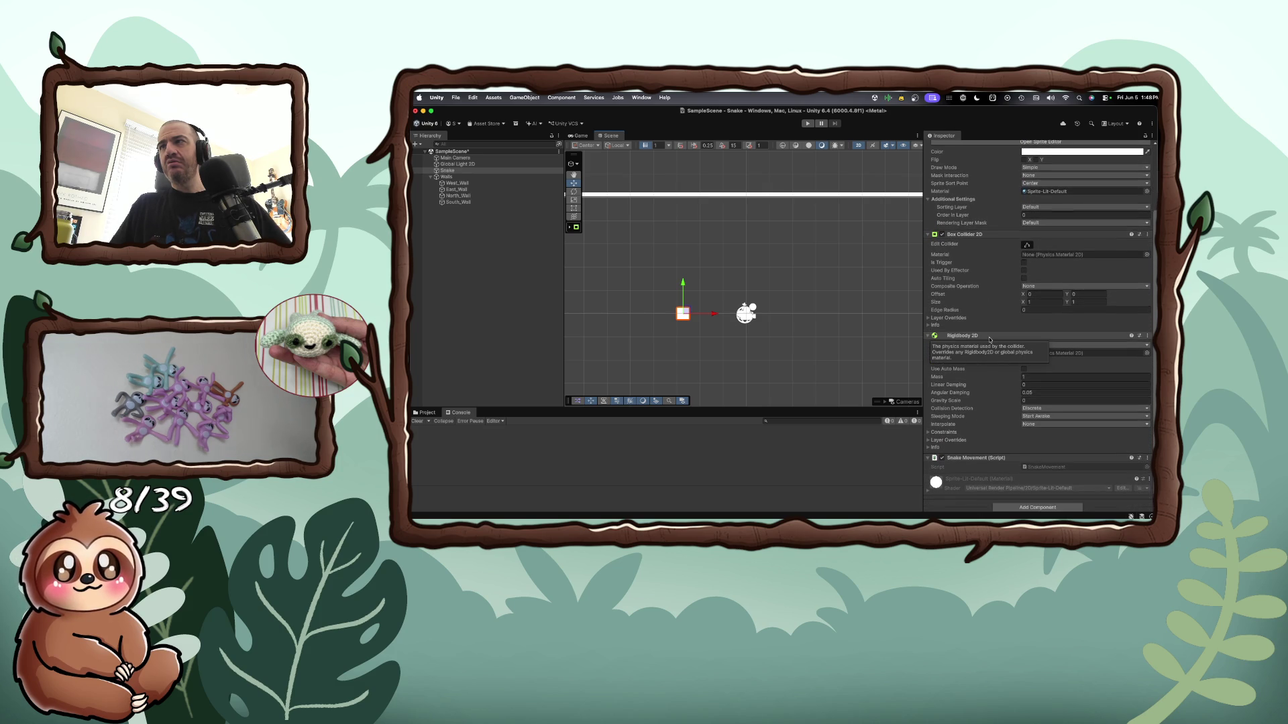
{"action": "scroll", "coordinate": [989, 340], "scroll_direction": "down", "scroll_amount": 1}
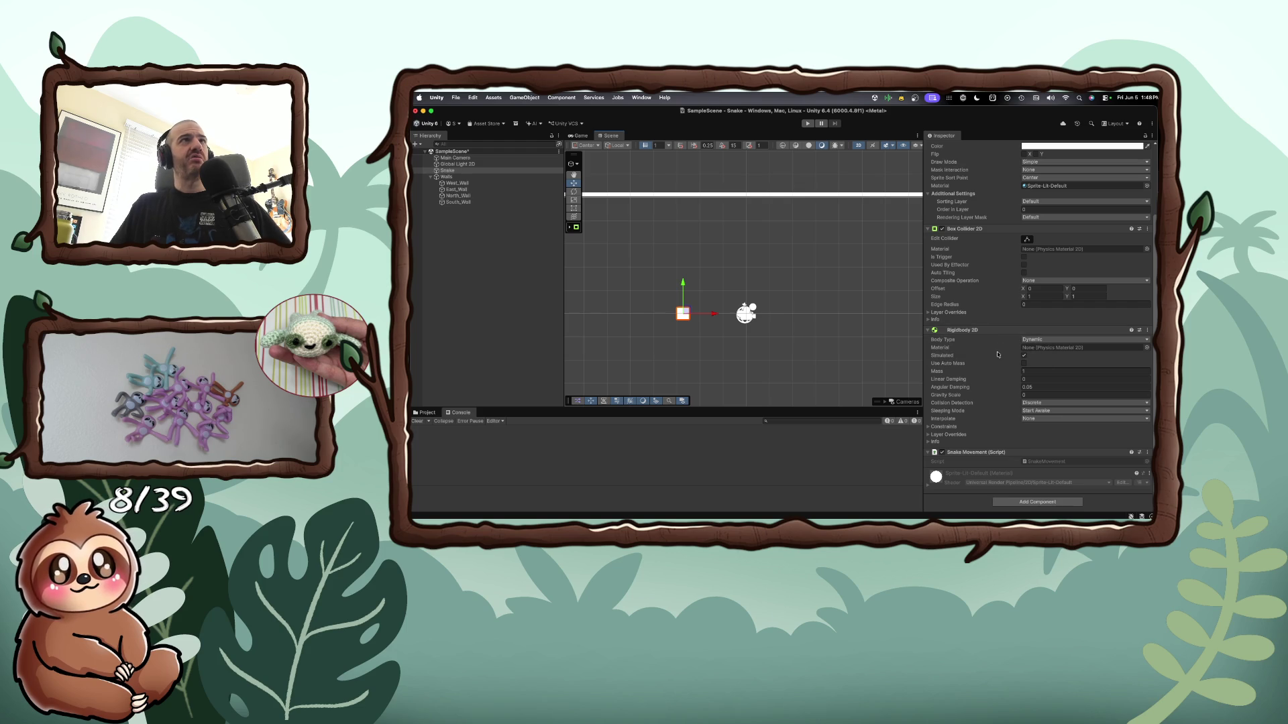
{"action": "scroll", "coordinate": [994, 354], "scroll_direction": "up", "scroll_amount": 5}
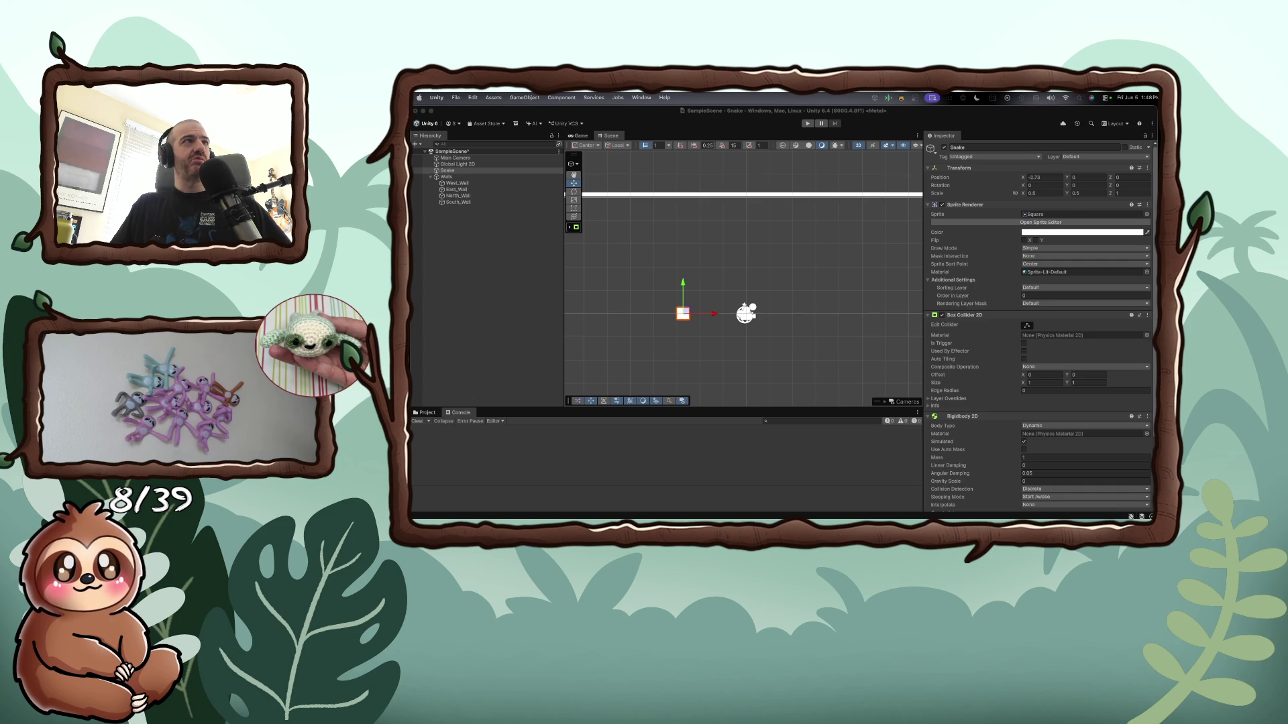
{"action": "key", "text": "super+Tab"}
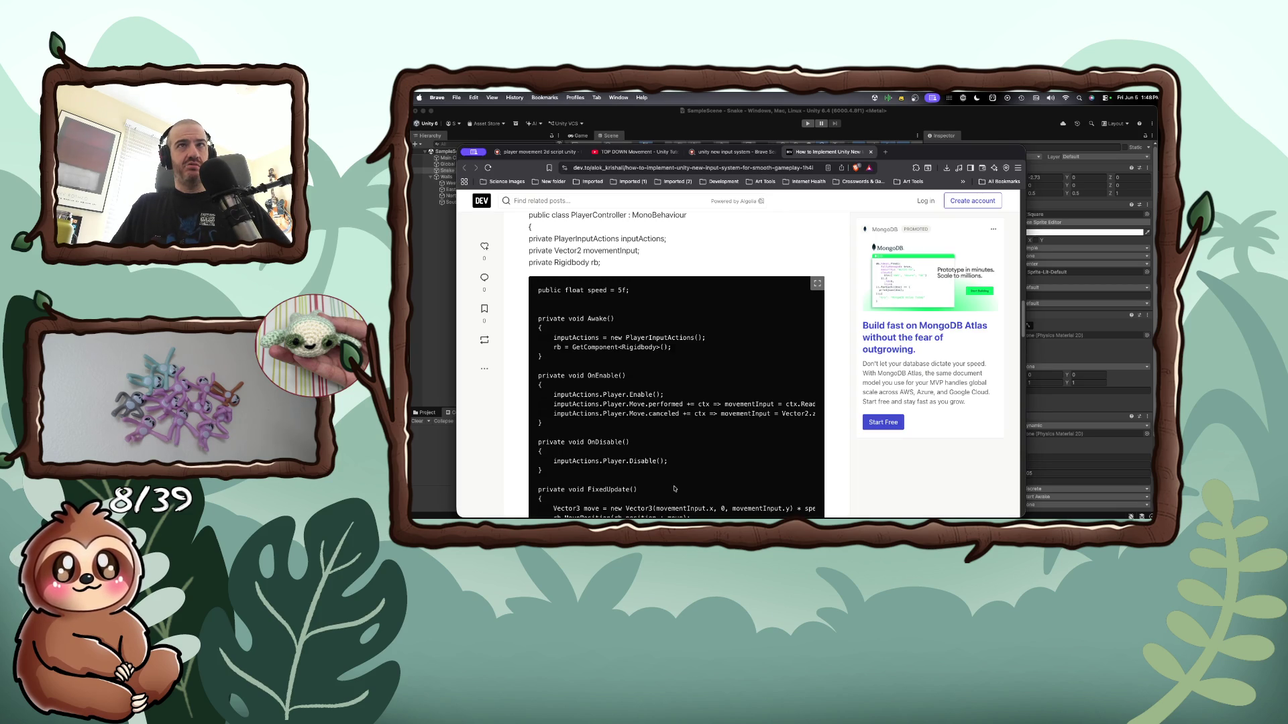
Read the dev.to input-system article down to its comments, then return to Unity
{"action": "scroll", "coordinate": [675, 489], "scroll_direction": "down", "scroll_amount": 1}
{"action": "scroll", "coordinate": [674, 486], "scroll_direction": "down", "scroll_amount": 2}
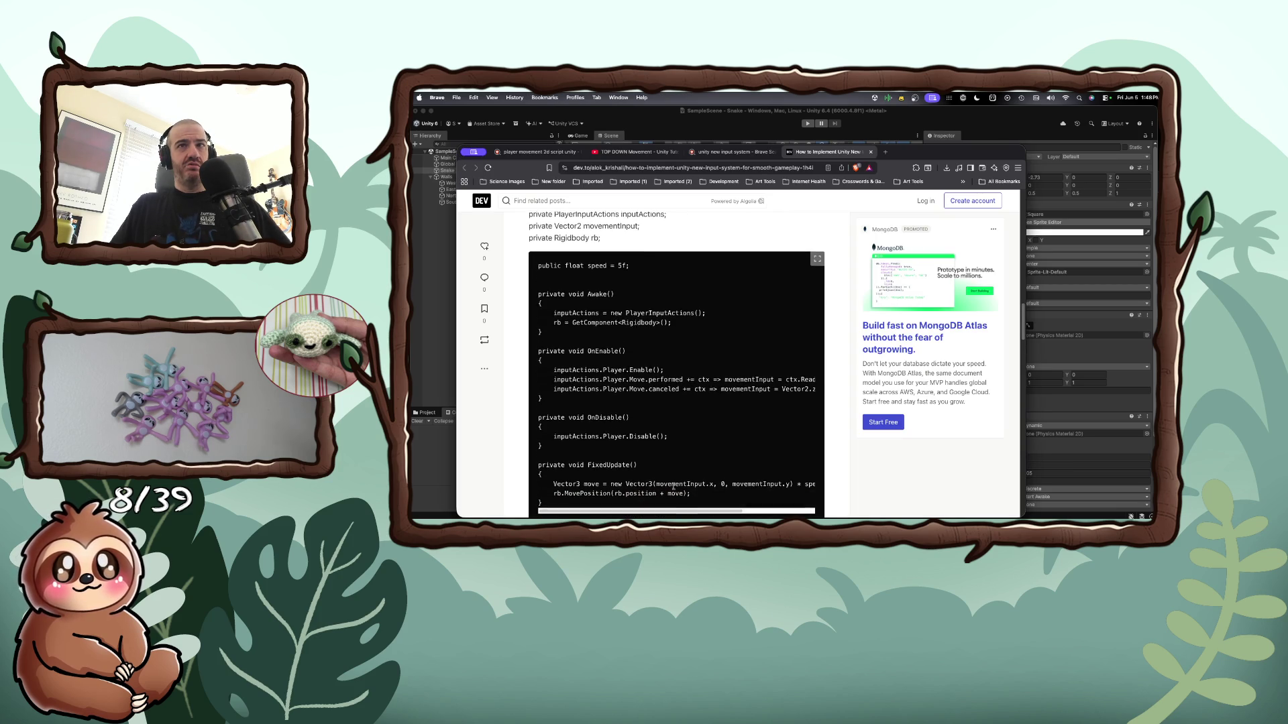
{"action": "scroll", "coordinate": [674, 488], "scroll_direction": "down", "scroll_amount": 5}
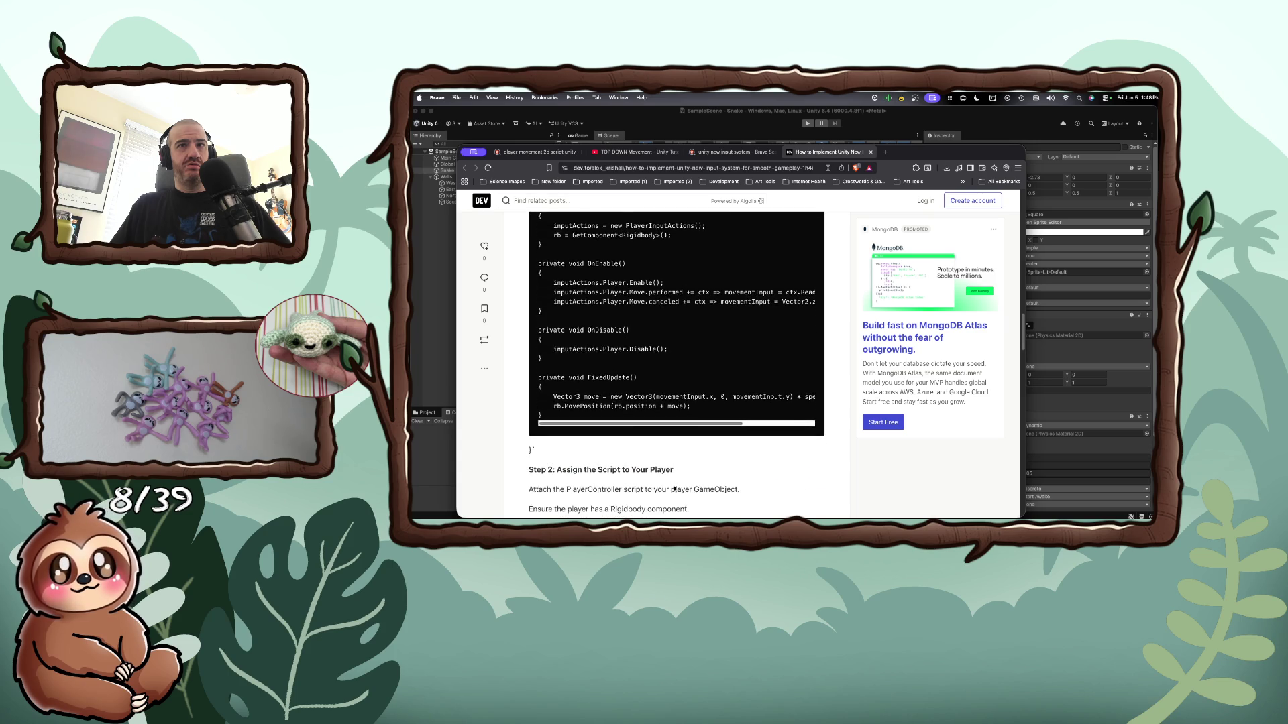
{"action": "scroll", "coordinate": [674, 486], "scroll_direction": "down", "scroll_amount": 6}
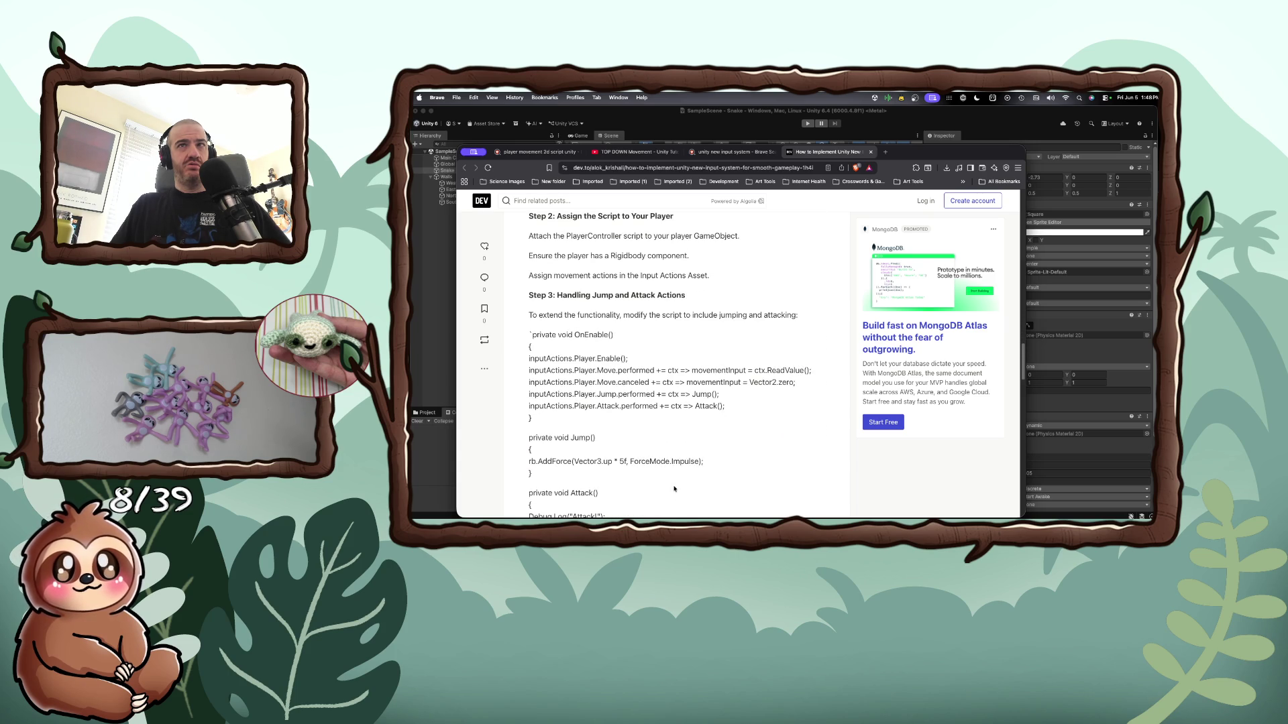
{"action": "scroll", "coordinate": [674, 488], "scroll_direction": "down", "scroll_amount": 1}
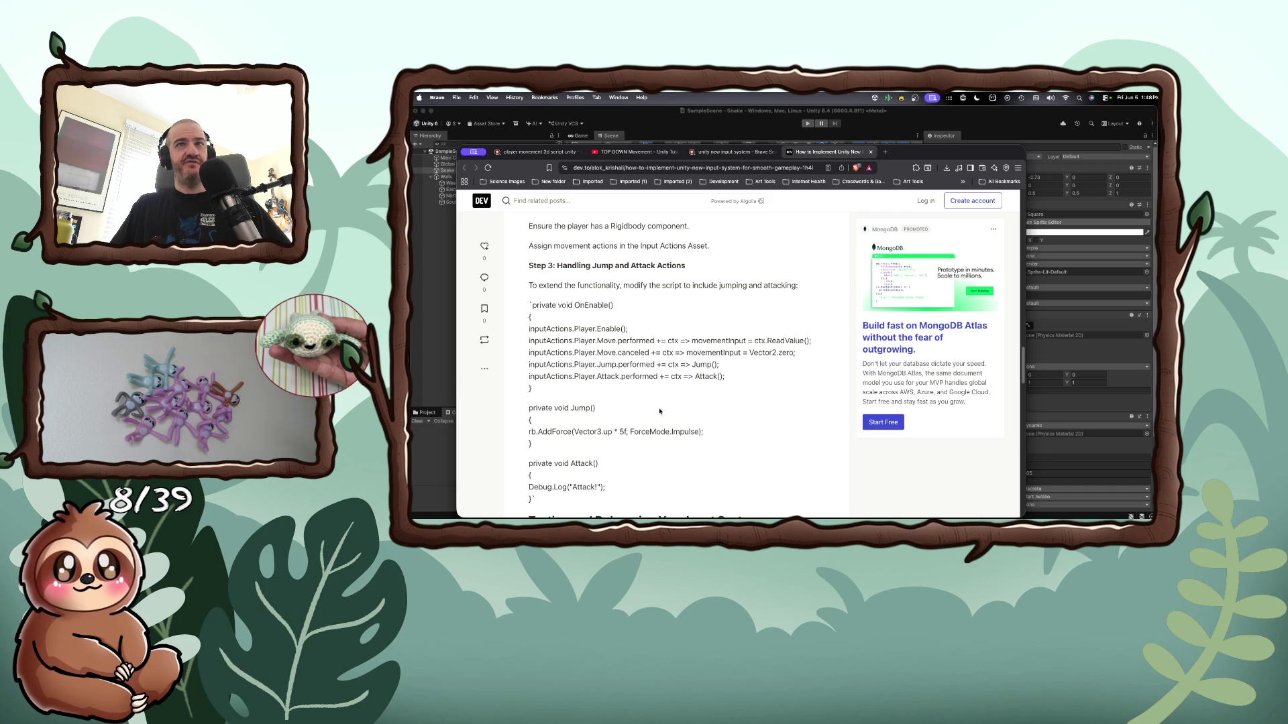
{"action": "scroll", "coordinate": [628, 448], "scroll_direction": "down", "scroll_amount": 15}
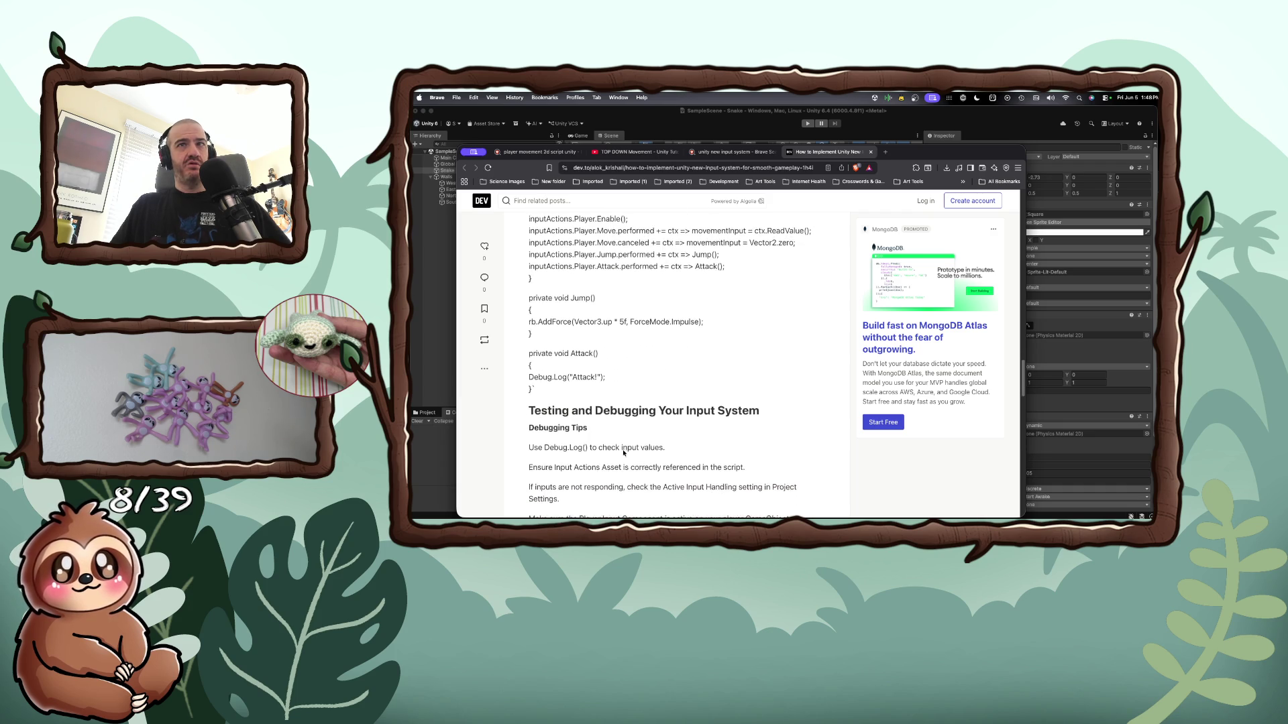
{"action": "scroll", "coordinate": [624, 453], "scroll_direction": "down", "scroll_amount": 7}
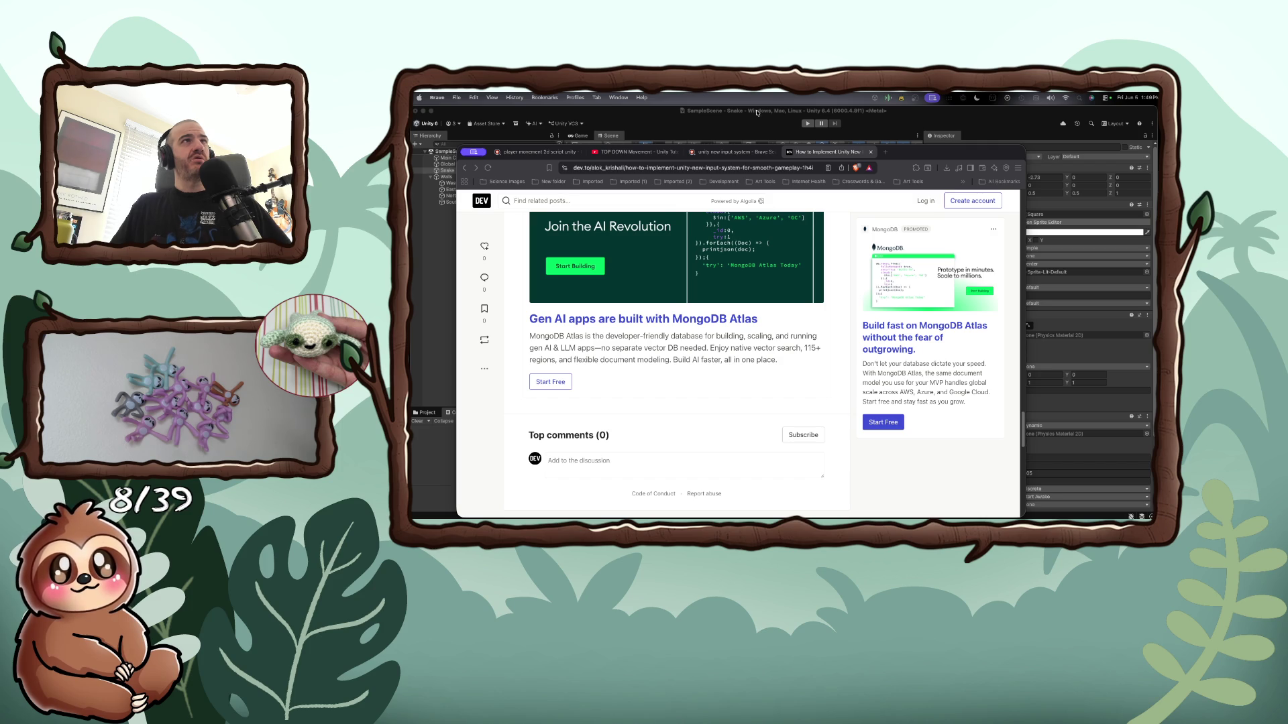
{"action": "left_click", "coordinate": [947, 127]}
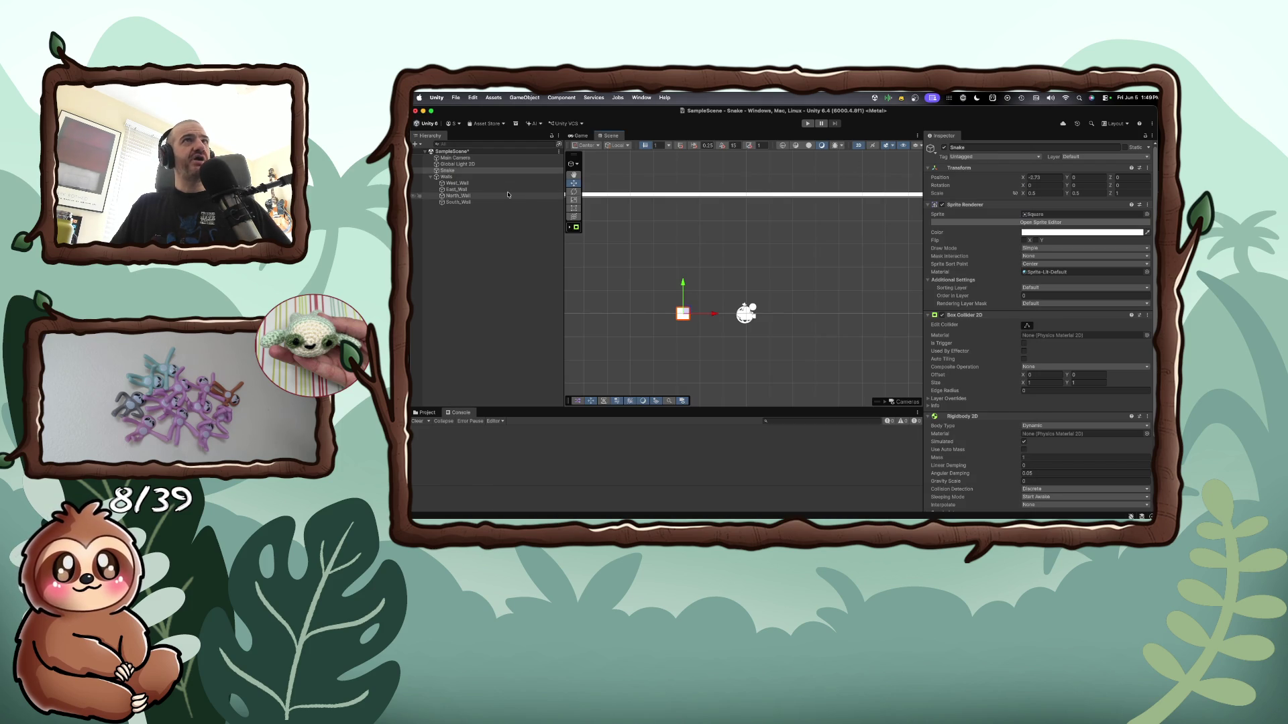
Browse the Project window's Scenes, Scripts, Settings and Packages folders
{"action": "left_click", "coordinate": [426, 415]}
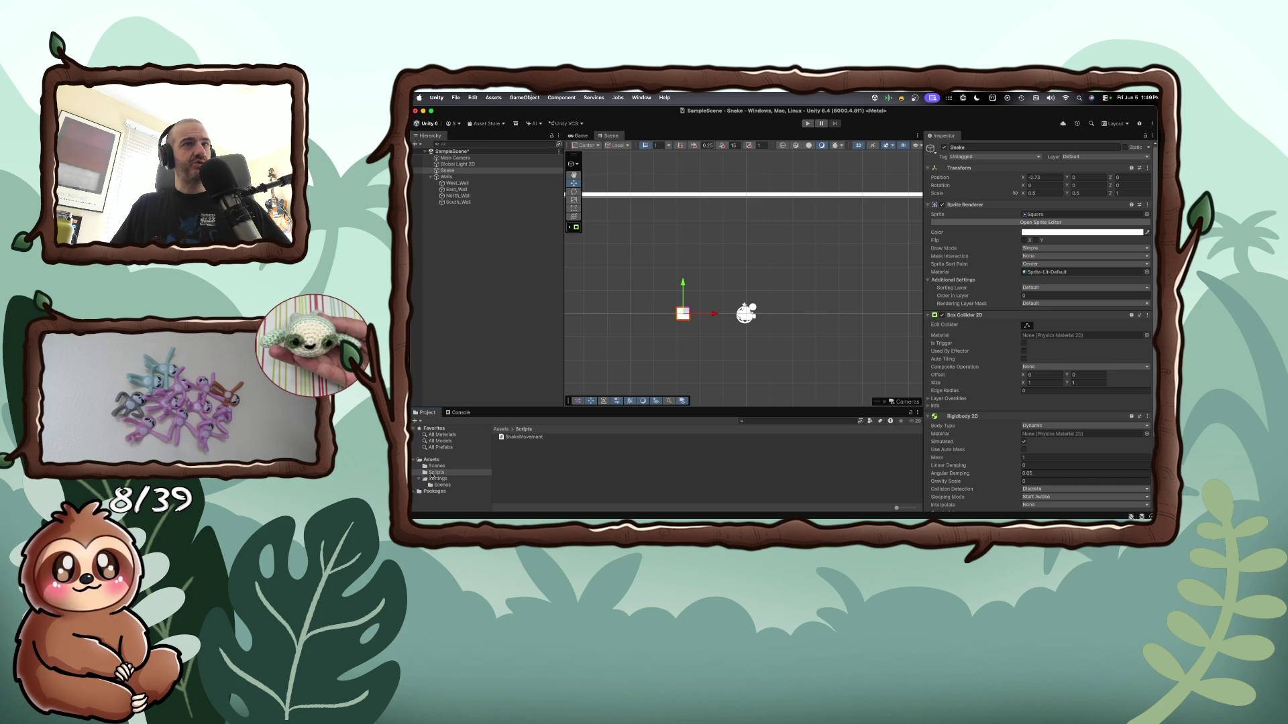
{"action": "left_click", "coordinate": [430, 466]}
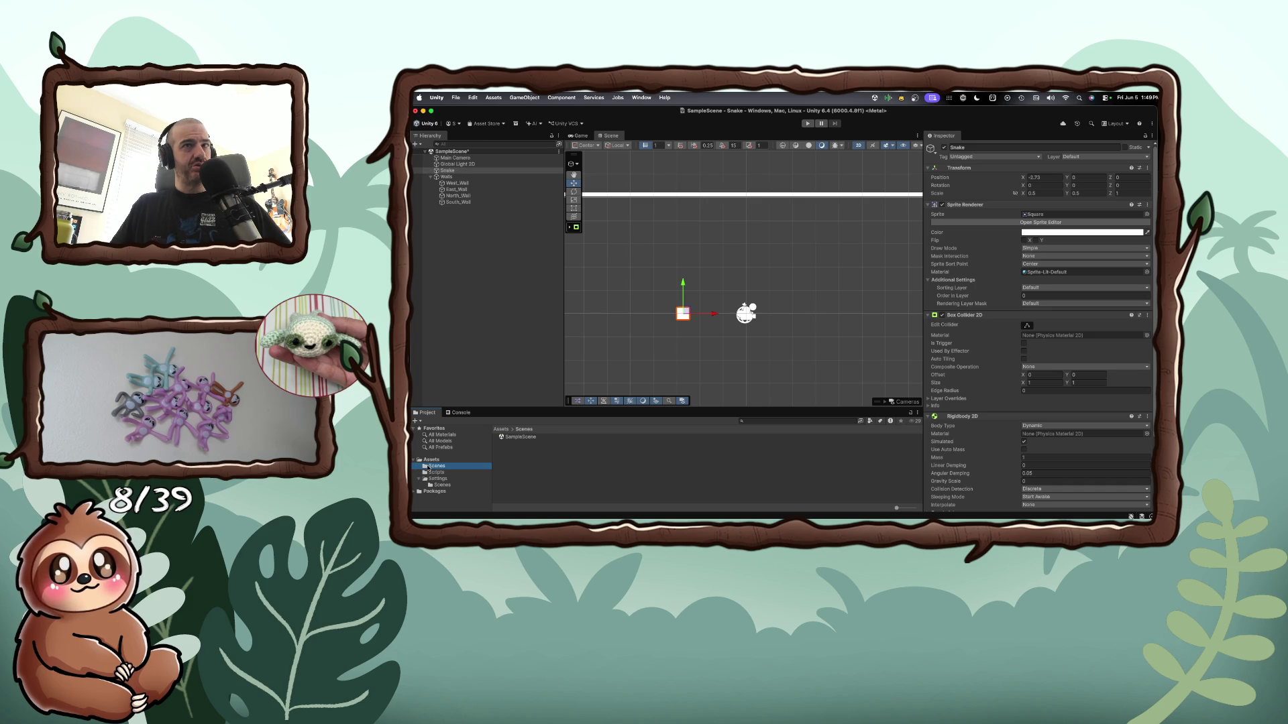
{"action": "left_click", "coordinate": [432, 472]}
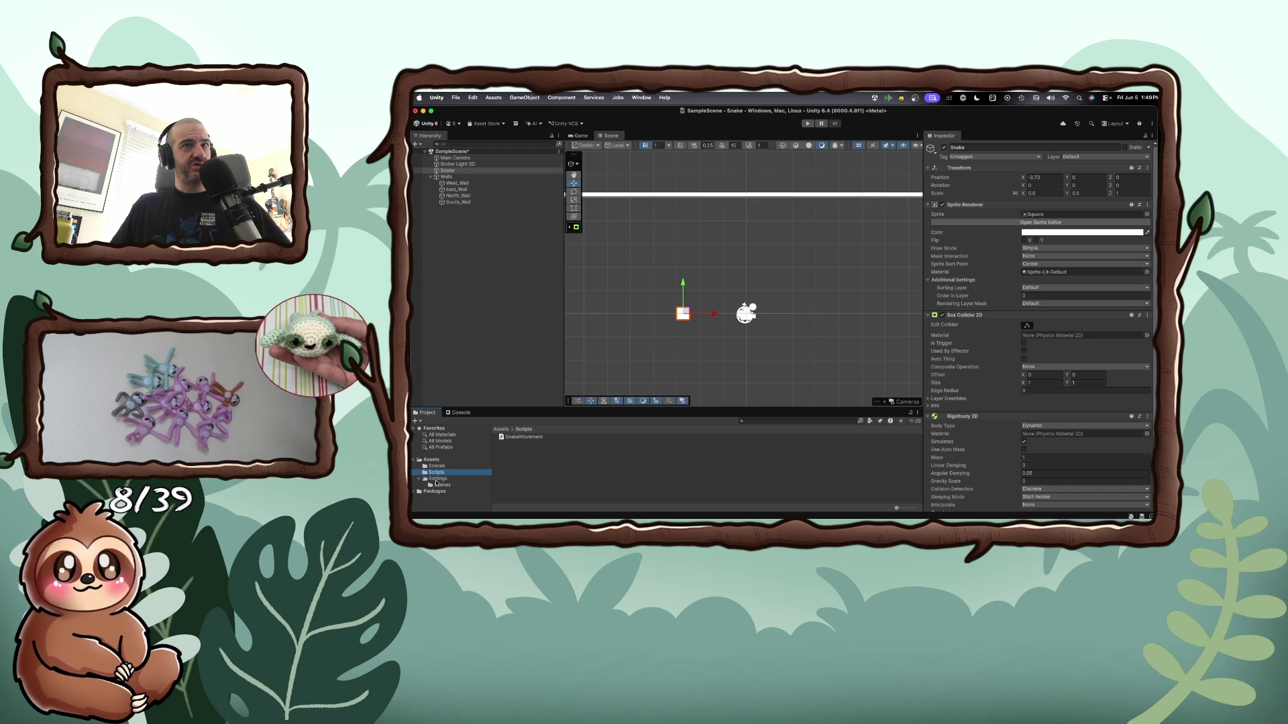
{"action": "left_click", "coordinate": [435, 486]}
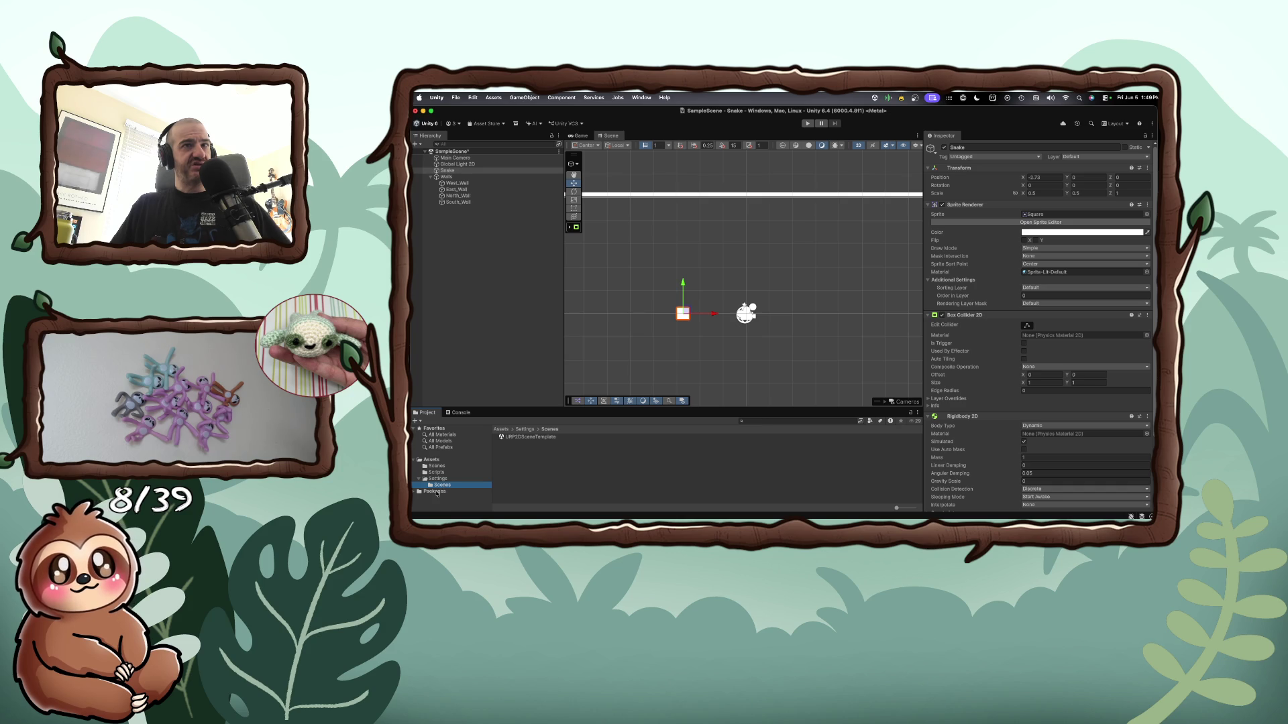
{"action": "left_click", "coordinate": [434, 492]}
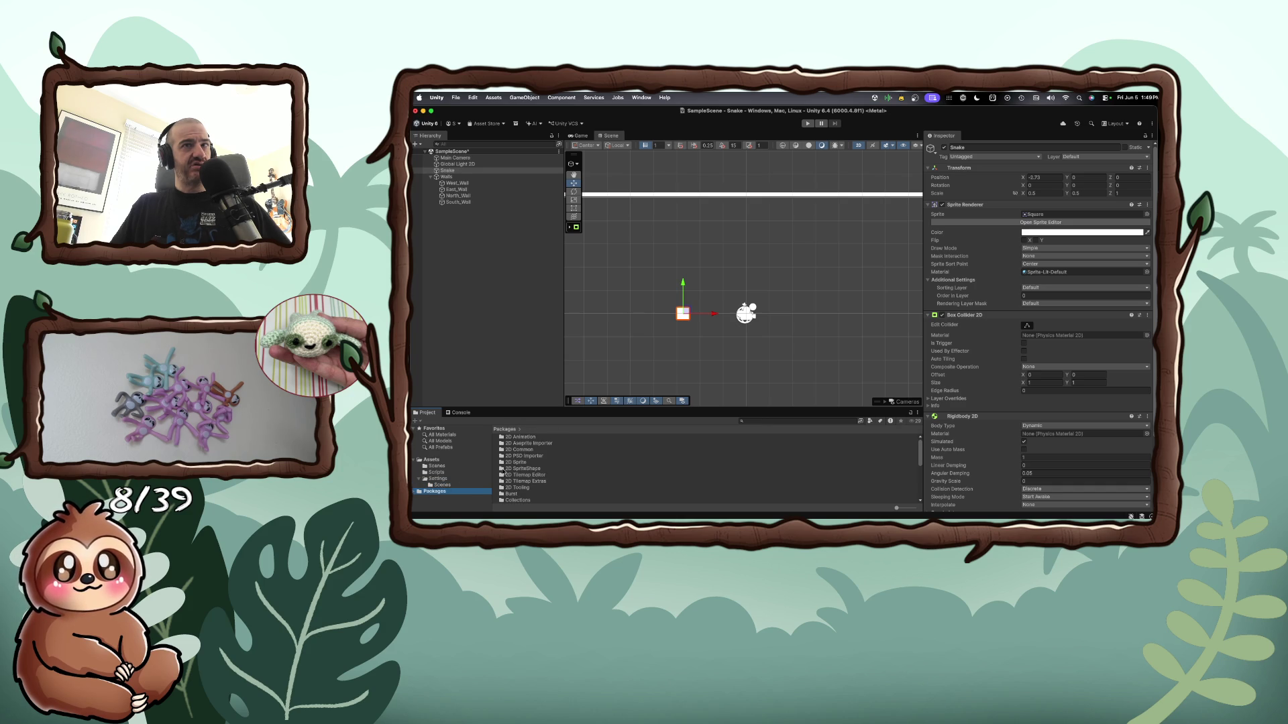
{"action": "scroll", "coordinate": [514, 465], "scroll_direction": "down", "scroll_amount": 3}
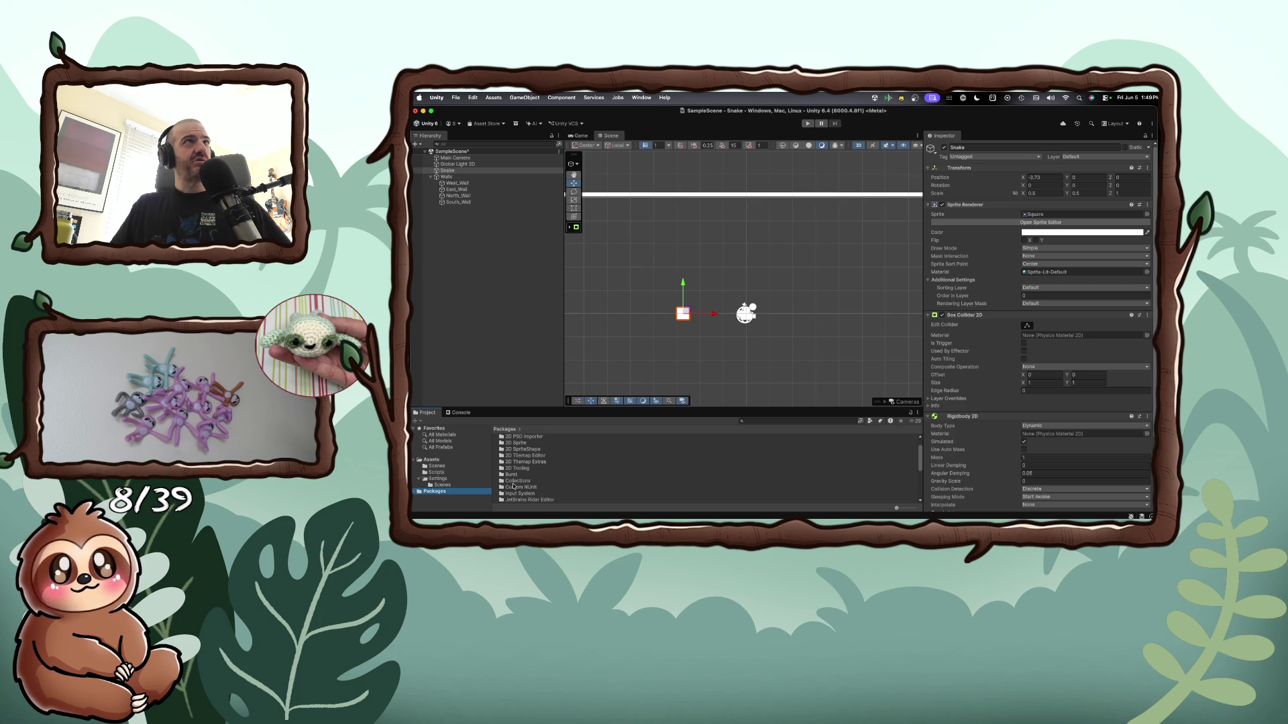
{"action": "scroll", "coordinate": [519, 489], "scroll_direction": "down", "scroll_amount": 1}
{"action": "scroll", "coordinate": [527, 491], "scroll_direction": "down", "scroll_amount": 3}
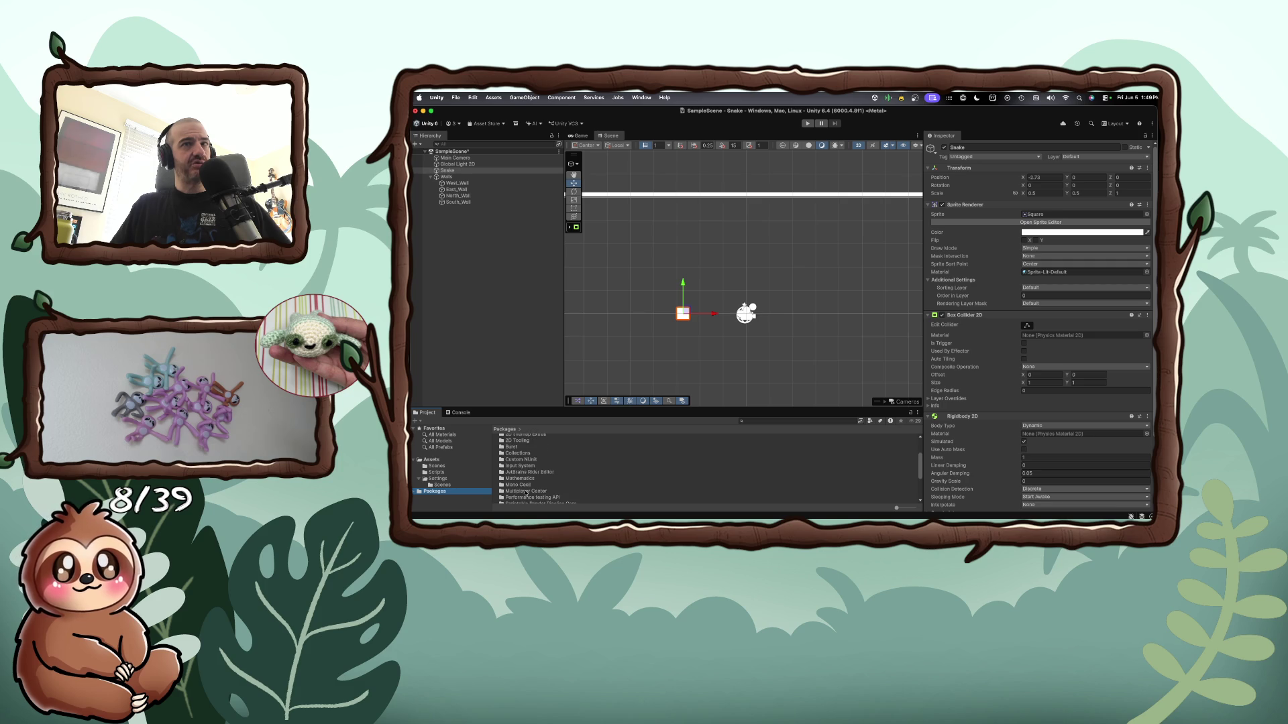
{"action": "scroll", "coordinate": [526, 495], "scroll_direction": "down", "scroll_amount": 2}
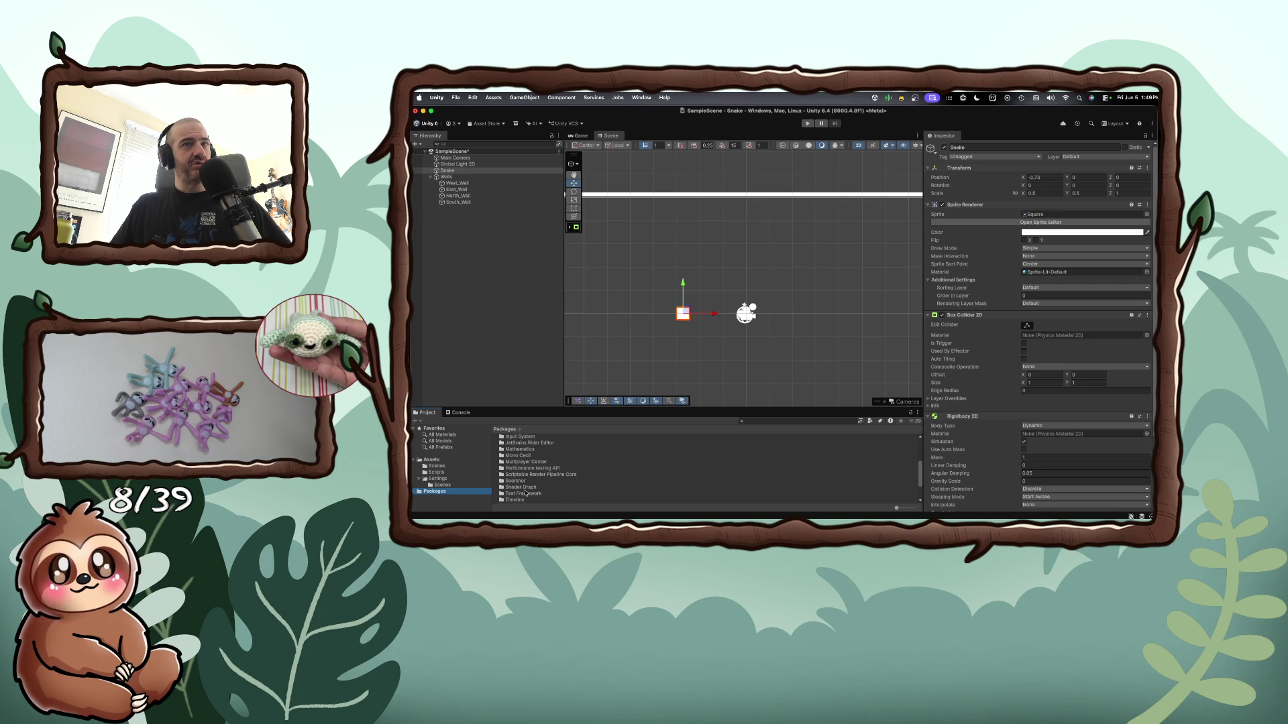
{"action": "scroll", "coordinate": [525, 494], "scroll_direction": "up", "scroll_amount": 5}
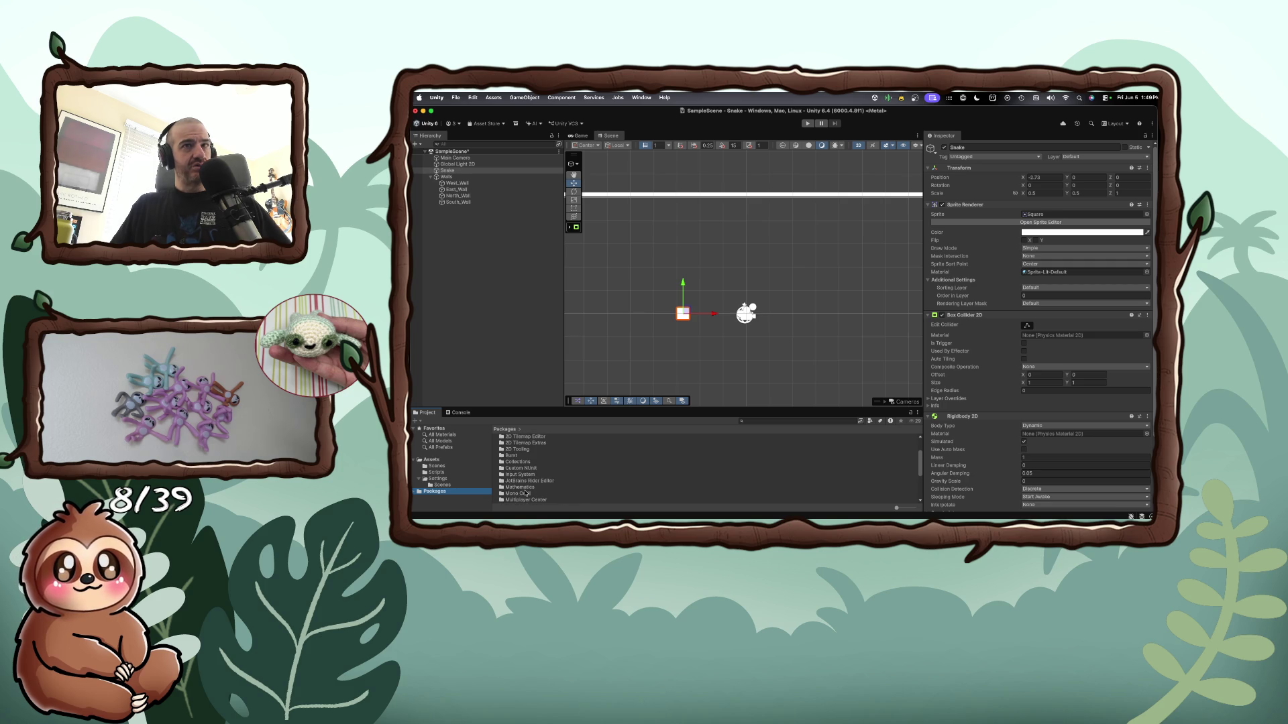
{"action": "scroll", "coordinate": [527, 494], "scroll_direction": "down", "scroll_amount": 2}
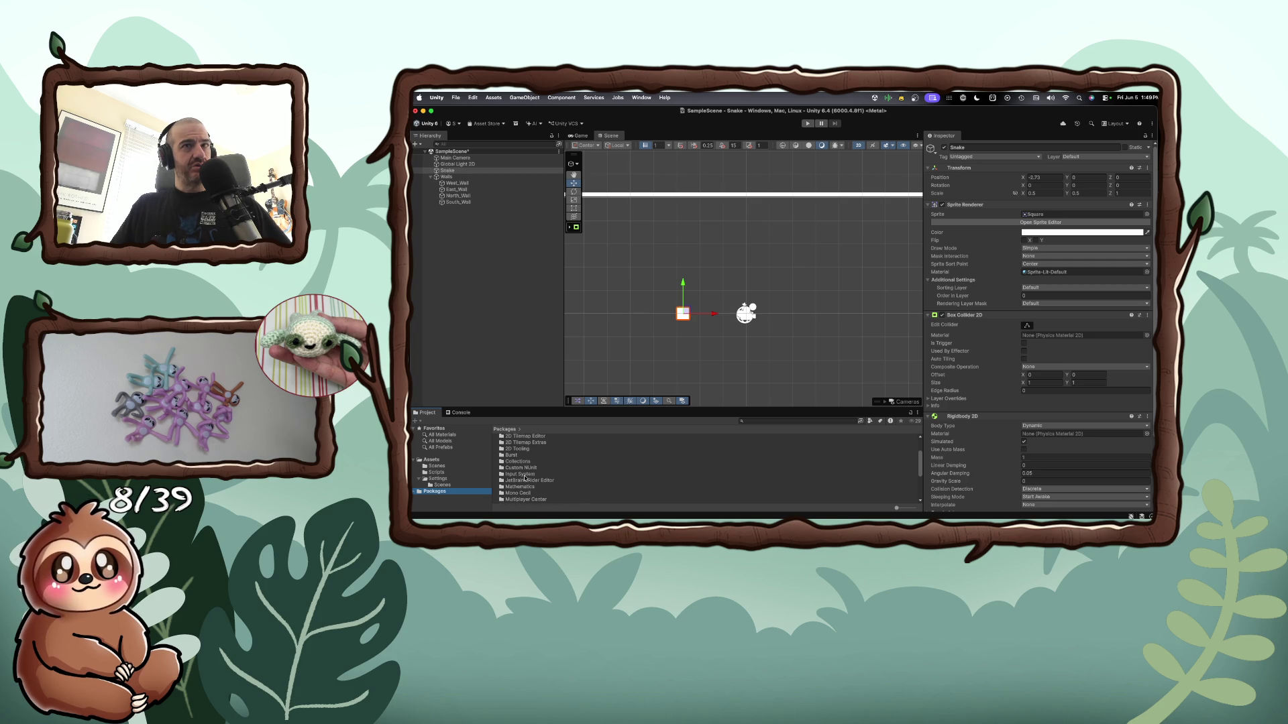
Open Input System > InputSystem and launch InputAnalytics.cs in the code editor
{"action": "double_click", "coordinate": [522, 474]}
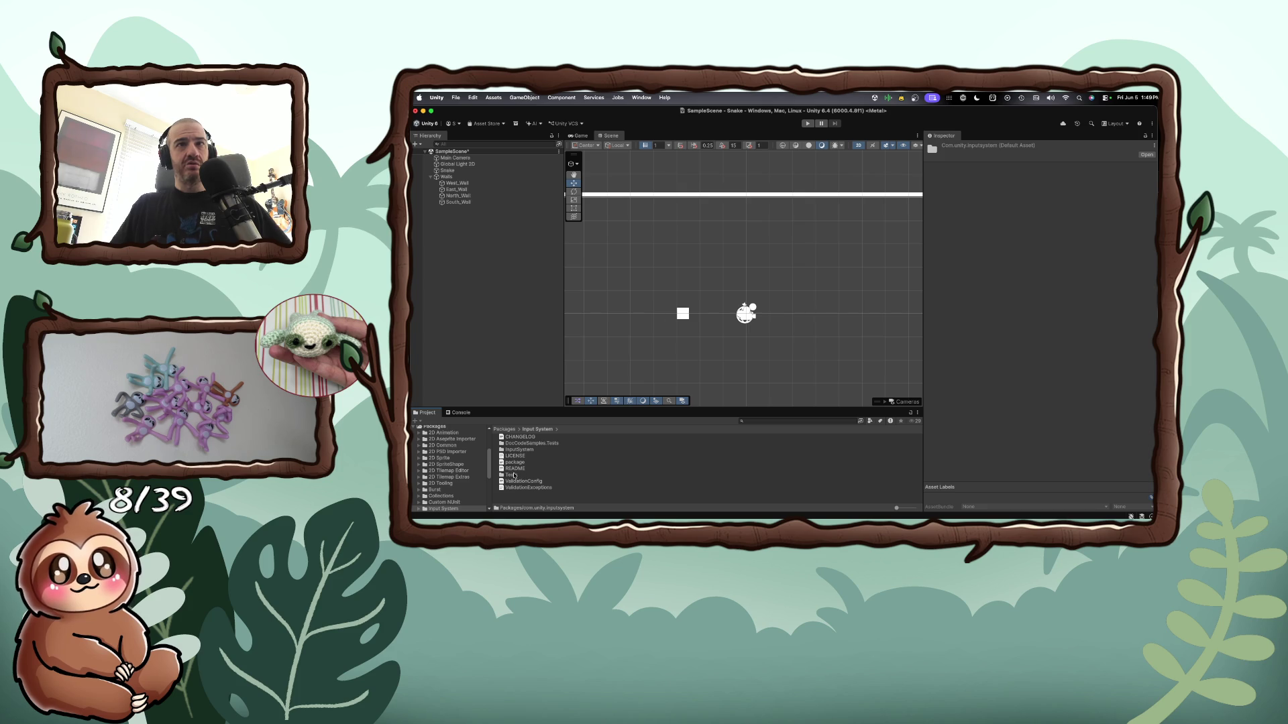
{"action": "left_click", "coordinate": [522, 450]}
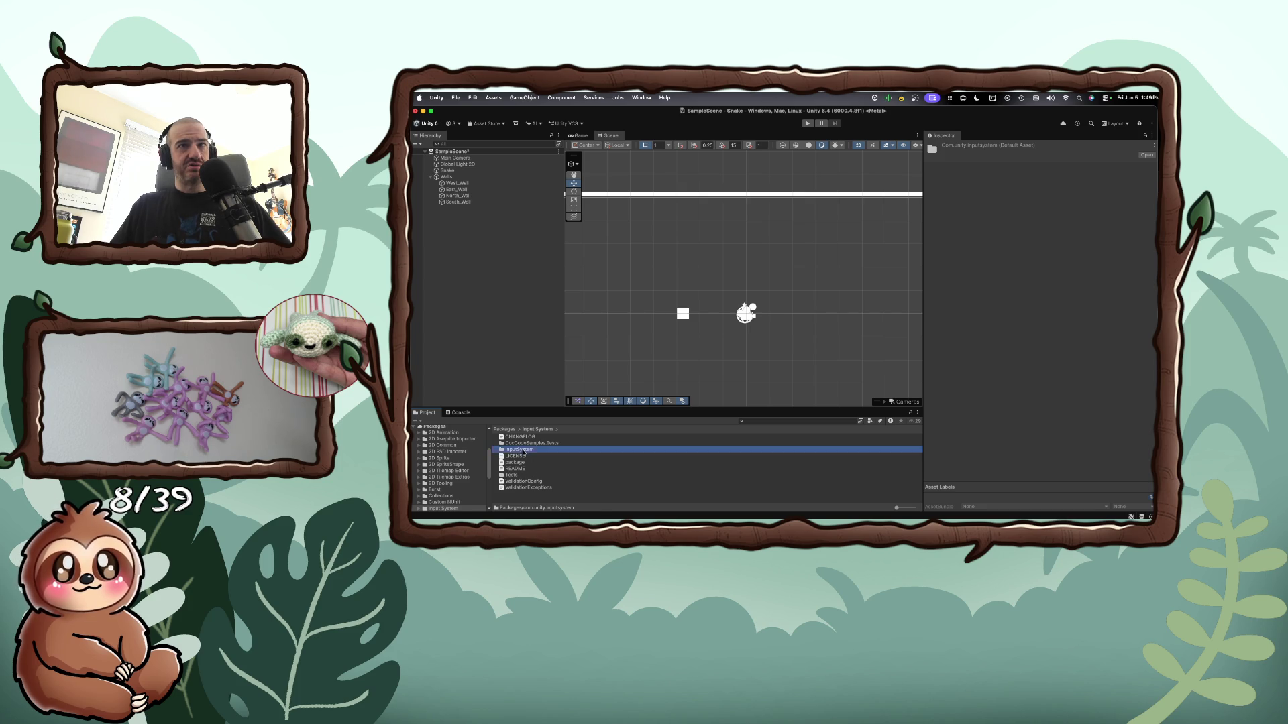
{"action": "double_click", "coordinate": [523, 450]}
{"action": "left_click", "coordinate": [523, 489]}
{"action": "double_click", "coordinate": [524, 488]}
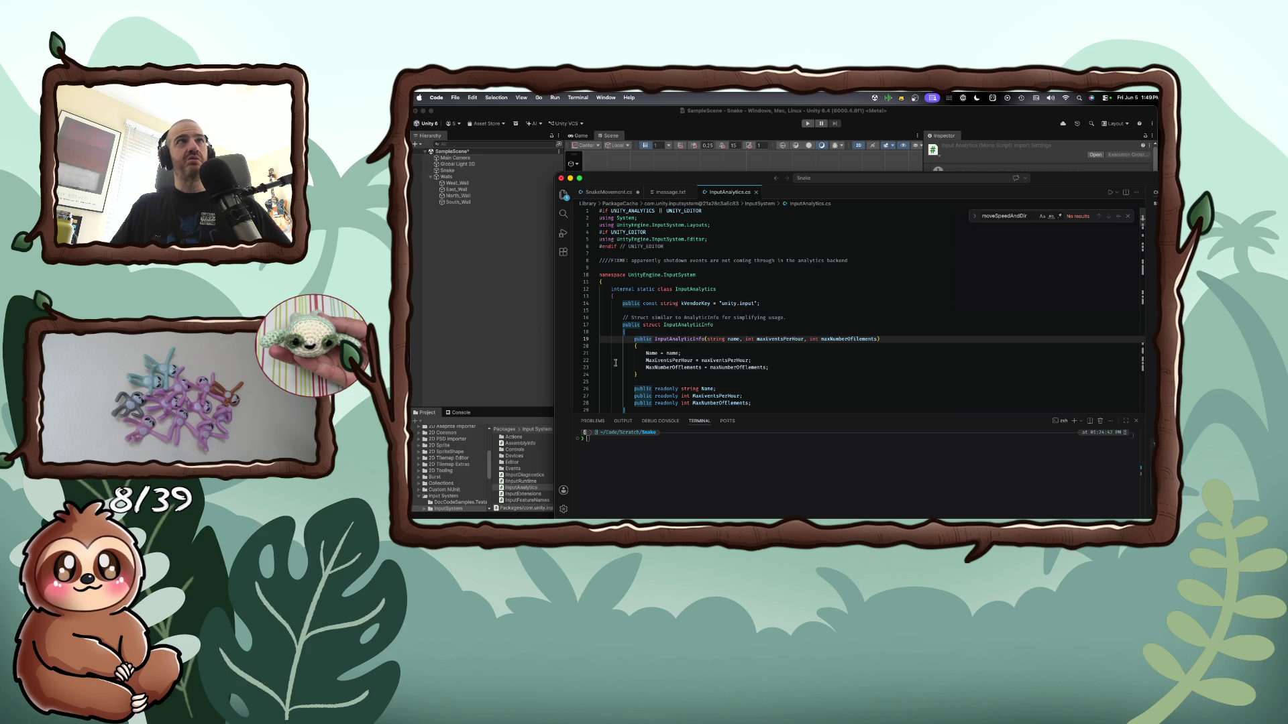
Close InputAnalytics.cs in Visual Studio Code and return to the Unity Snake scene
{"action": "key", "text": "super+w"}
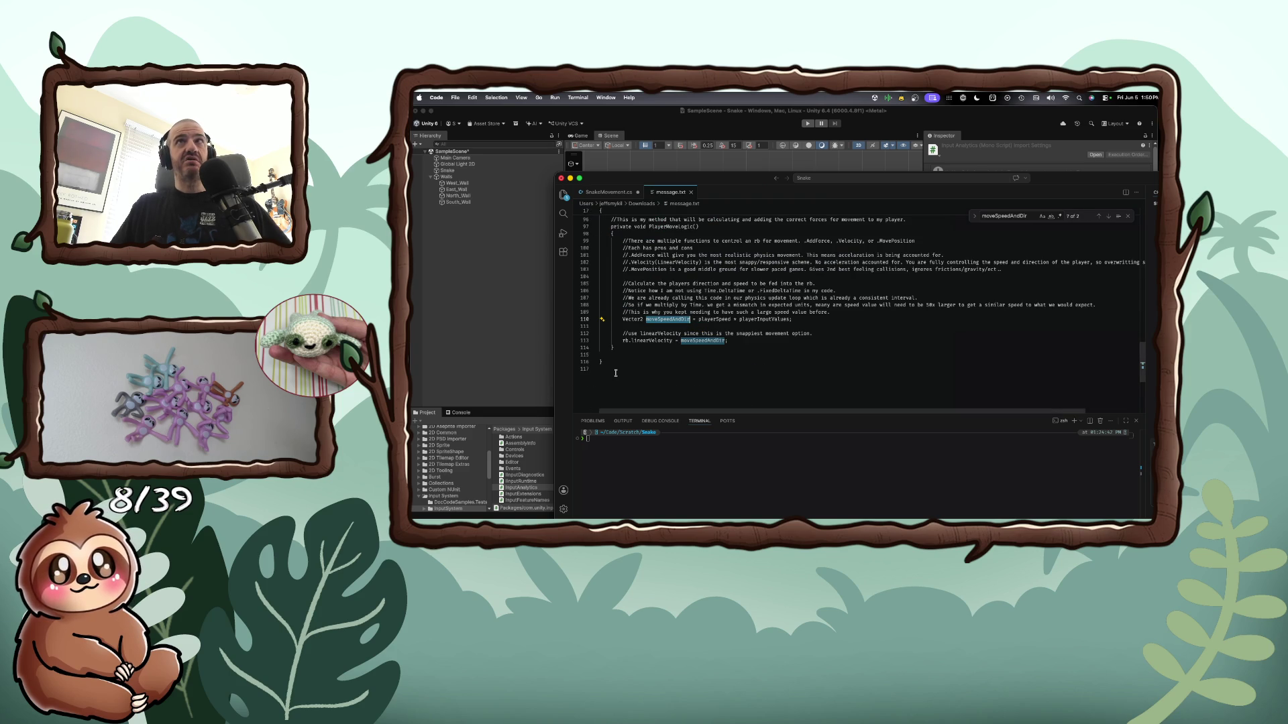
{"action": "key", "text": "super+w"}
{"action": "left_click", "coordinate": [519, 468]}
{"action": "scroll", "coordinate": [463, 480], "scroll_direction": "down", "scroll_amount": 2}
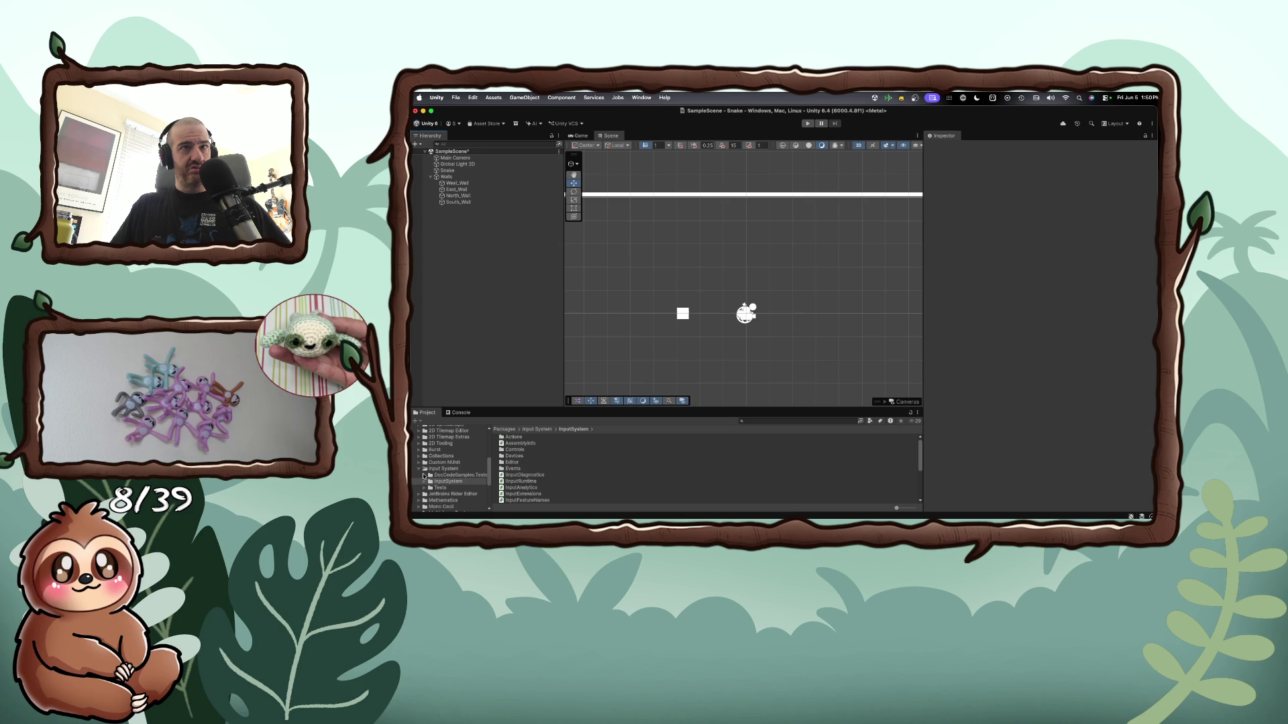
Click through the Scenes, Scripts and Settings folders back to the Assets folder listing
{"action": "scroll", "coordinate": [423, 476], "scroll_direction": "up", "scroll_amount": 4}
{"action": "scroll", "coordinate": [422, 470], "scroll_direction": "up", "scroll_amount": 3}
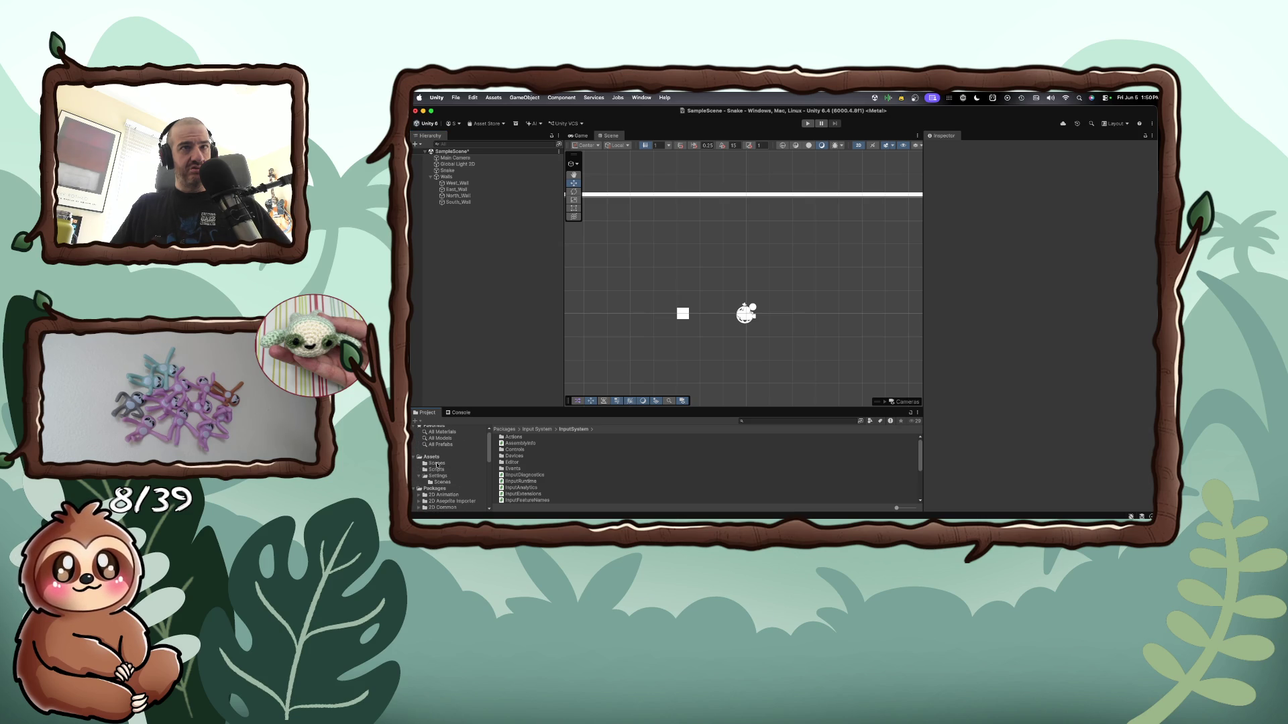
{"action": "left_click", "coordinate": [433, 465]}
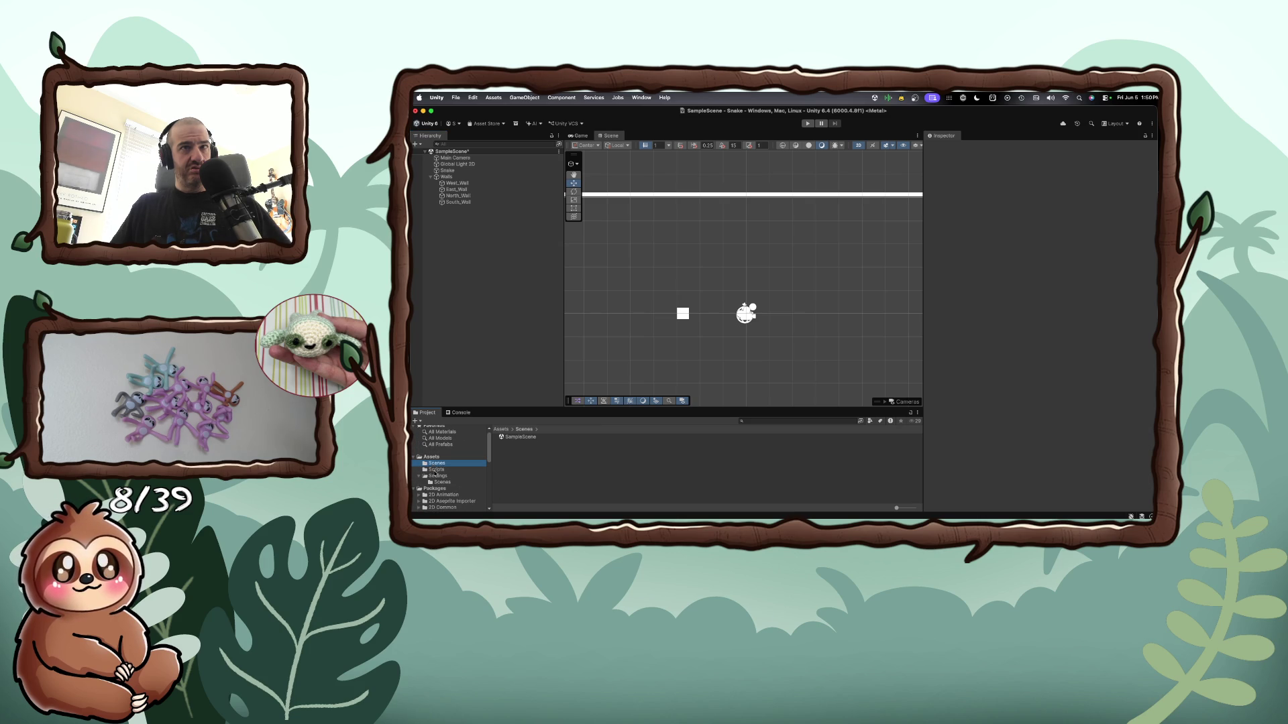
{"action": "left_click", "coordinate": [436, 470]}
{"action": "left_click", "coordinate": [438, 475]}
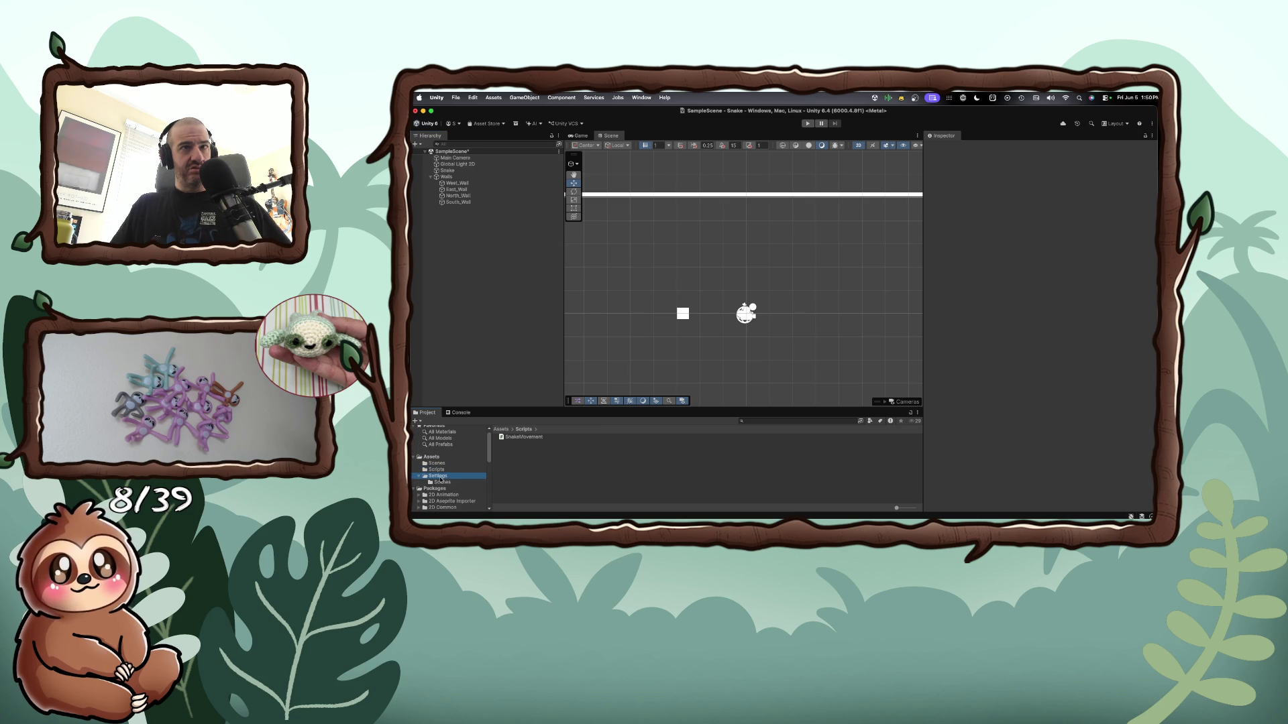
{"action": "left_click", "coordinate": [442, 483]}
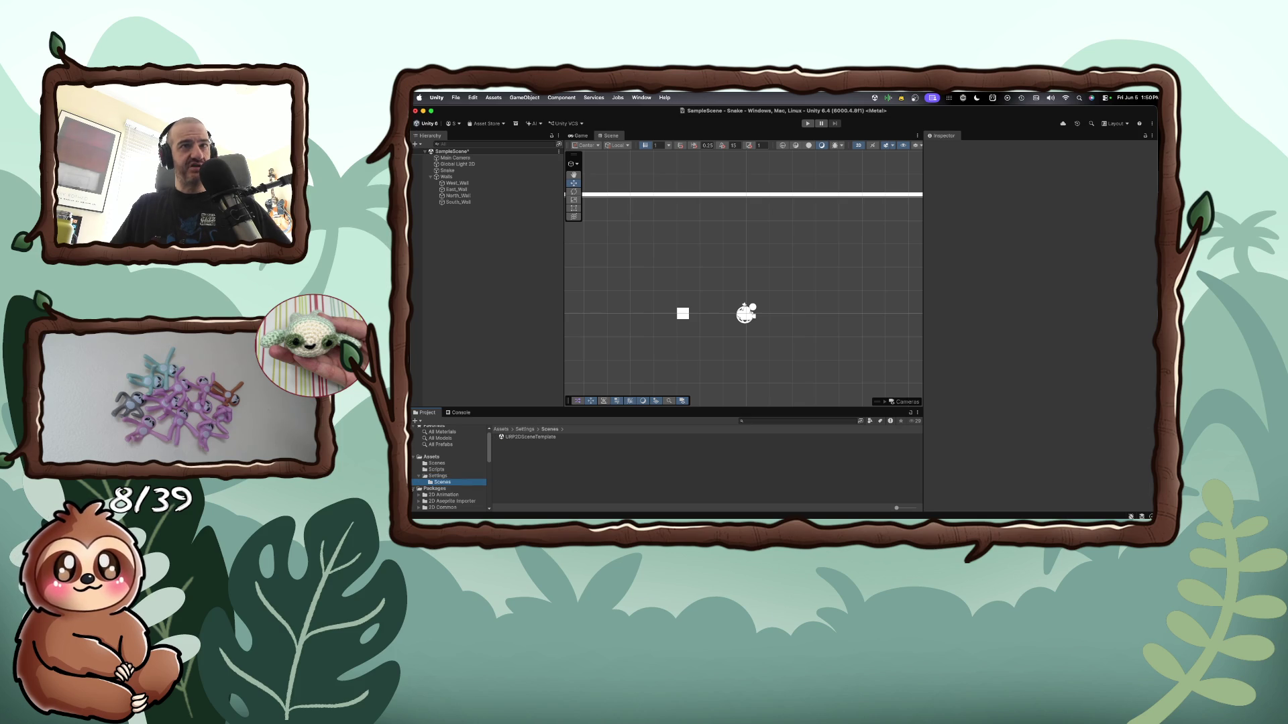
{"action": "left_click", "coordinate": [415, 489]}
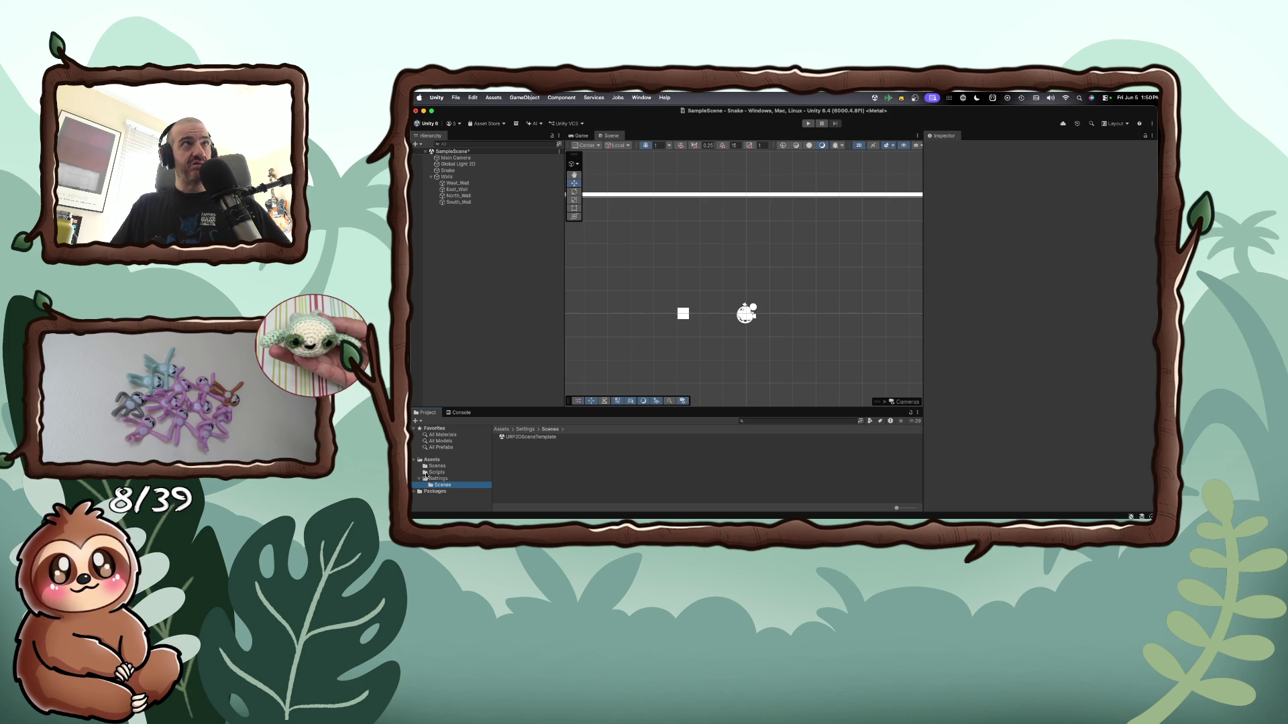
{"action": "left_click", "coordinate": [436, 473]}
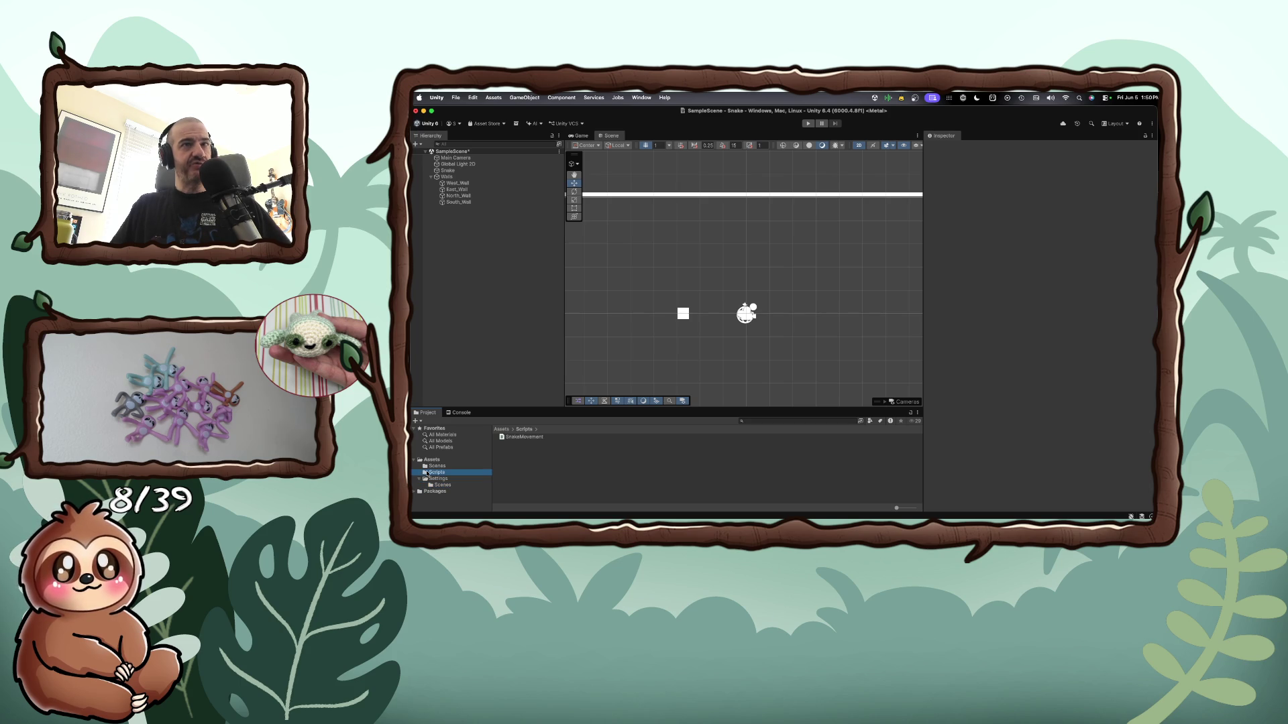
{"action": "left_click", "coordinate": [437, 466]}
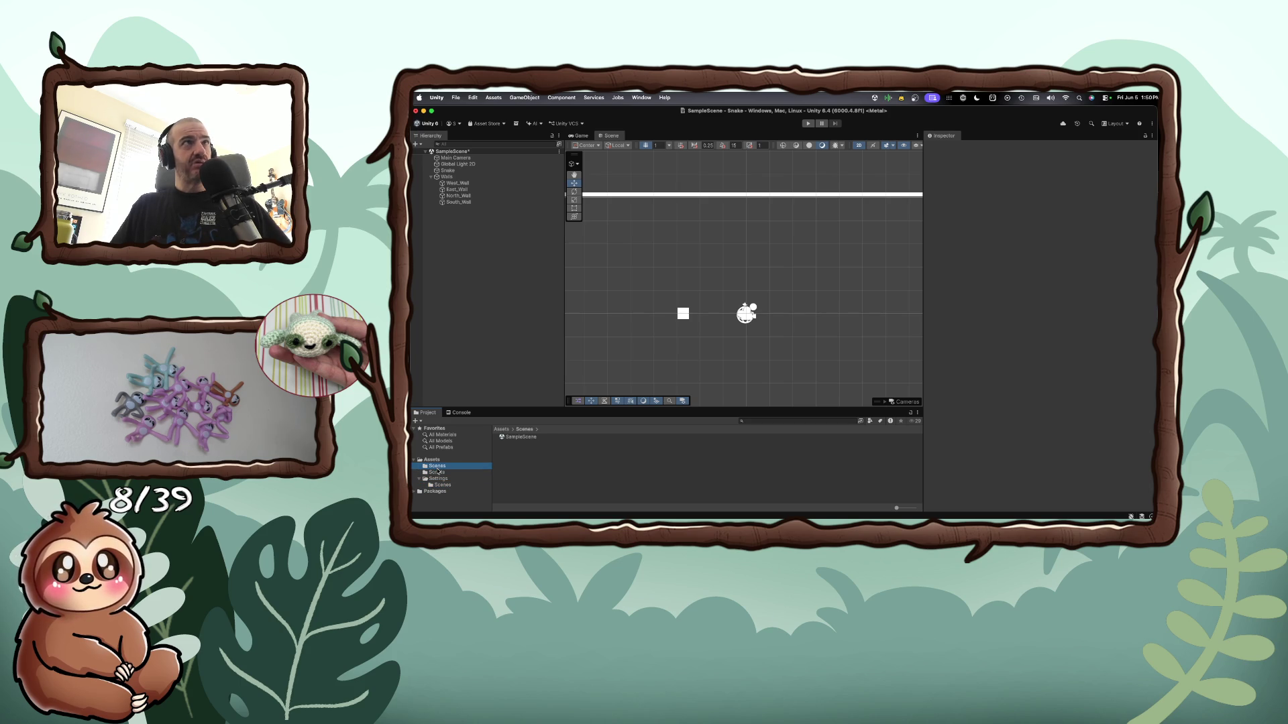
{"action": "left_click", "coordinate": [431, 461]}
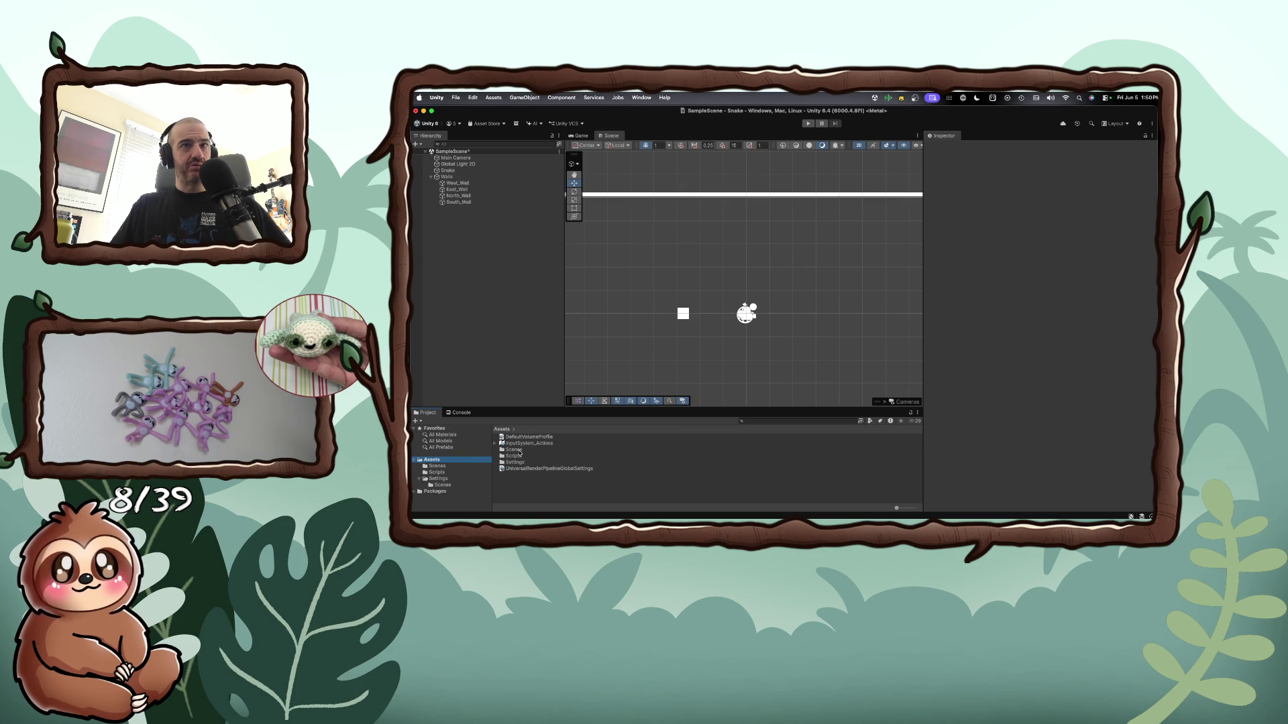
Expand the InputSystem_Actions asset and select Player/Move to show its details
{"action": "left_click", "coordinate": [515, 444]}
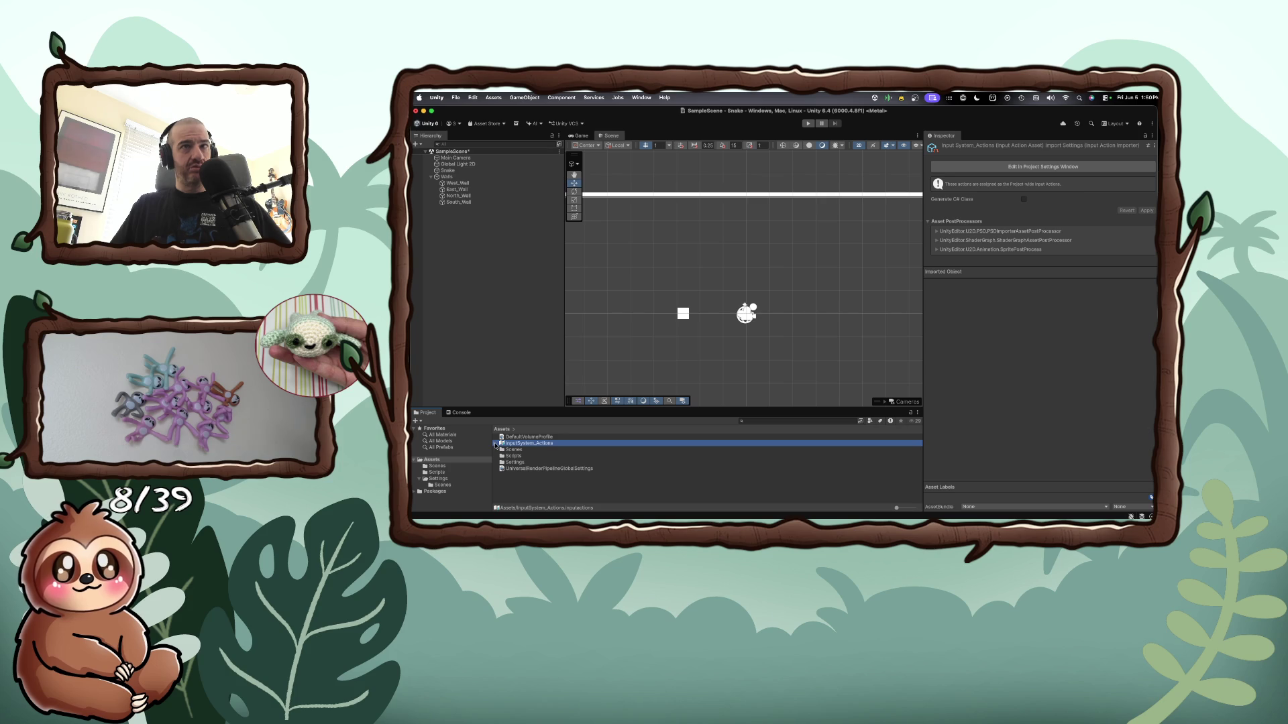
{"action": "left_click", "coordinate": [496, 443]}
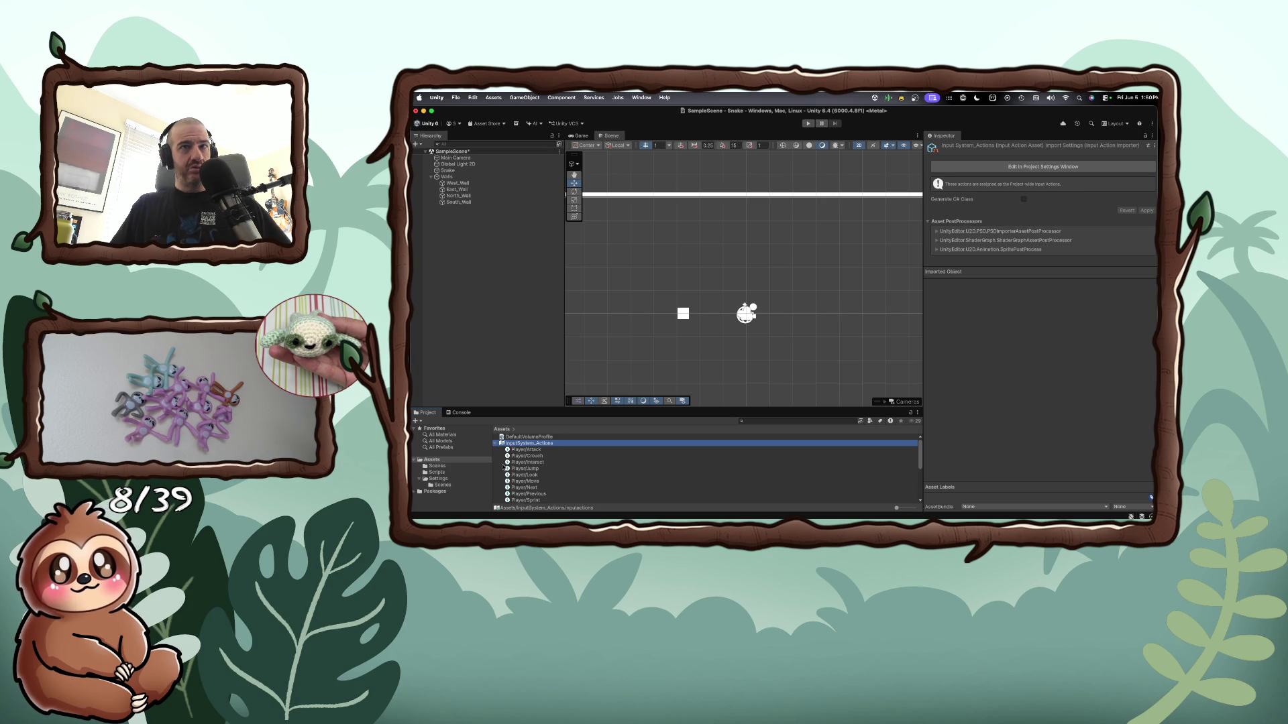
{"action": "scroll", "coordinate": [504, 466], "scroll_direction": "down", "scroll_amount": 2}
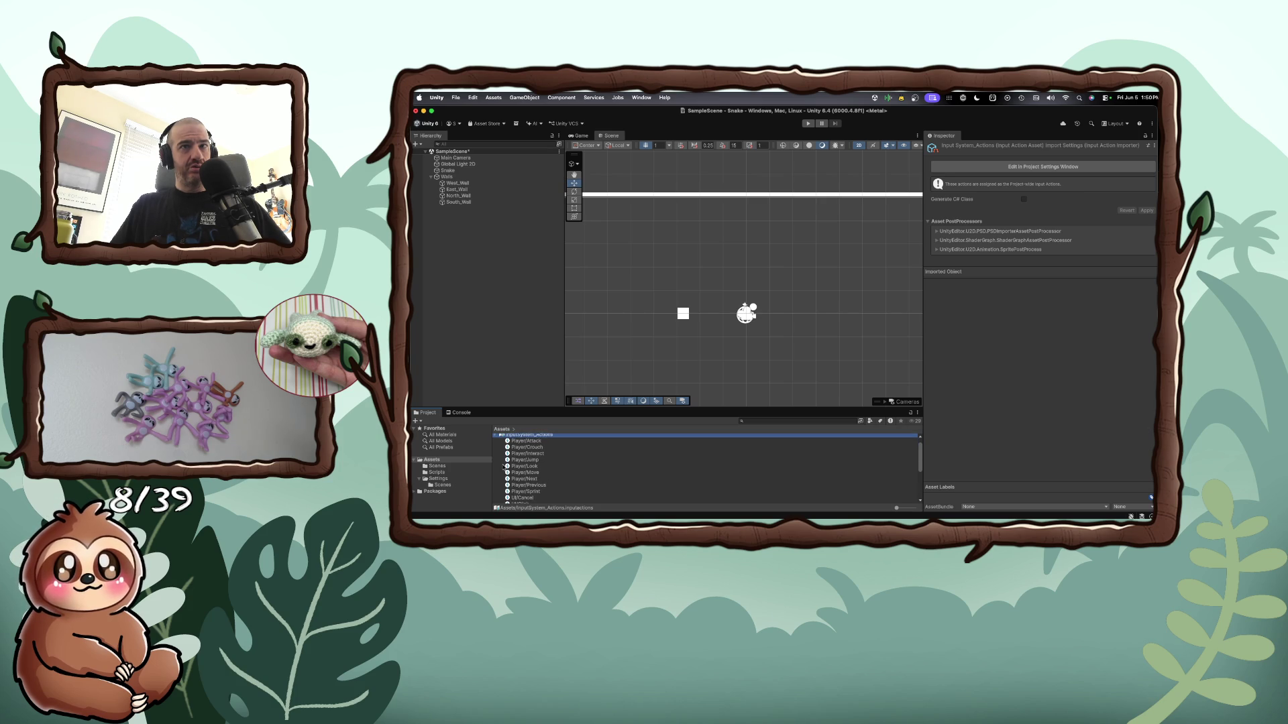
{"action": "scroll", "coordinate": [503, 466], "scroll_direction": "down", "scroll_amount": 1}
{"action": "scroll", "coordinate": [524, 451], "scroll_direction": "up", "scroll_amount": 1}
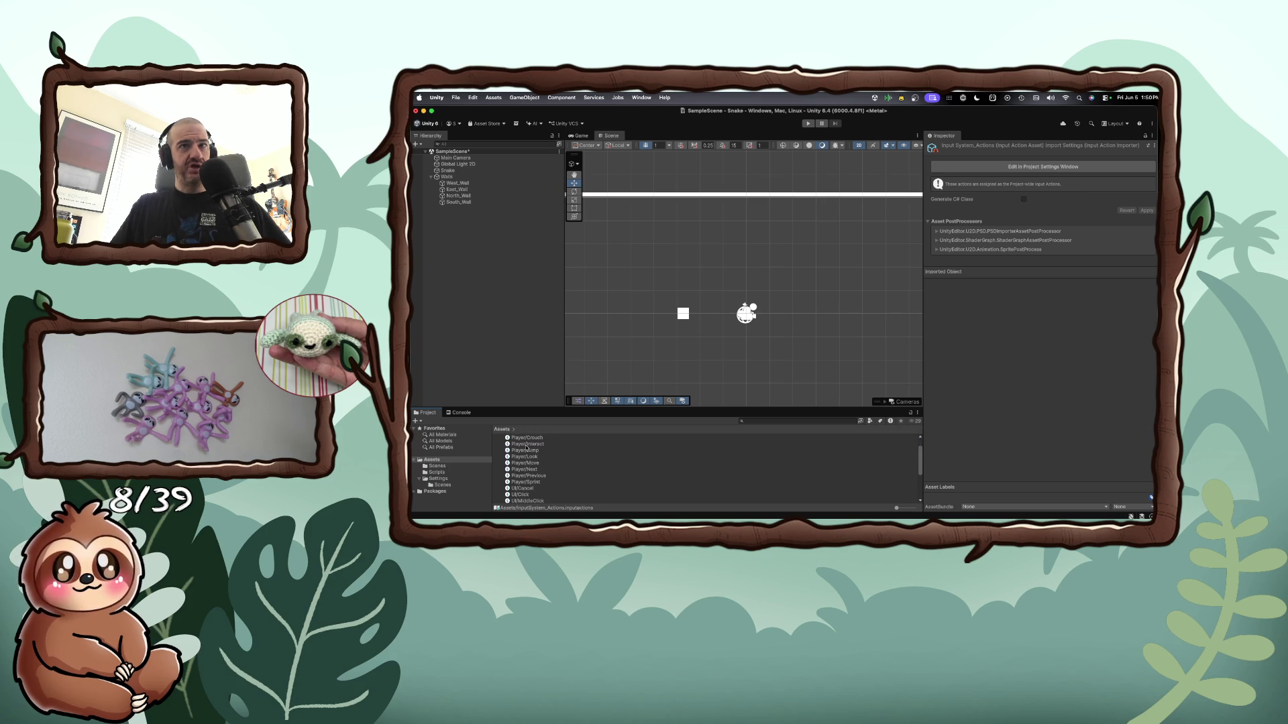
{"action": "scroll", "coordinate": [526, 448], "scroll_direction": "up", "scroll_amount": 2}
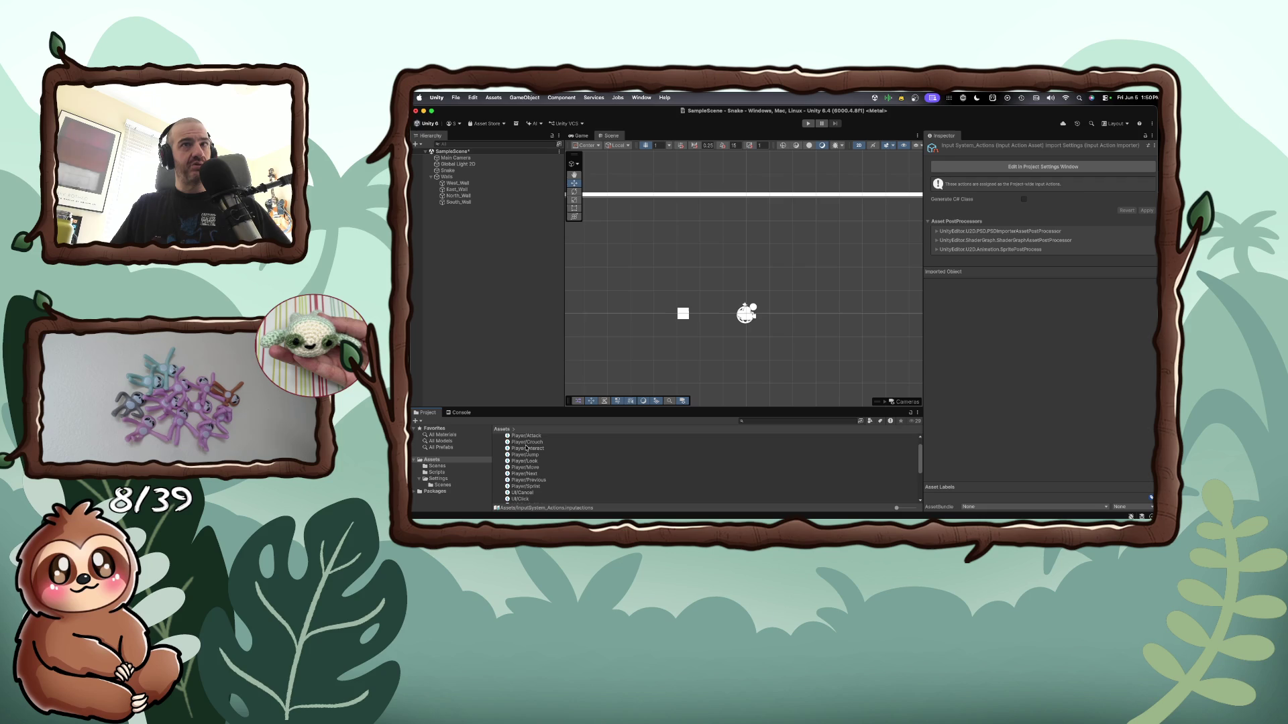
{"action": "left_click", "coordinate": [529, 479]}
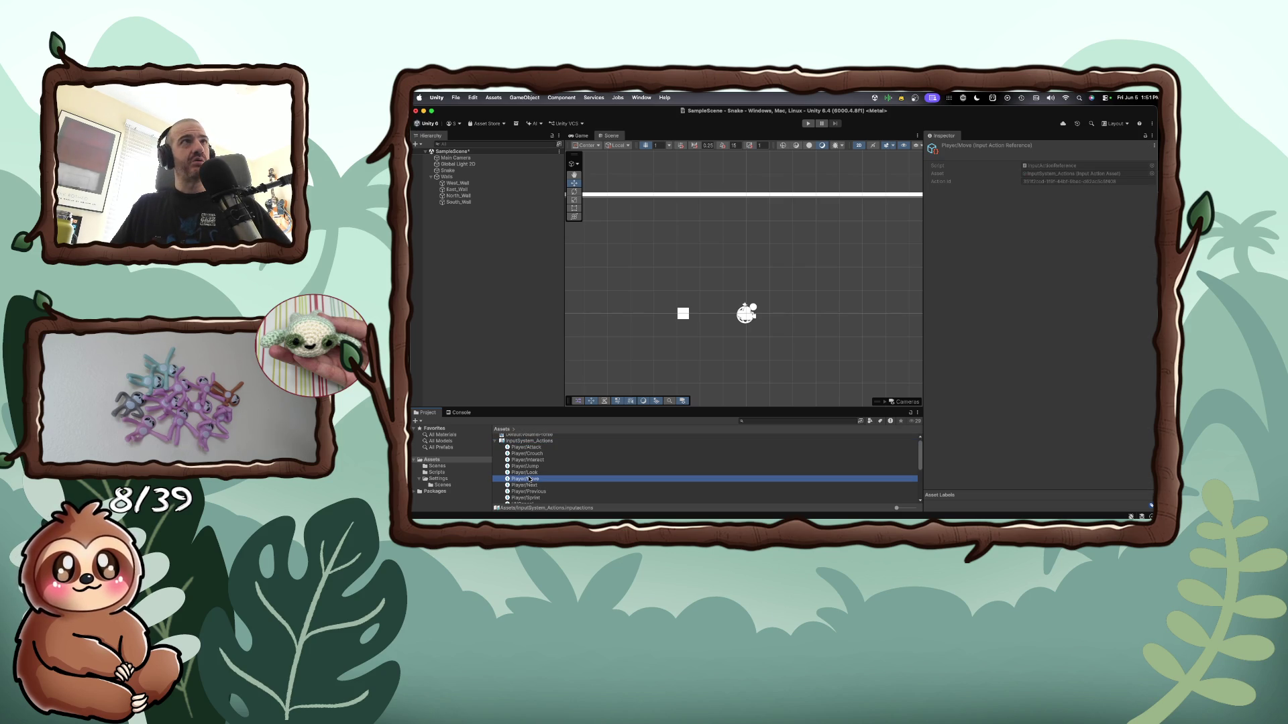
In the InputSystem_Actions editor, keep Player's Move action as Value with Vector 2 control
{"action": "double_click", "coordinate": [529, 479]}
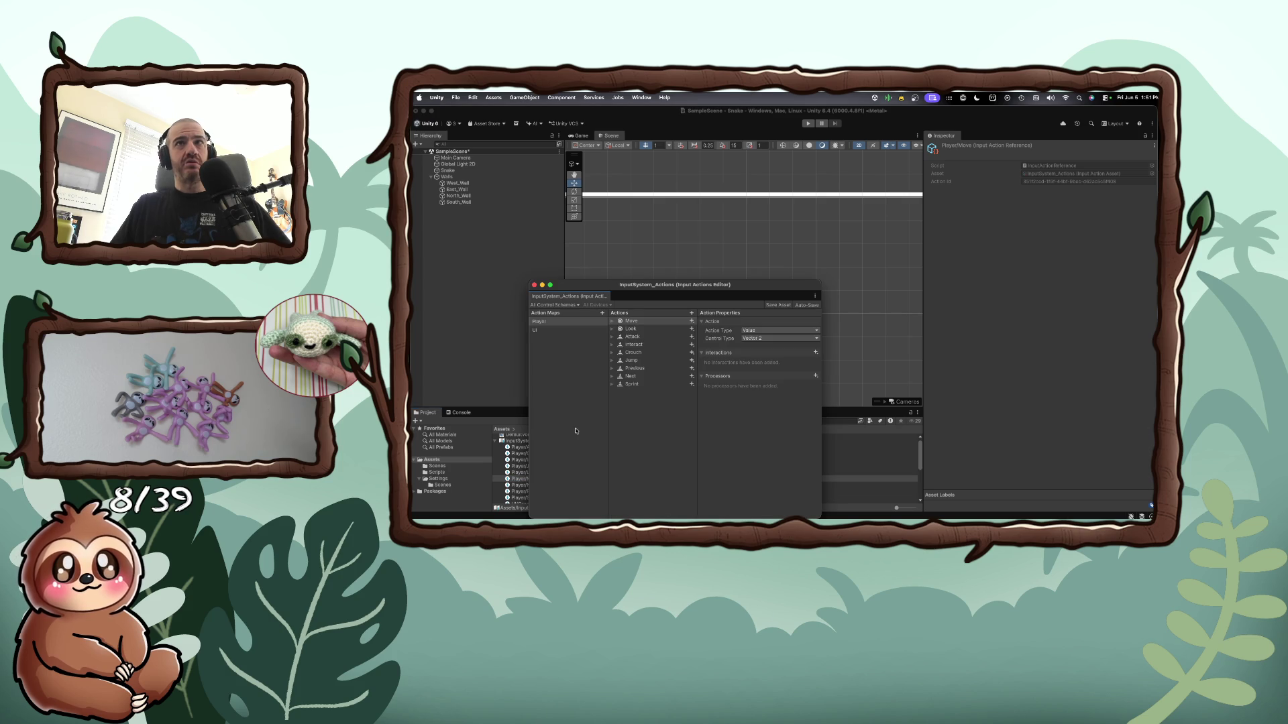
{"action": "left_click", "coordinate": [594, 322]}
{"action": "left_click", "coordinate": [612, 322]}
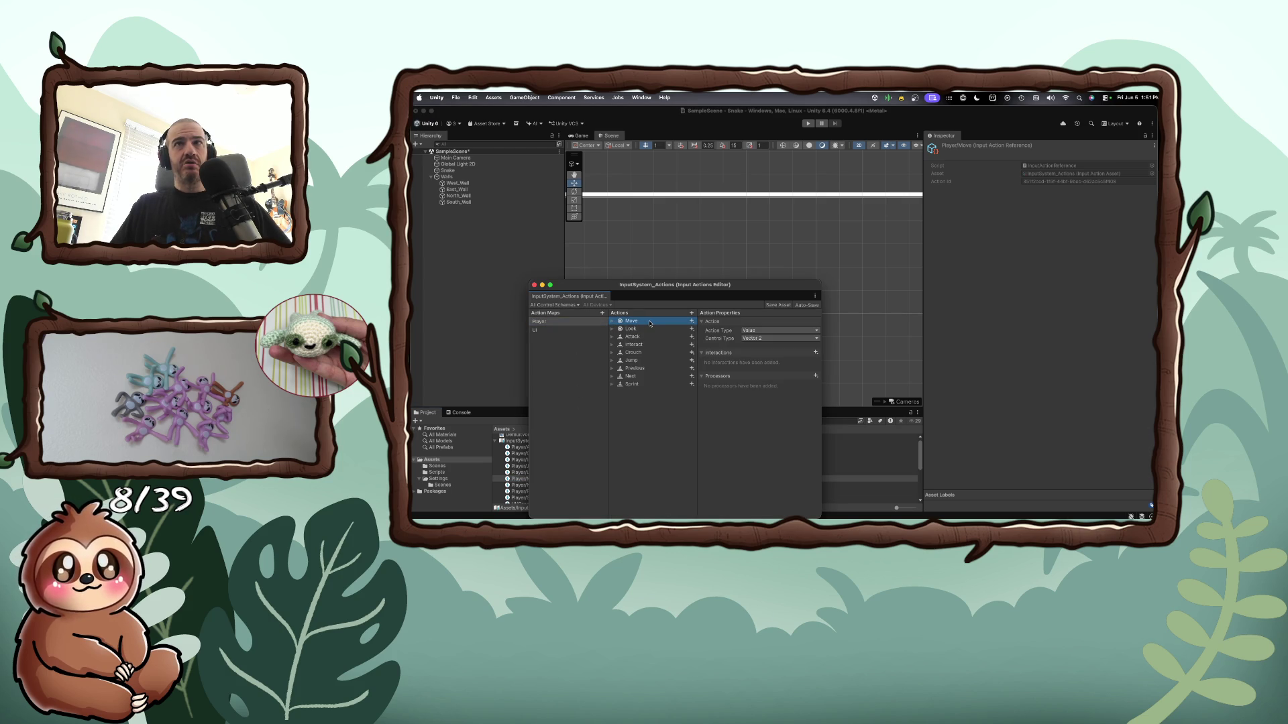
{"action": "left_click", "coordinate": [749, 329]}
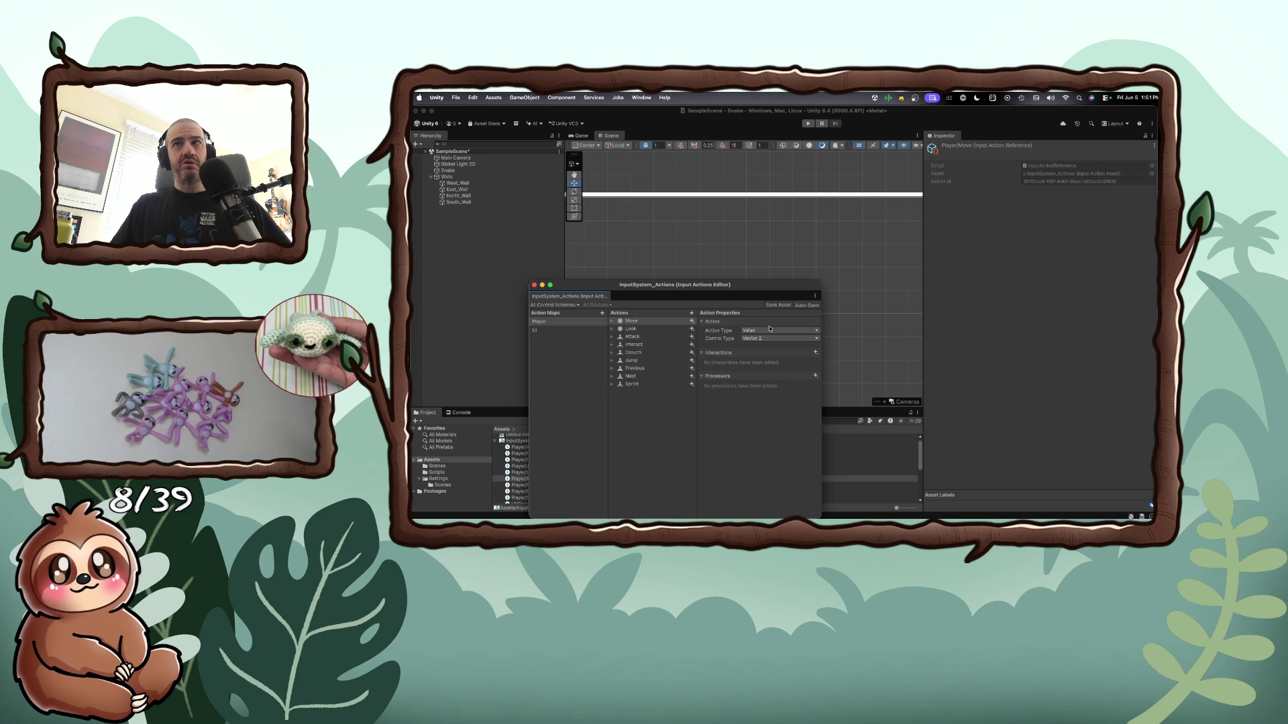
{"action": "left_click", "coordinate": [818, 331]}
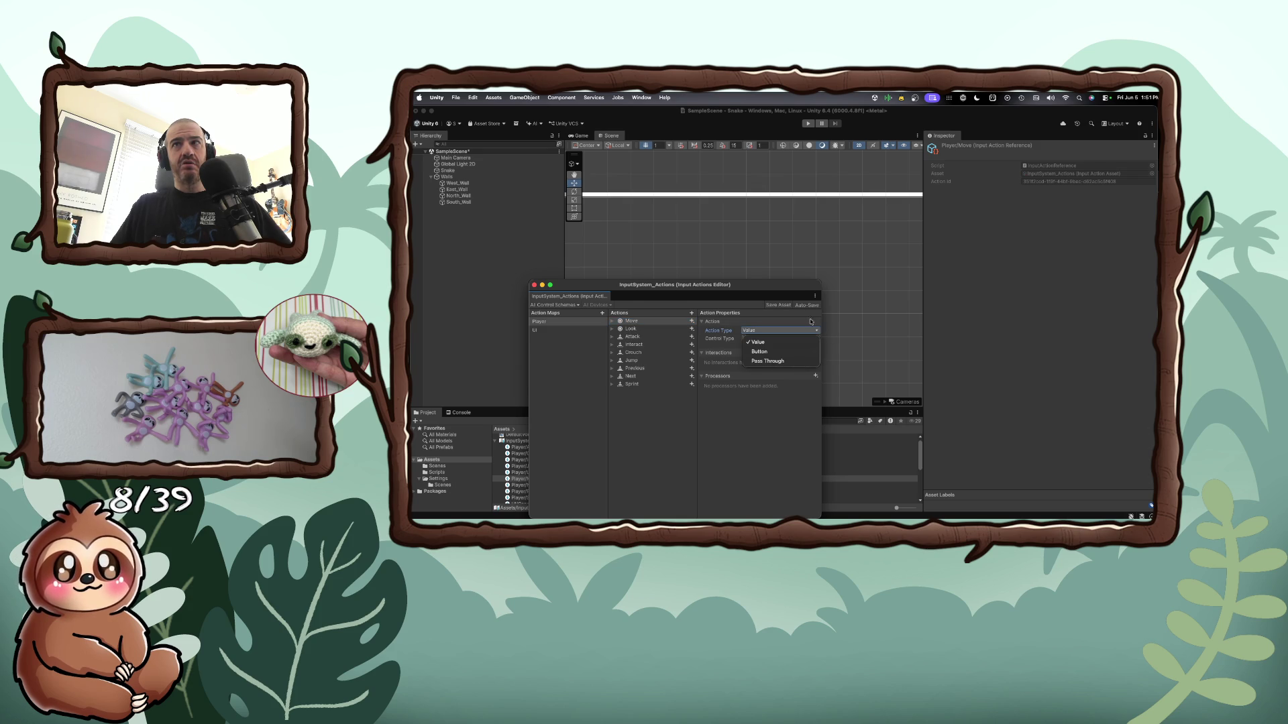
{"action": "left_click", "coordinate": [778, 342]}
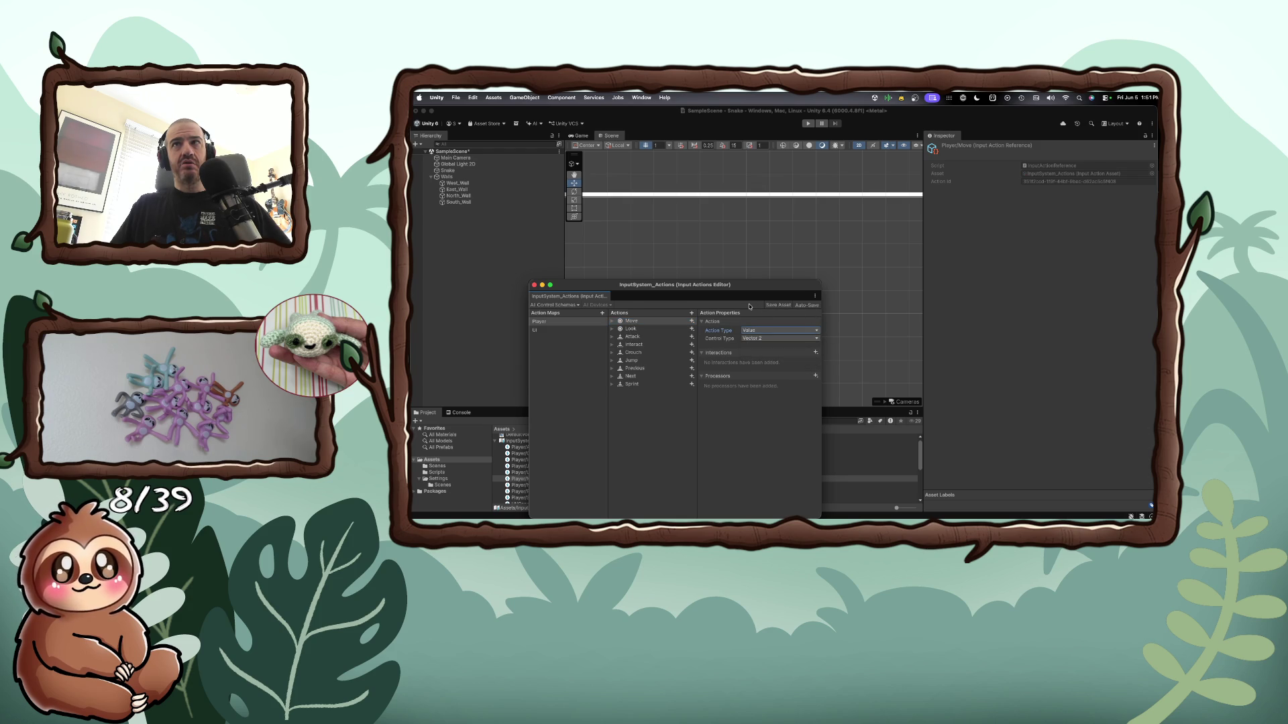
{"action": "left_click", "coordinate": [817, 339]}
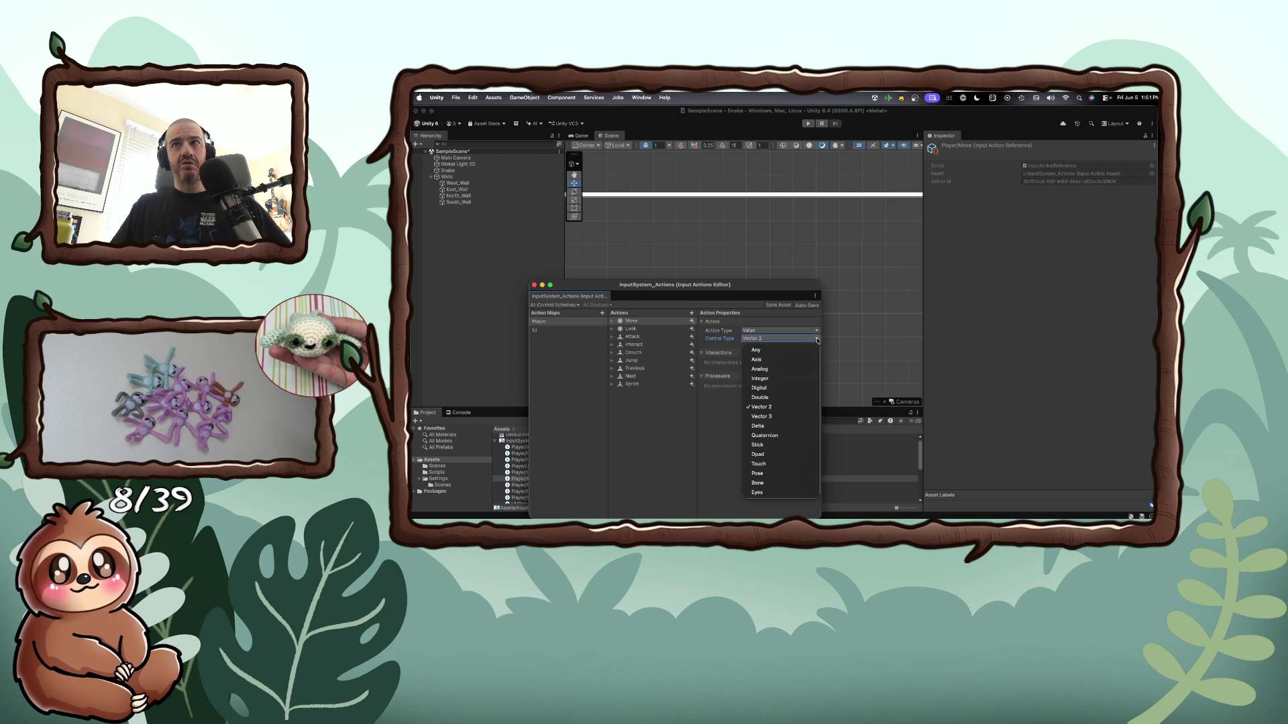
{"action": "left_click", "coordinate": [747, 345]}
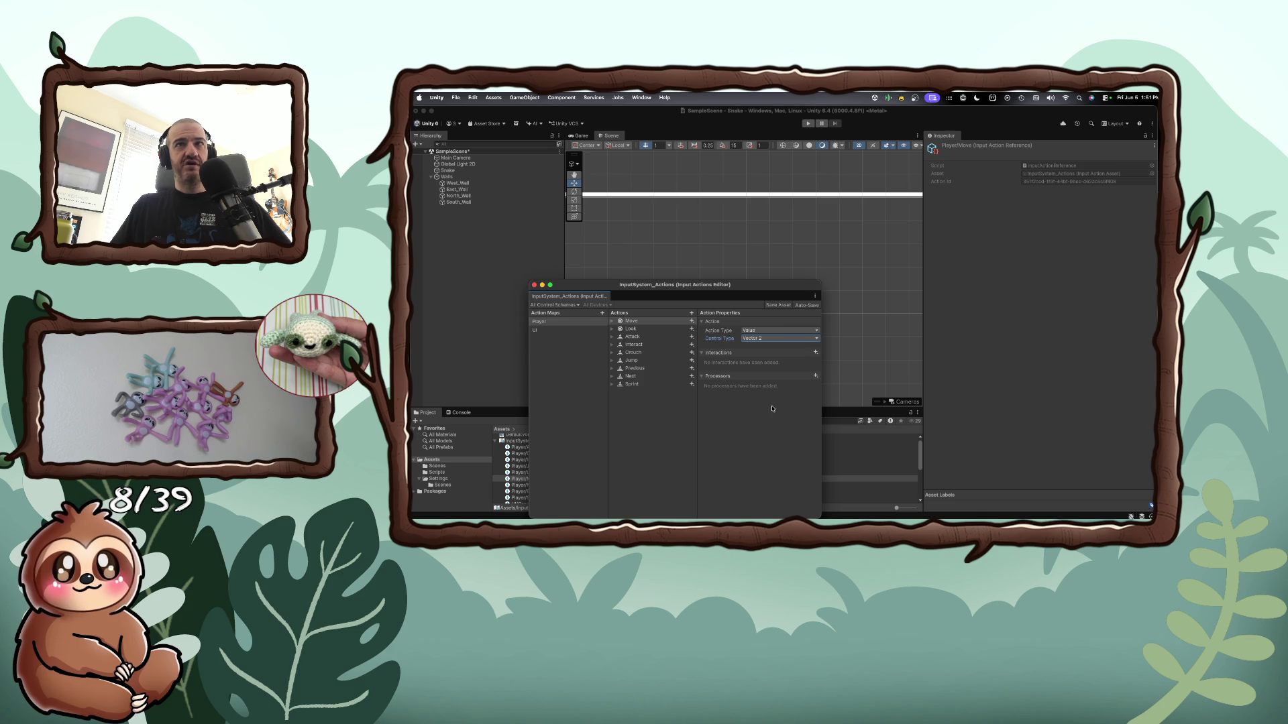
Glance at the UI map, then expand Player's Move action to show its bindings
{"action": "left_click", "coordinate": [570, 330]}
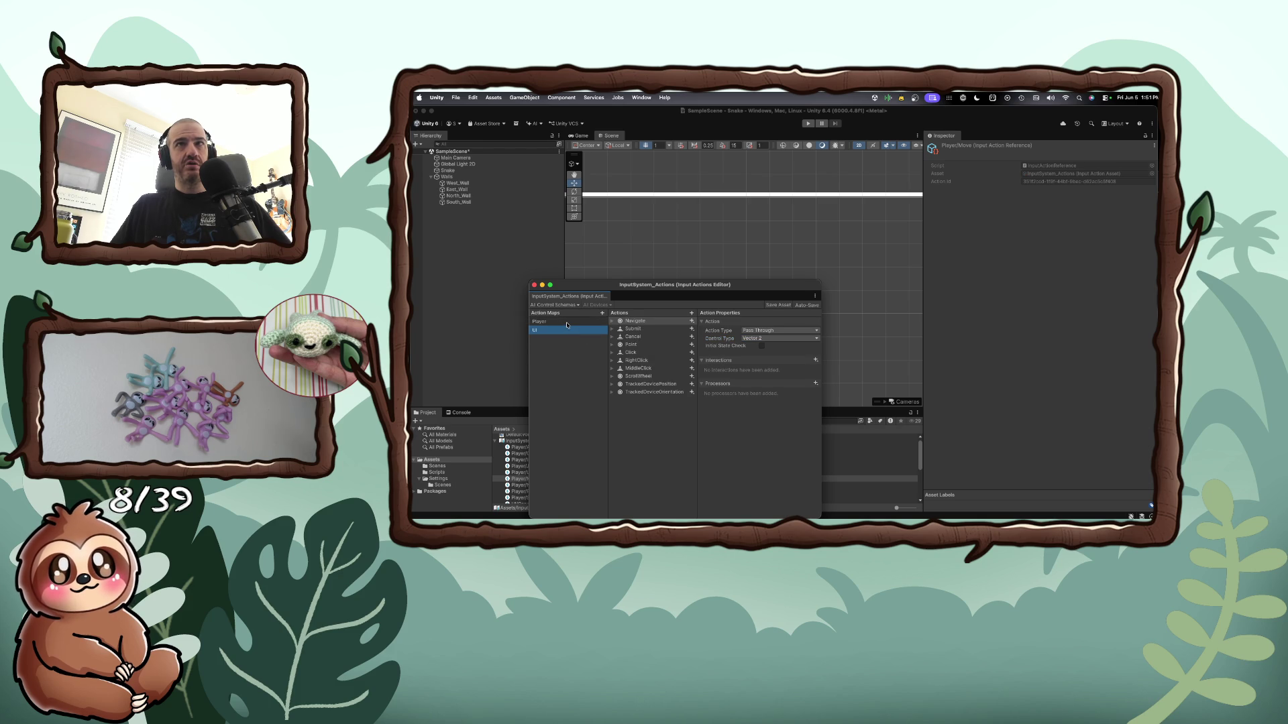
{"action": "left_click", "coordinate": [566, 323]}
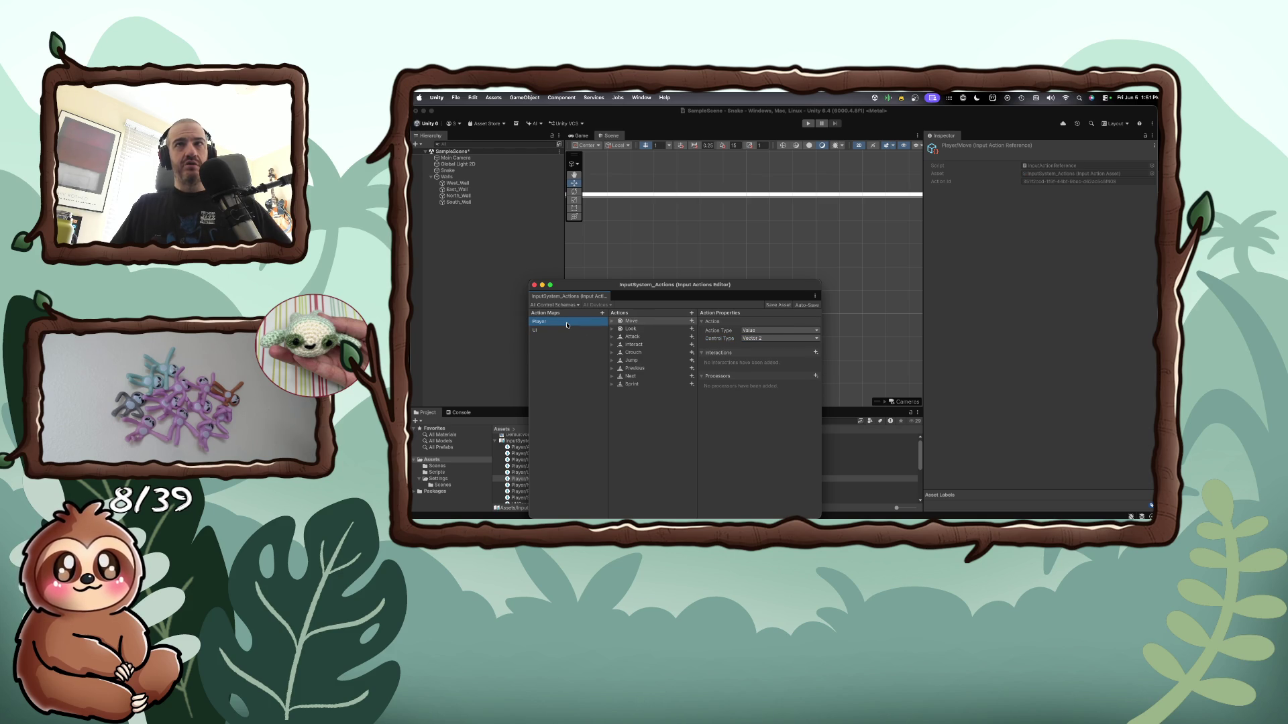
{"action": "left_click", "coordinate": [612, 322]}
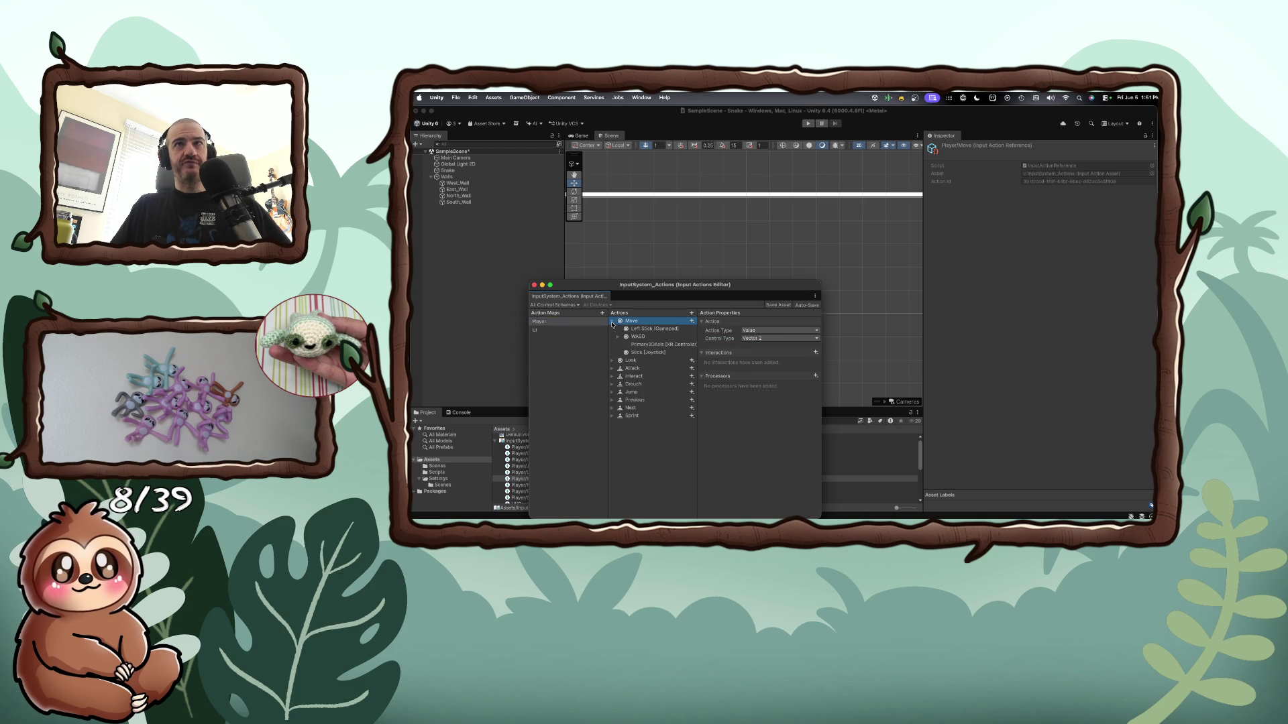
Inspect the WASD and Primary2DAxis bindings and their interaction options without adding any
{"action": "left_click", "coordinate": [632, 338]}
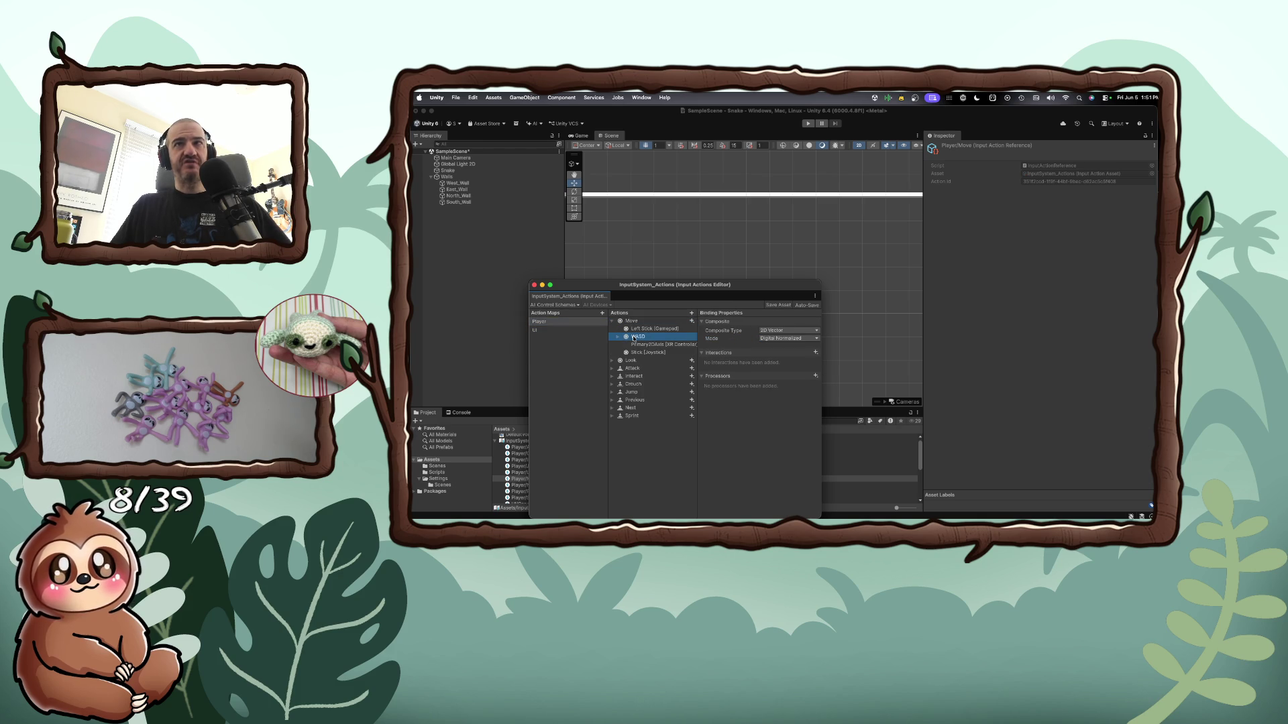
{"action": "left_click", "coordinate": [639, 346]}
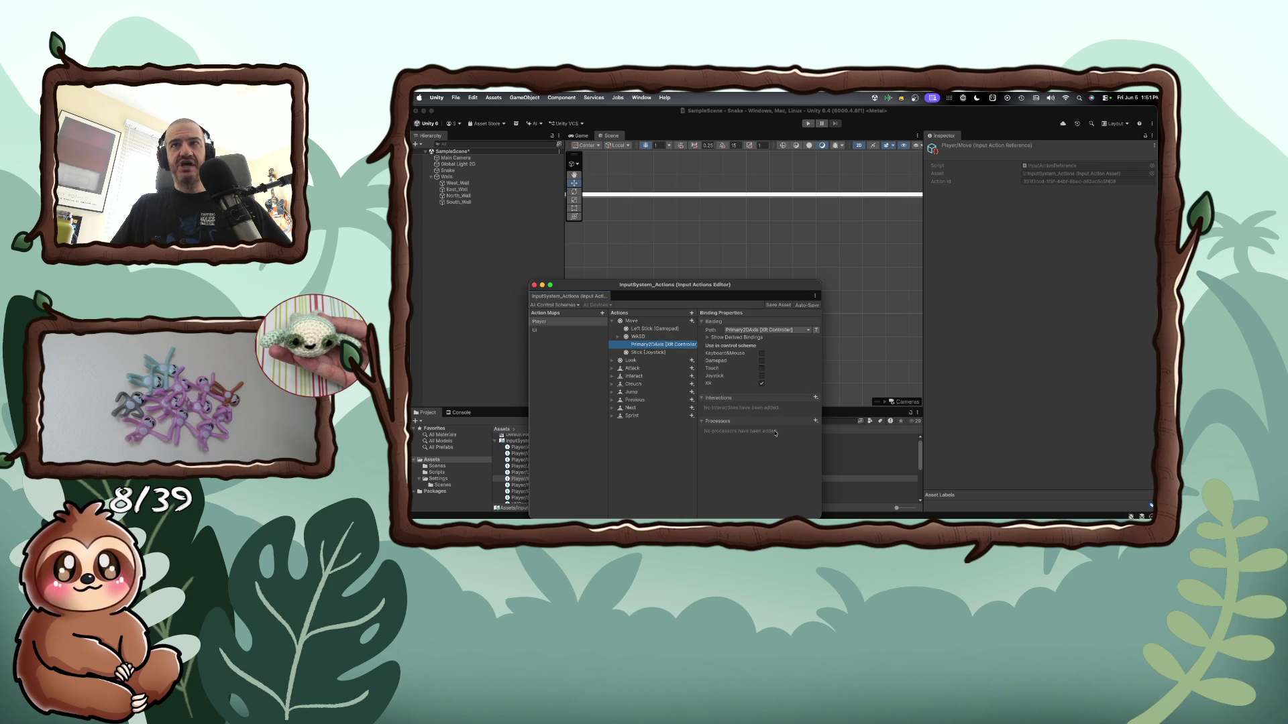
{"action": "left_click", "coordinate": [816, 398]}
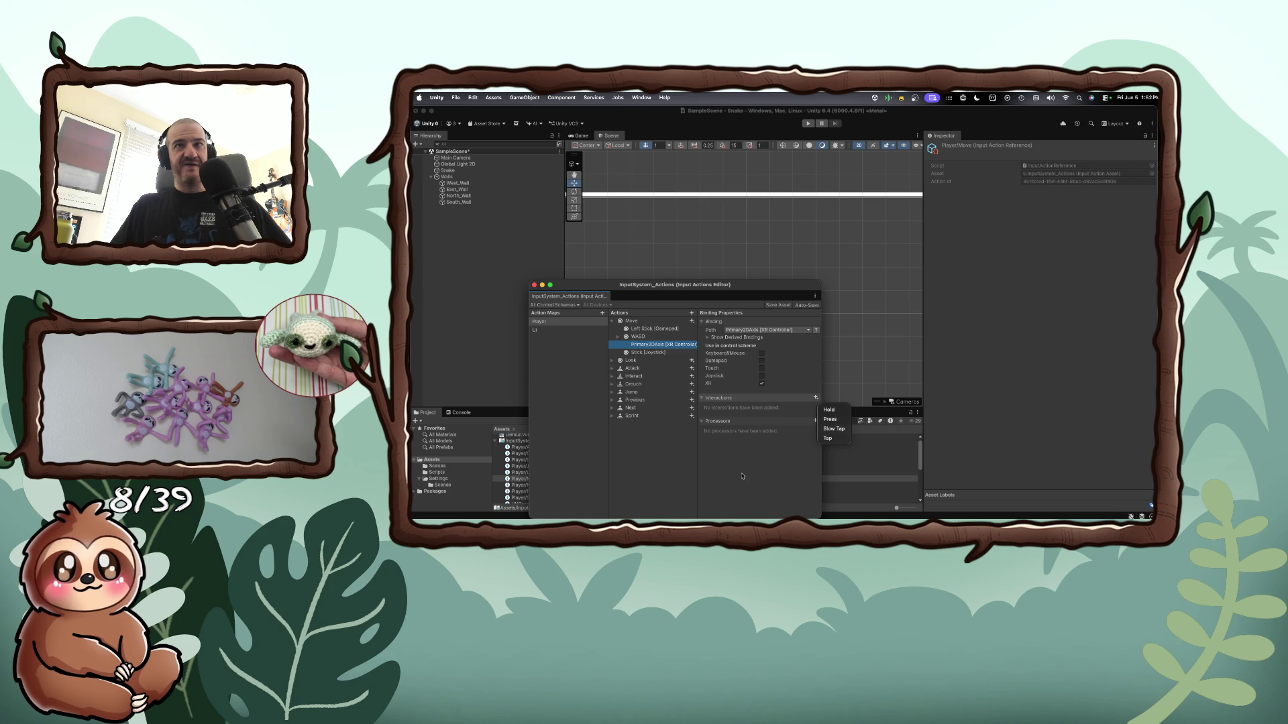
{"action": "left_click", "coordinate": [742, 476]}
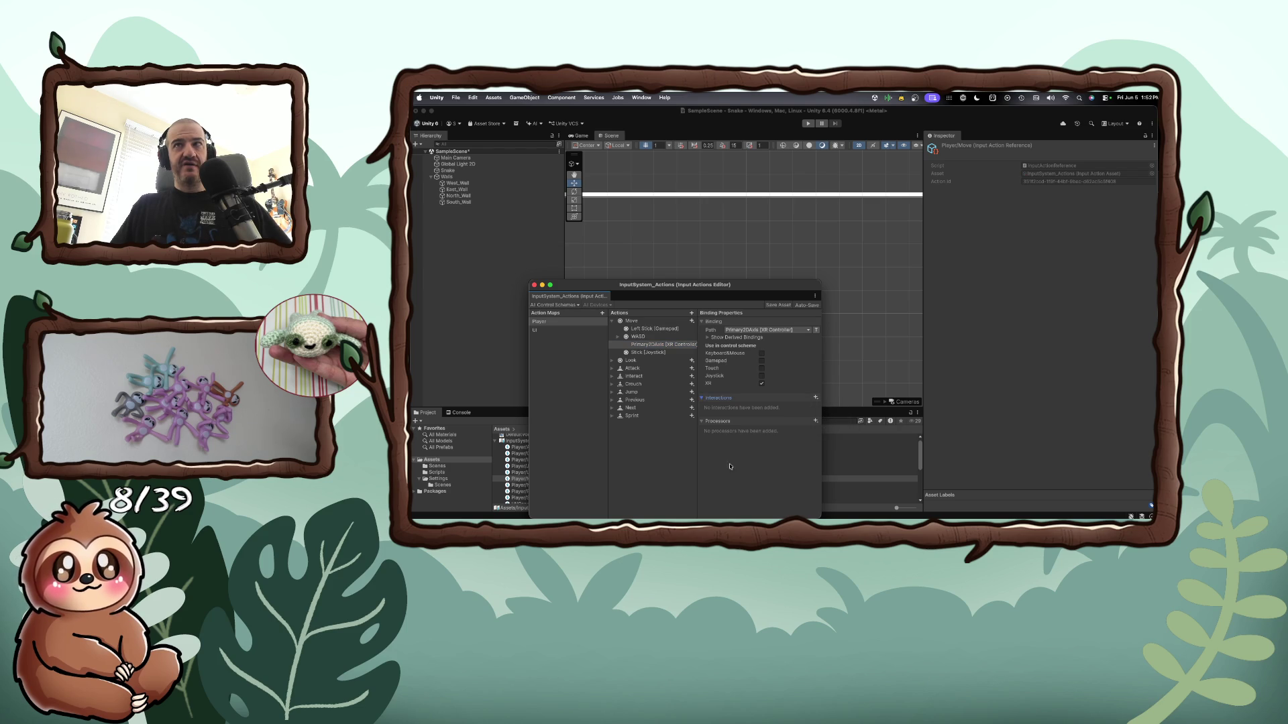
{"action": "mouse_move", "coordinate": [658, 285]}
{"action": "left_mouse_down"}
{"action": "mouse_move", "coordinate": [744, 242]}
{"action": "mouse_move", "coordinate": [761, 213]}
{"action": "mouse_move", "coordinate": [769, 234]}
{"action": "left_mouse_up"}
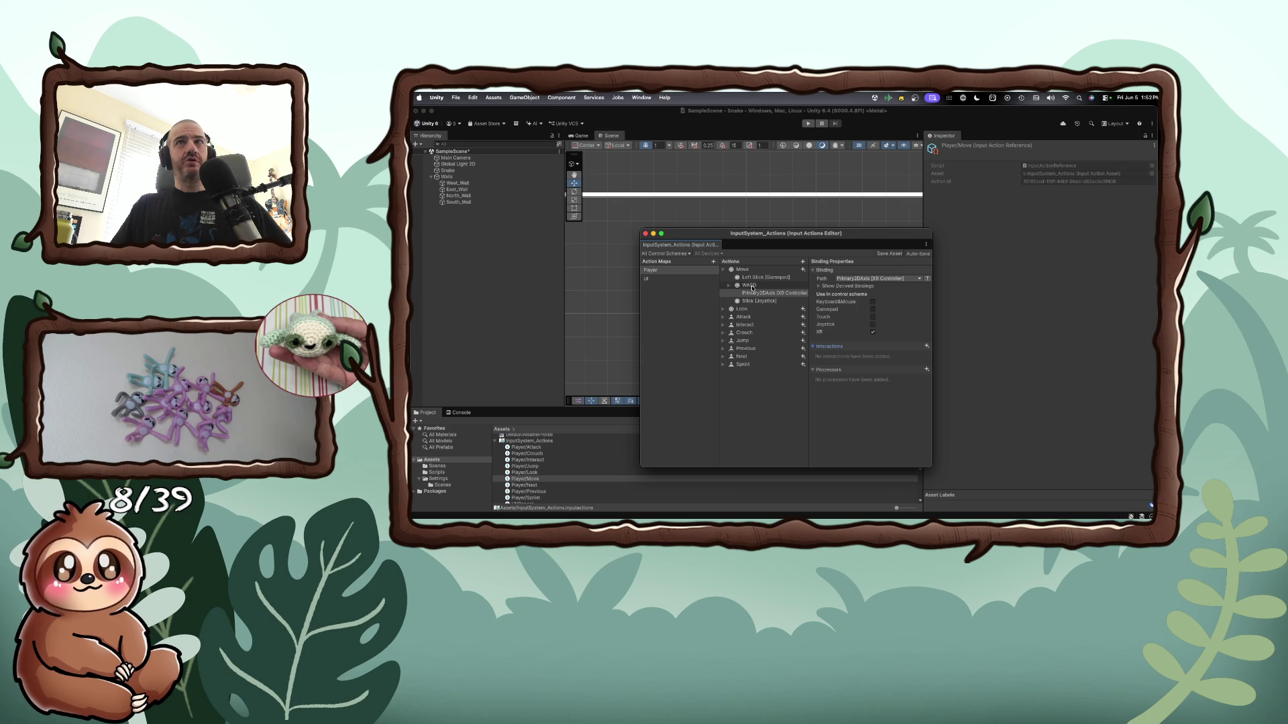
Check the WASD composite's name, then leave the editor and select Snake in the Hierarchy
{"action": "double_click", "coordinate": [752, 287]}
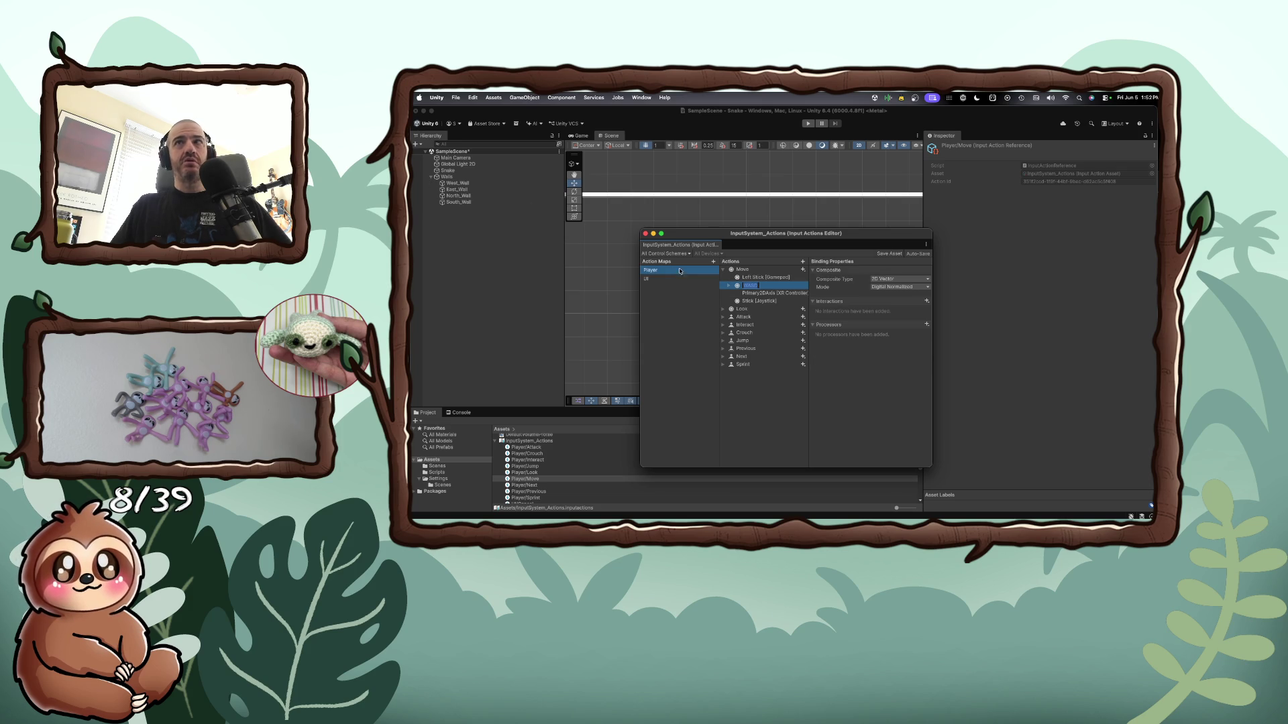
{"action": "left_click", "coordinate": [765, 285]}
{"action": "type", "text": "WASD"}
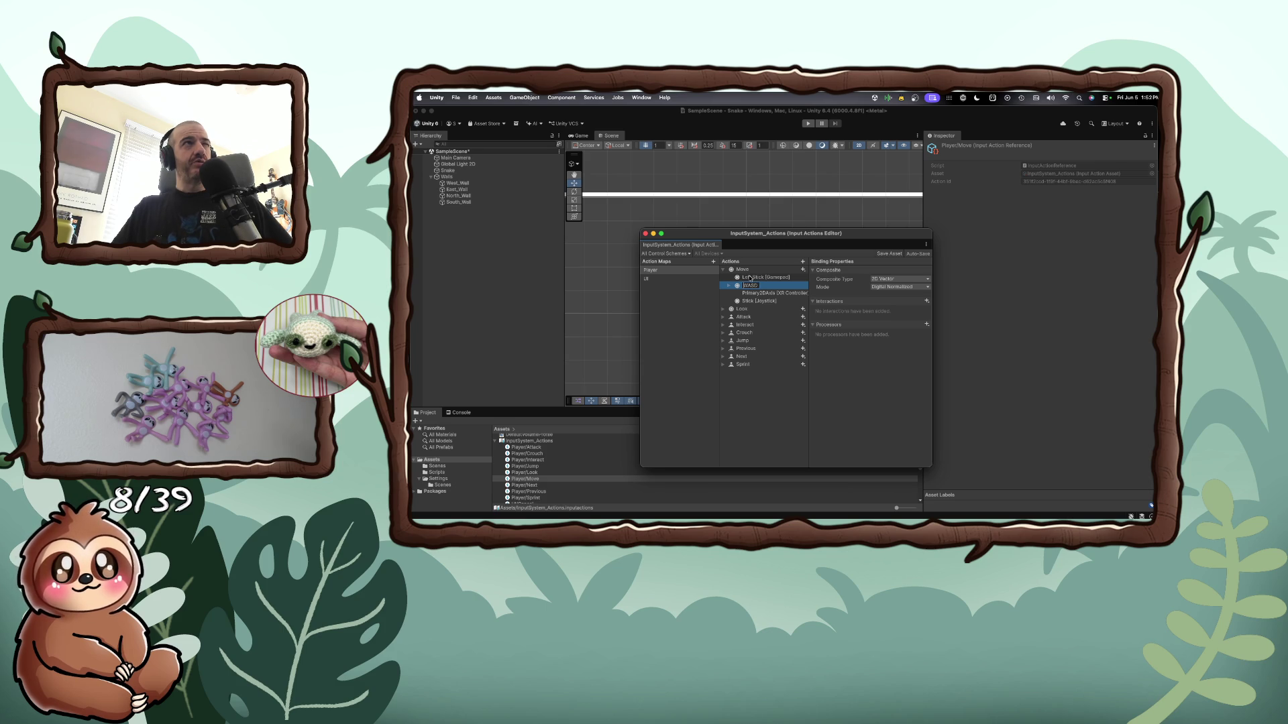
{"action": "left_click", "coordinate": [461, 172]}
{"action": "left_click", "coordinate": [461, 172]}
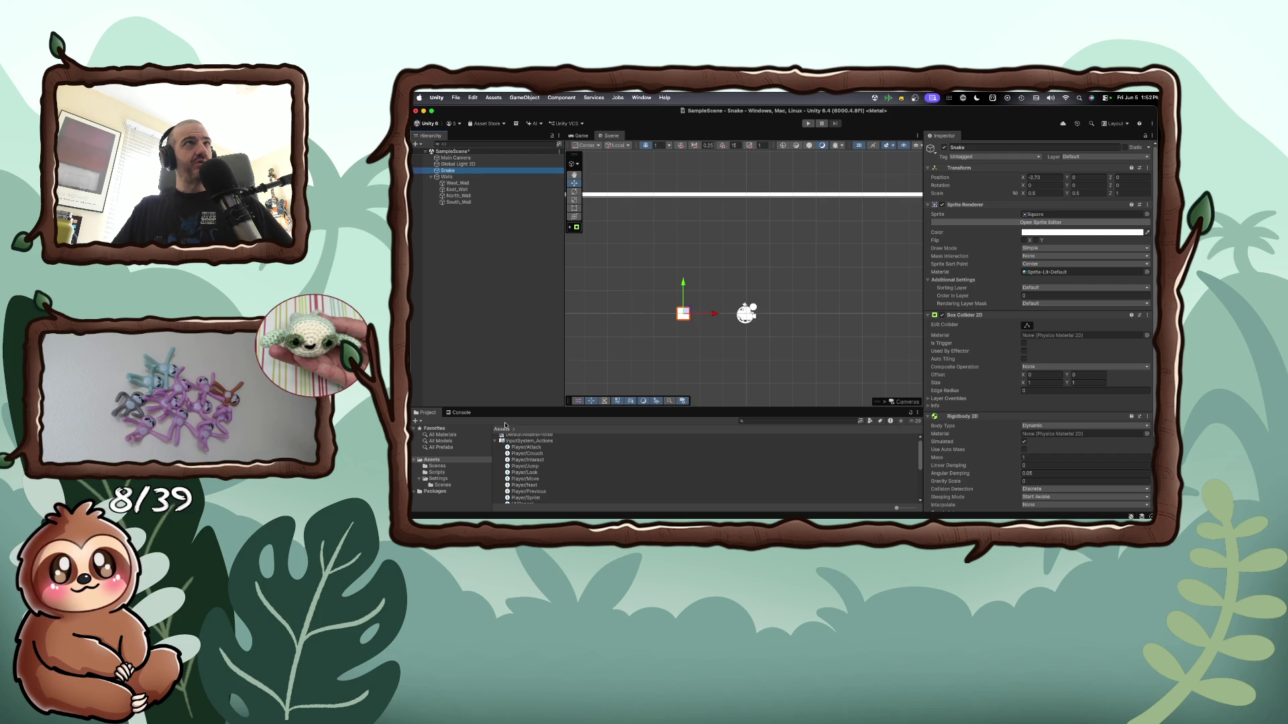
Collapse InputSystem_Actions and click through the Scenes, Settings and Scripts folders
{"action": "scroll", "coordinate": [515, 452], "scroll_direction": "up", "scroll_amount": 1}
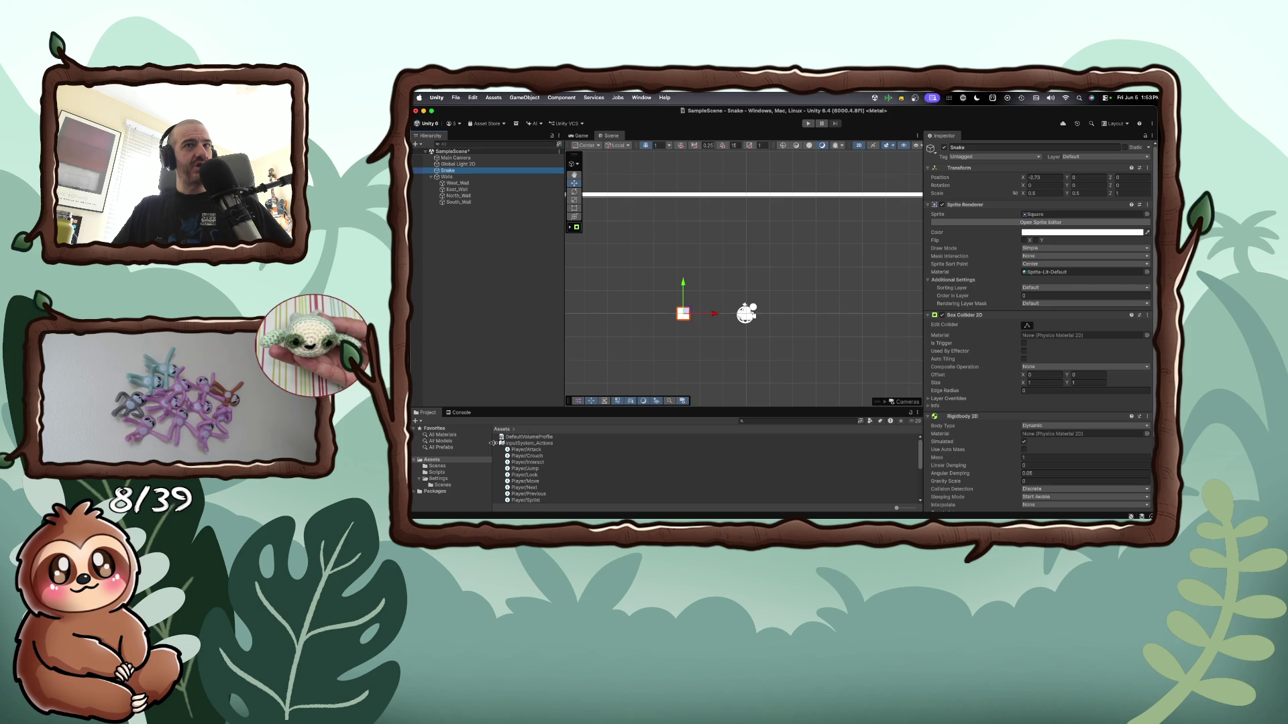
{"action": "left_click", "coordinate": [494, 444]}
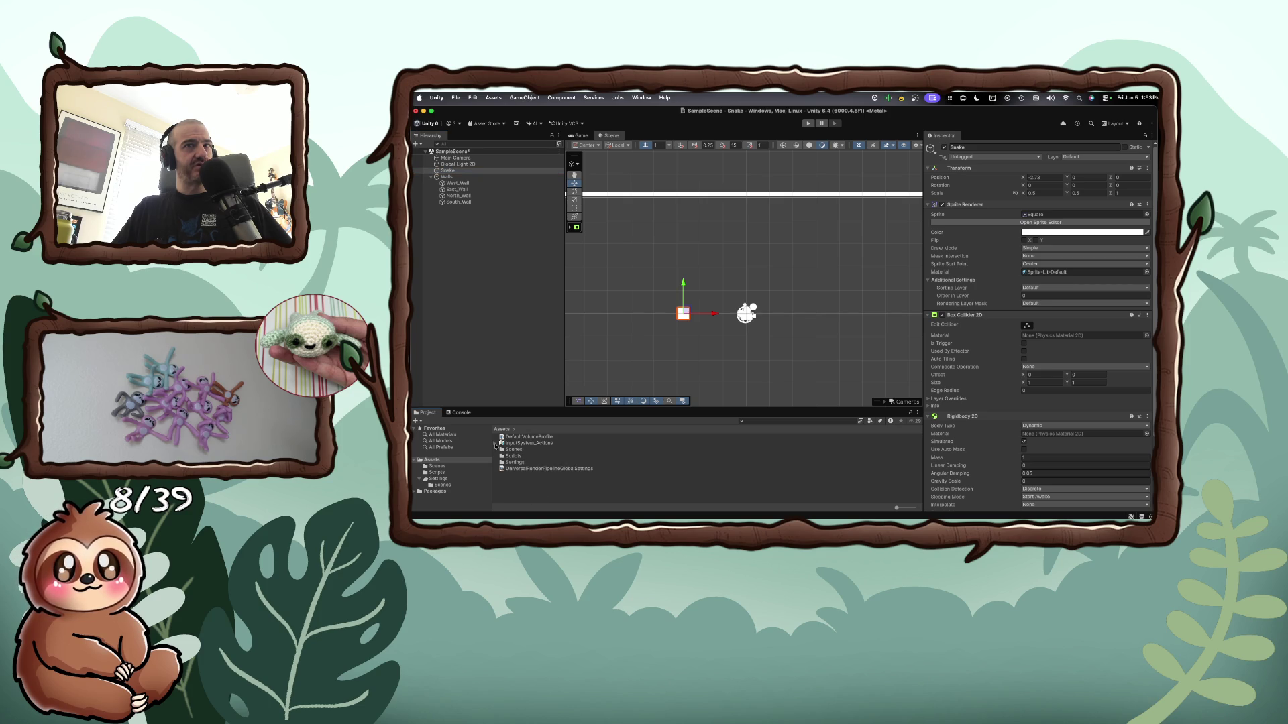
{"action": "left_click", "coordinate": [502, 450]}
{"action": "left_click", "coordinate": [513, 462]}
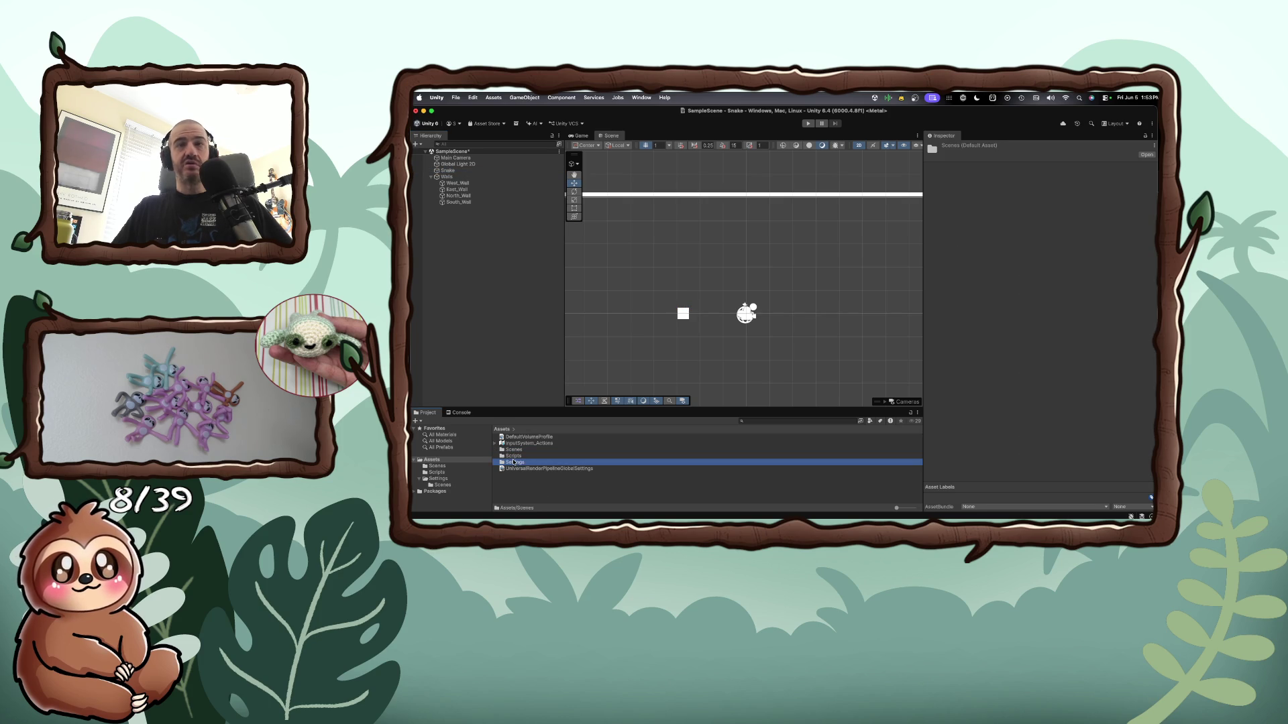
{"action": "left_click", "coordinate": [515, 456]}
{"action": "left_click", "coordinate": [513, 450]}
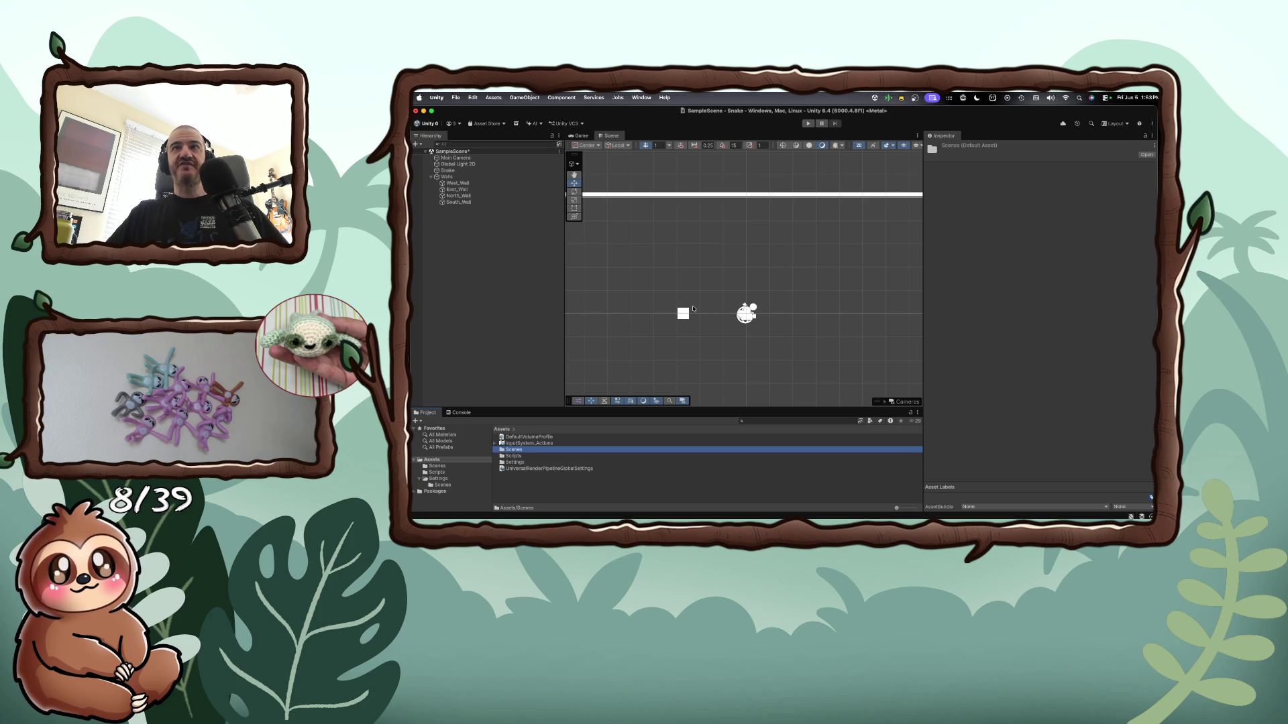
Select the Snake, scroll past its components, and open the Add Component list
{"action": "left_click", "coordinate": [683, 313]}
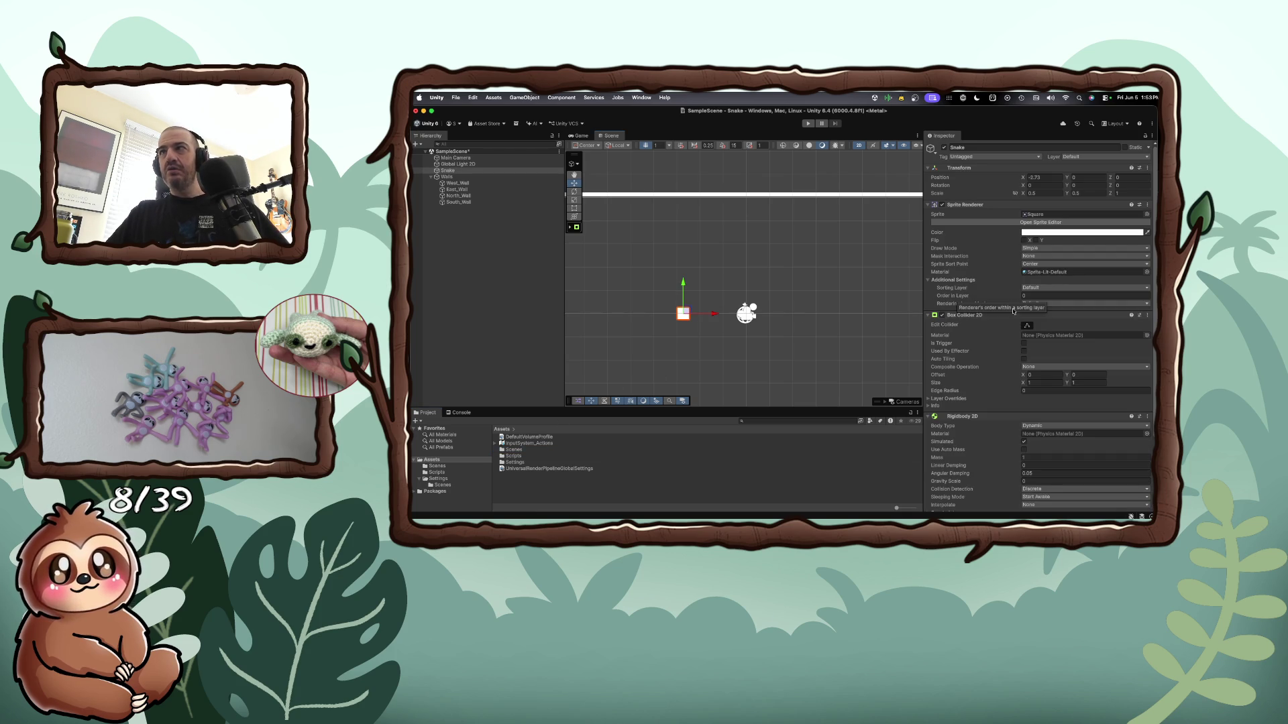
{"action": "scroll", "coordinate": [953, 360], "scroll_direction": "down", "scroll_amount": 2}
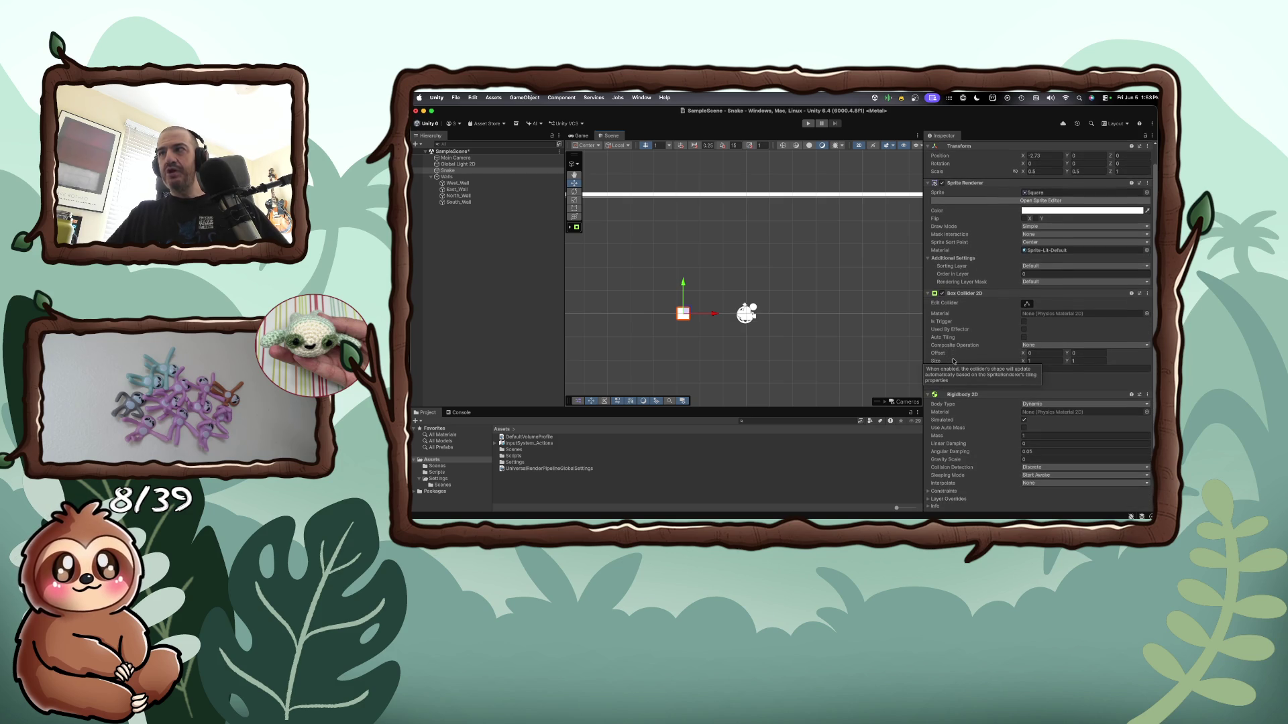
{"action": "scroll", "coordinate": [953, 361], "scroll_direction": "down", "scroll_amount": 2}
{"action": "scroll", "coordinate": [953, 361], "scroll_direction": "down", "scroll_amount": 1}
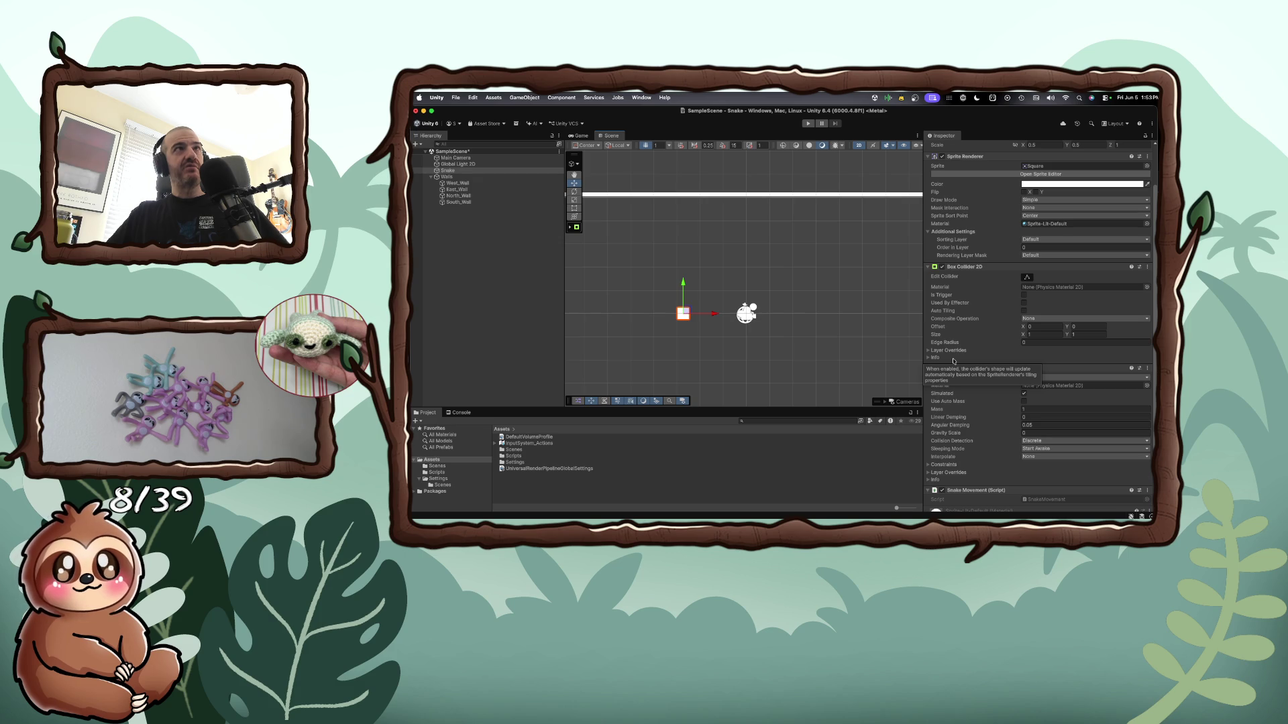
{"action": "scroll", "coordinate": [953, 360], "scroll_direction": "down", "scroll_amount": 4}
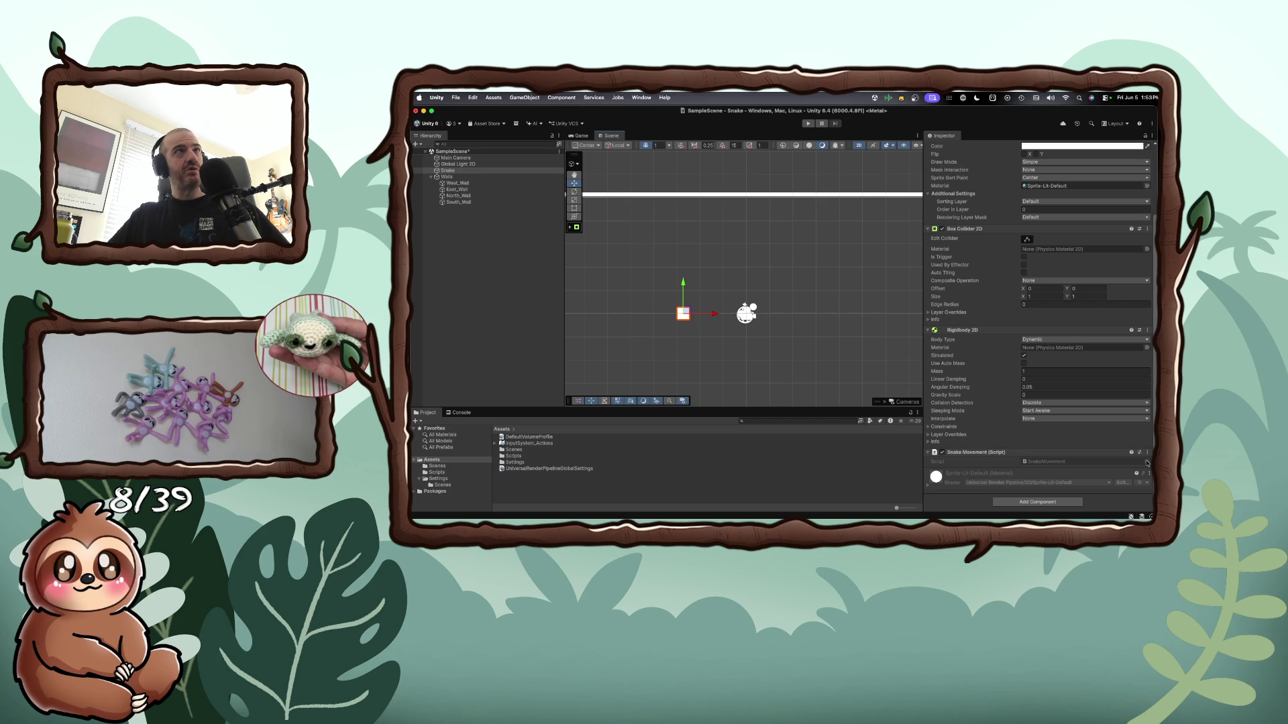
{"action": "left_click", "coordinate": [1037, 502]}
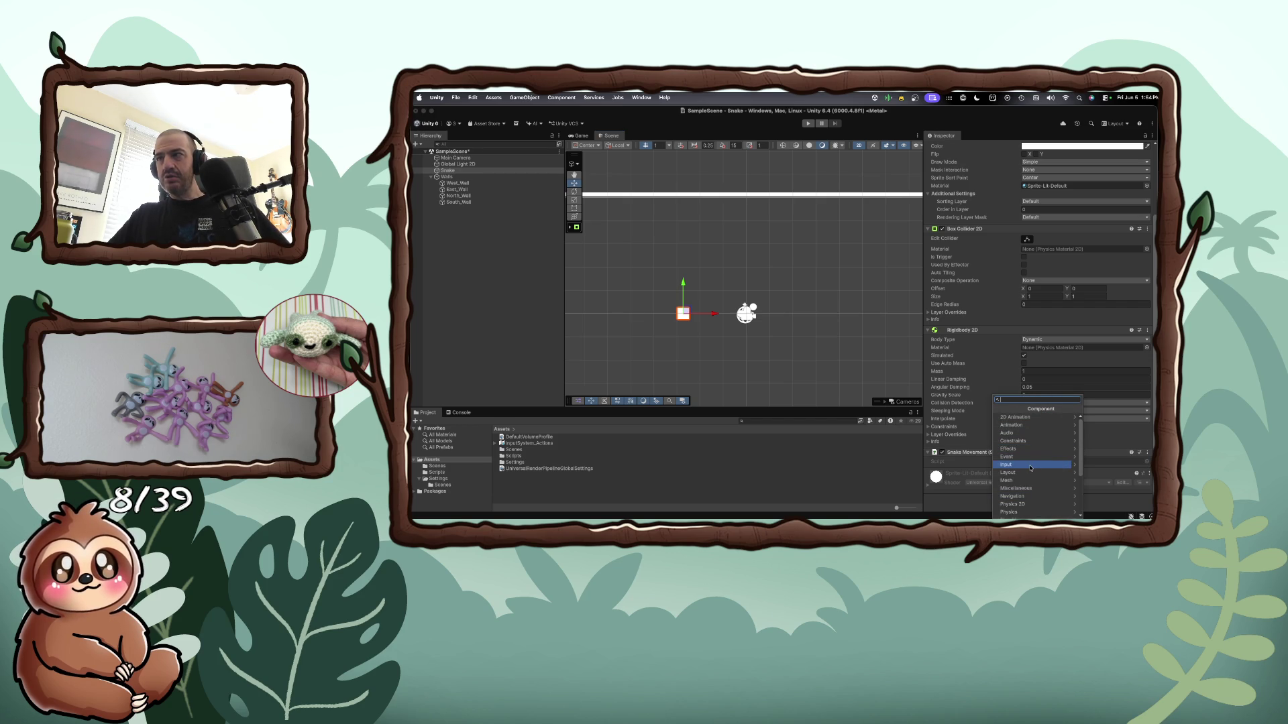
Choose Input > Player Input for the Snake, linking it to InputSystem_Actions
{"action": "scroll", "coordinate": [1030, 467], "scroll_direction": "down", "scroll_amount": 3}
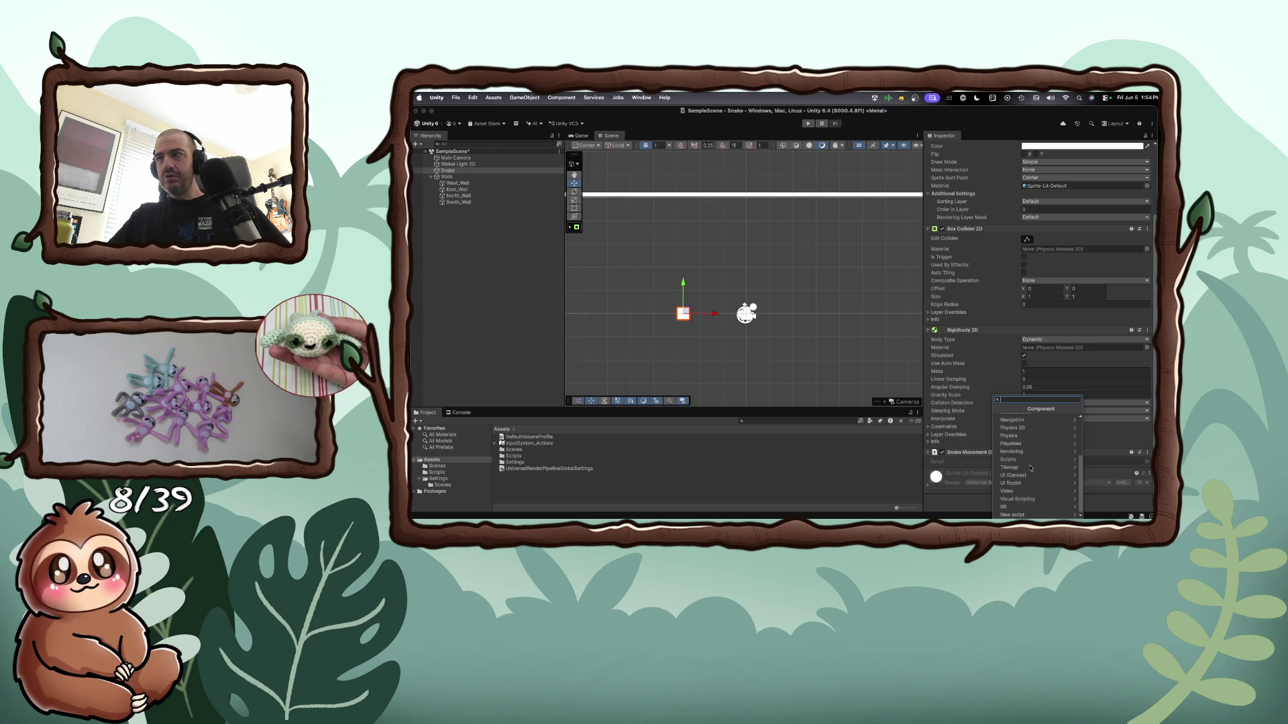
{"action": "scroll", "coordinate": [1030, 468], "scroll_direction": "up", "scroll_amount": 3}
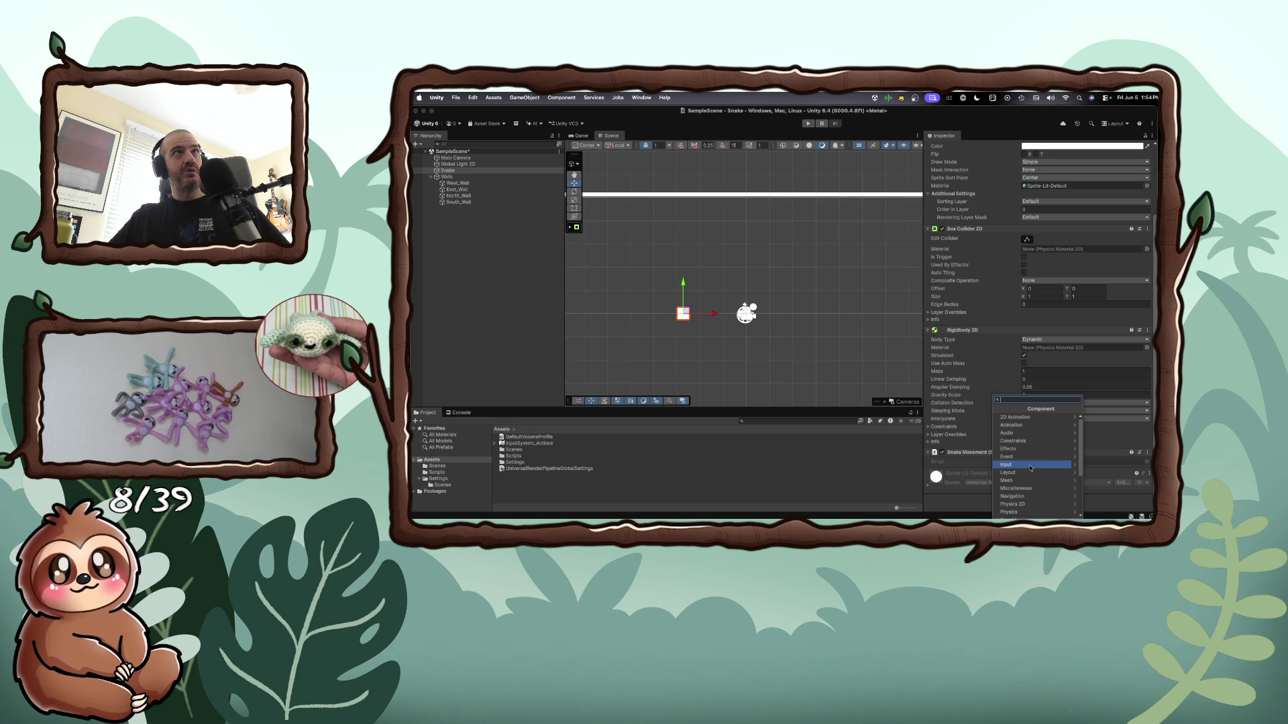
{"action": "left_click", "coordinate": [1029, 465]}
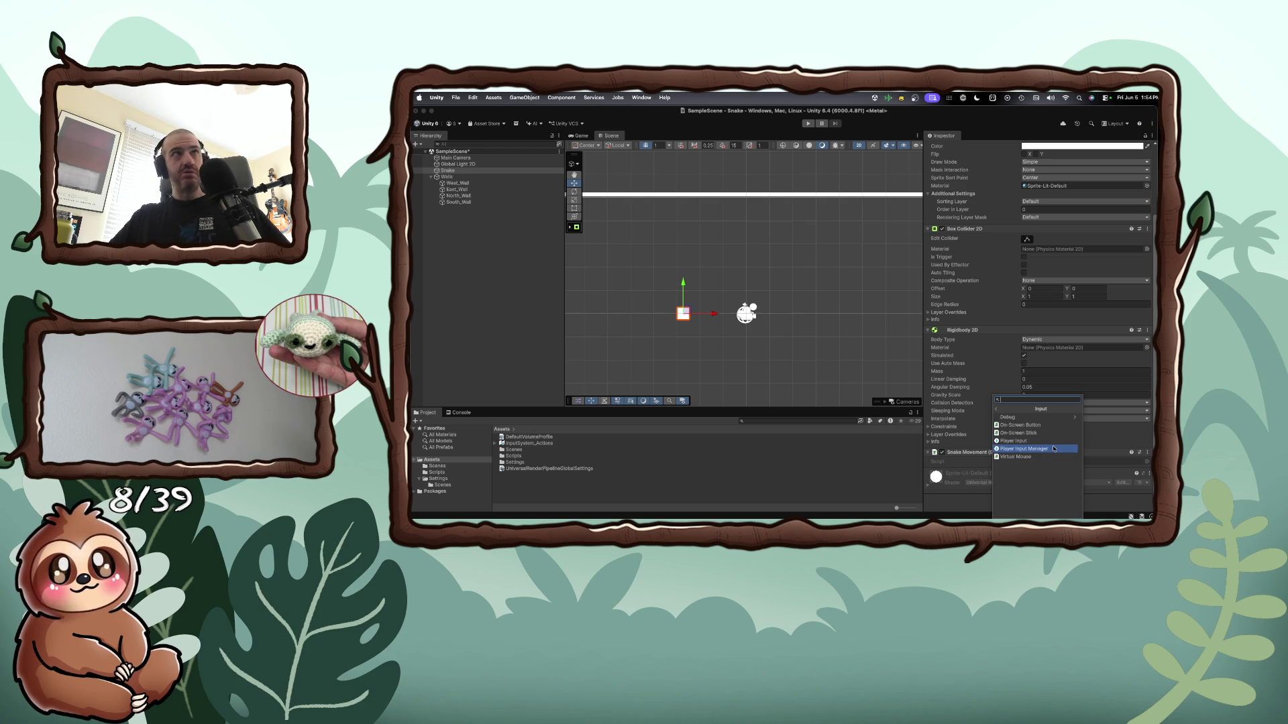
{"action": "left_click", "coordinate": [1045, 441]}
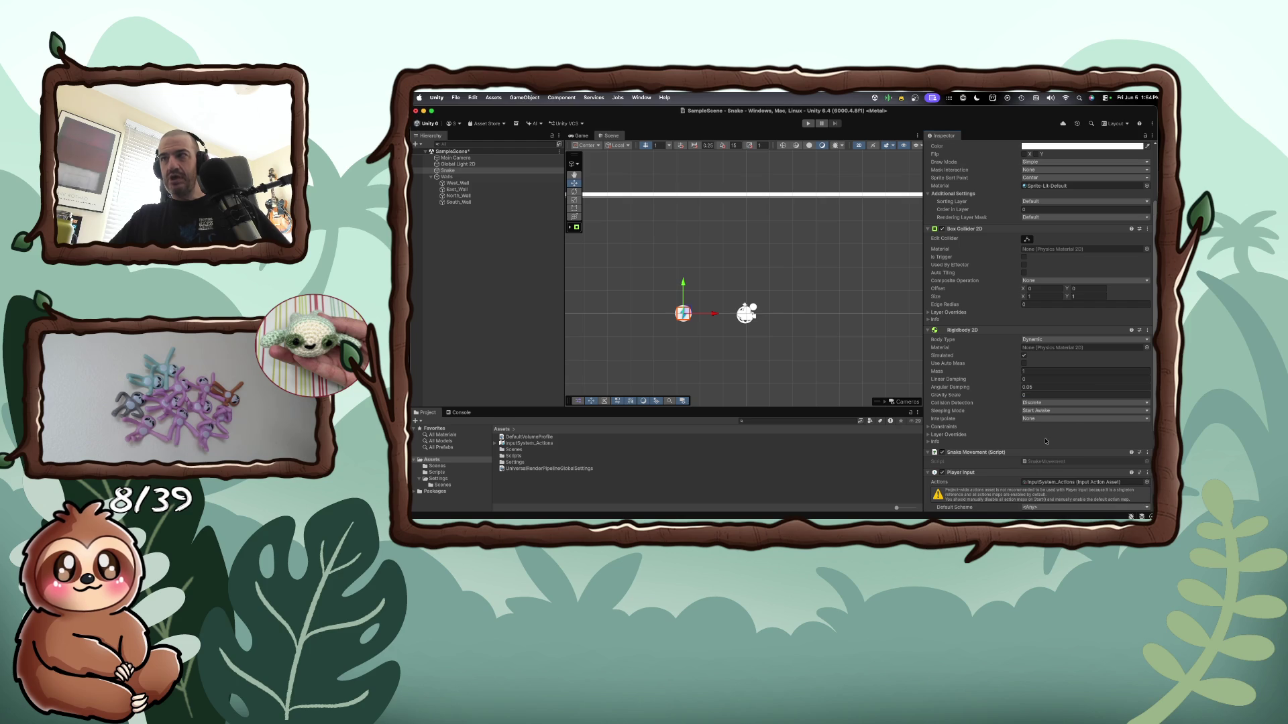
{"action": "scroll", "coordinate": [1019, 453], "scroll_direction": "down", "scroll_amount": 3}
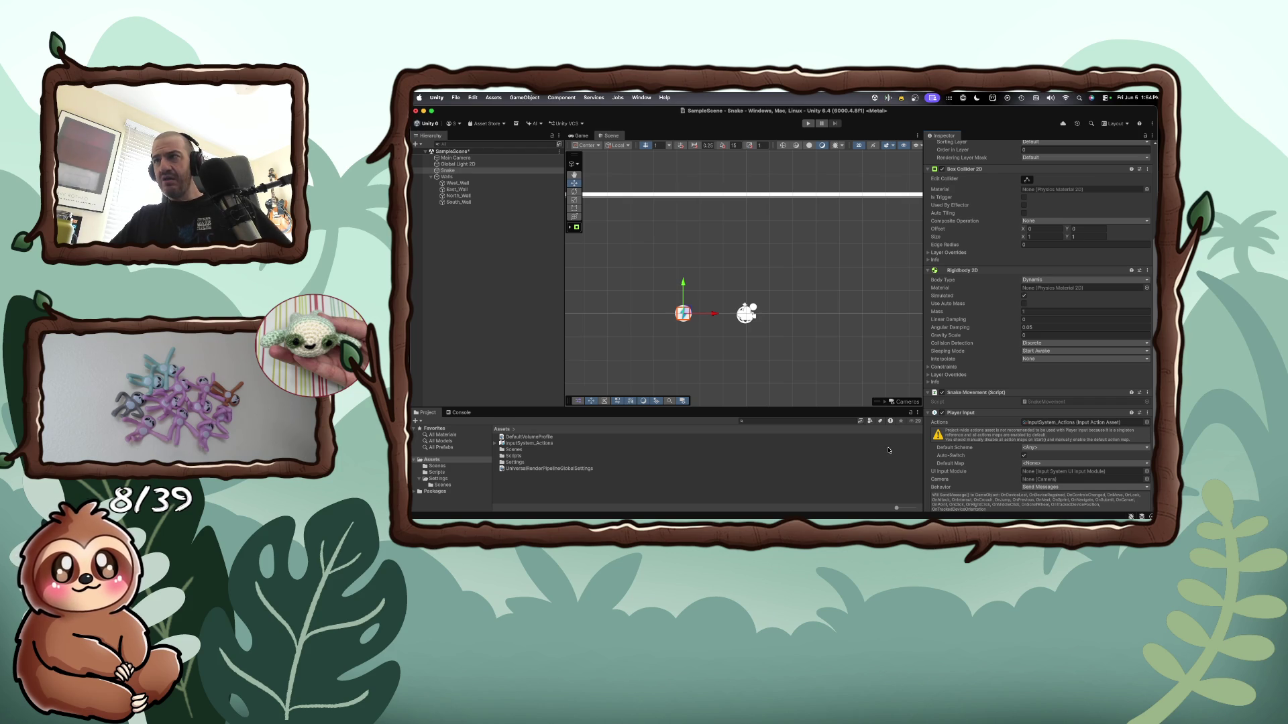
{"action": "scroll", "coordinate": [928, 453], "scroll_direction": "down", "scroll_amount": 3}
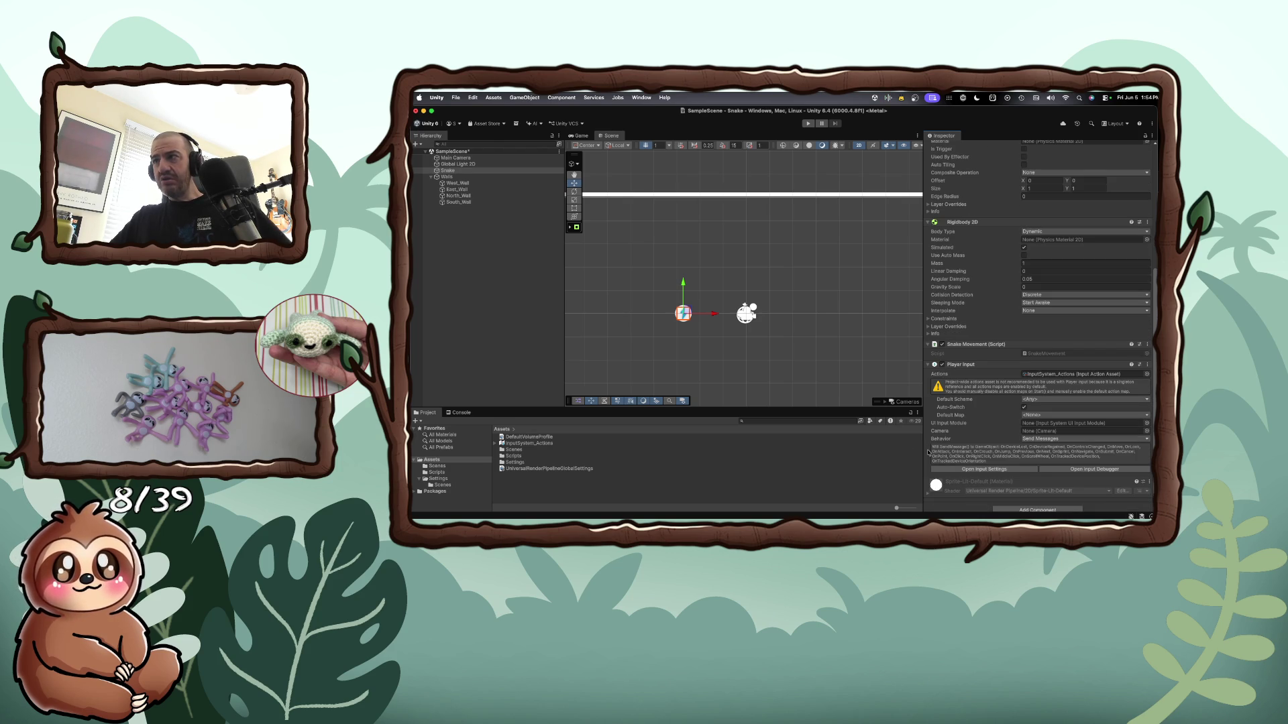
{"action": "scroll", "coordinate": [928, 452], "scroll_direction": "up", "scroll_amount": 1}
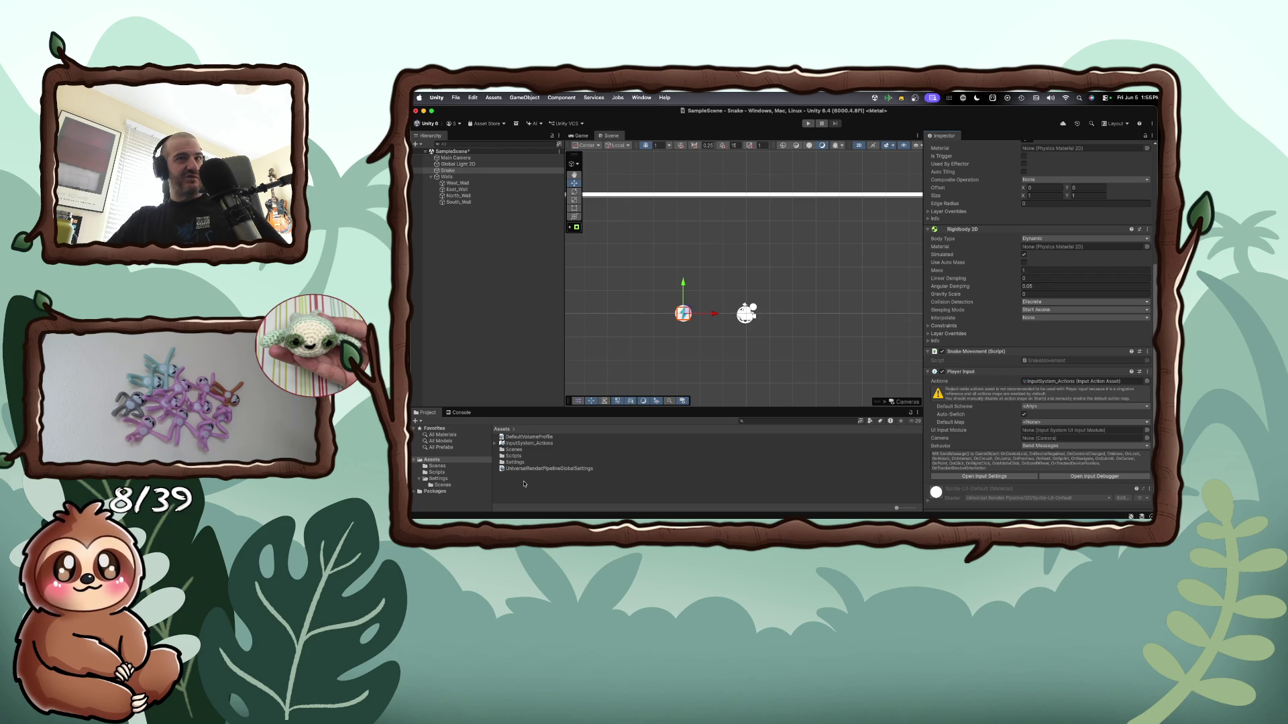
Create an Input Actions asset in the Assets folder, keeping the default name New Actions
{"action": "right_click", "coordinate": [524, 483]}
{"action": "left_click", "coordinate": [506, 483]}
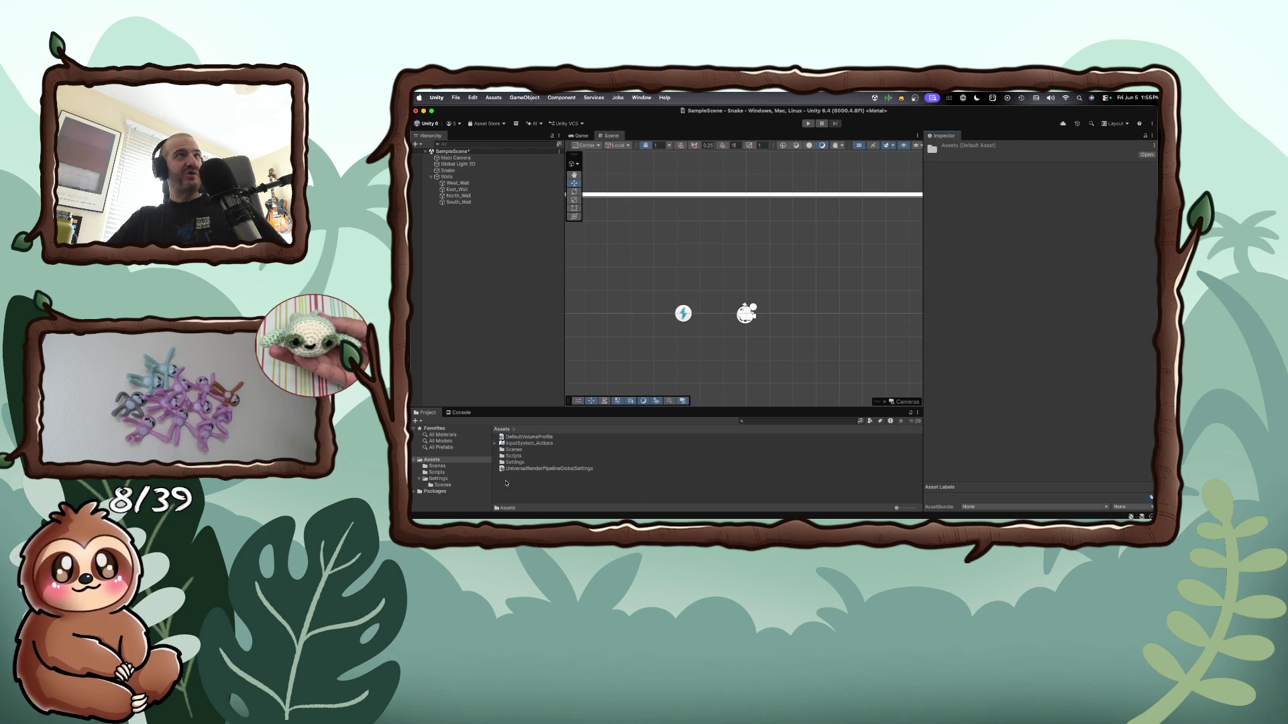
{"action": "right_click", "coordinate": [517, 483]}
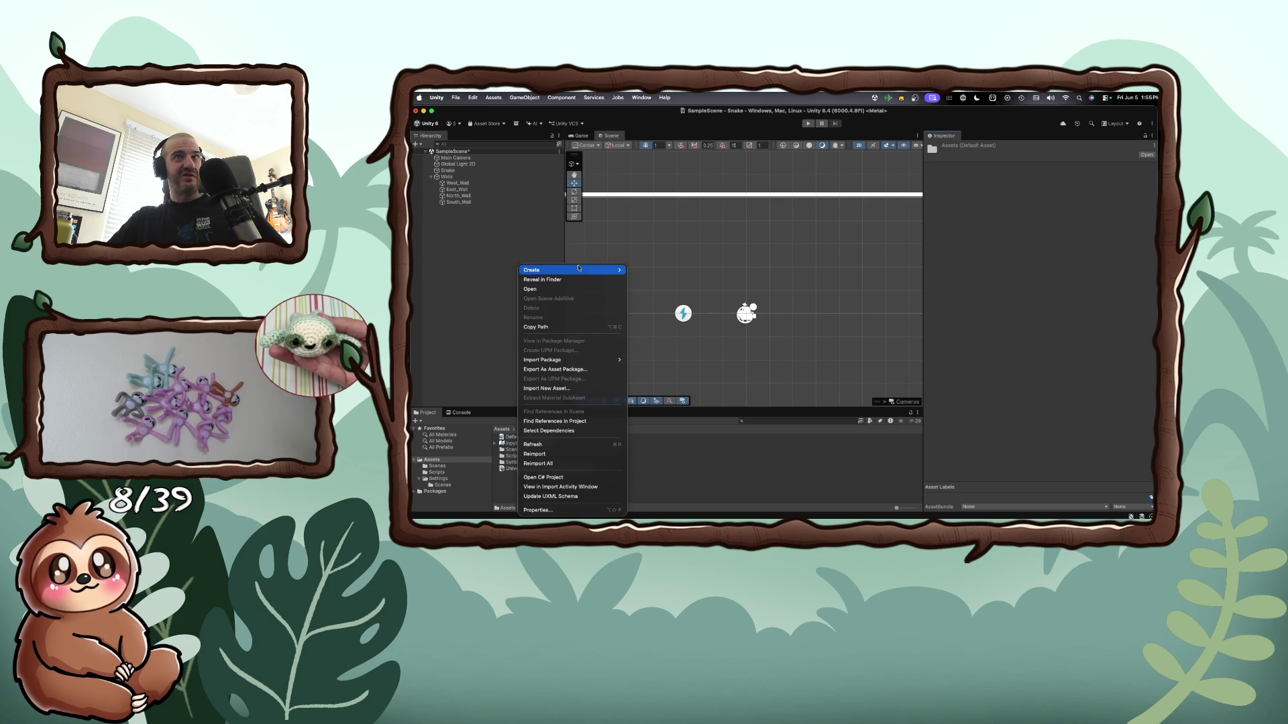
{"action": "mouse_move", "coordinate": [579, 272]}
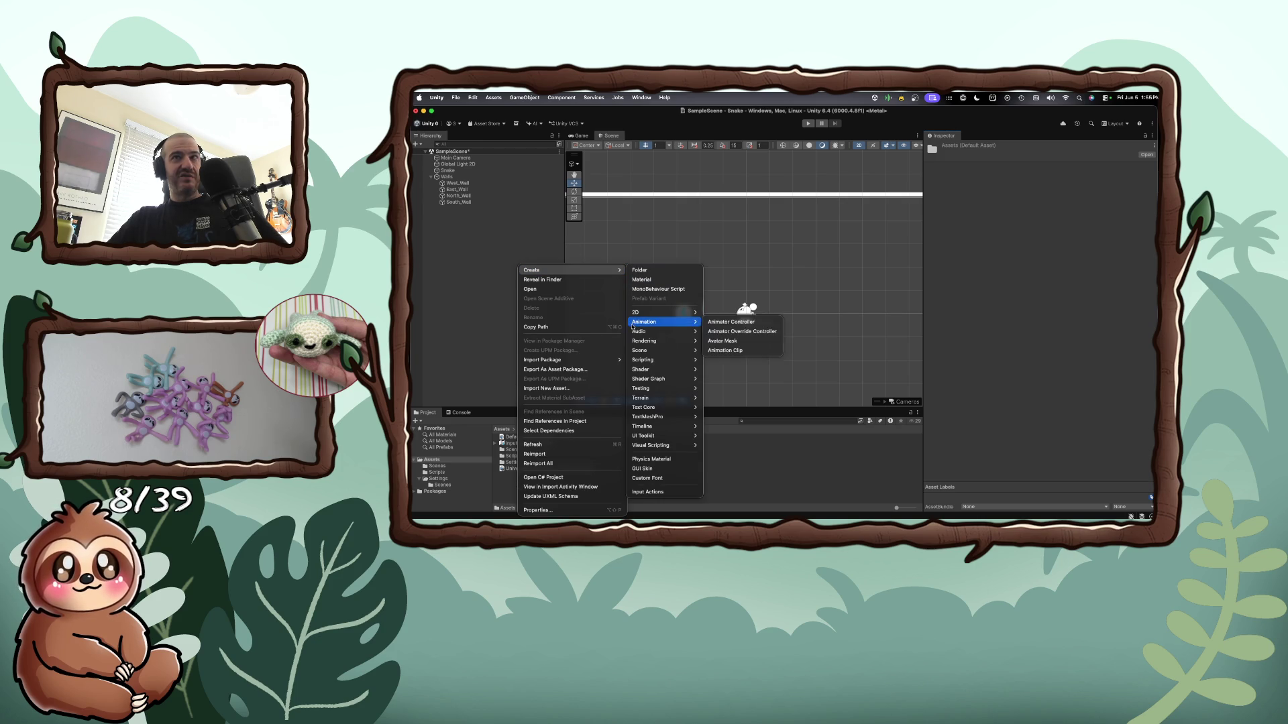
{"action": "mouse_move", "coordinate": [643, 385]}
{"action": "mouse_move", "coordinate": [647, 420]}
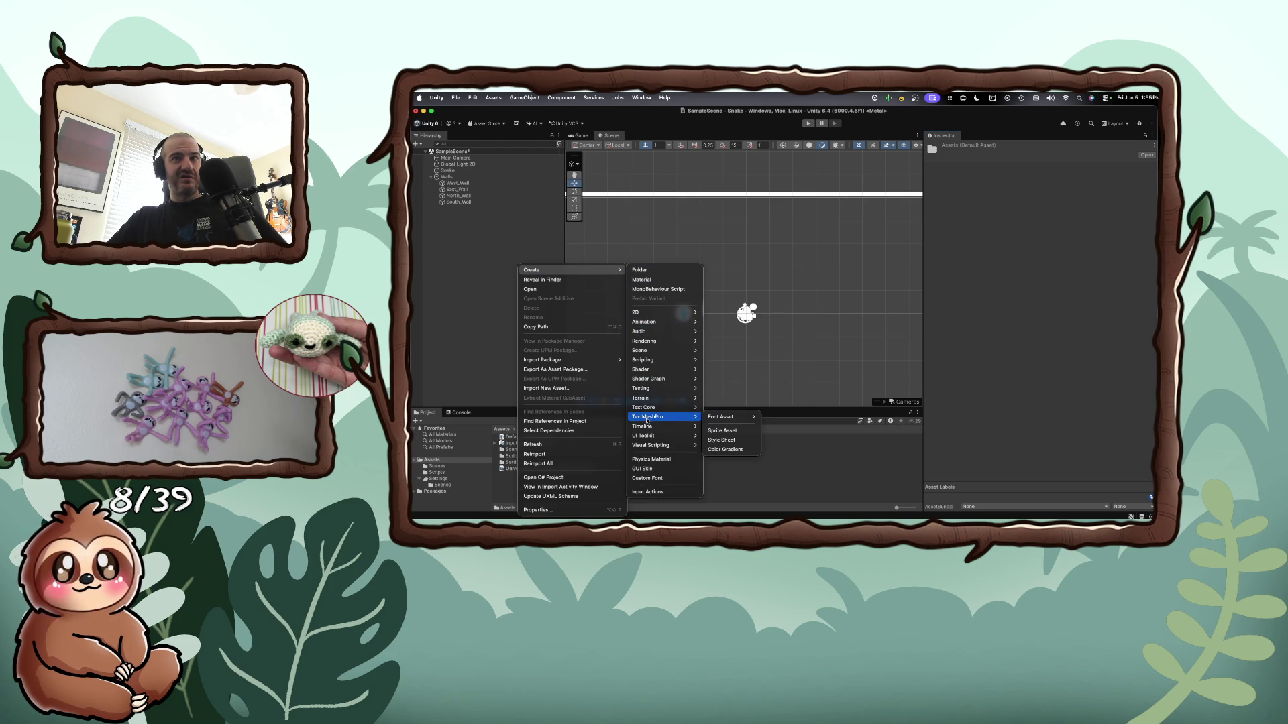
{"action": "left_click", "coordinate": [670, 492]}
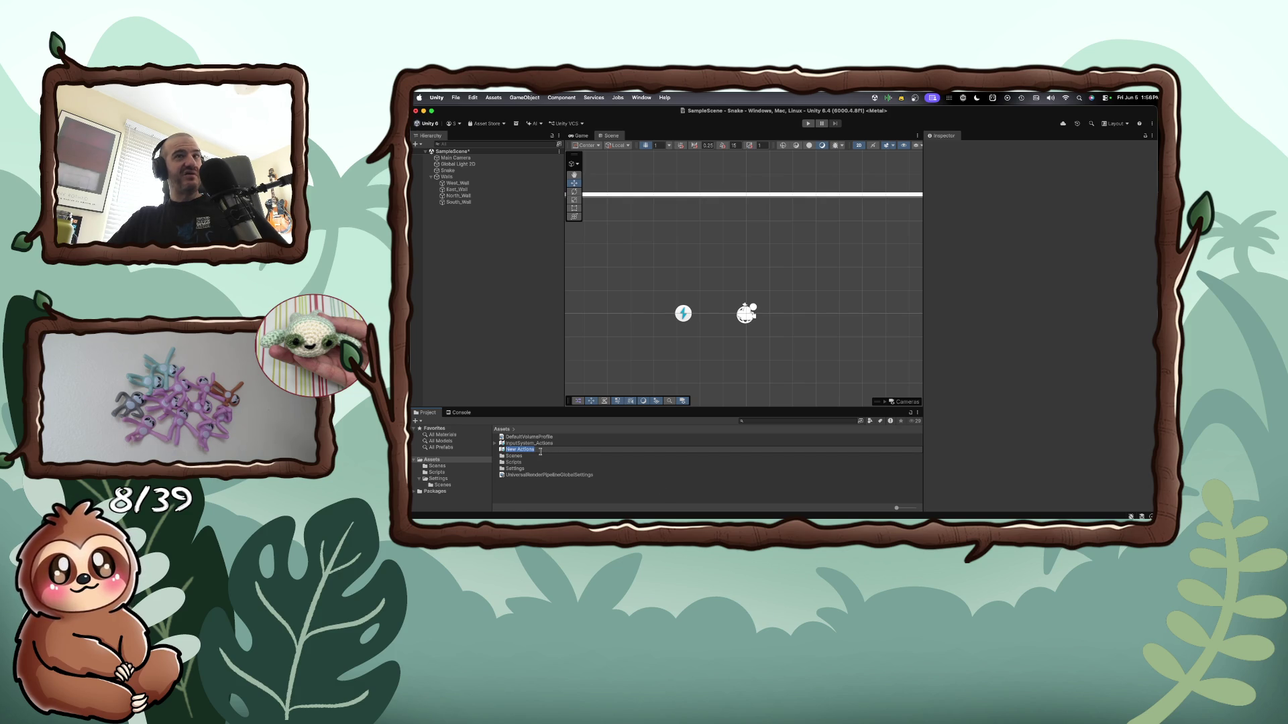
{"action": "left_click", "coordinate": [542, 456]}
Start deleting the New Actions asset, then cancel to keep it
{"action": "right_click", "coordinate": [520, 450]}
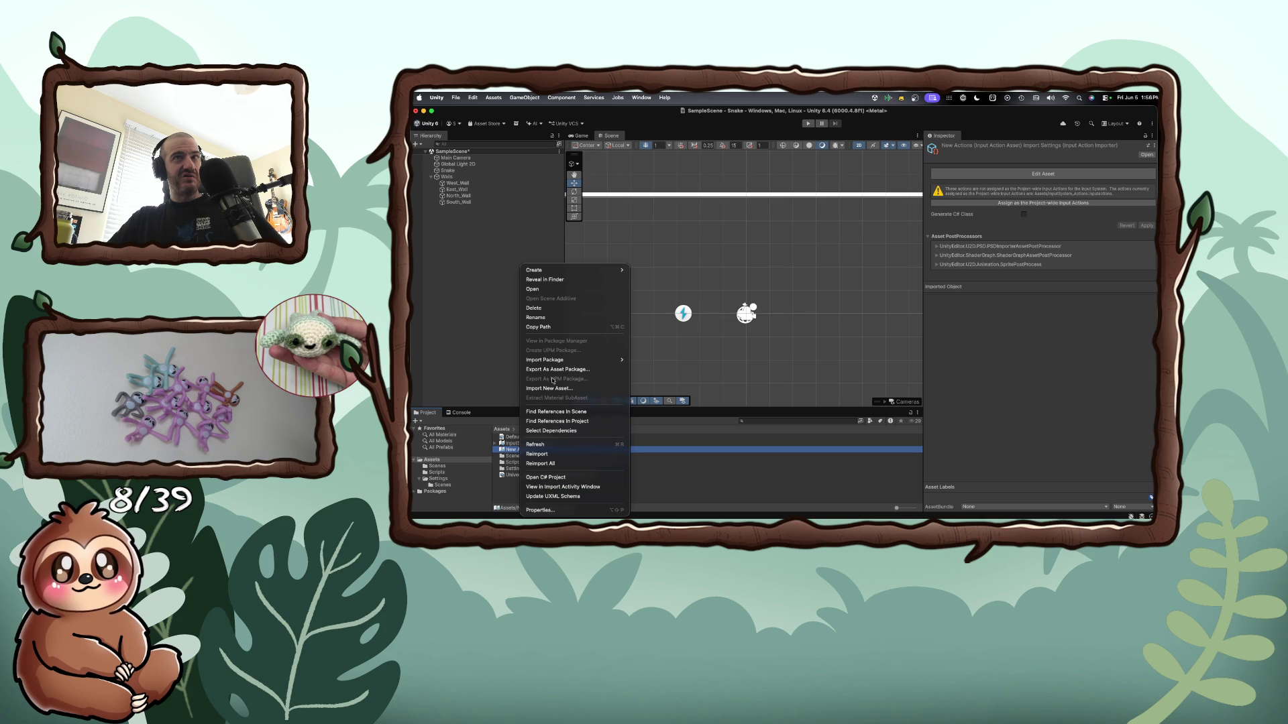
{"action": "left_click", "coordinate": [545, 309]}
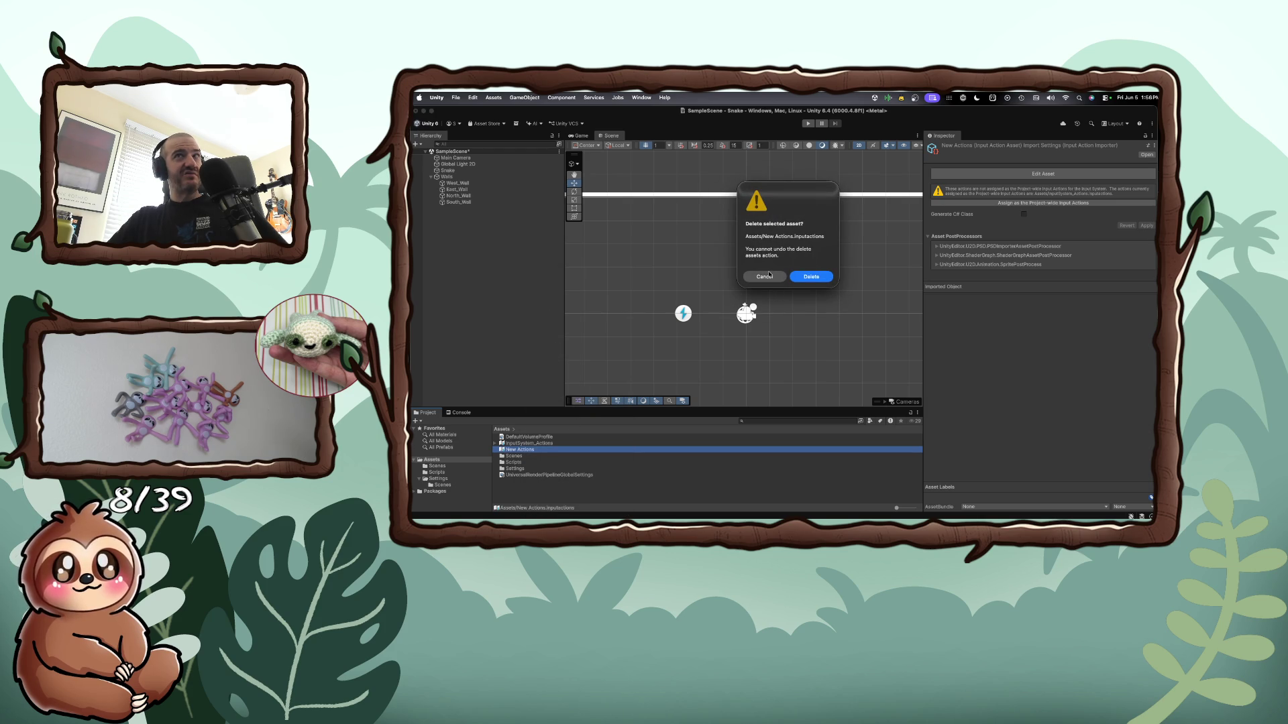
{"action": "left_click", "coordinate": [769, 275]}
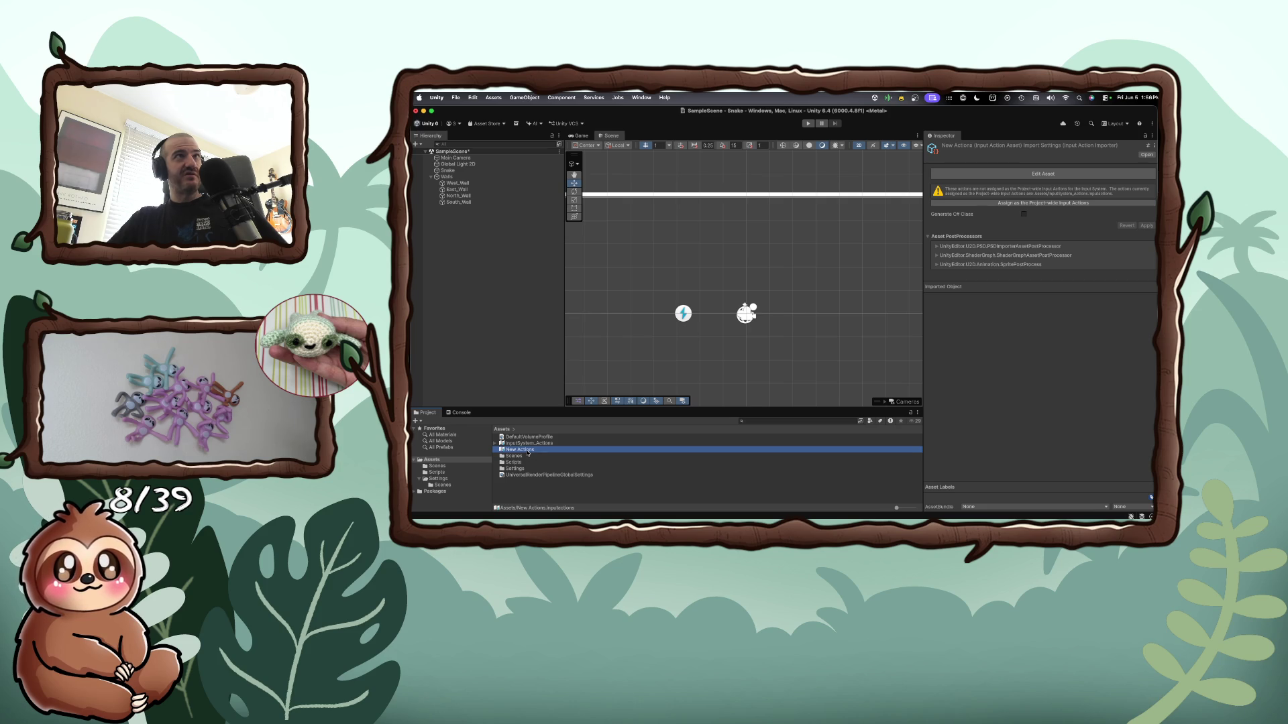
Open New Actions in the Input Actions editor and add a default New action map
{"action": "double_click", "coordinate": [528, 450]}
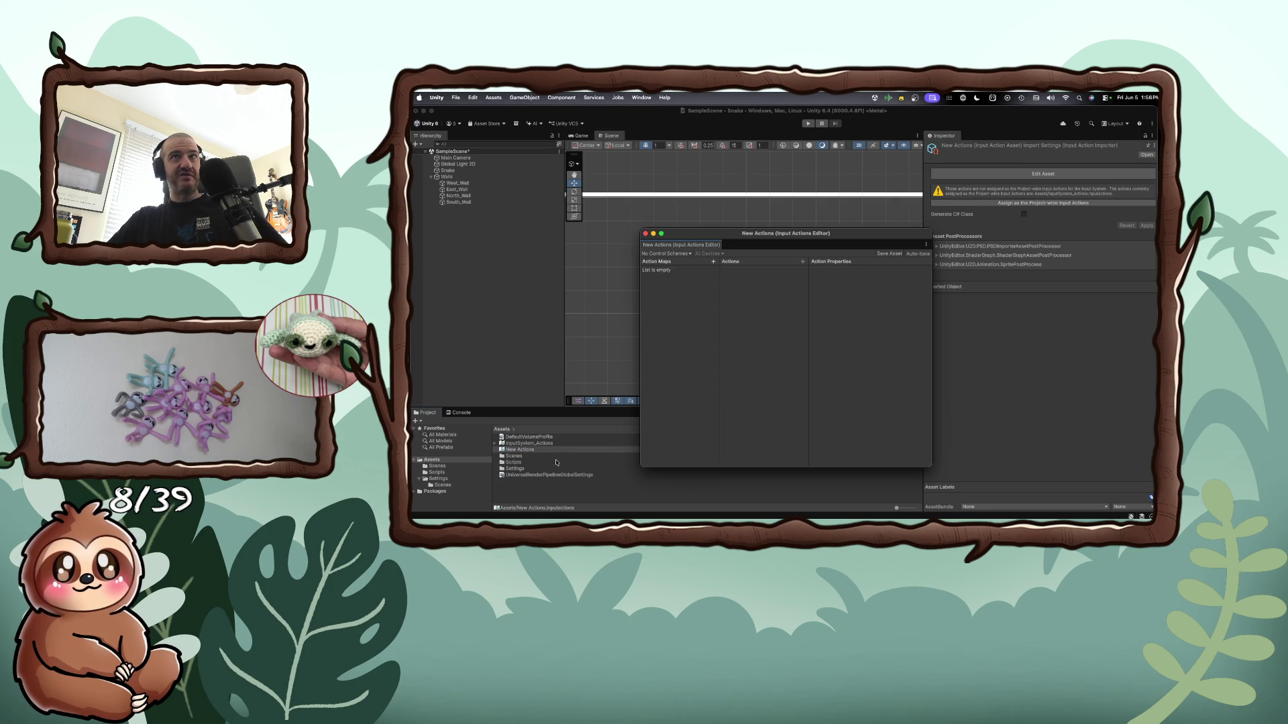
{"action": "left_click", "coordinate": [714, 262]}
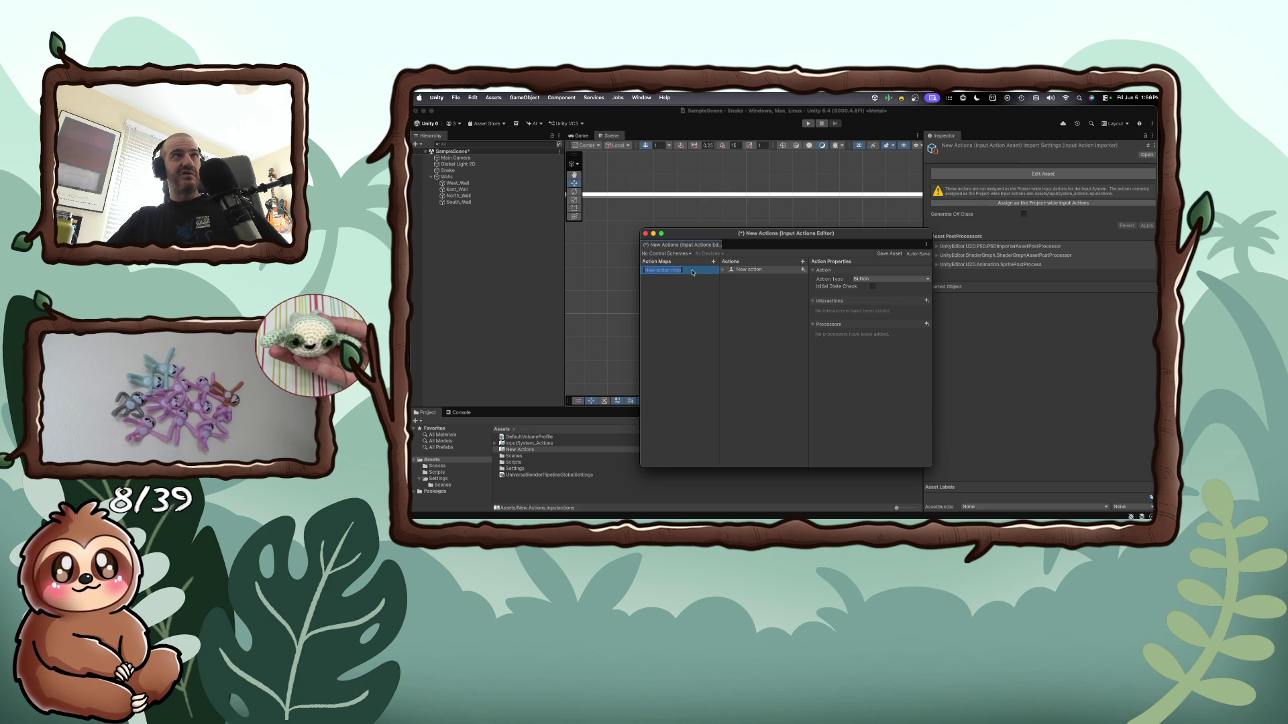
{"action": "type", "text": "Up"}
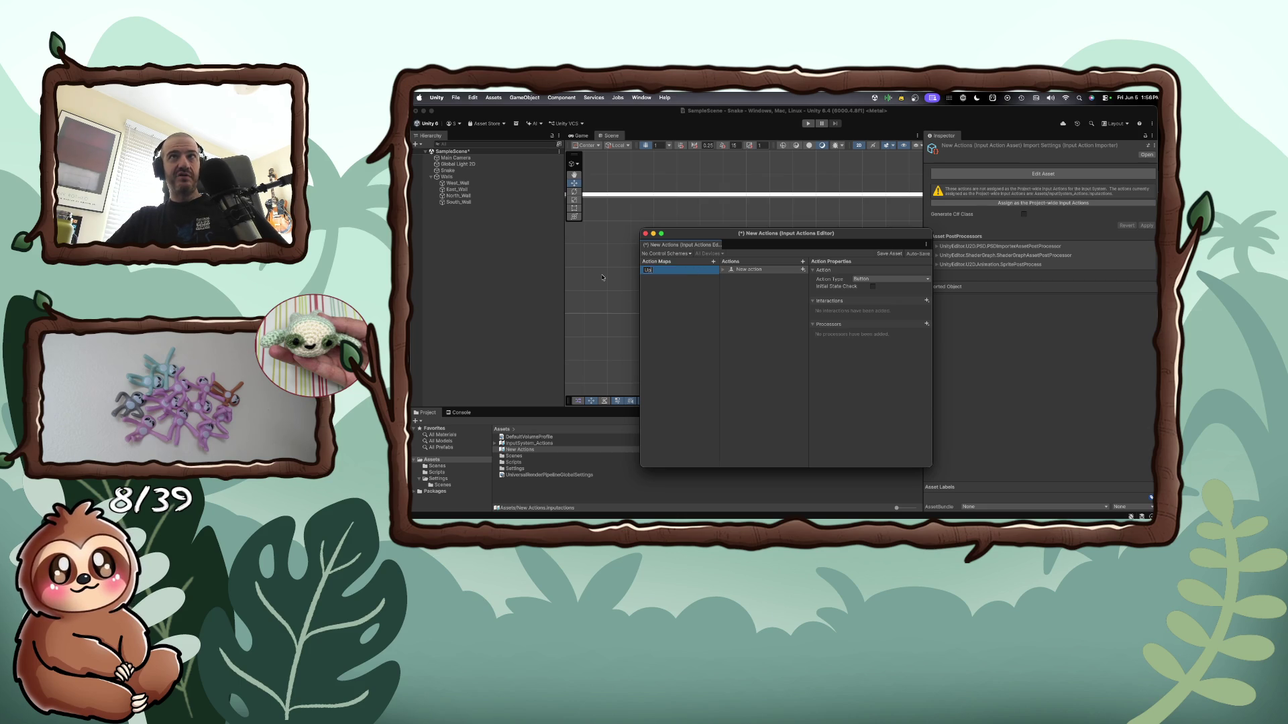
{"action": "key", "text": "super+z"}
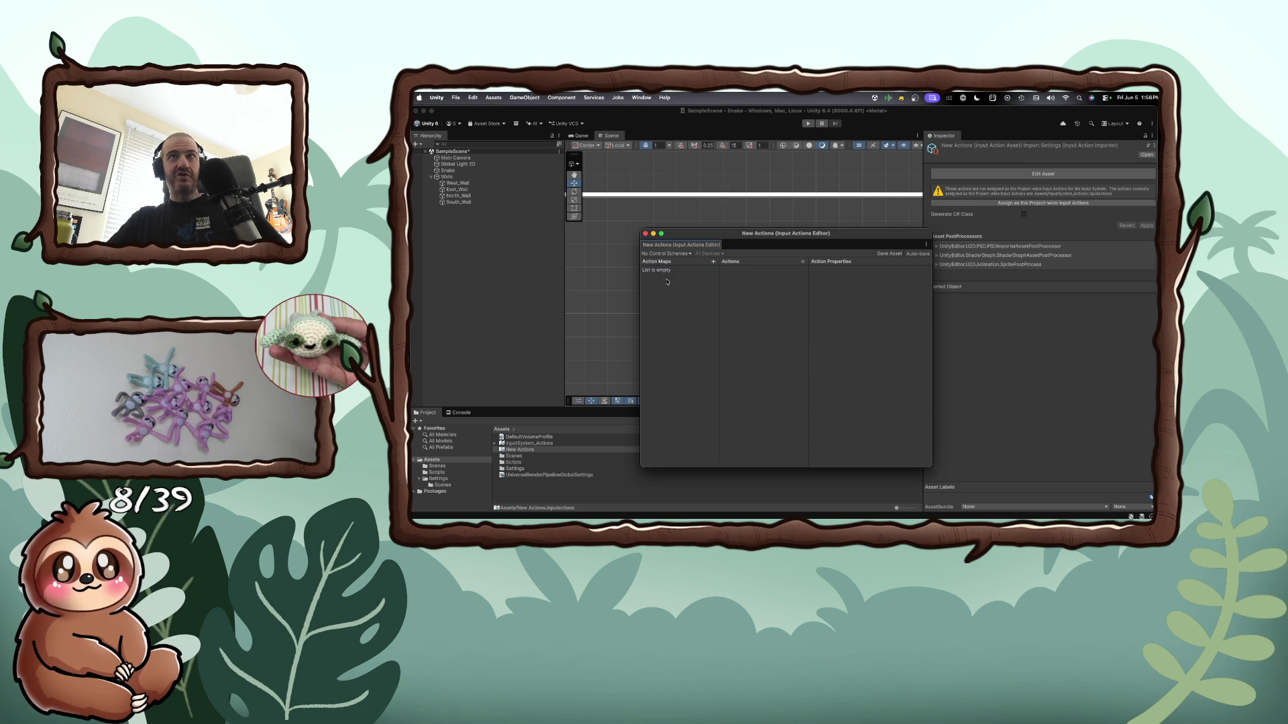
{"action": "left_click", "coordinate": [712, 262]}
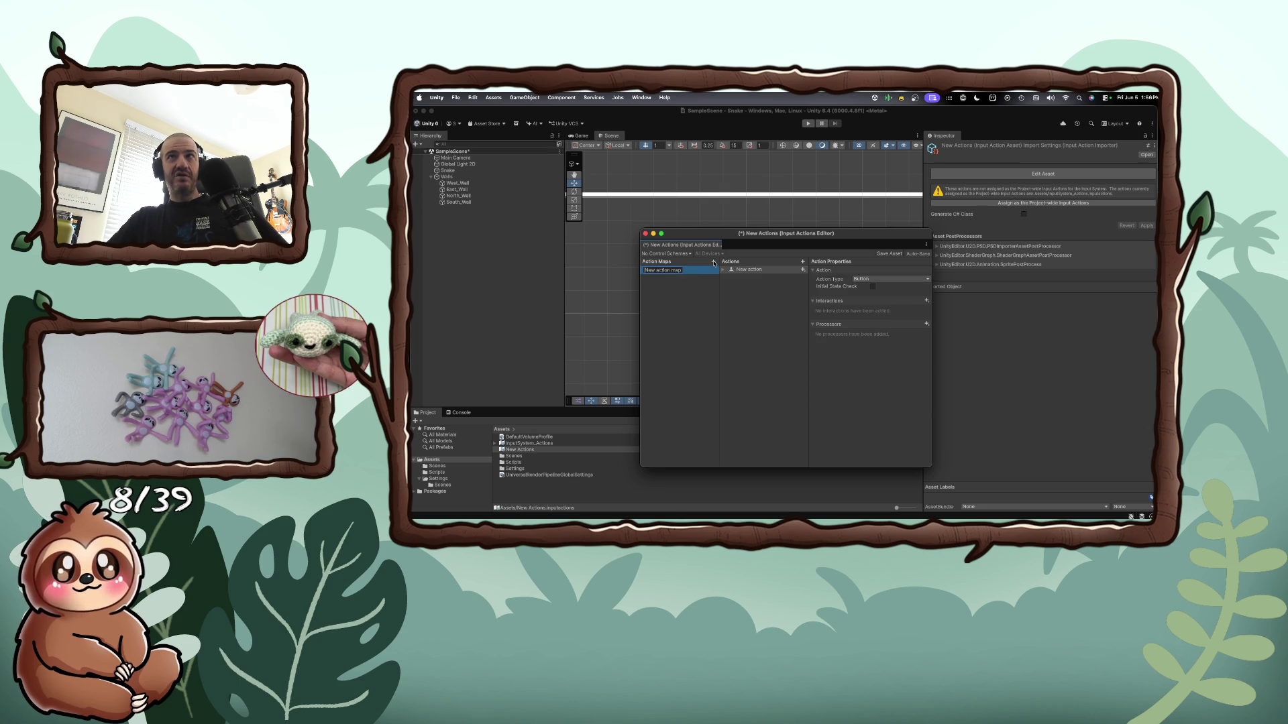
{"action": "key", "text": "Return"}
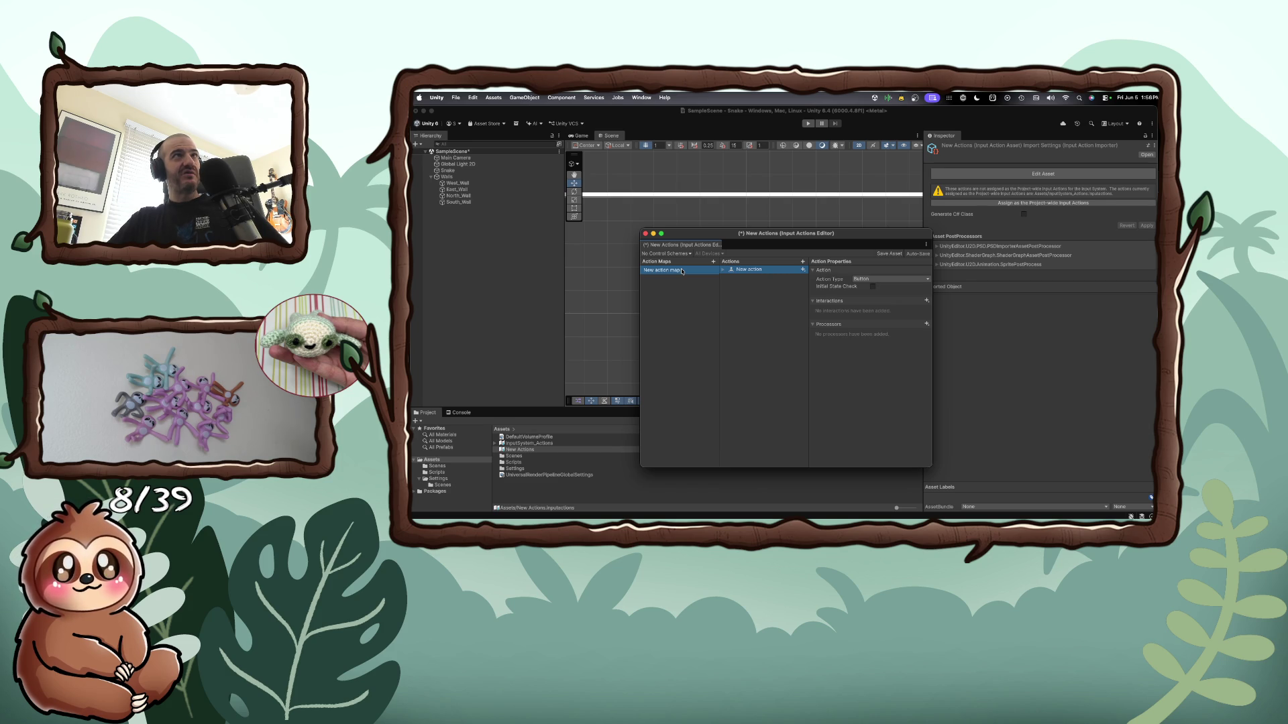
Select the map's New action and bring up its add-binding choices
{"action": "double_click", "coordinate": [682, 270]}
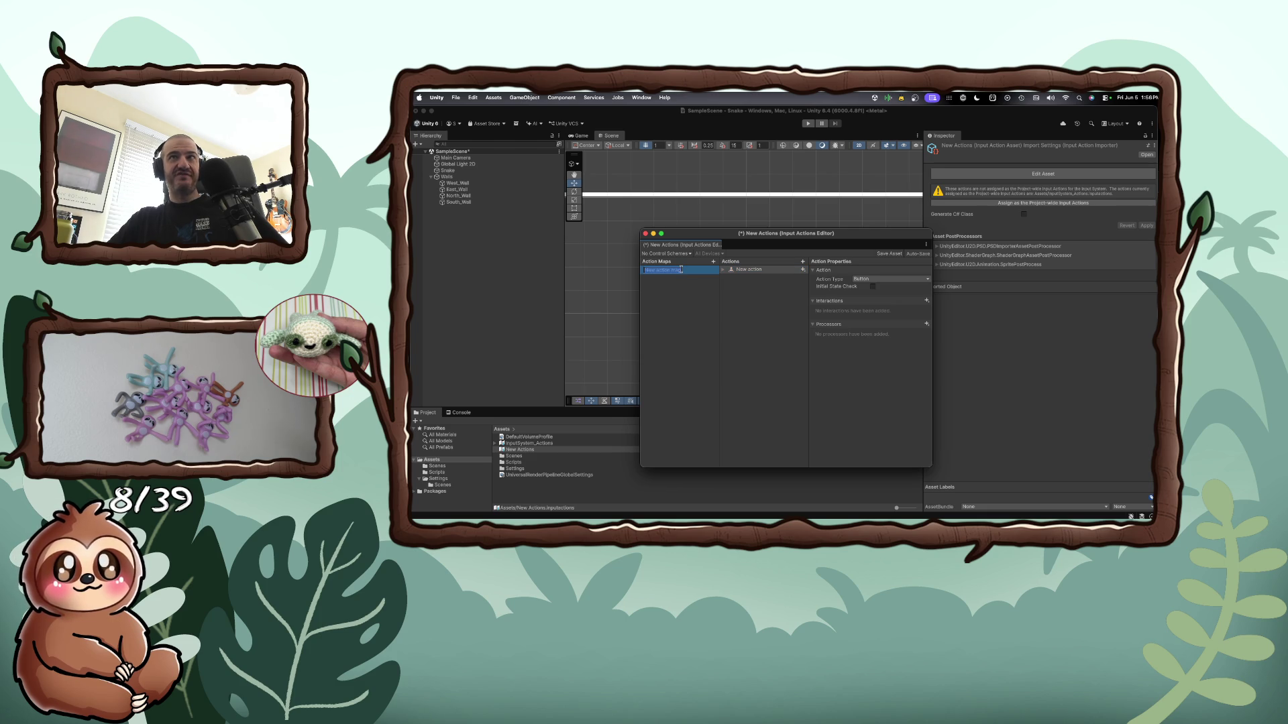
{"action": "left_click", "coordinate": [749, 269]}
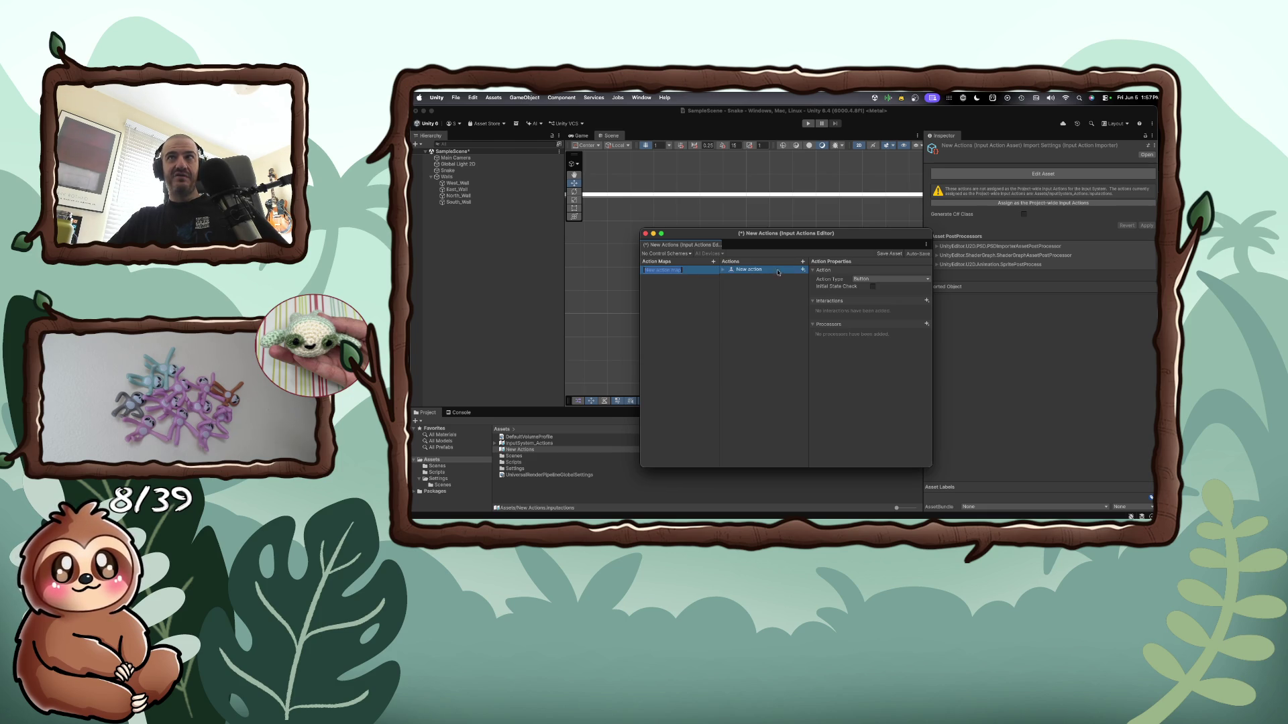
{"action": "left_click", "coordinate": [804, 270]}
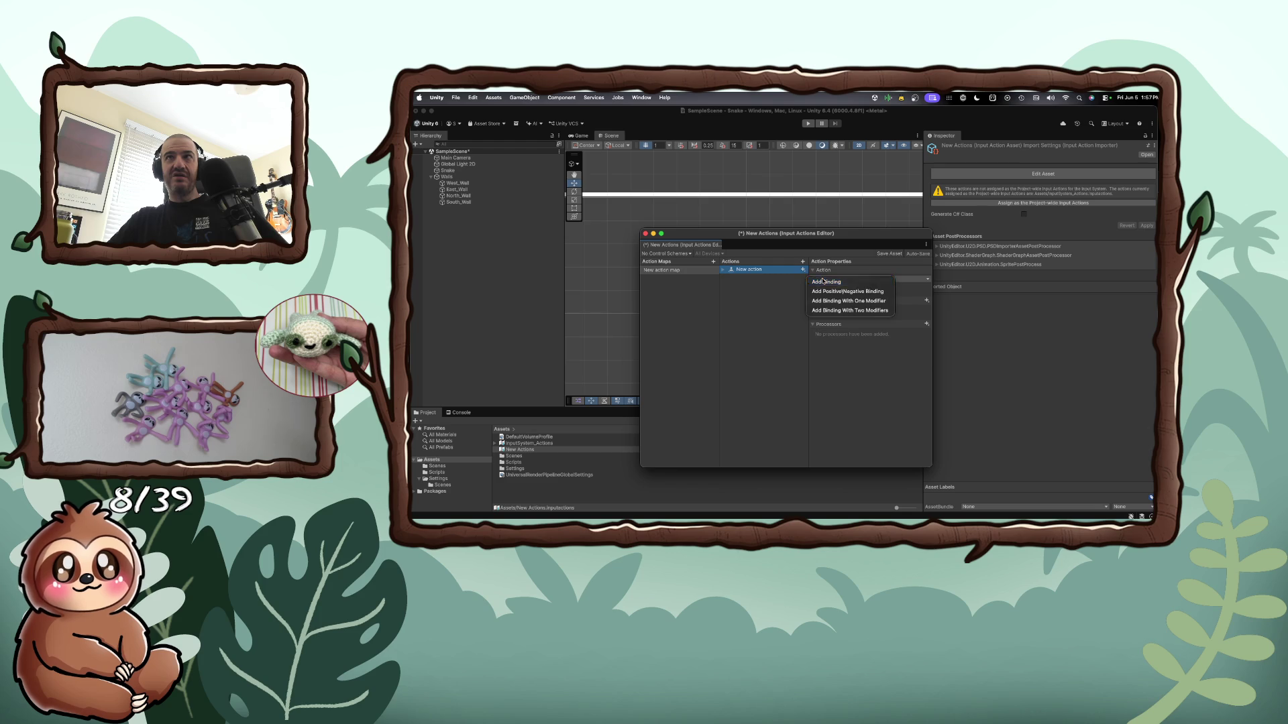
Set the New action's binding path to Keyboard W, picked by character mapped to key
{"action": "left_click", "coordinate": [827, 282]}
{"action": "key", "text": "Delete"}
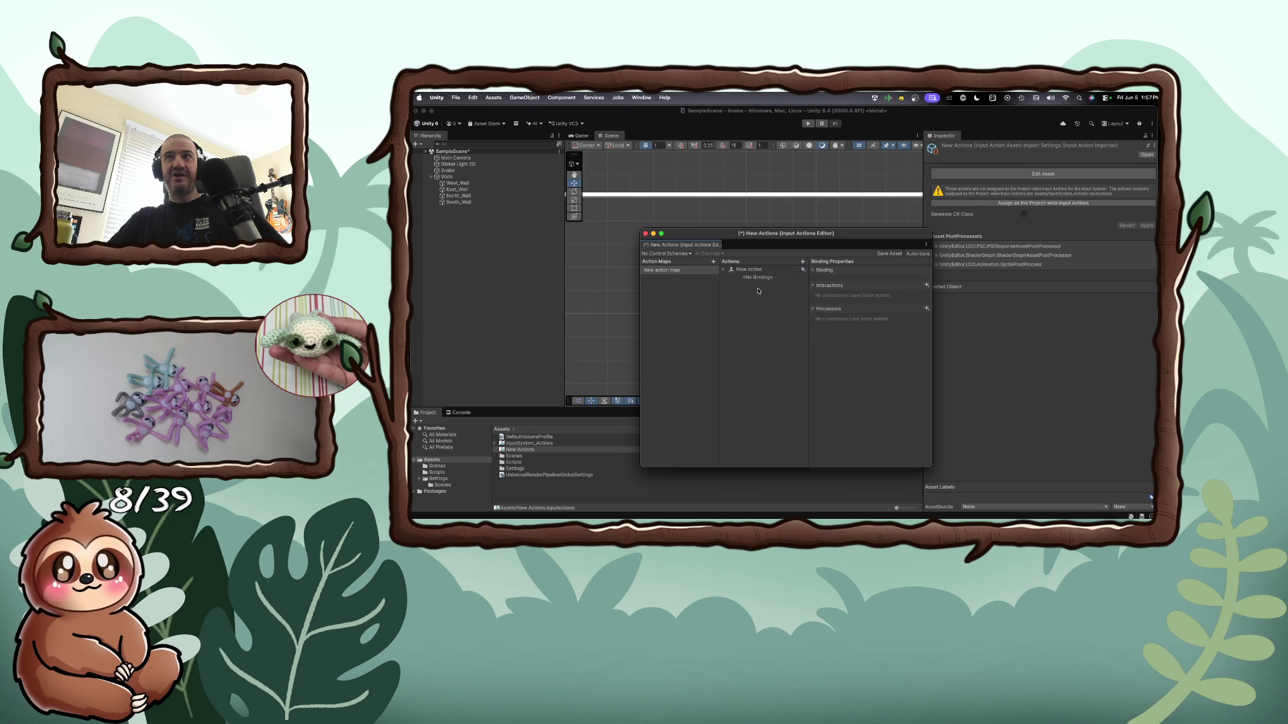
{"action": "left_click", "coordinate": [765, 279]}
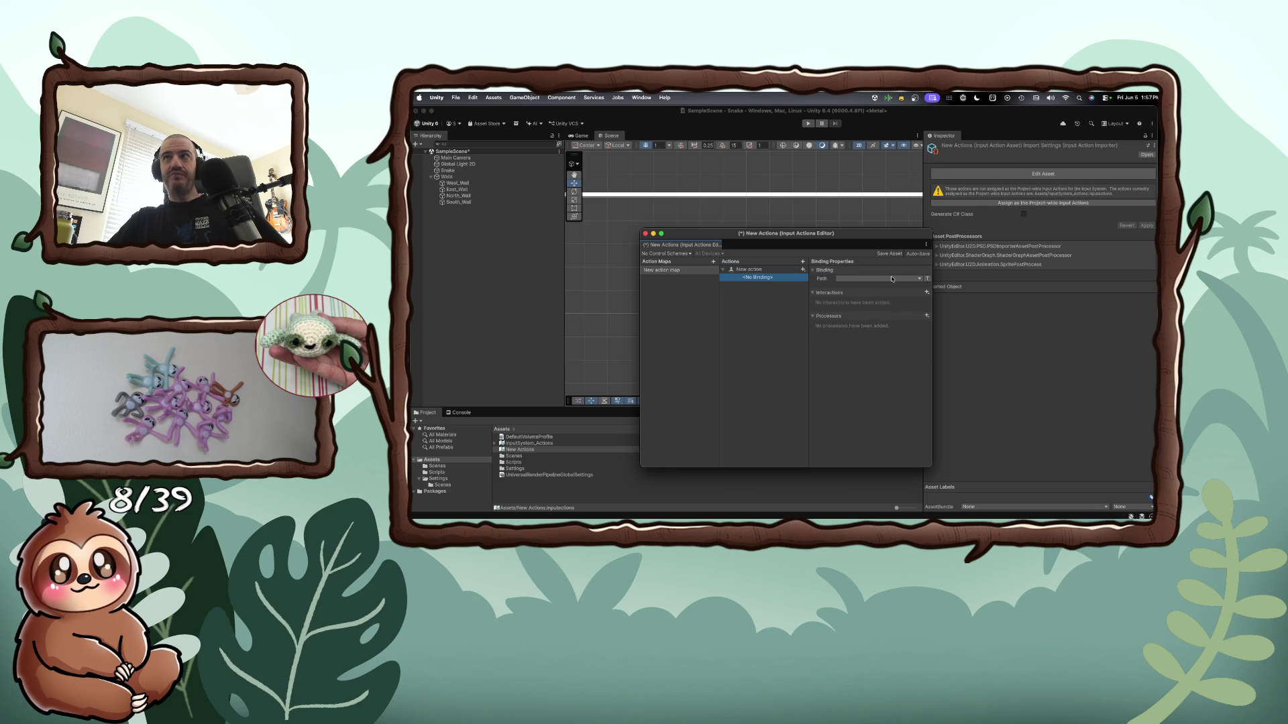
{"action": "left_click", "coordinate": [920, 279]}
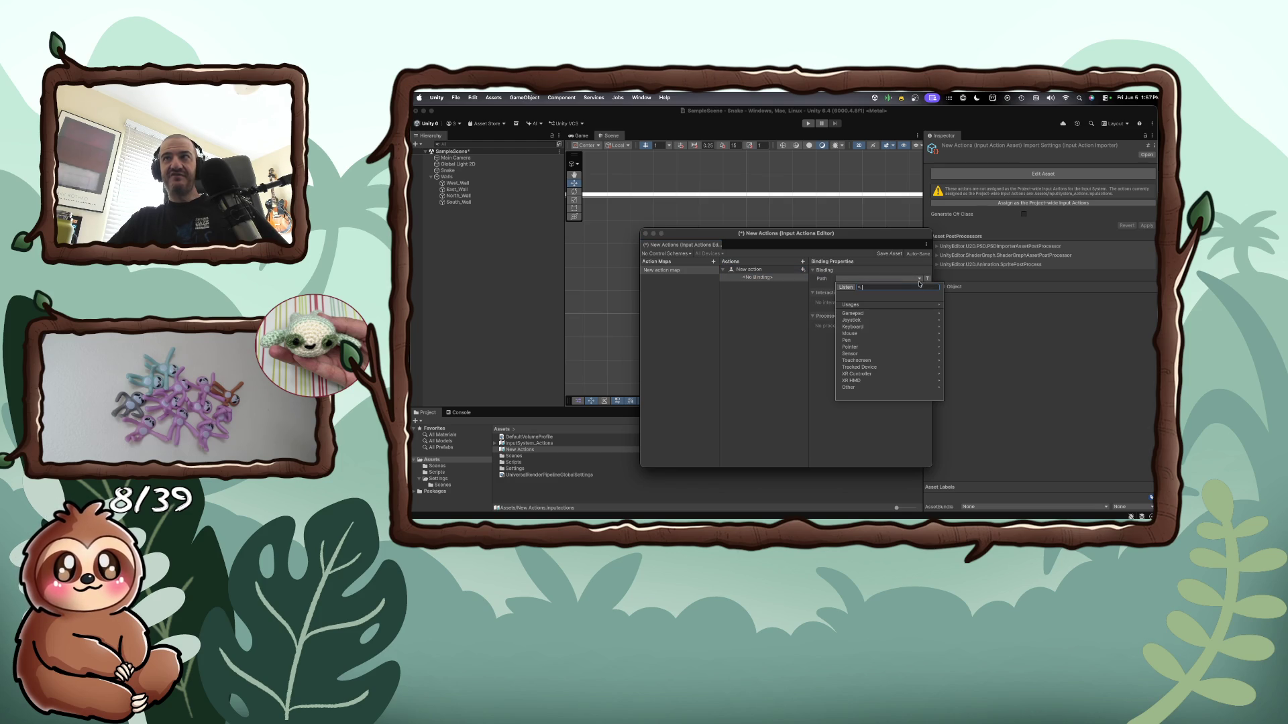
{"action": "left_click", "coordinate": [879, 326]}
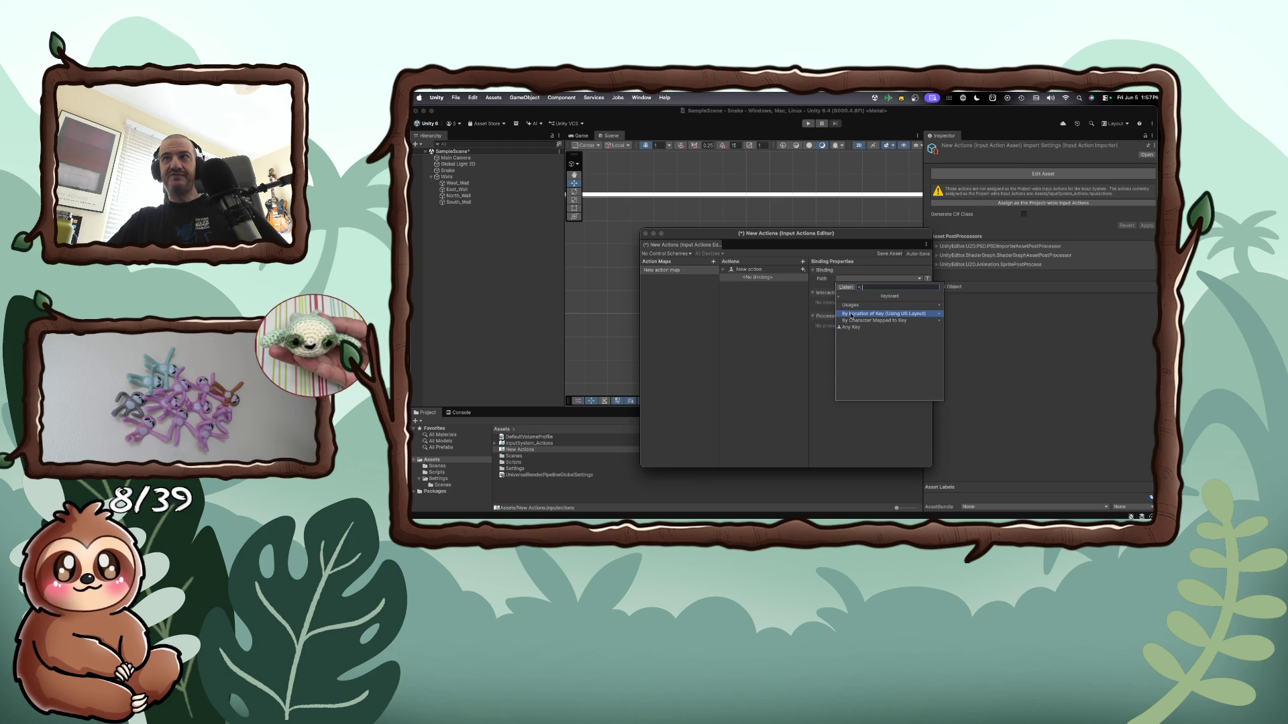
{"action": "left_click", "coordinate": [852, 320]}
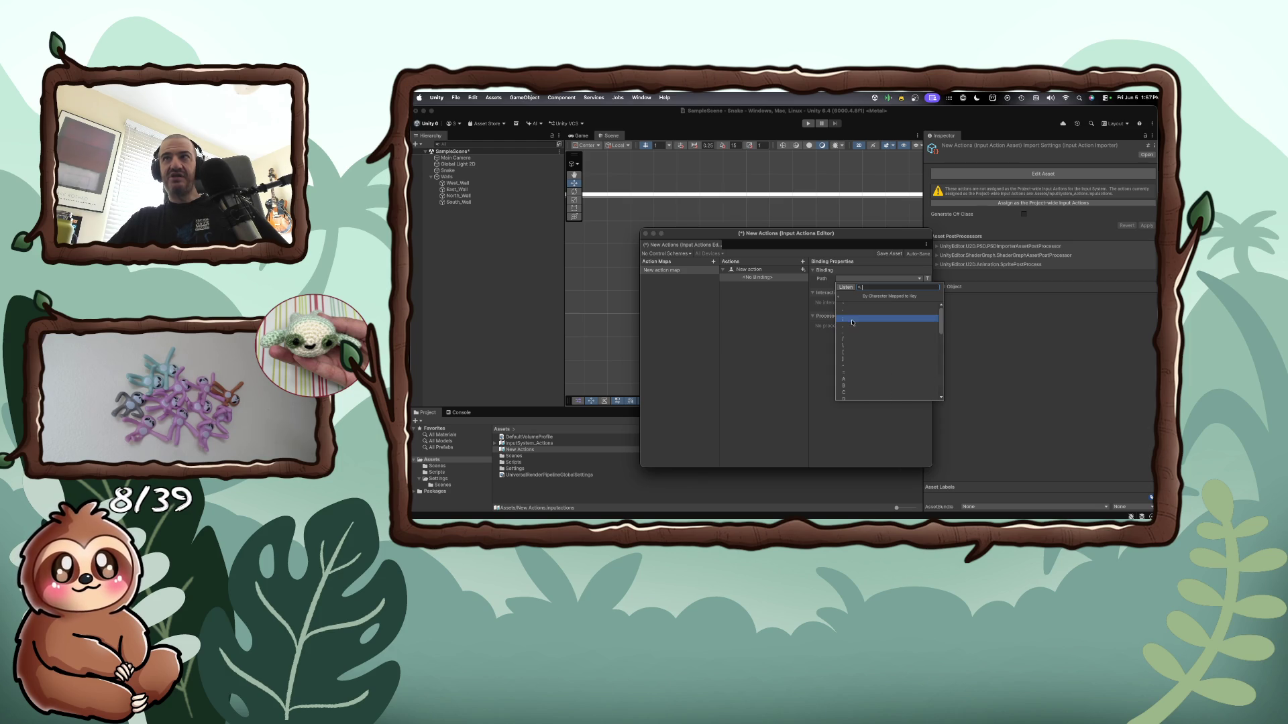
{"action": "scroll", "coordinate": [867, 332], "scroll_direction": "down", "scroll_amount": 3}
{"action": "scroll", "coordinate": [867, 333], "scroll_direction": "down", "scroll_amount": 5}
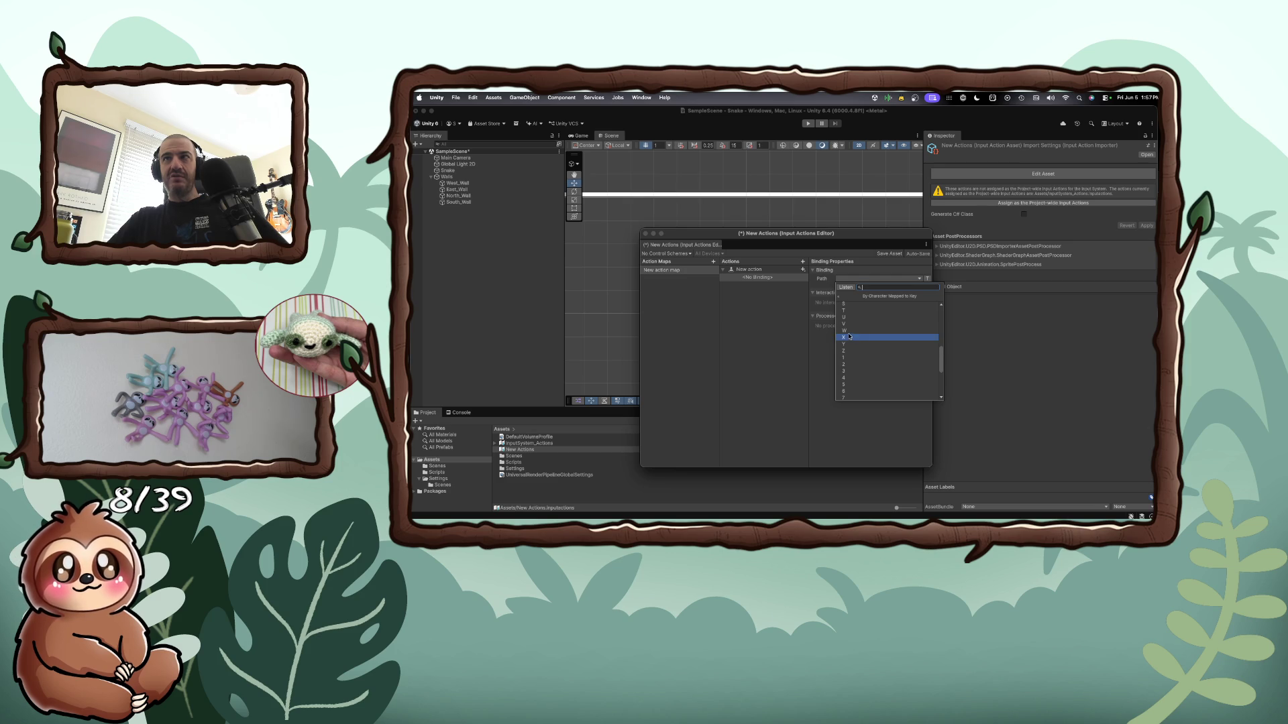
{"action": "left_click", "coordinate": [849, 337]}
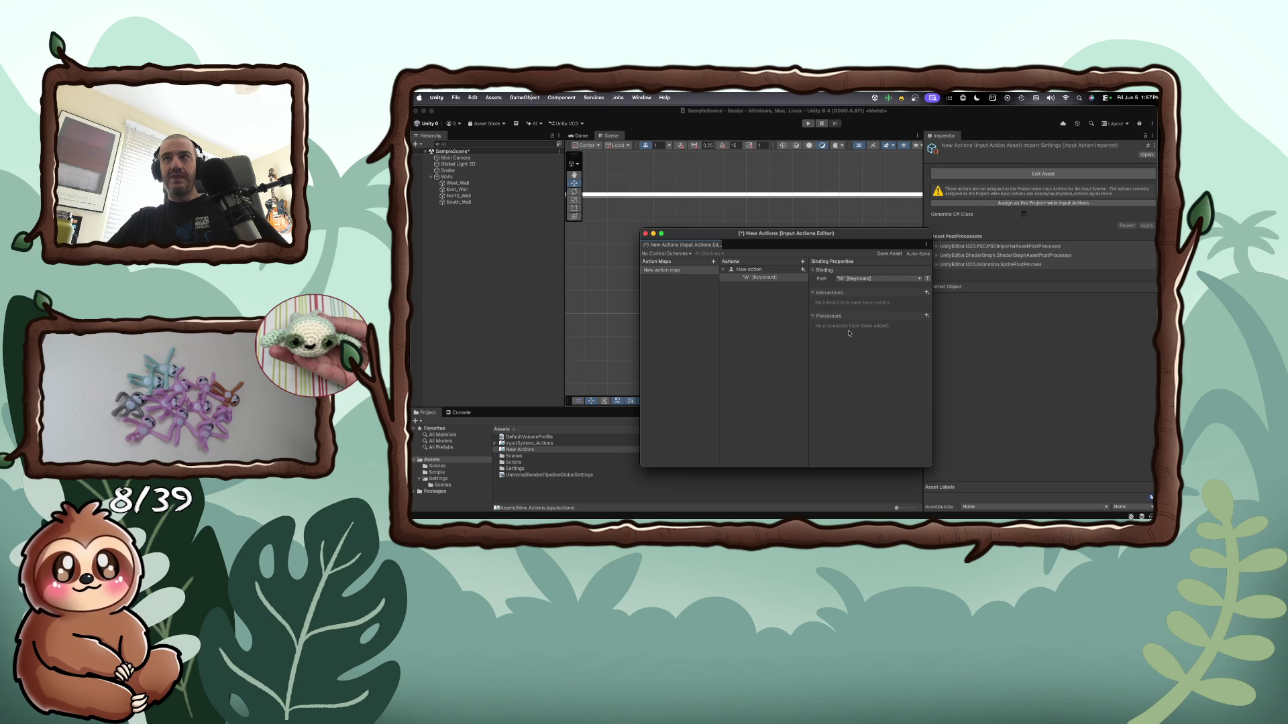
{"action": "left_click", "coordinate": [927, 292]}
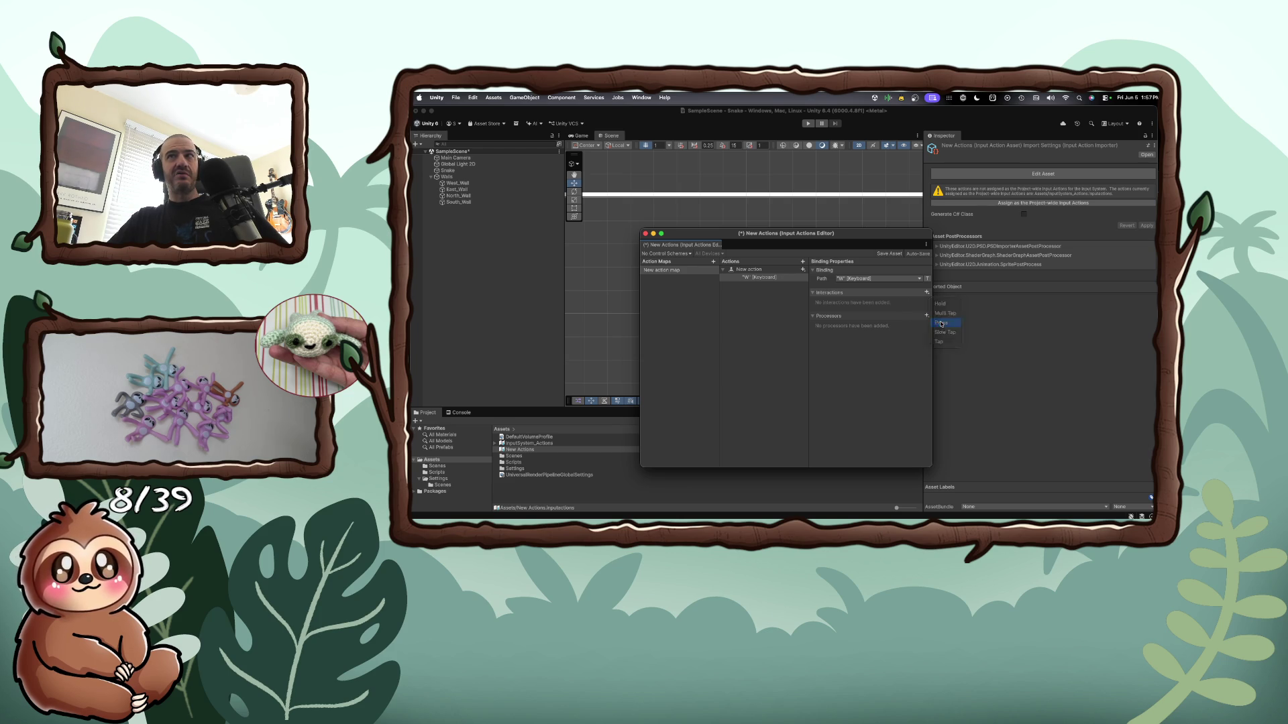
Add a Press interaction to the W binding
{"action": "left_click", "coordinate": [941, 323]}
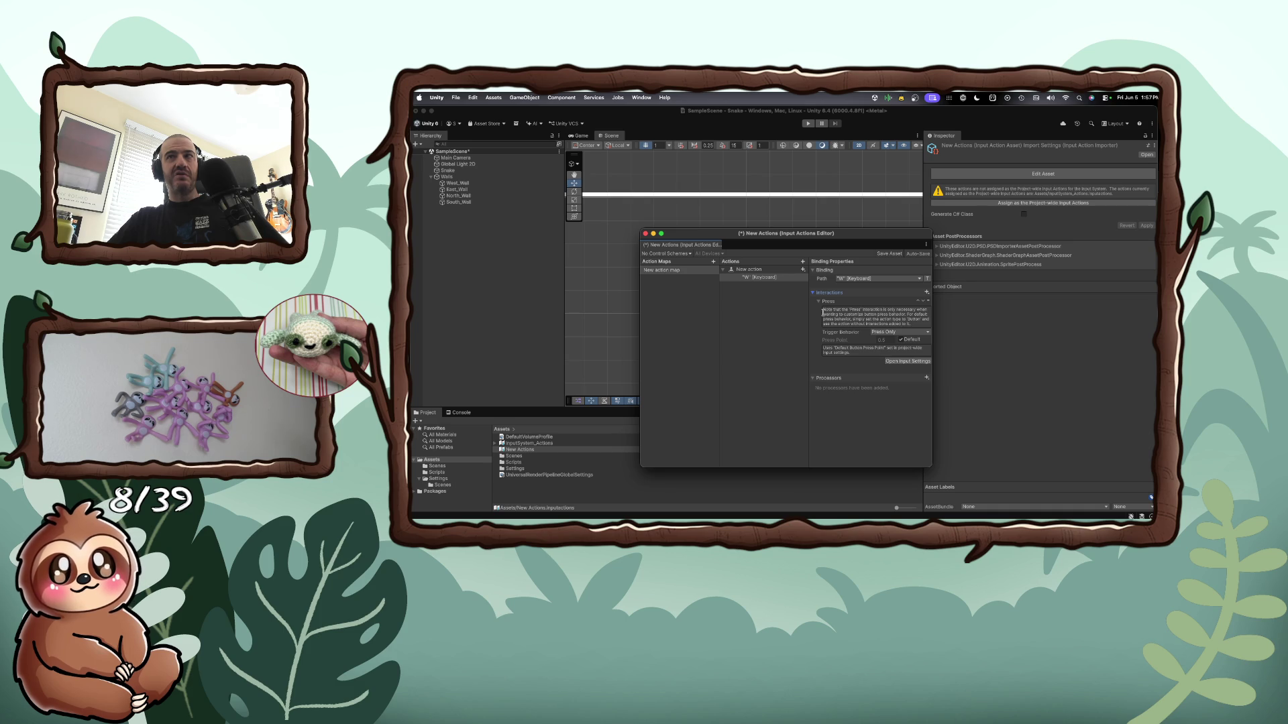
{"action": "left_click", "coordinate": [803, 269]}
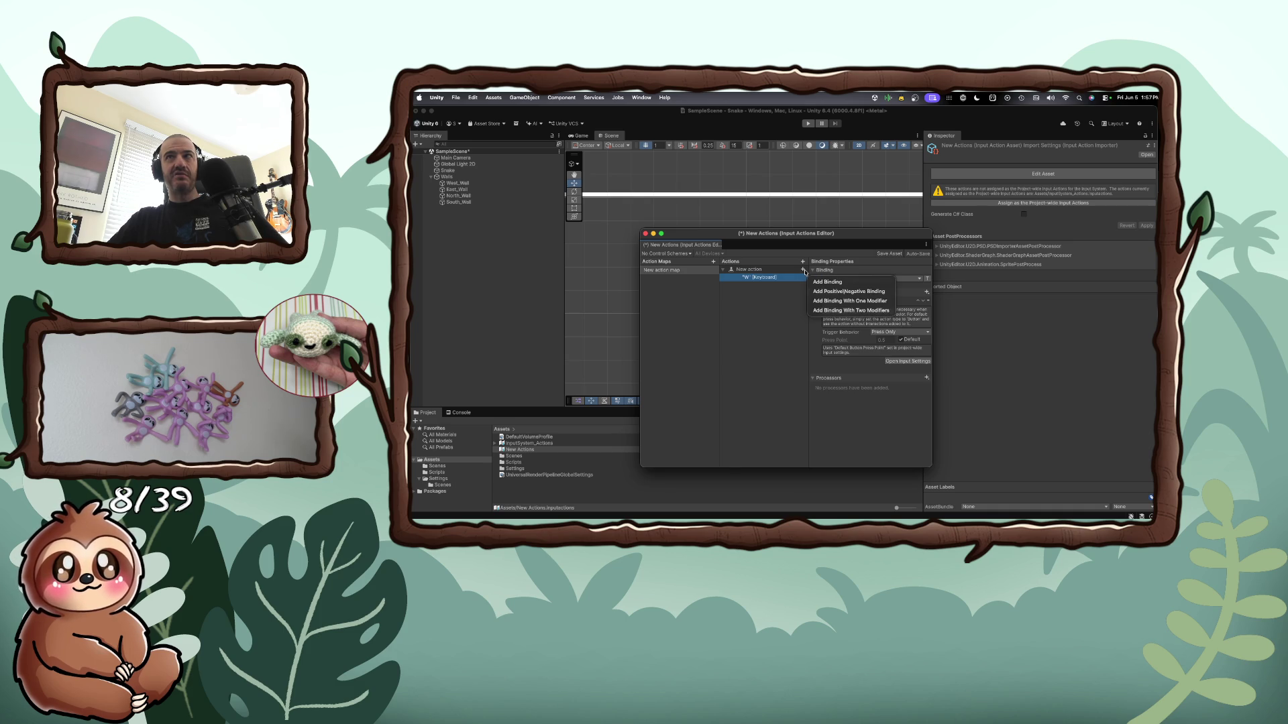
{"action": "left_click", "coordinate": [789, 280]}
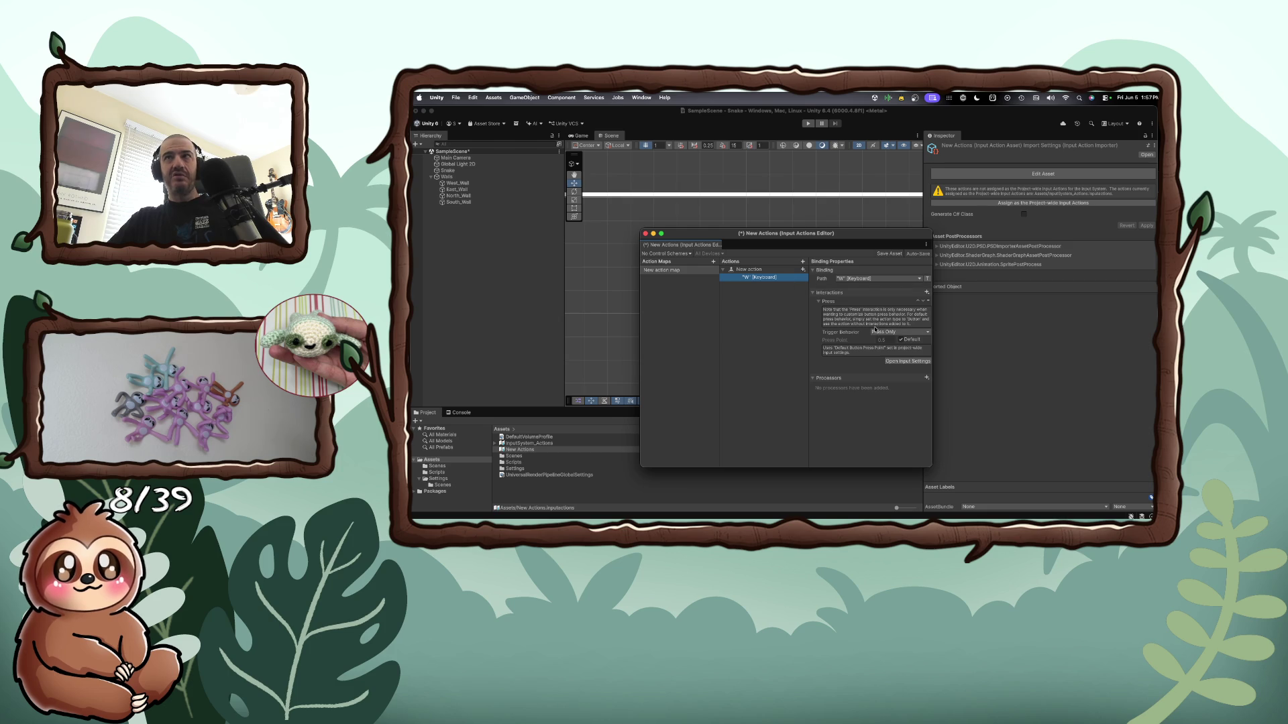
Browse the keyboard character paths without changing the binding, then select the New action map
{"action": "left_click", "coordinate": [920, 279]}
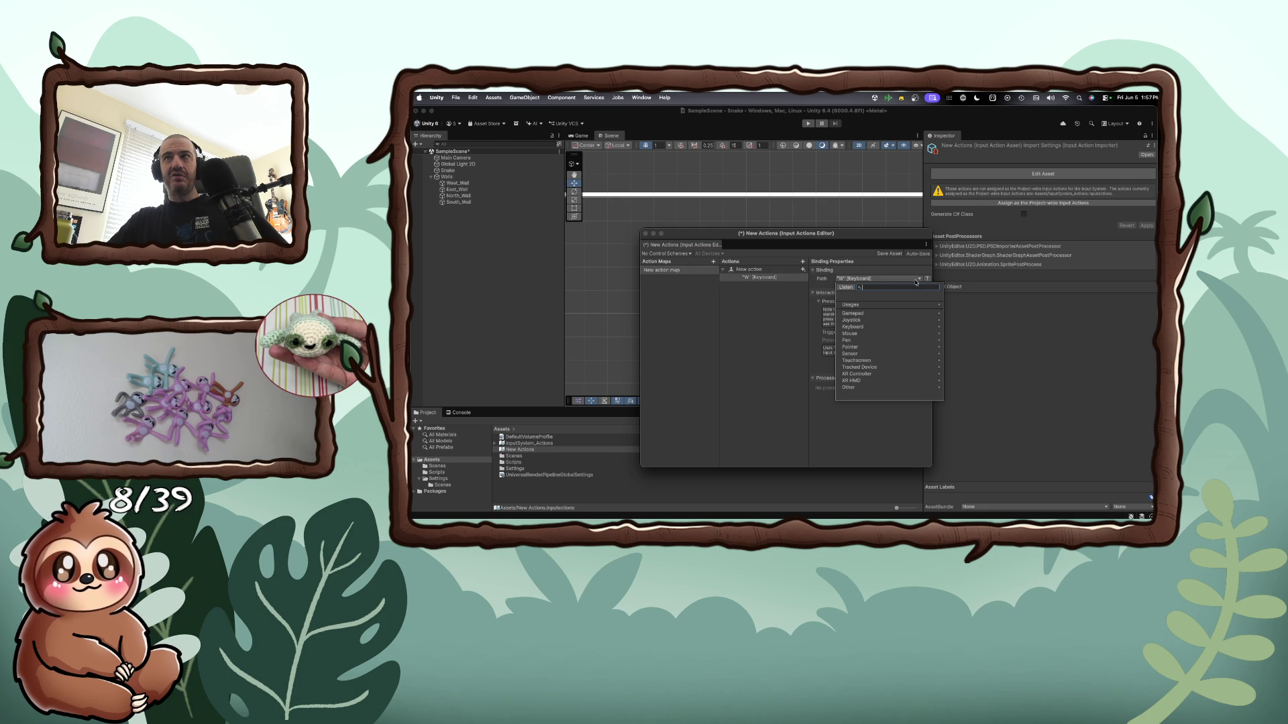
{"action": "left_click", "coordinate": [877, 327]}
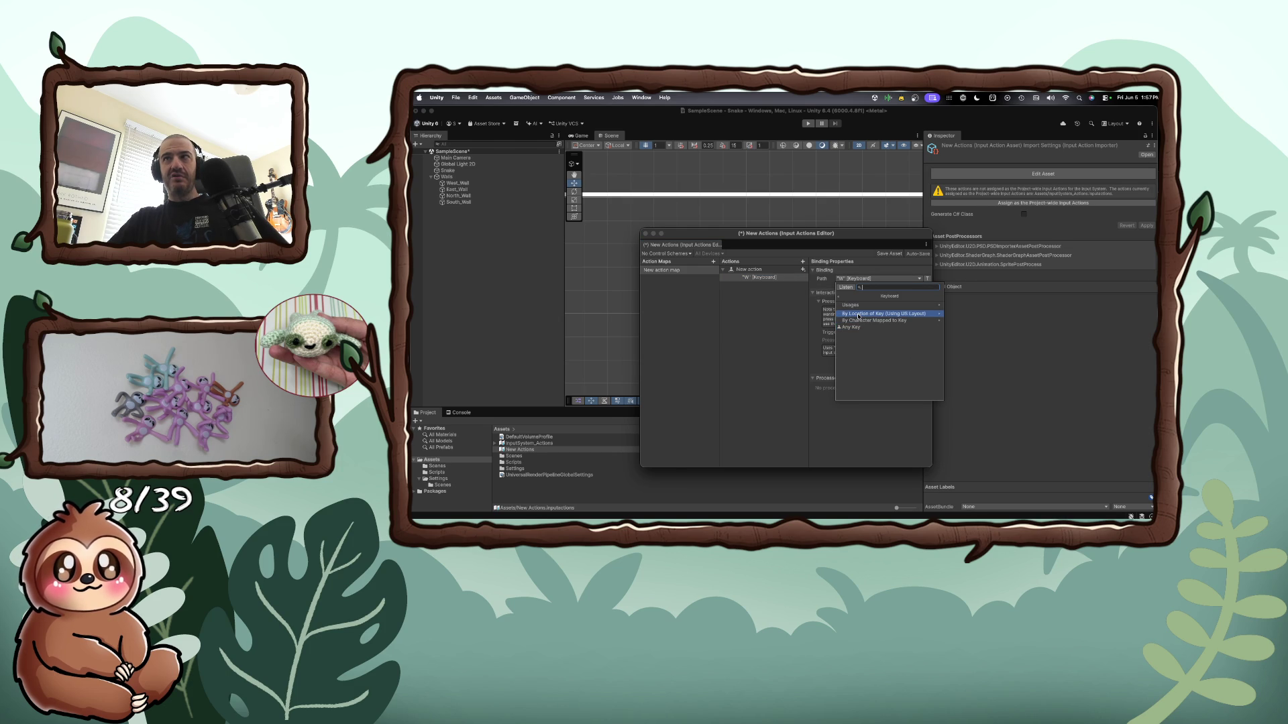
{"action": "left_click", "coordinate": [865, 321]}
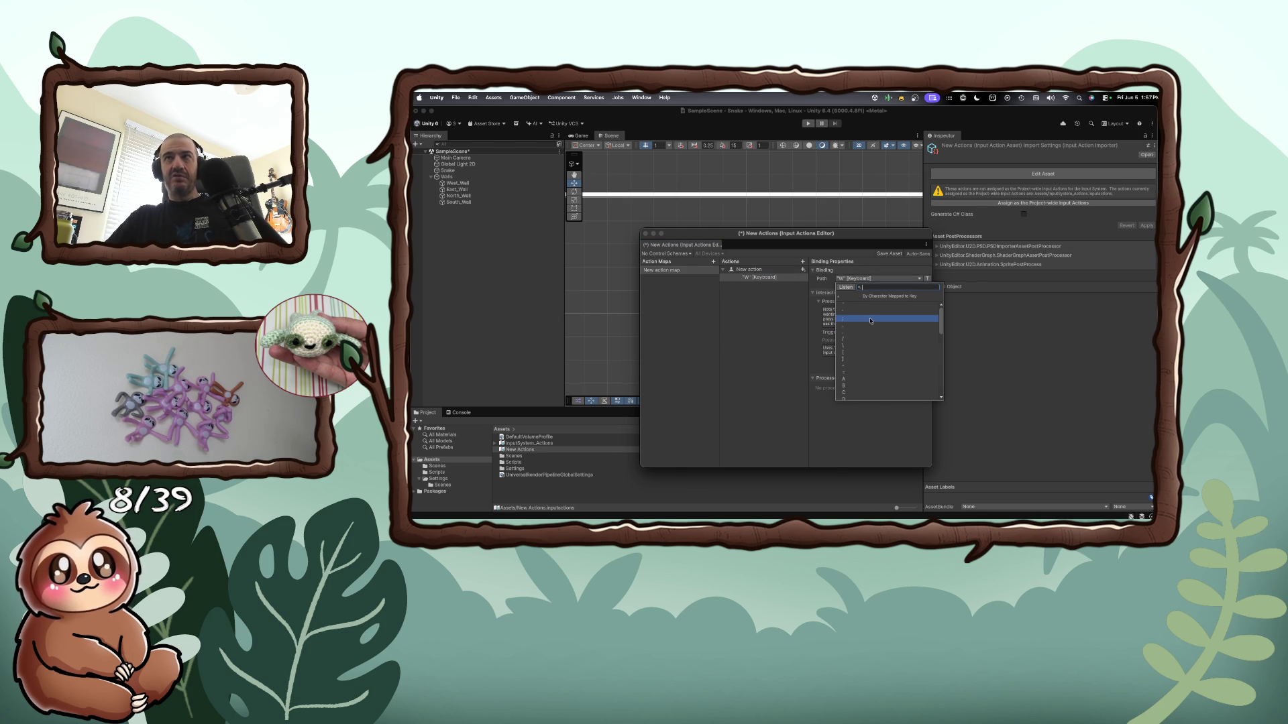
{"action": "key", "text": "Up"}
{"action": "key", "text": "Up"}
{"action": "key", "text": "Up"}
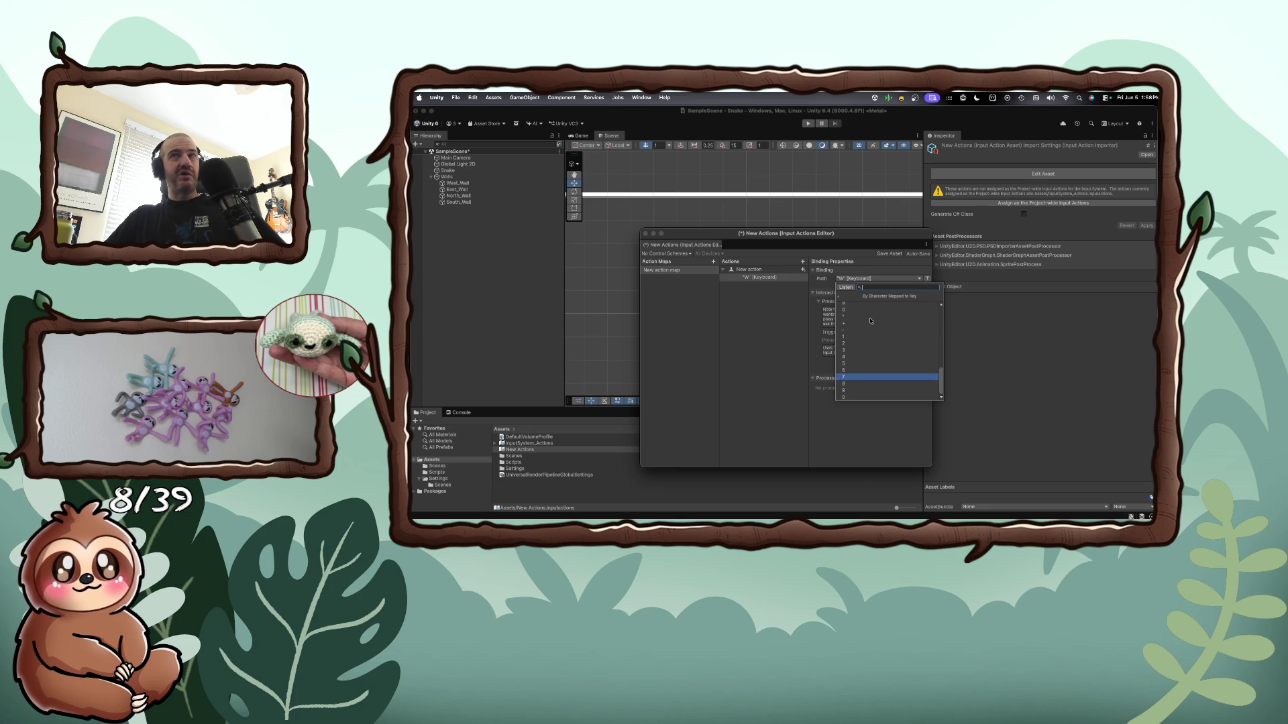
{"action": "key", "text": "Escape"}
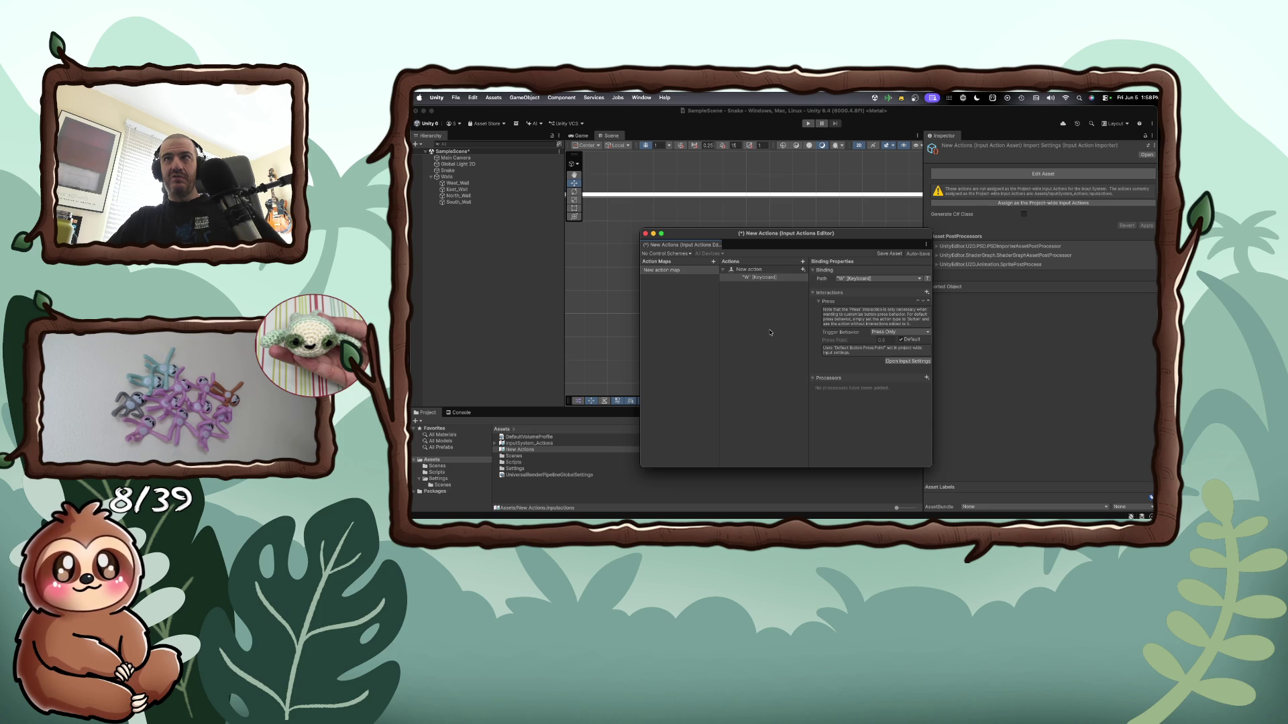
{"action": "left_click", "coordinate": [678, 271]}
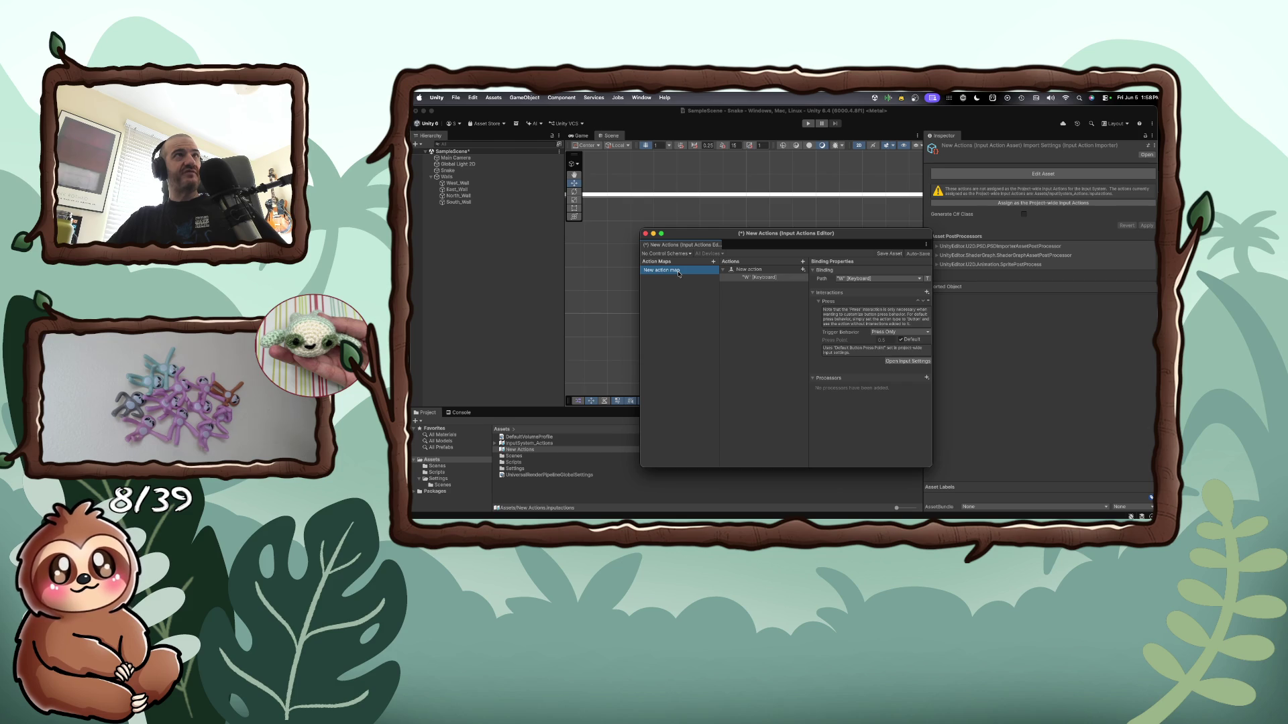
Delete the W [Keyboard] binding from New action using its context menu
{"action": "left_click", "coordinate": [760, 277]}
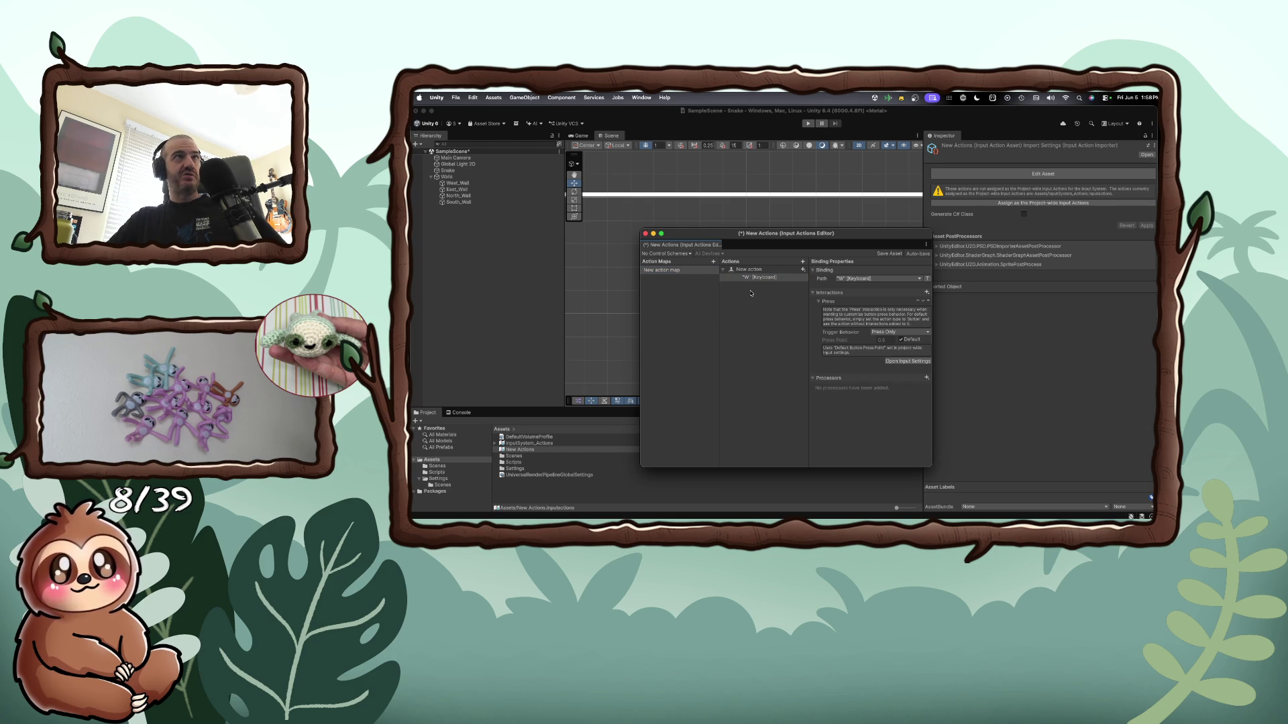
{"action": "left_click", "coordinate": [770, 281]}
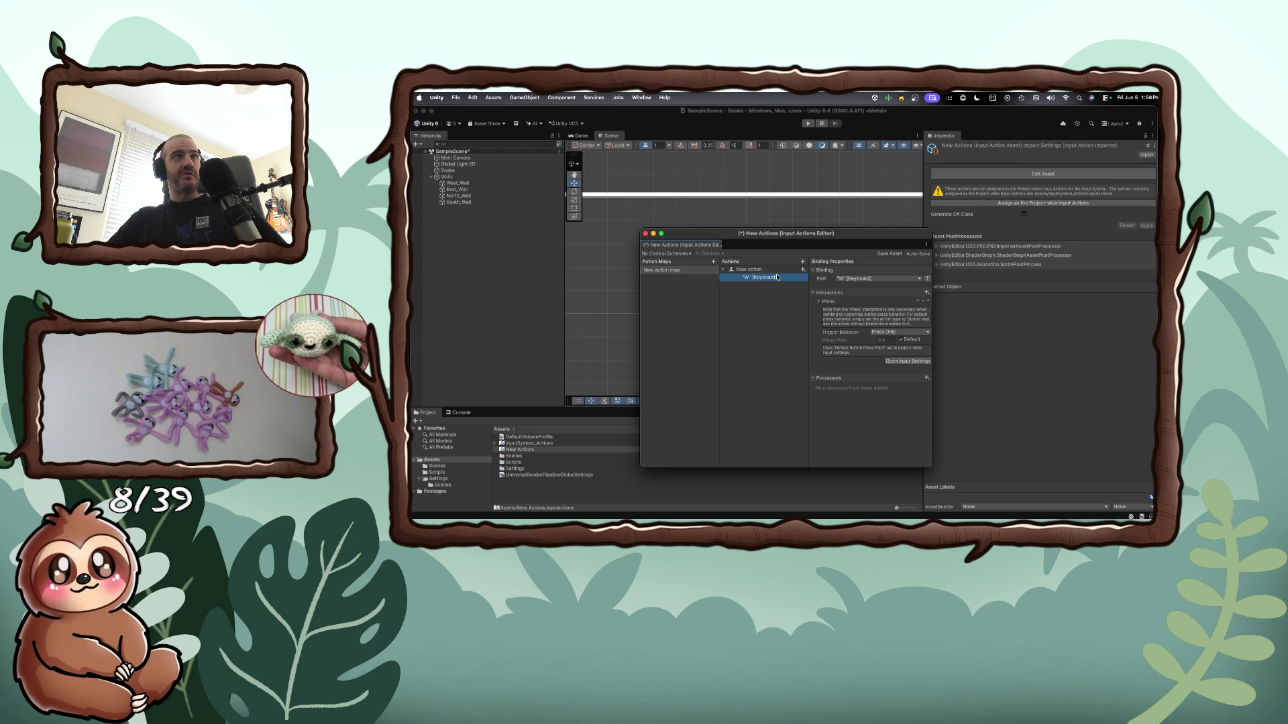
{"action": "right_click", "coordinate": [776, 277]}
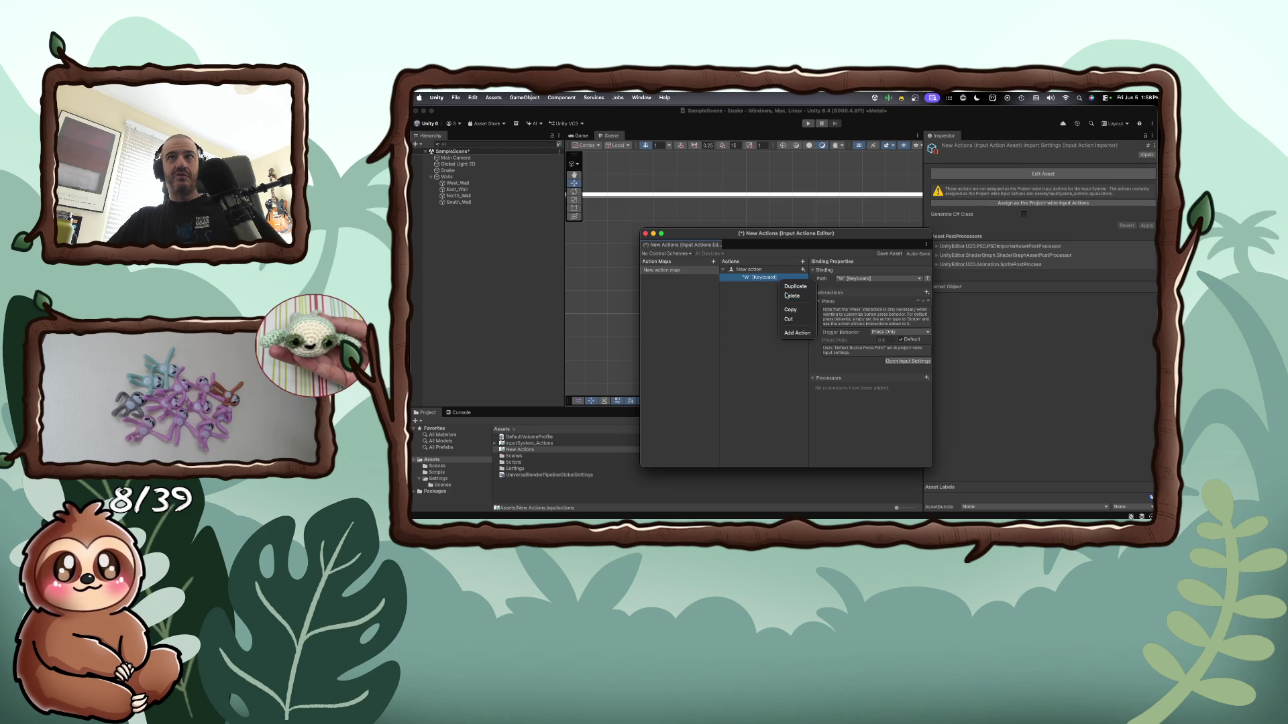
{"action": "left_click", "coordinate": [786, 295]}
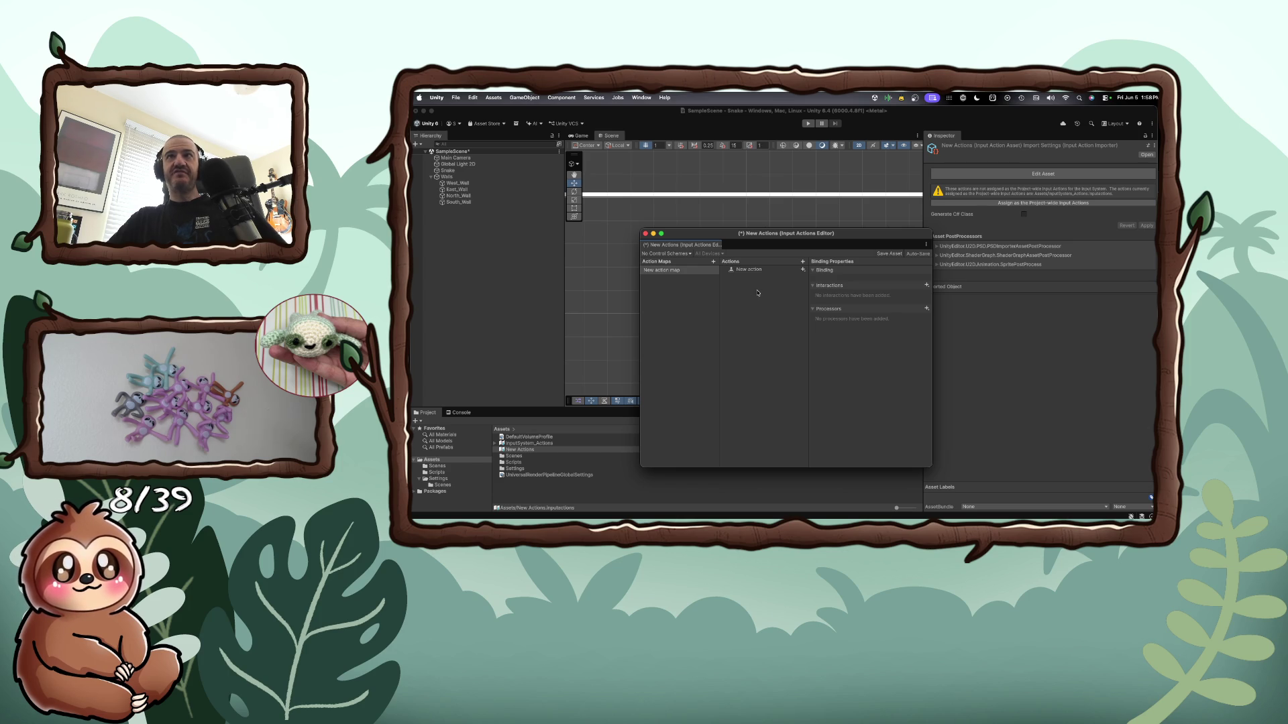
Close the Input Actions editor with Don't Save, then quit Unity saving SampleScene
{"action": "key", "text": "super+w"}
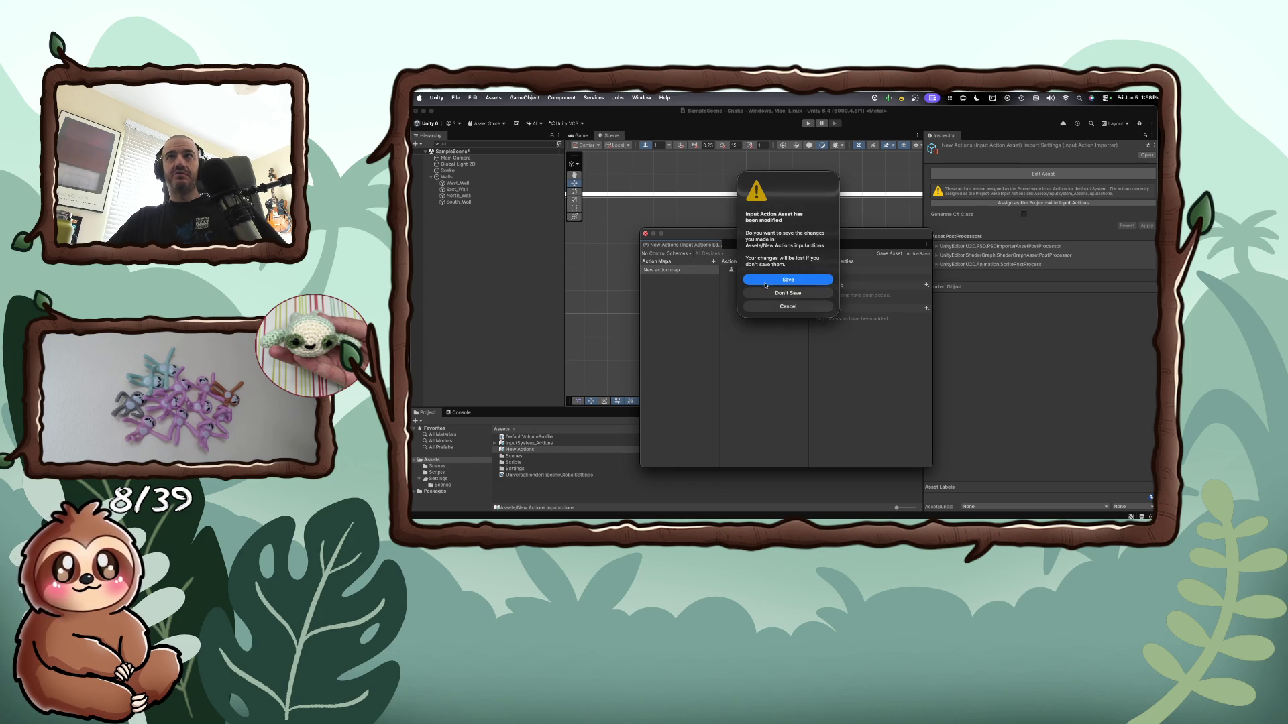
{"action": "left_click", "coordinate": [777, 293]}
{"action": "left_click", "coordinate": [762, 288]}
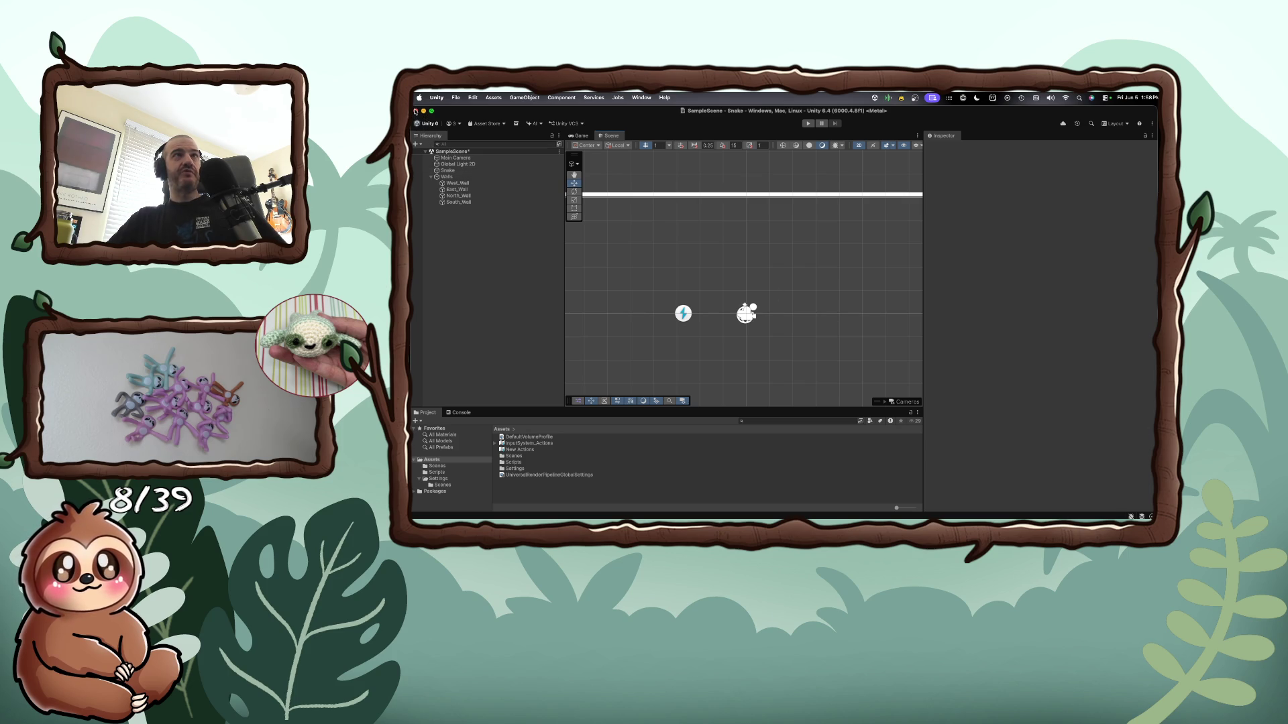
{"action": "left_click", "coordinate": [415, 111]}
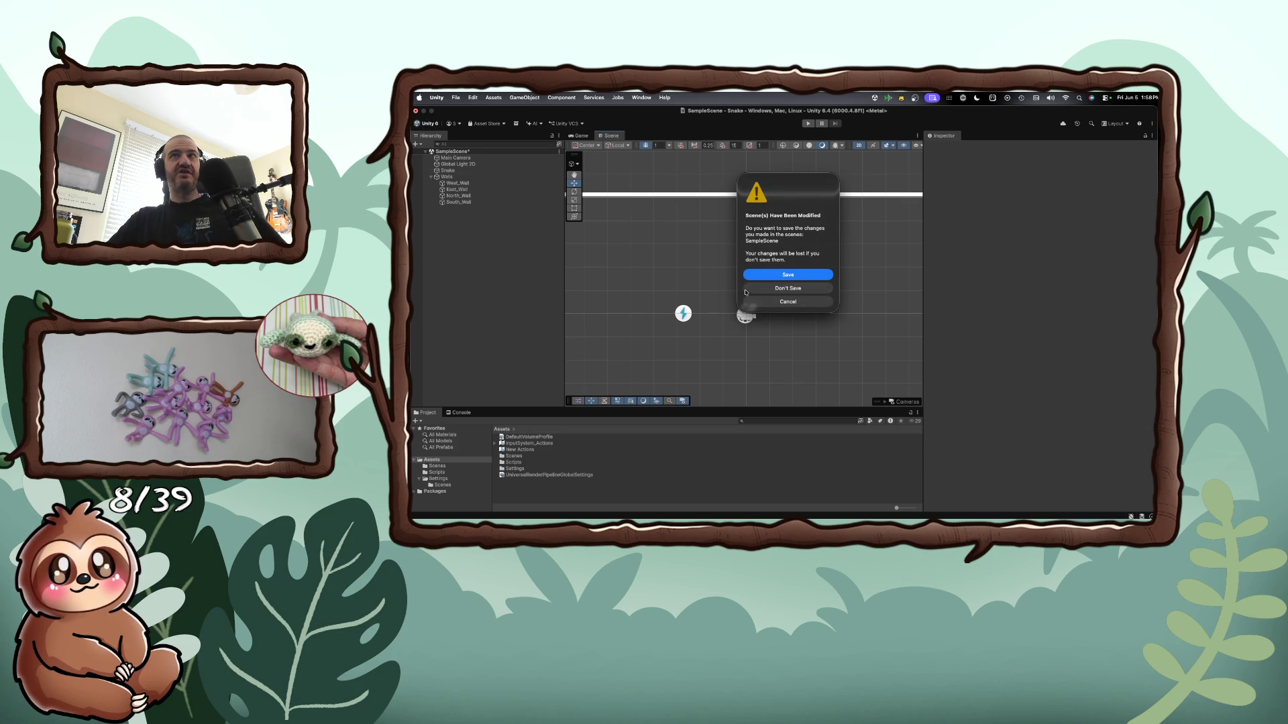
{"action": "left_click", "coordinate": [784, 275]}
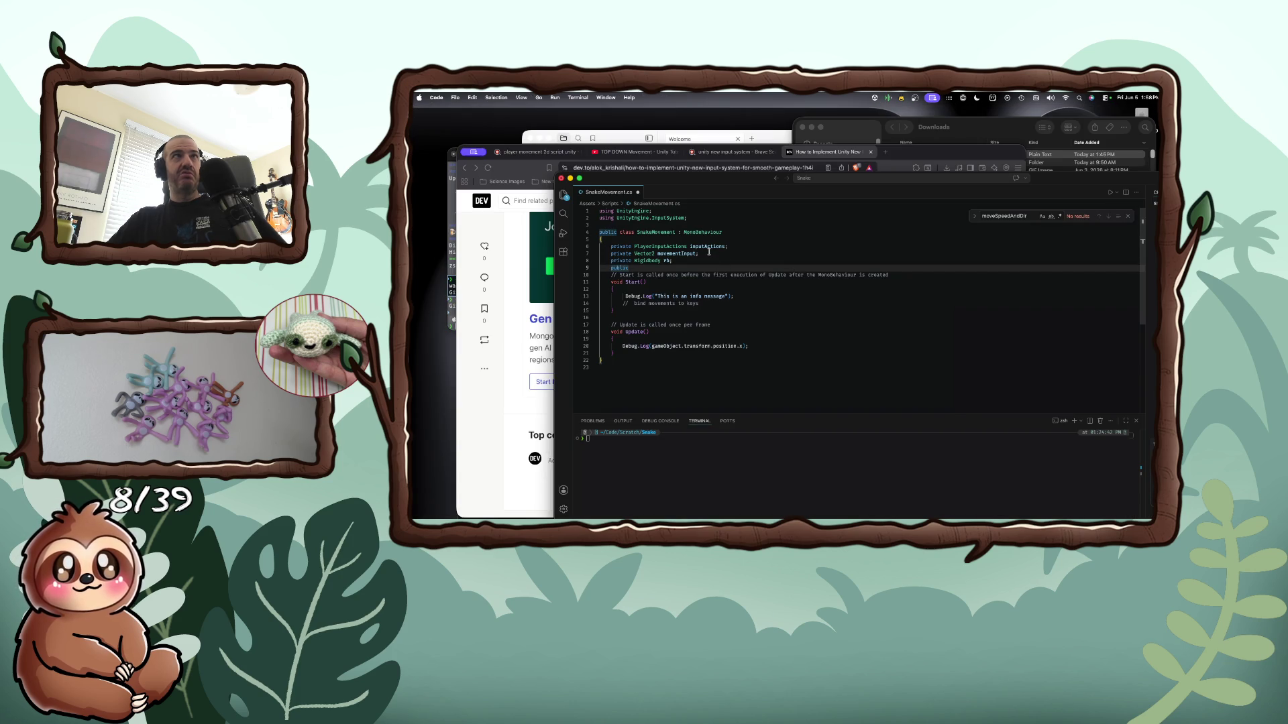
Move the SnakeMovement.cs window aside and close VS Code to reveal the DEV article
{"action": "left_click", "coordinate": [708, 252]}
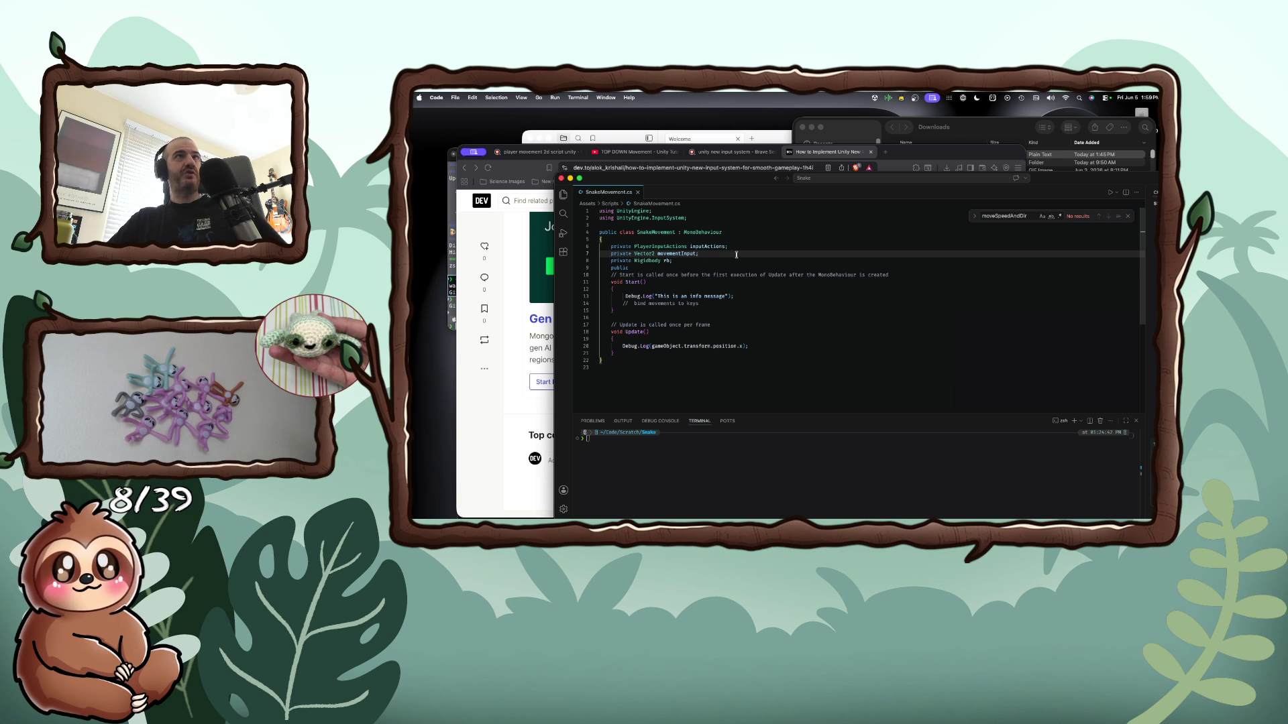
{"action": "left_click", "coordinate": [780, 259]}
{"action": "left_click_drag", "start_coordinate": [612, 175], "coordinate": [715, 283]}
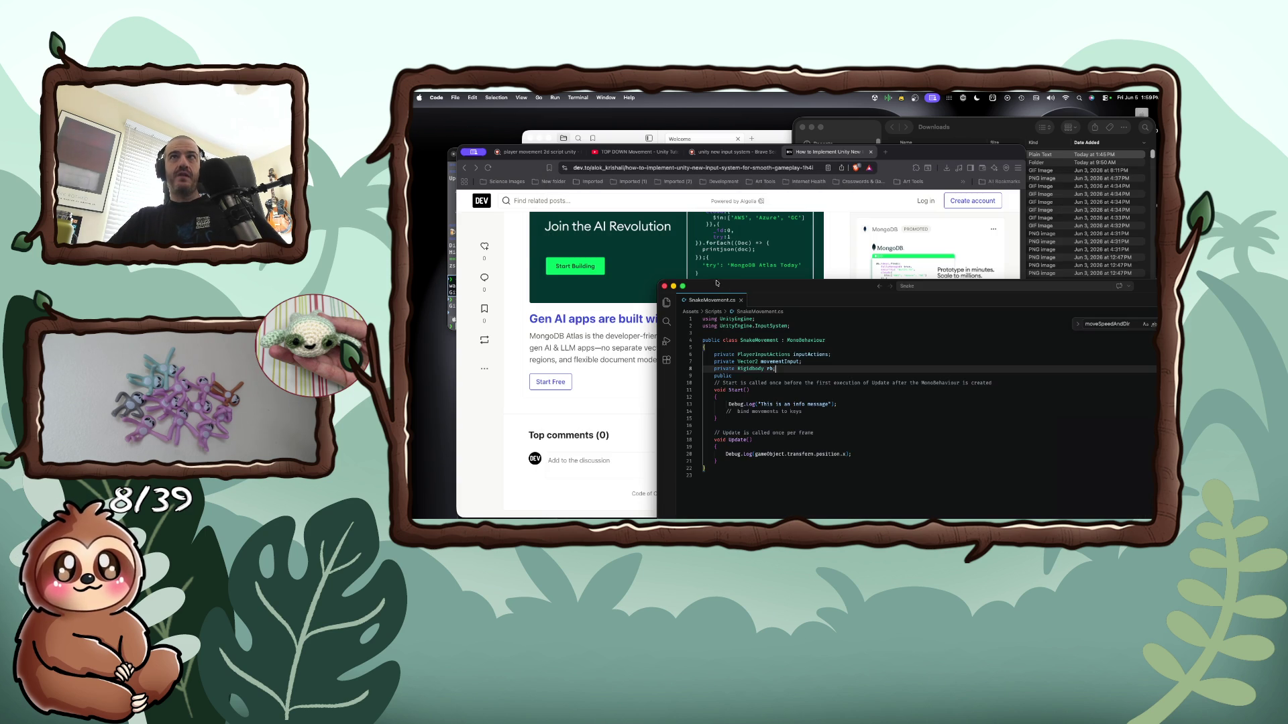
{"action": "left_click", "coordinate": [664, 286]}
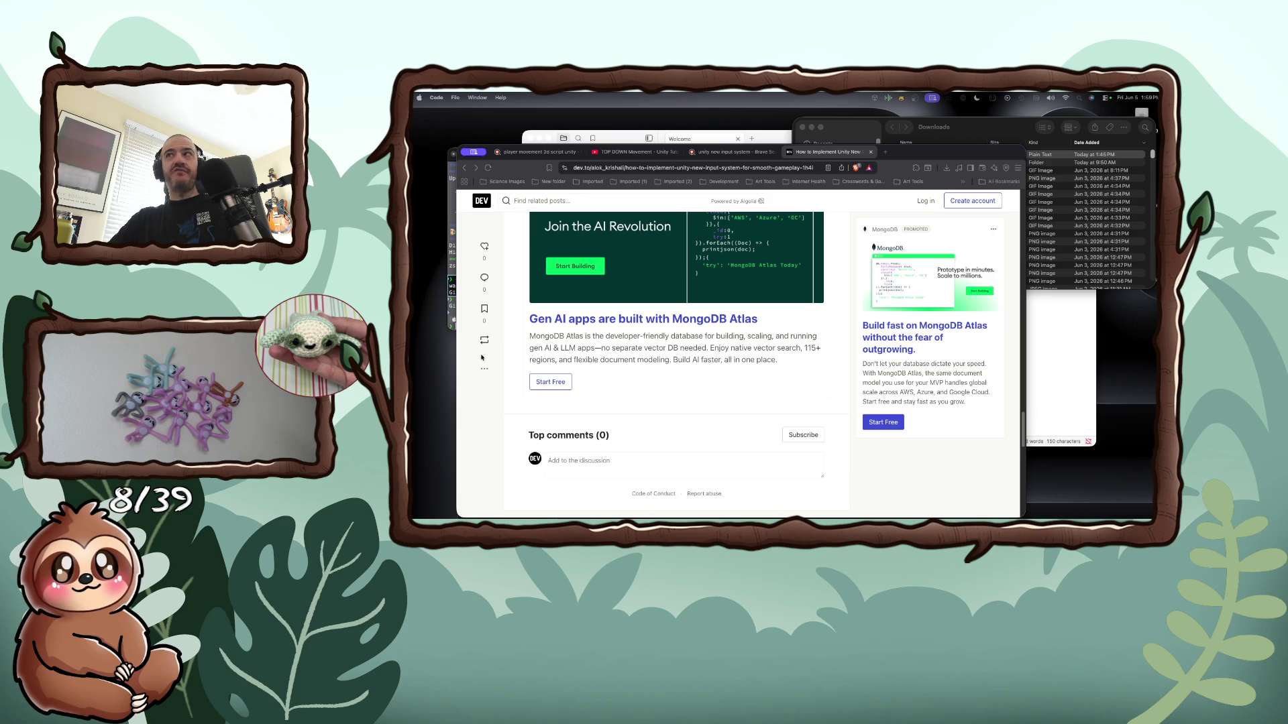
Paste the Unity input introduction docs link under the first link in Welcome, then minimize Obsidian
{"action": "key", "text": "super+Tab"}
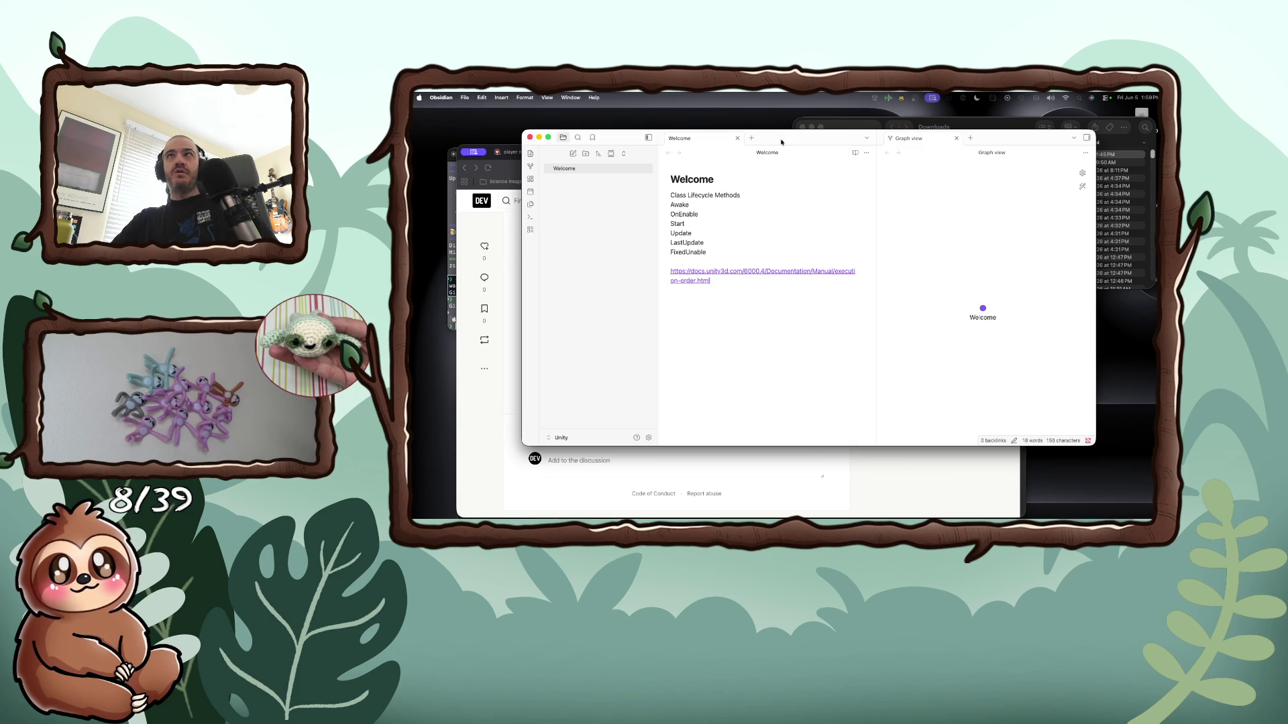
{"action": "left_click", "coordinate": [826, 332]}
{"action": "type", "text": "[https://docs.unity3d.com/6000.4/Documentation/Manual/input-introduction.html](https://docs.unity3d.com/6000.4/Documentation/Manual/input-introduction.html)"}
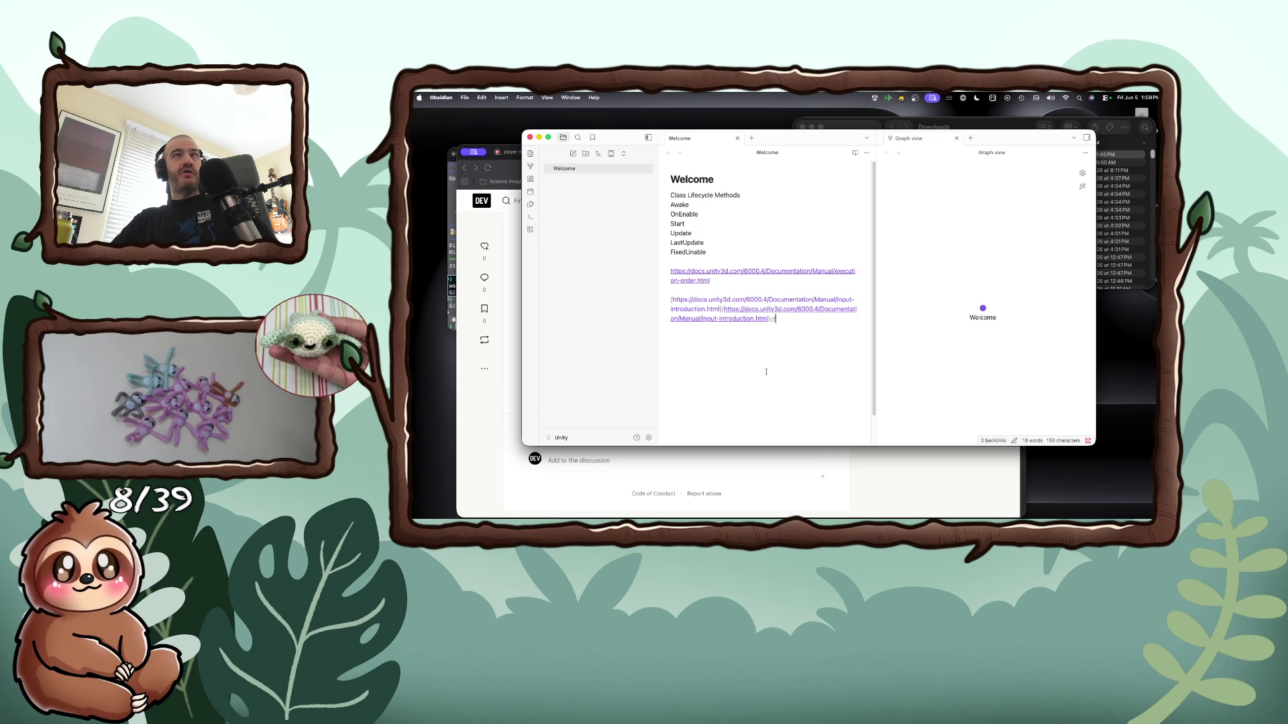
{"action": "left_click", "coordinate": [539, 137]}
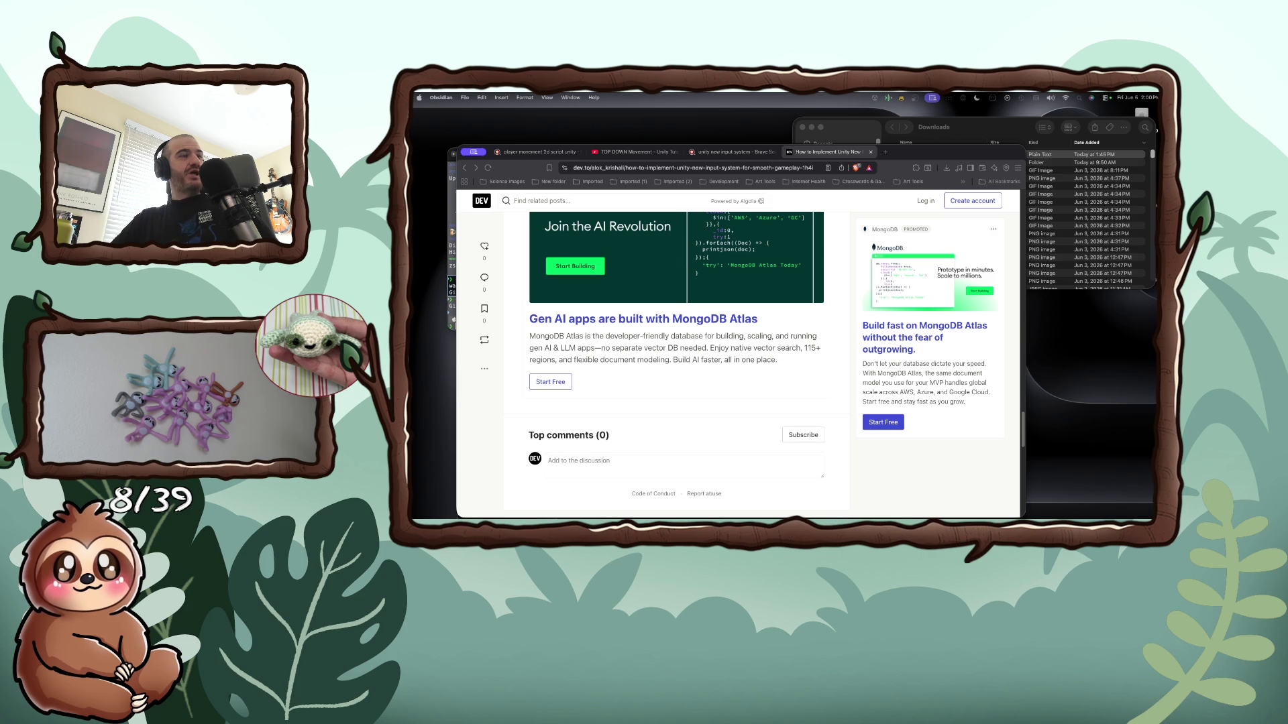
Focus the Brave window showing the DEV Input System article
{"action": "left_click", "coordinate": [713, 436]}
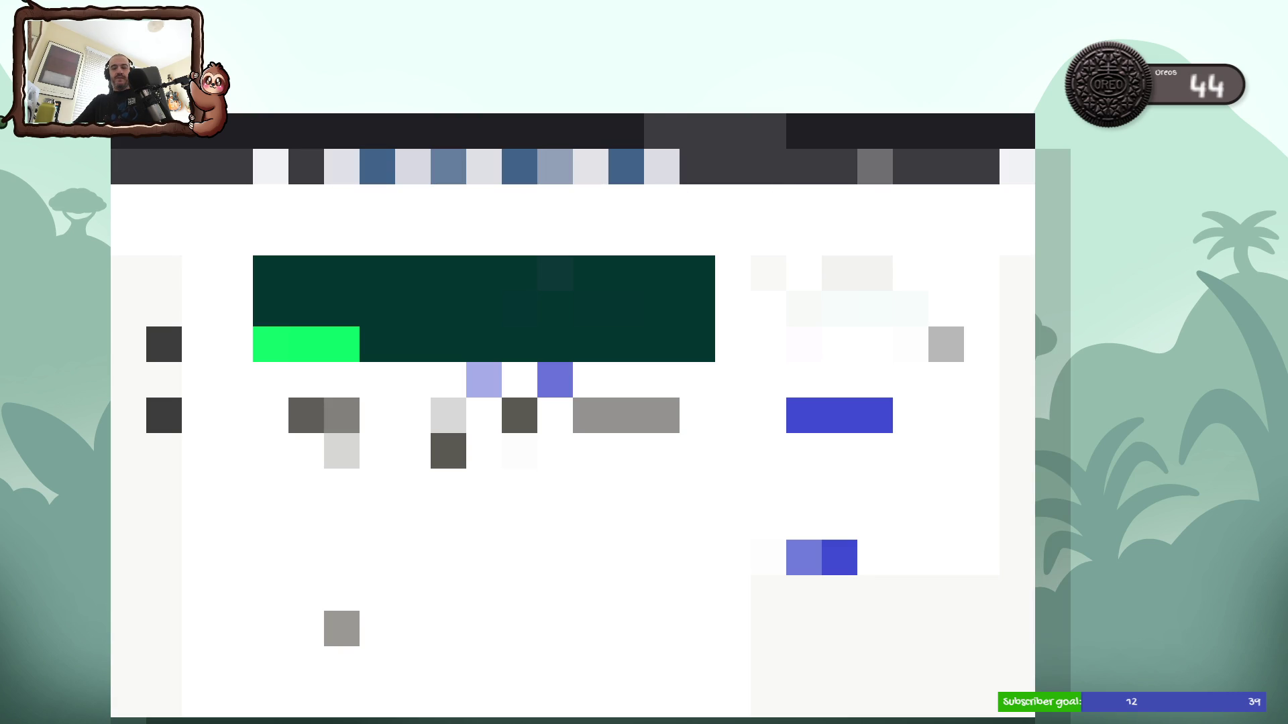
Enter 'you' in the address bar, pick the suggestion, and open the COOKIE RUN wheel's entries
{"action": "type", "text": "you"}
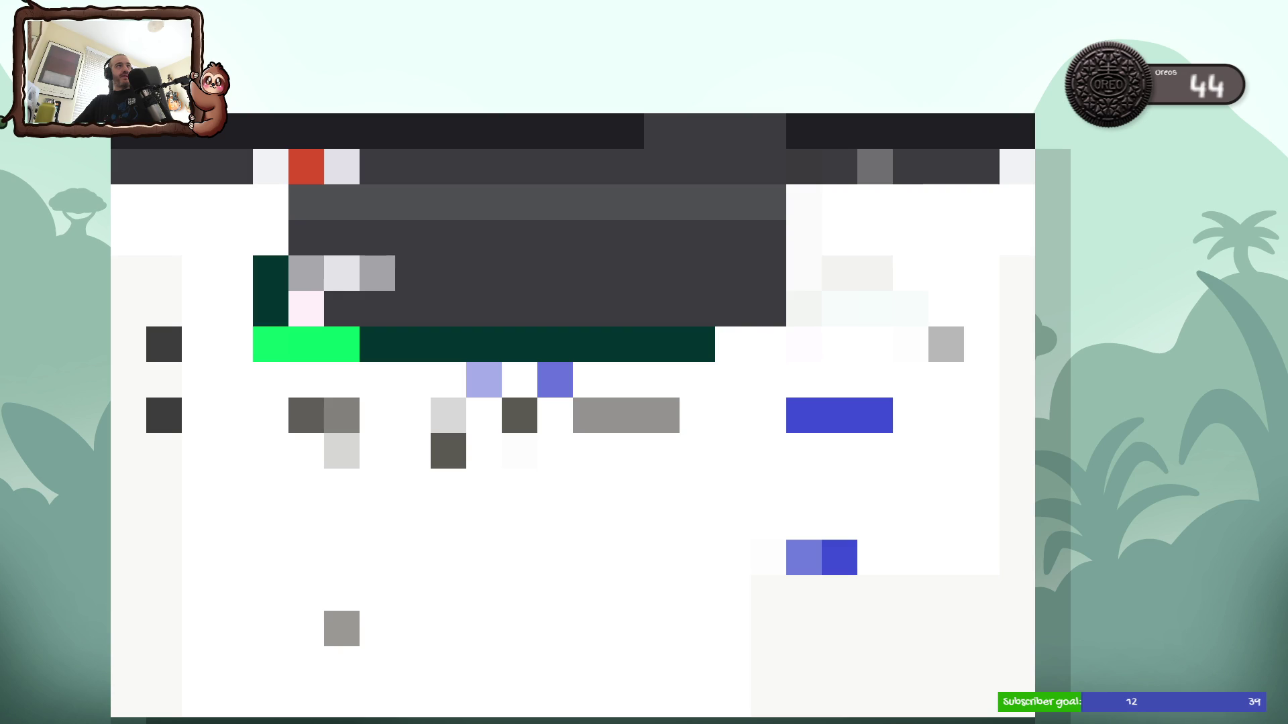
{"action": "key", "text": "Return"}
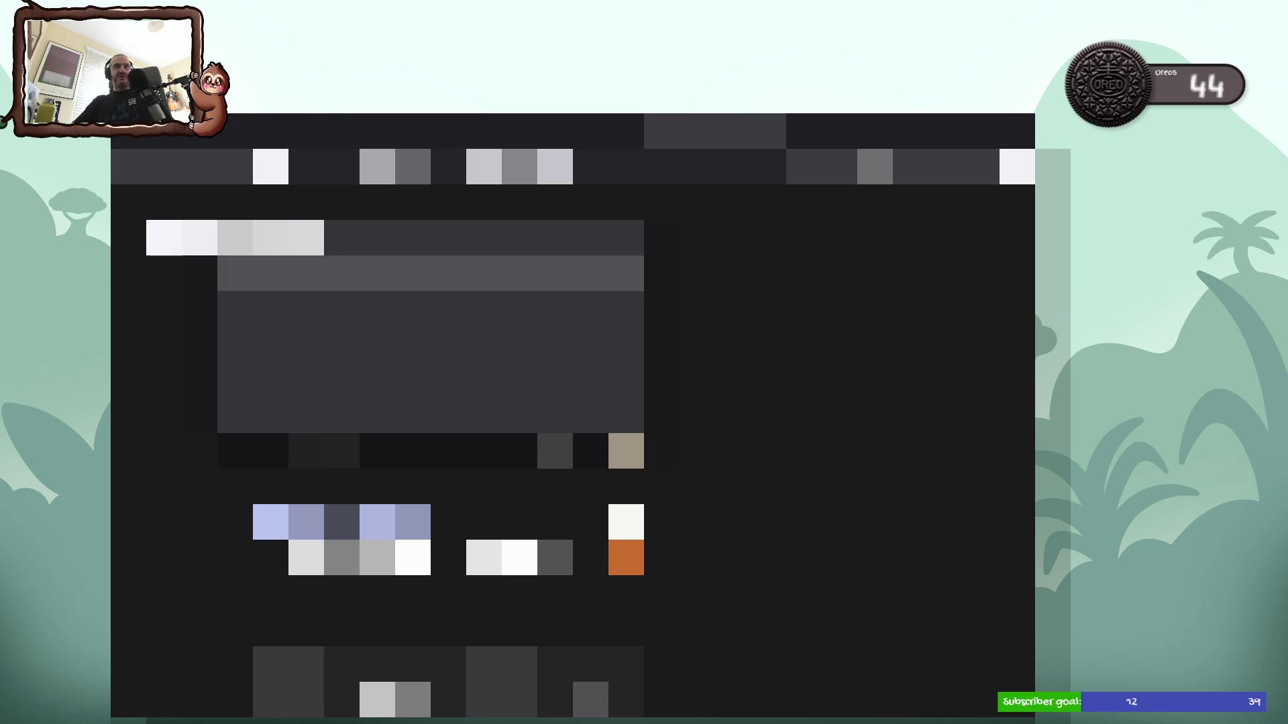
{"action": "left_click", "coordinate": [429, 309]}
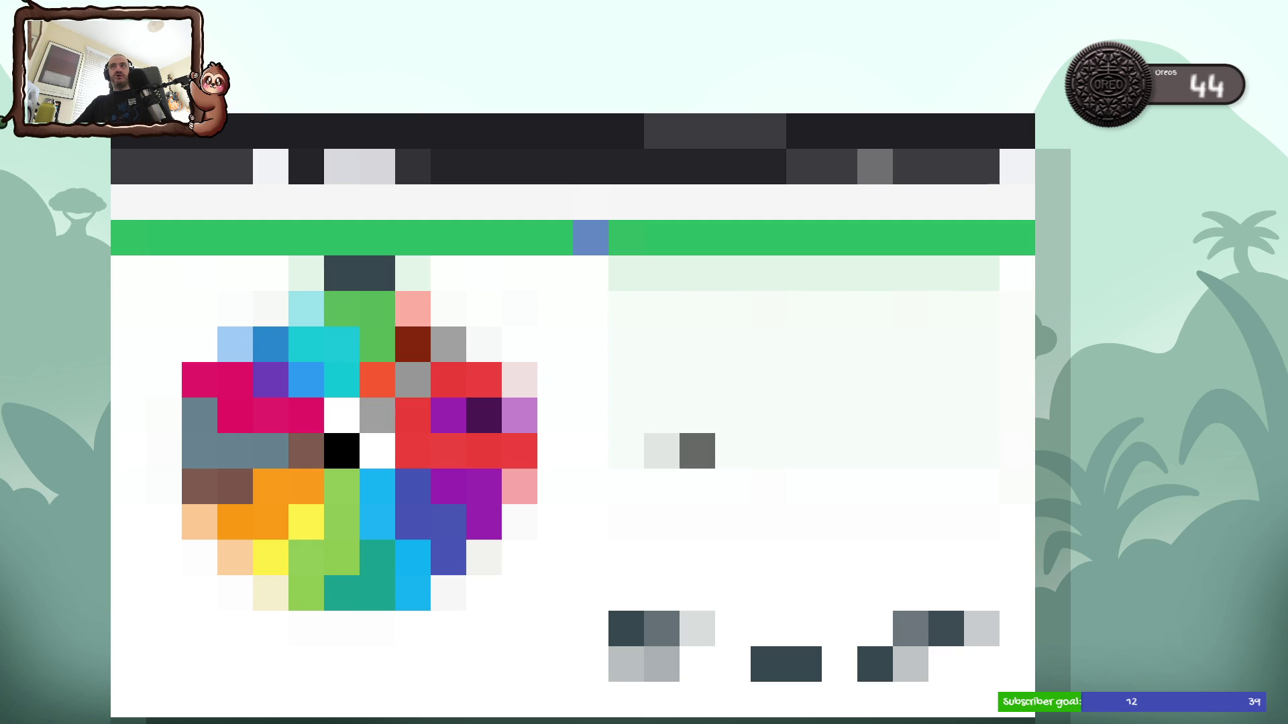
{"action": "left_click", "coordinate": [697, 451]}
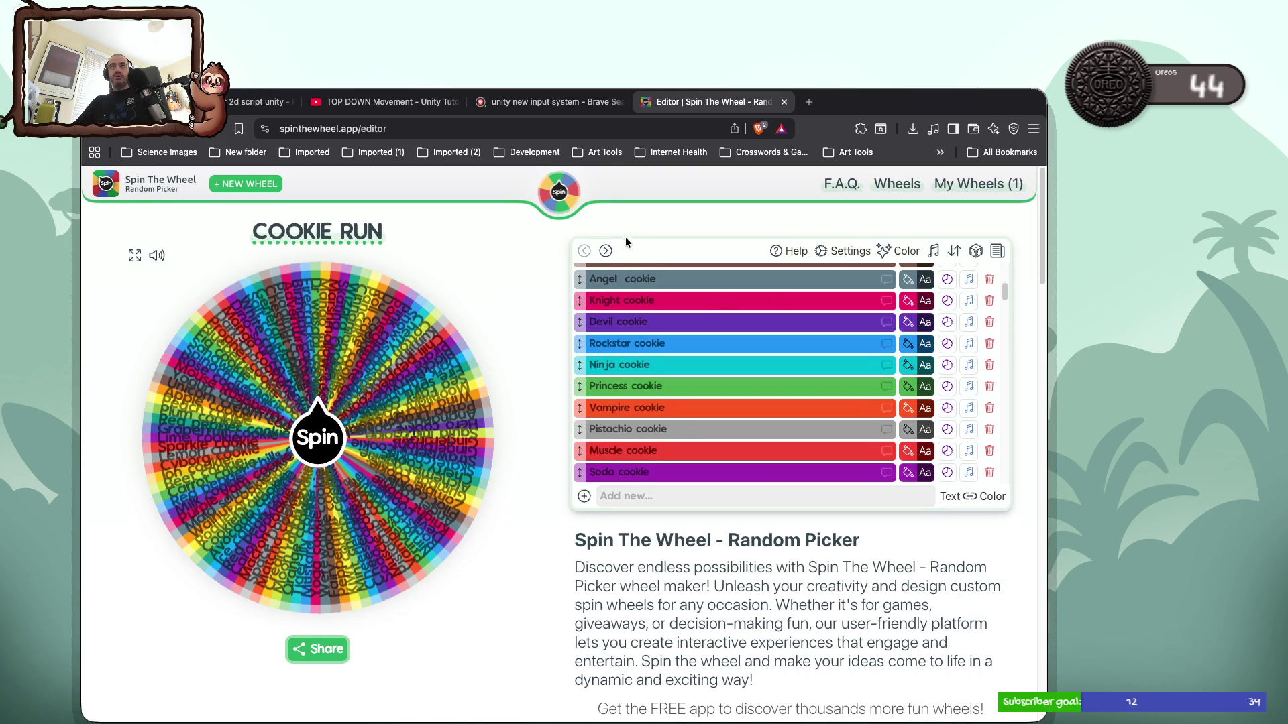
Undo and redo the slice edits back to the username slices, then check the wheel settings
{"action": "left_click", "coordinate": [584, 252]}
{"action": "left_click", "coordinate": [585, 251]}
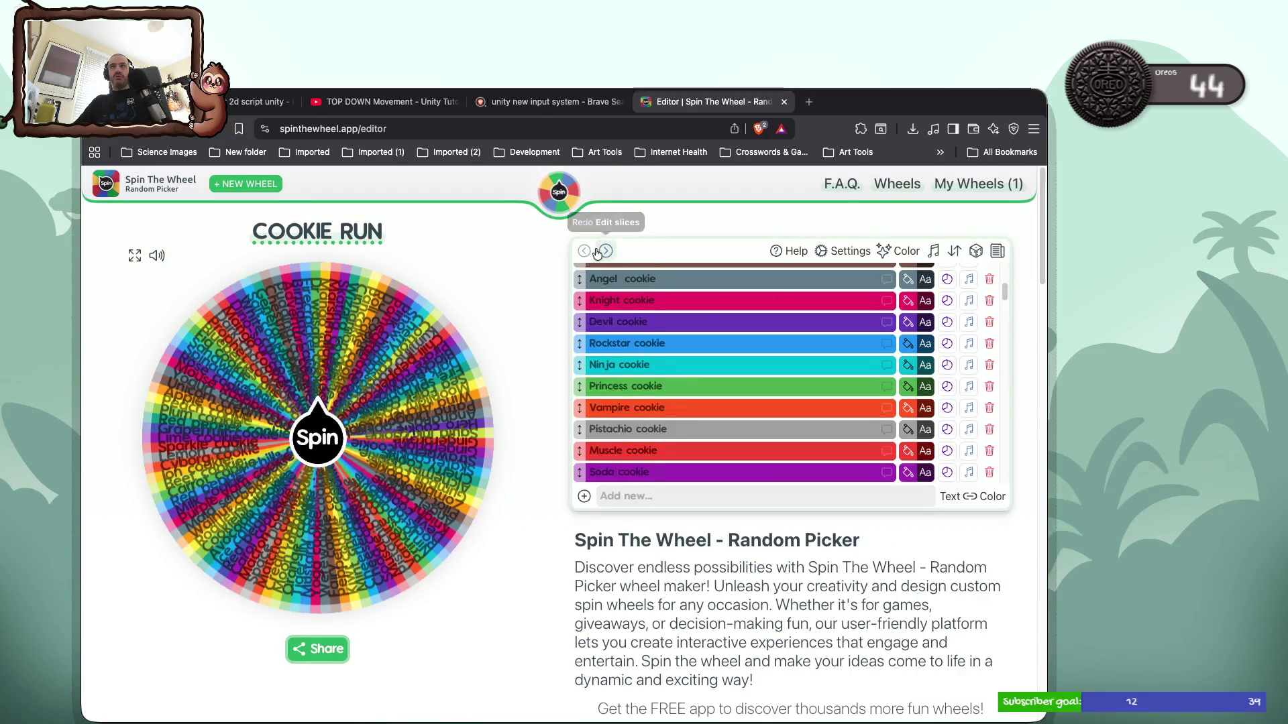
{"action": "left_click", "coordinate": [598, 252]}
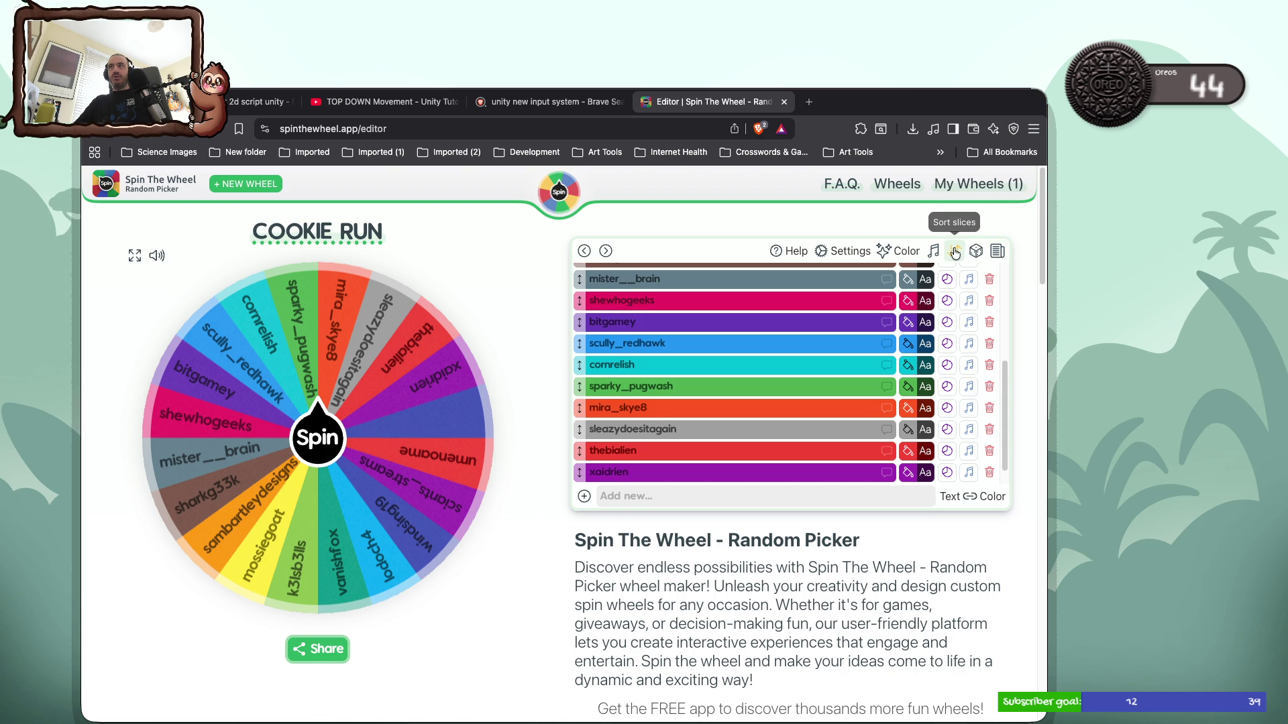
{"action": "left_click", "coordinate": [842, 253]}
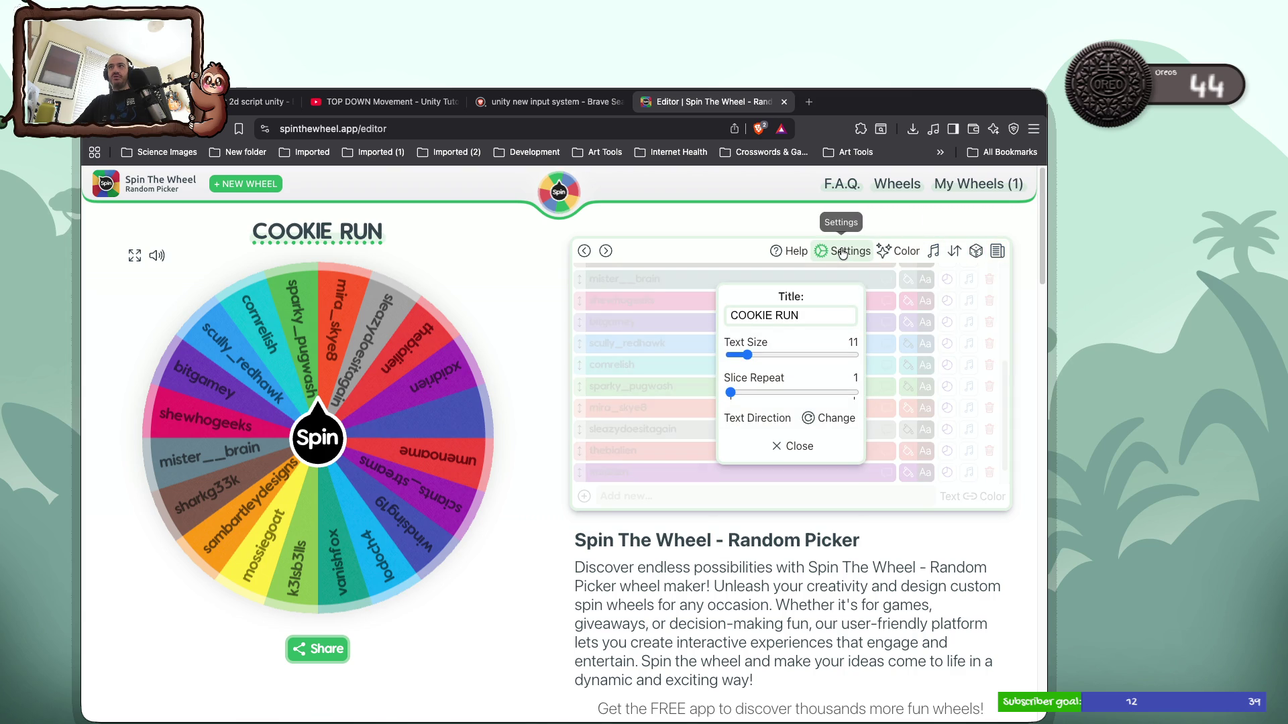
{"action": "left_click", "coordinate": [842, 253]}
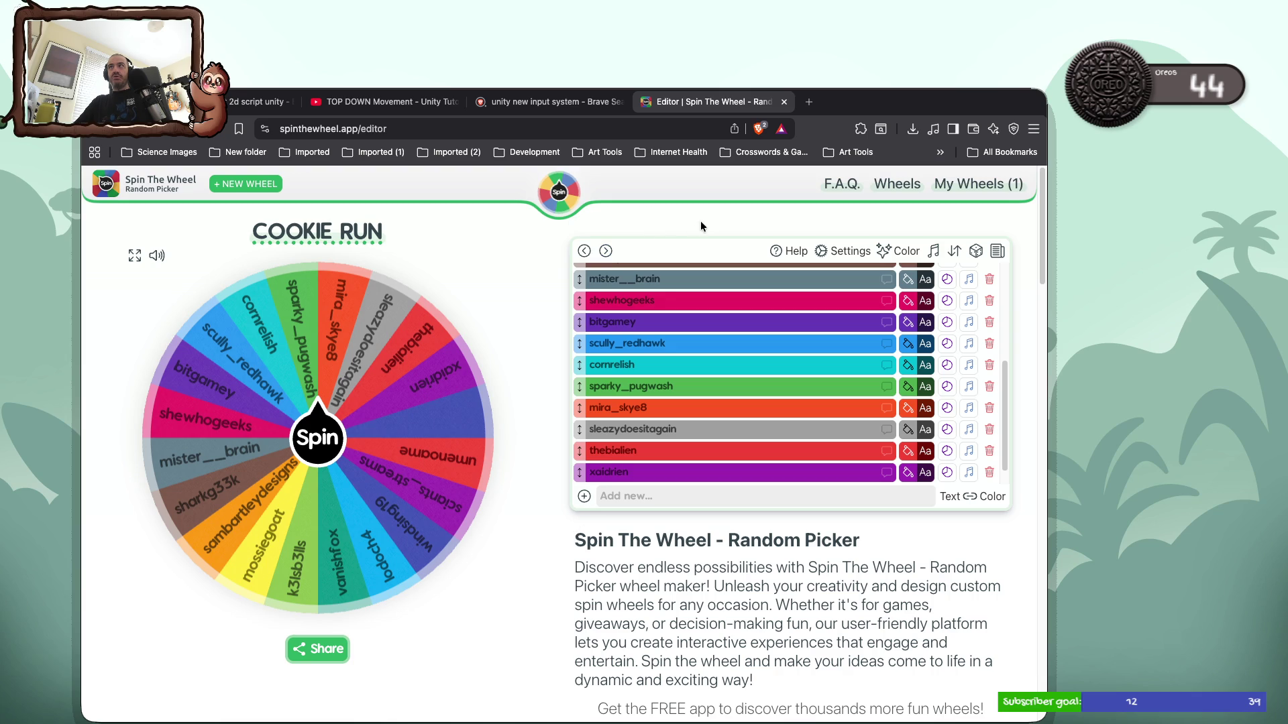
Reload the saved COOKIE RUN wheel from My Wheels
{"action": "left_click", "coordinate": [897, 183]}
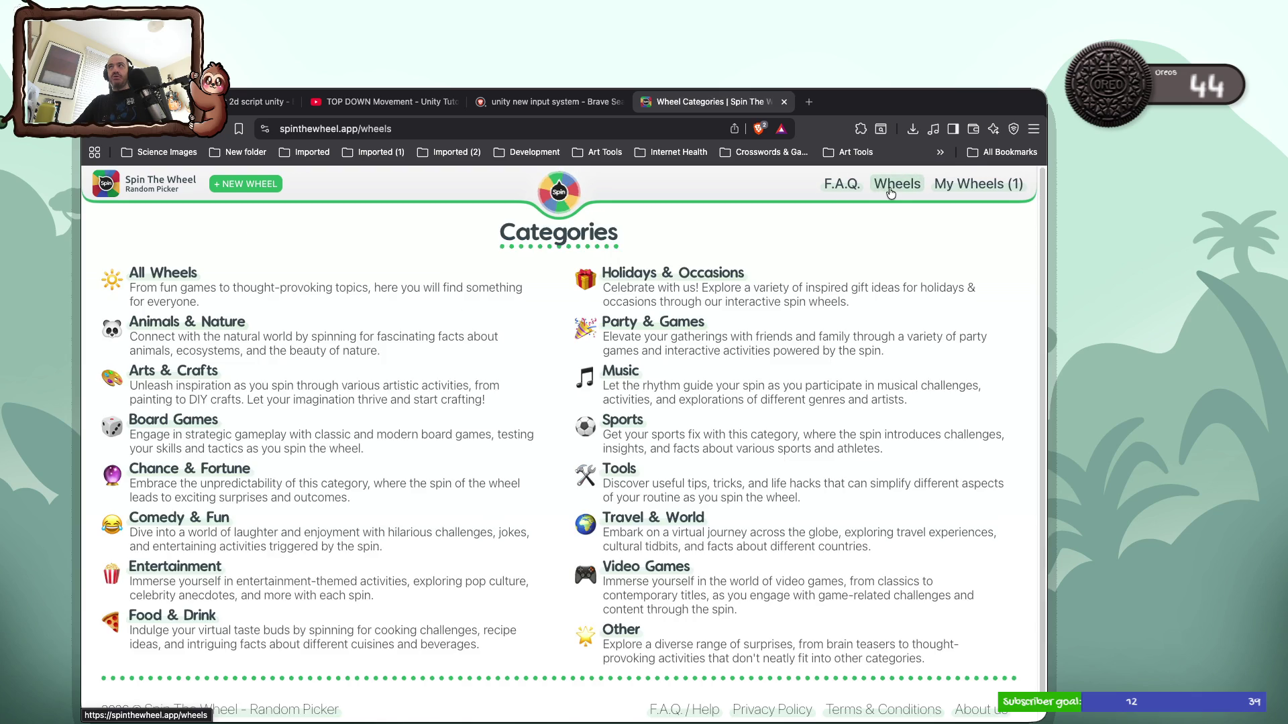
{"action": "left_click", "coordinate": [988, 181]}
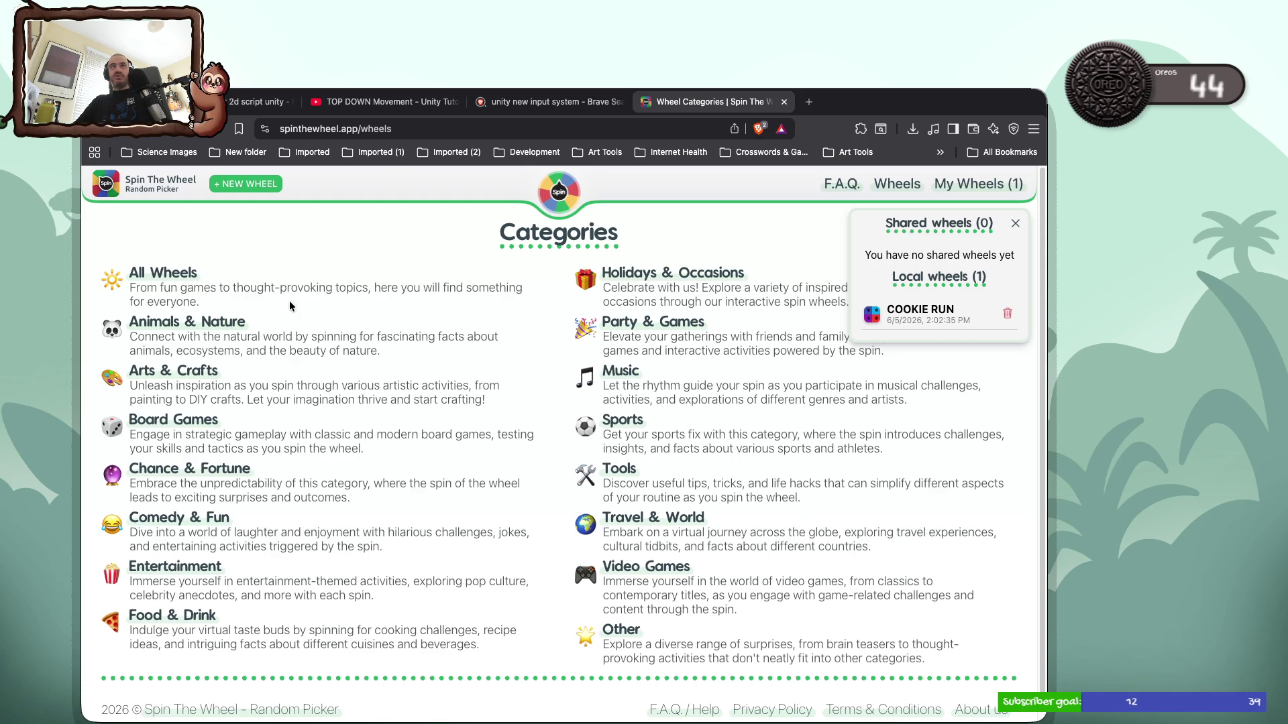
{"action": "left_click", "coordinate": [98, 134]}
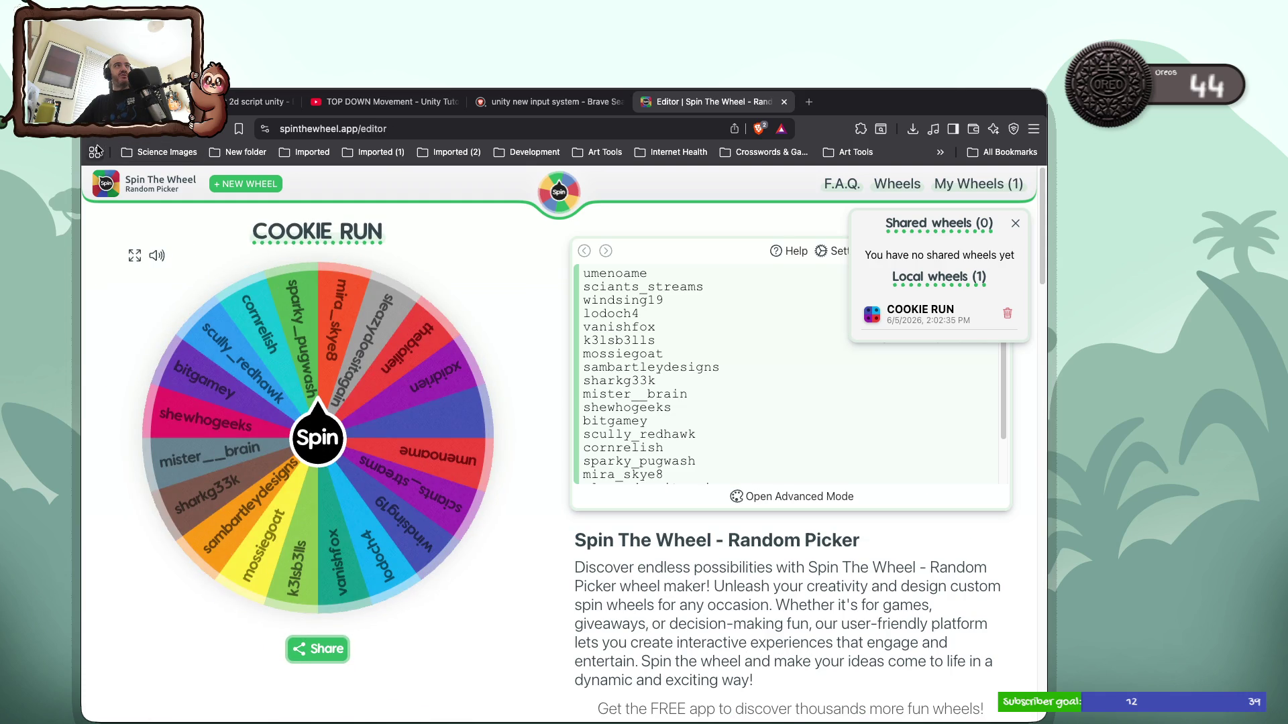
Return to the cookie wheel search results and open the Cookies wheel
{"action": "left_click", "coordinate": [98, 128]}
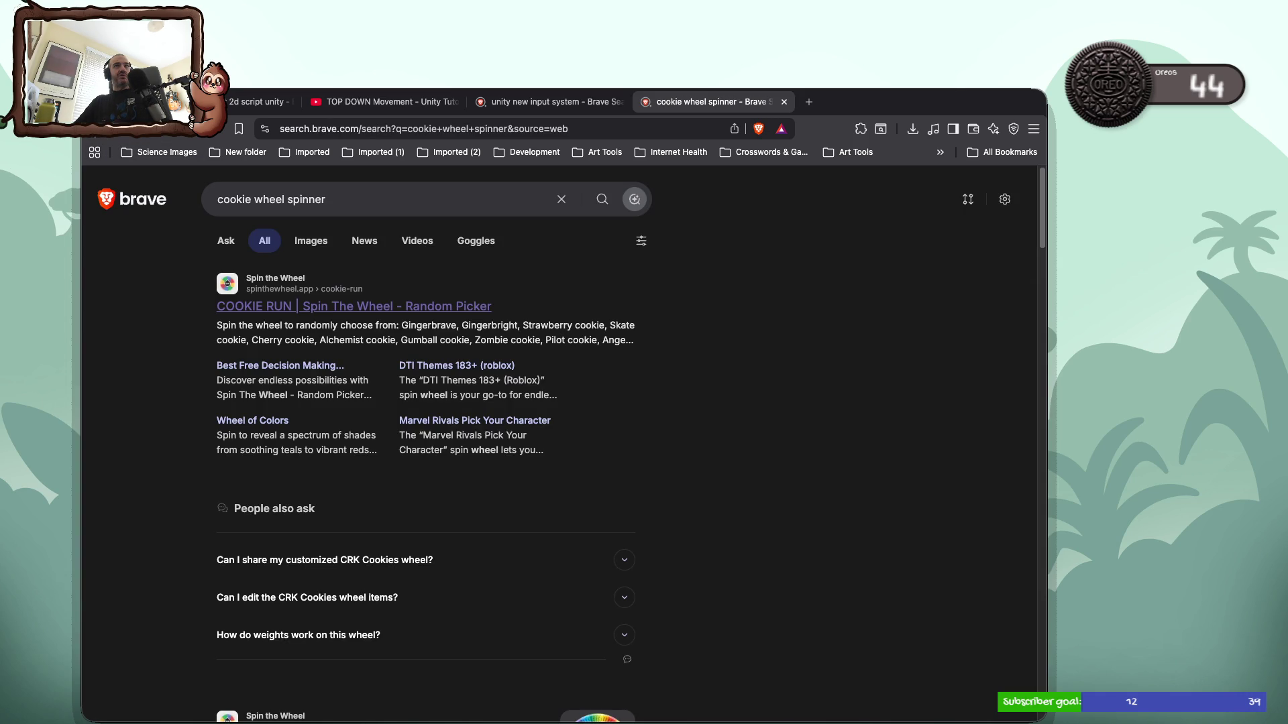
{"action": "right_click", "coordinate": [308, 436]}
{"action": "left_click", "coordinate": [221, 476]}
{"action": "scroll", "coordinate": [199, 480], "scroll_direction": "down", "scroll_amount": 4}
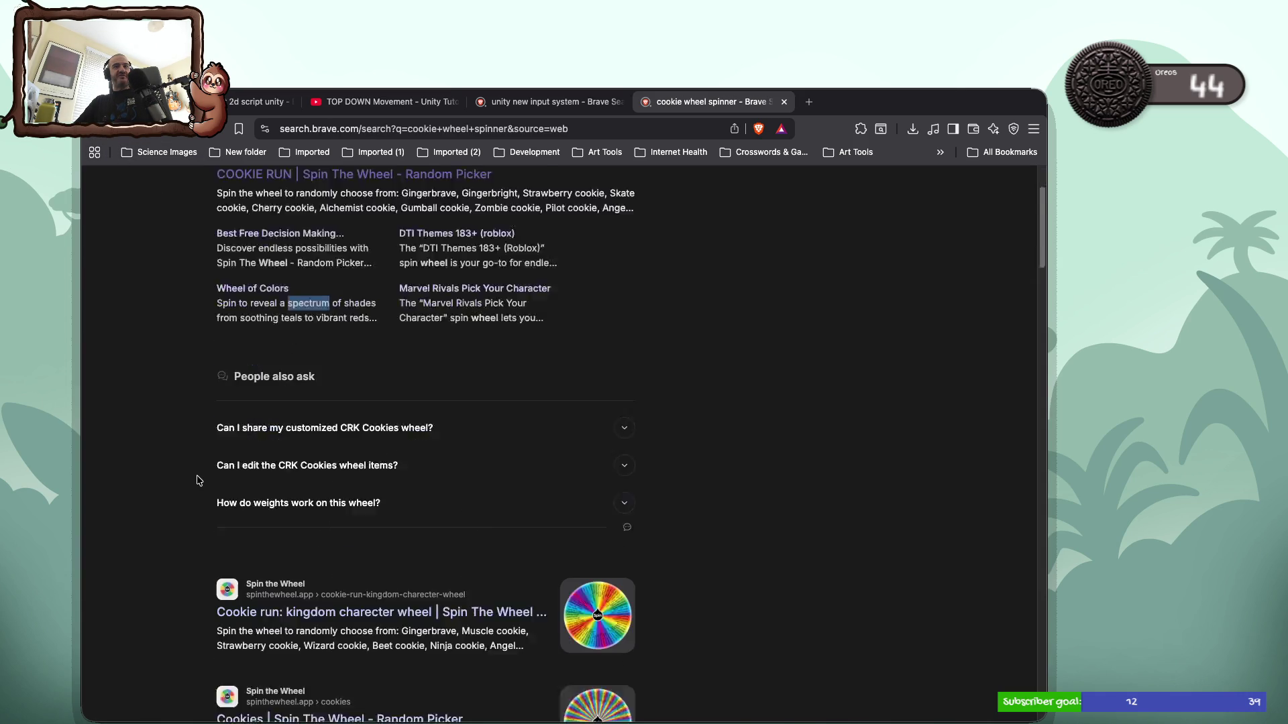
{"action": "scroll", "coordinate": [199, 480], "scroll_direction": "down", "scroll_amount": 1}
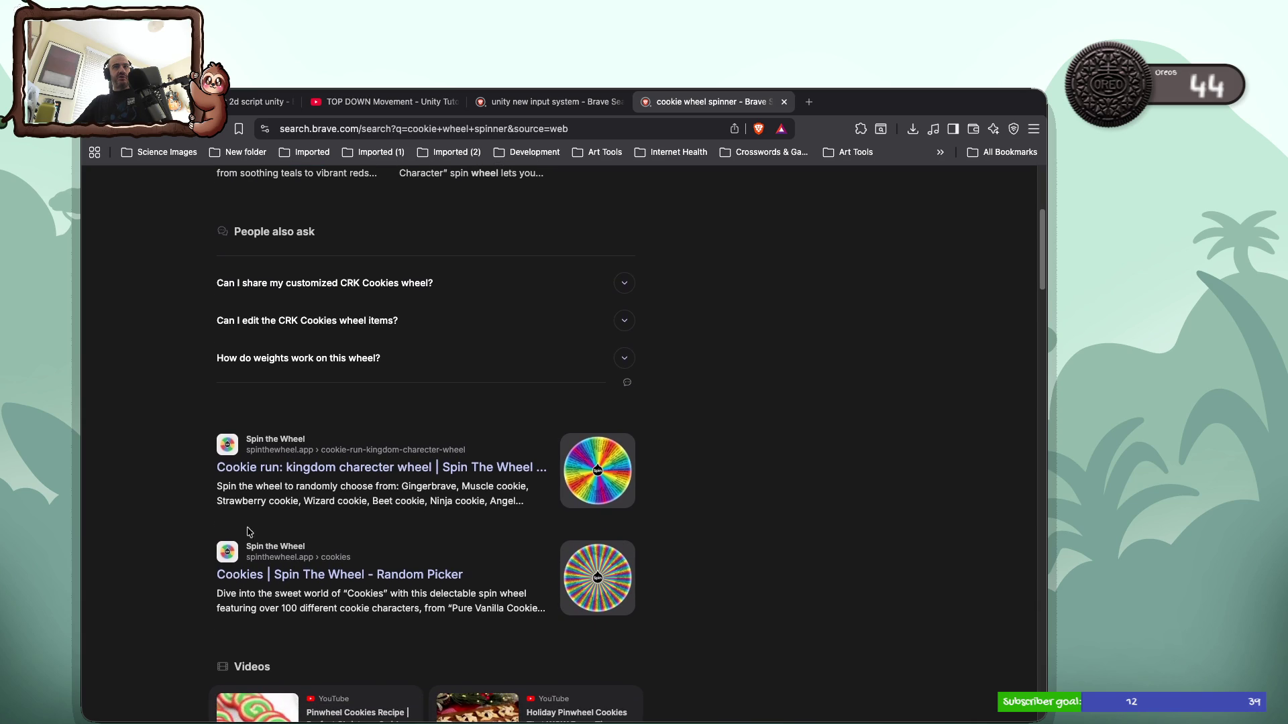
{"action": "left_click", "coordinate": [306, 575]}
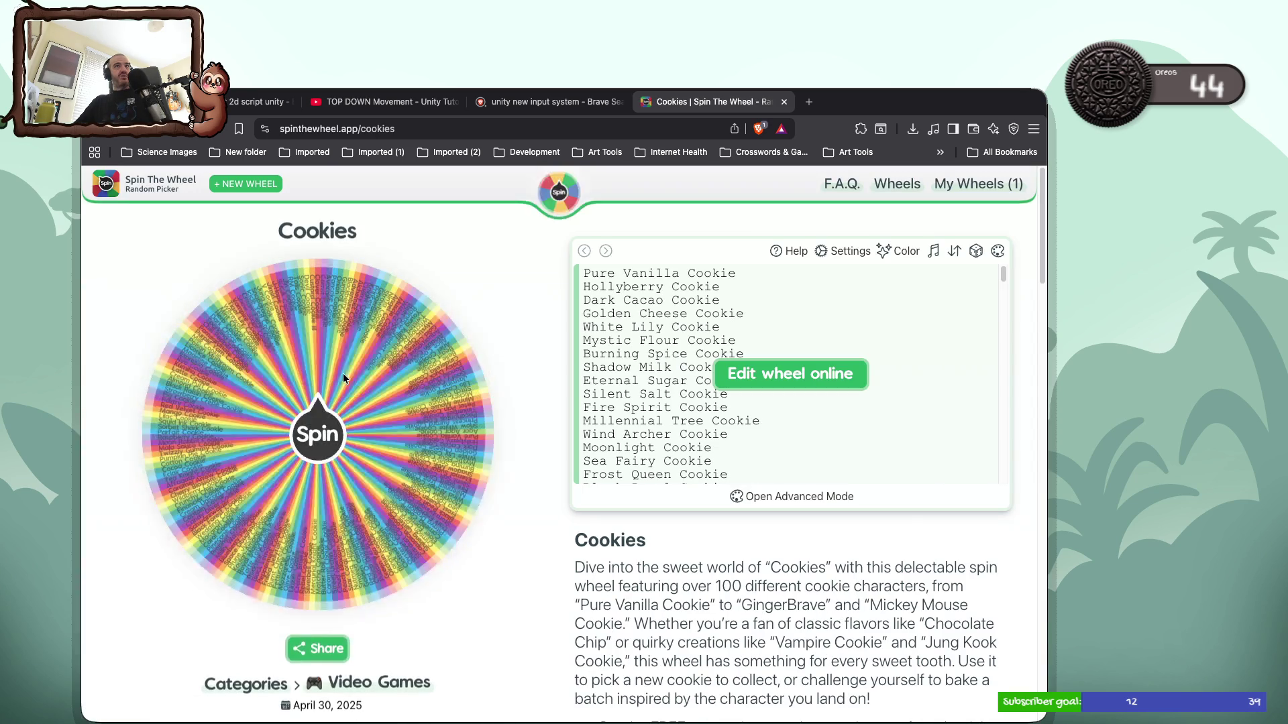
Make an editable copy of the Cookies wheel and replace all its entries with the pasted usernames
{"action": "left_click", "coordinate": [760, 363]}
{"action": "key", "text": "super+a"}
{"action": "key", "text": "super+v"}
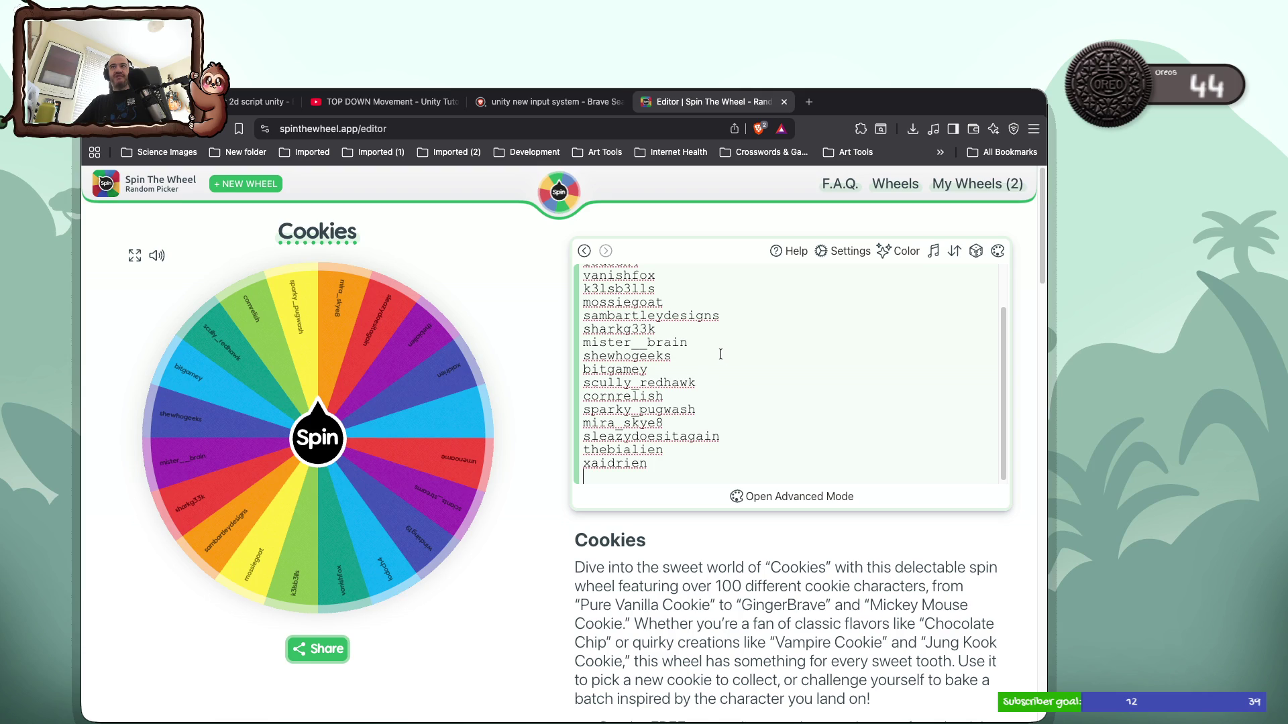
{"action": "key", "text": "BackSpace"}
{"action": "scroll", "coordinate": [640, 404], "scroll_direction": "up", "scroll_amount": 2}
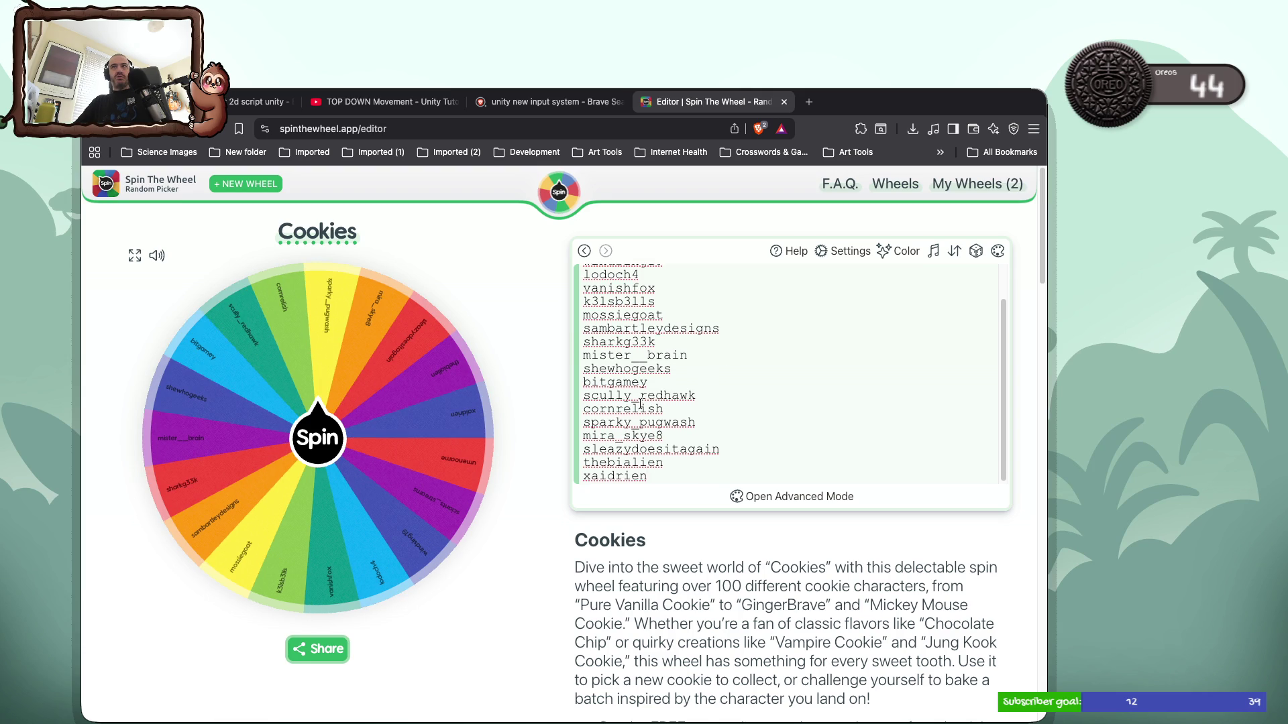
{"action": "scroll", "coordinate": [641, 404], "scroll_direction": "down", "scroll_amount": 2}
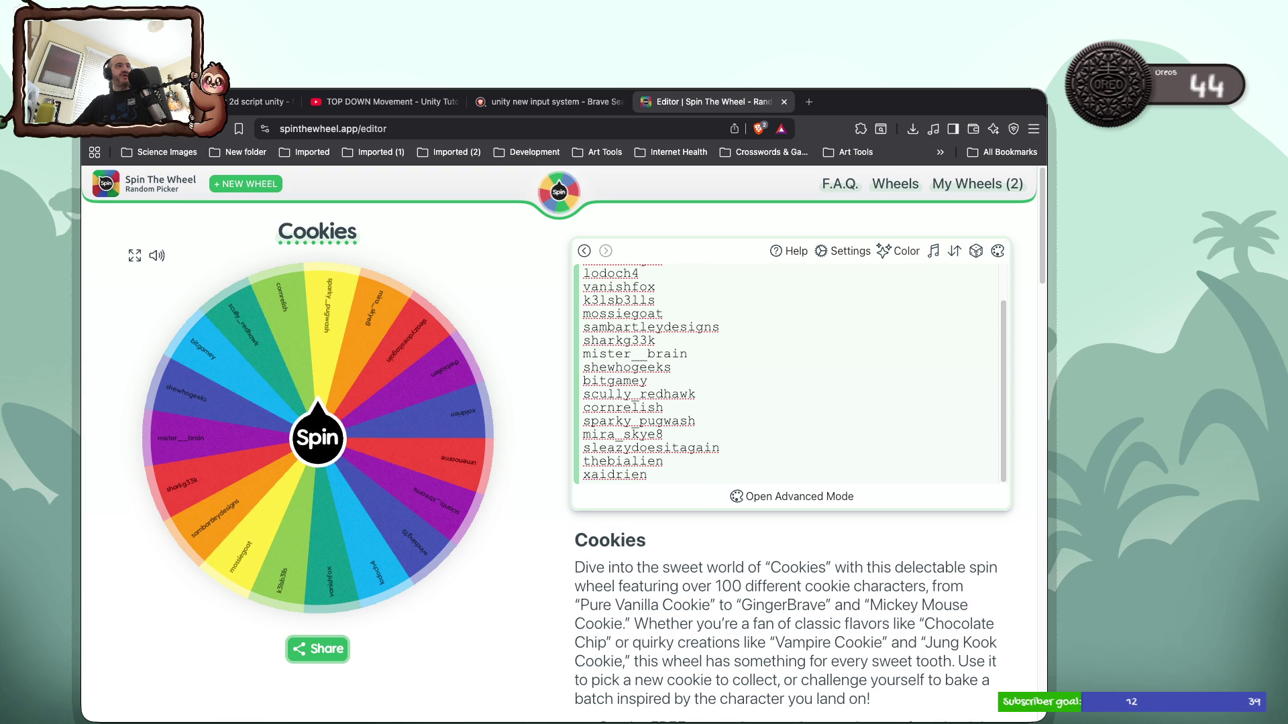
{"action": "left_click_drag", "start_coordinate": [872, 100], "coordinate": [954, 49]}
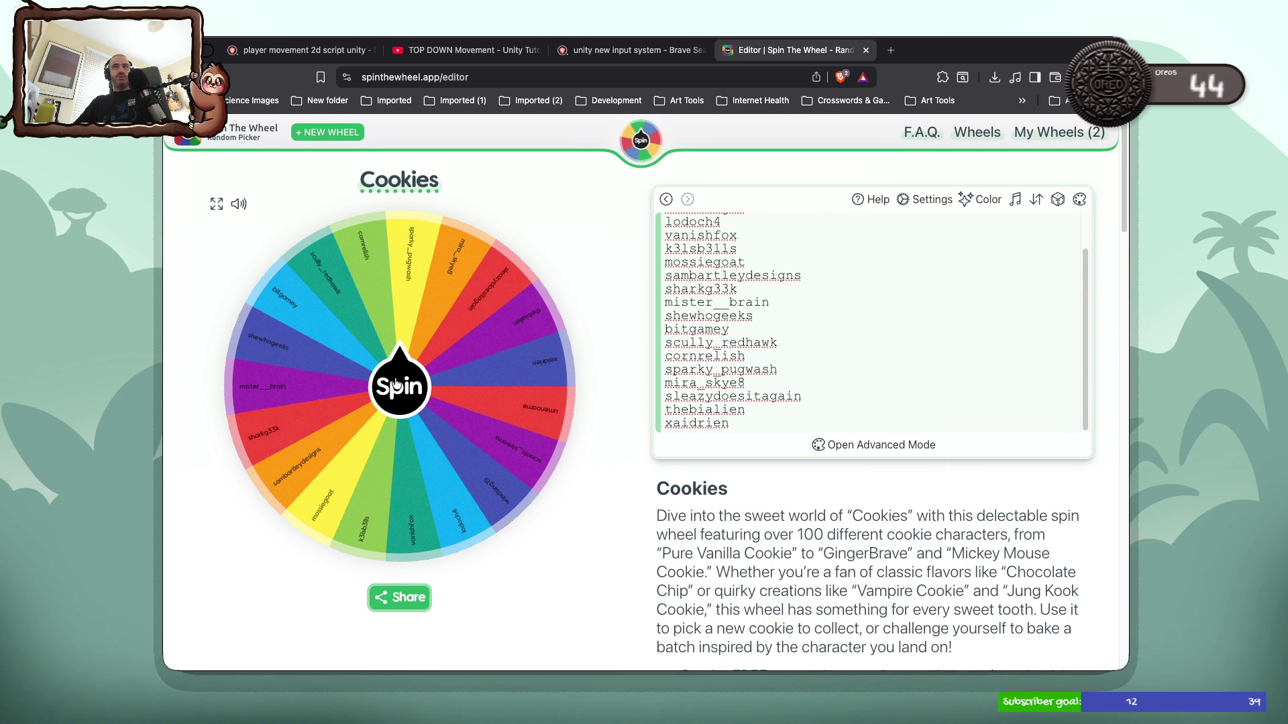
Spin the username wheel to pick a random winner, then close its tab
{"action": "left_click", "coordinate": [396, 384]}
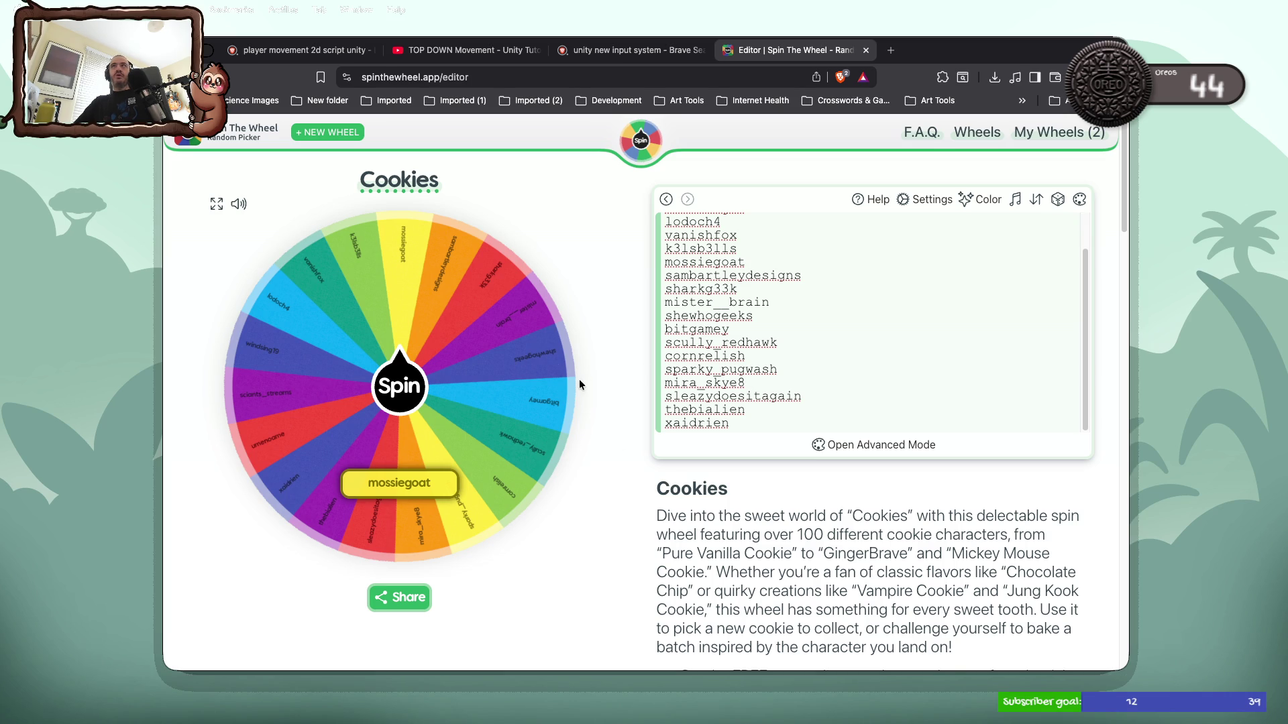
{"action": "key", "text": "super+w"}
{"action": "key", "text": "super+w"}
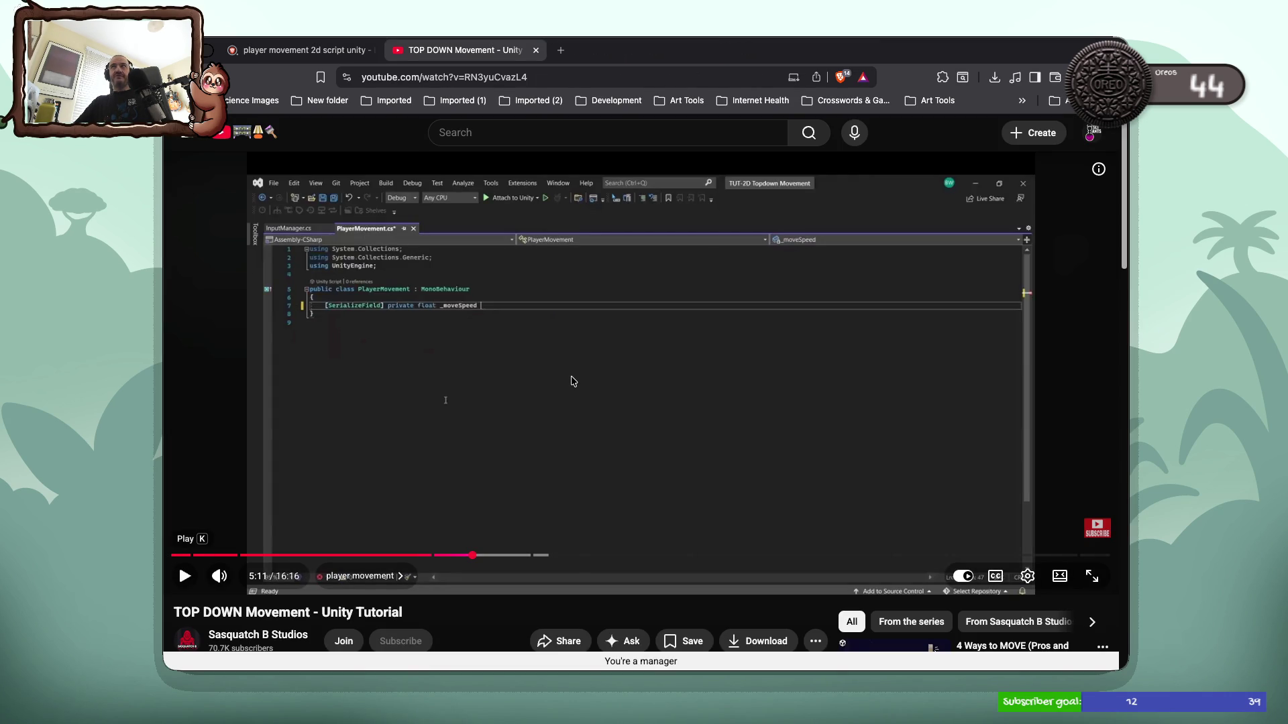
Close the YouTube tutorial tab, leaving the 'player movement 2d script unity' results open
{"action": "key", "text": "super+w"}
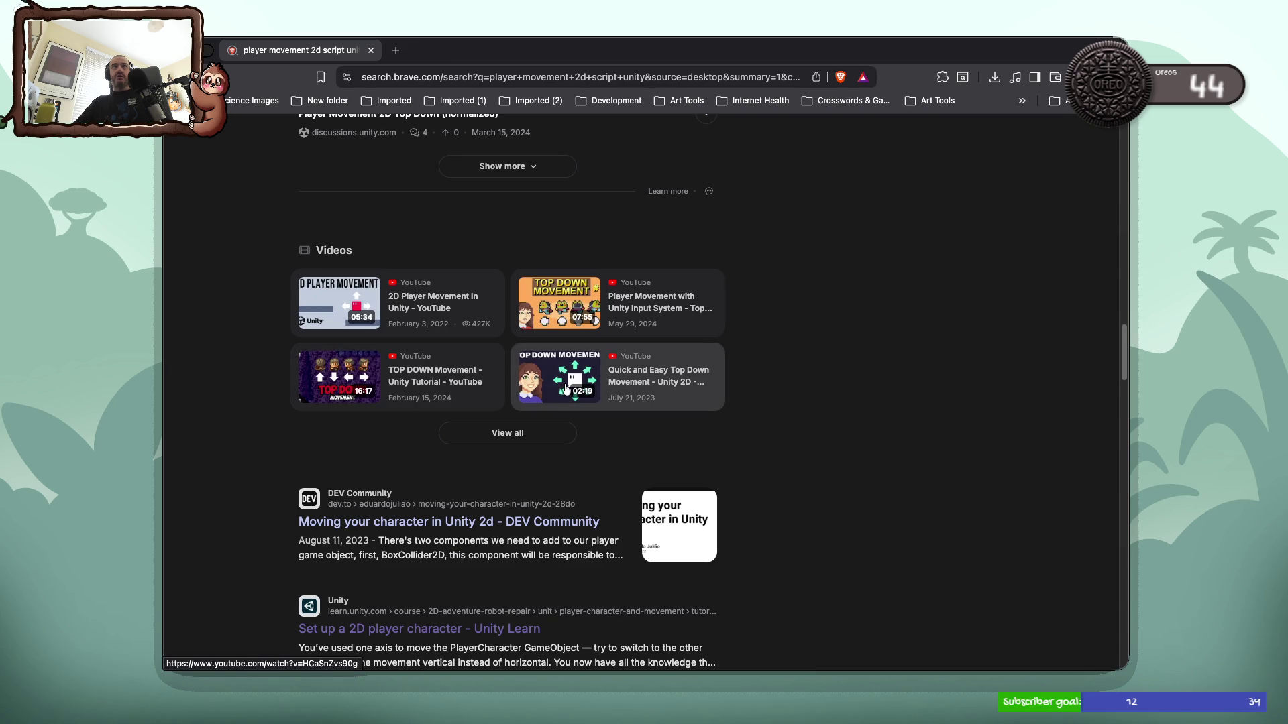
{"action": "left_click", "coordinate": [422, 77]}
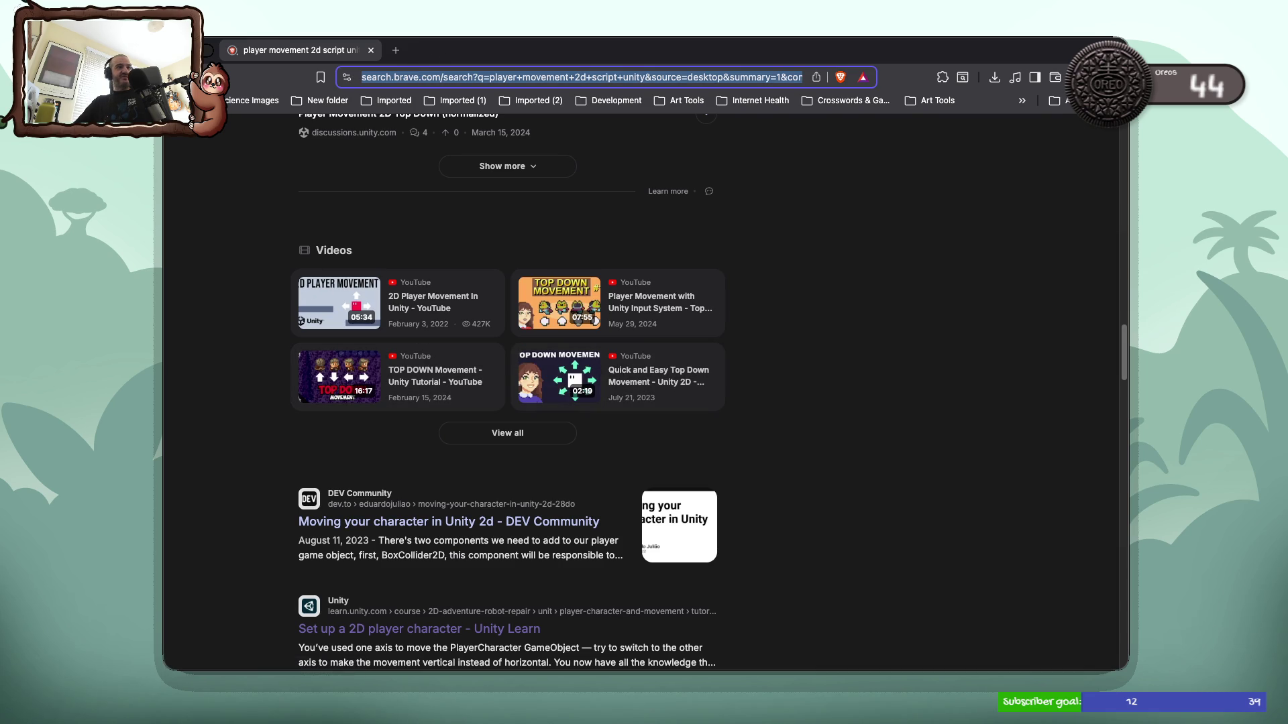
{"action": "key", "text": "super+Tab"}
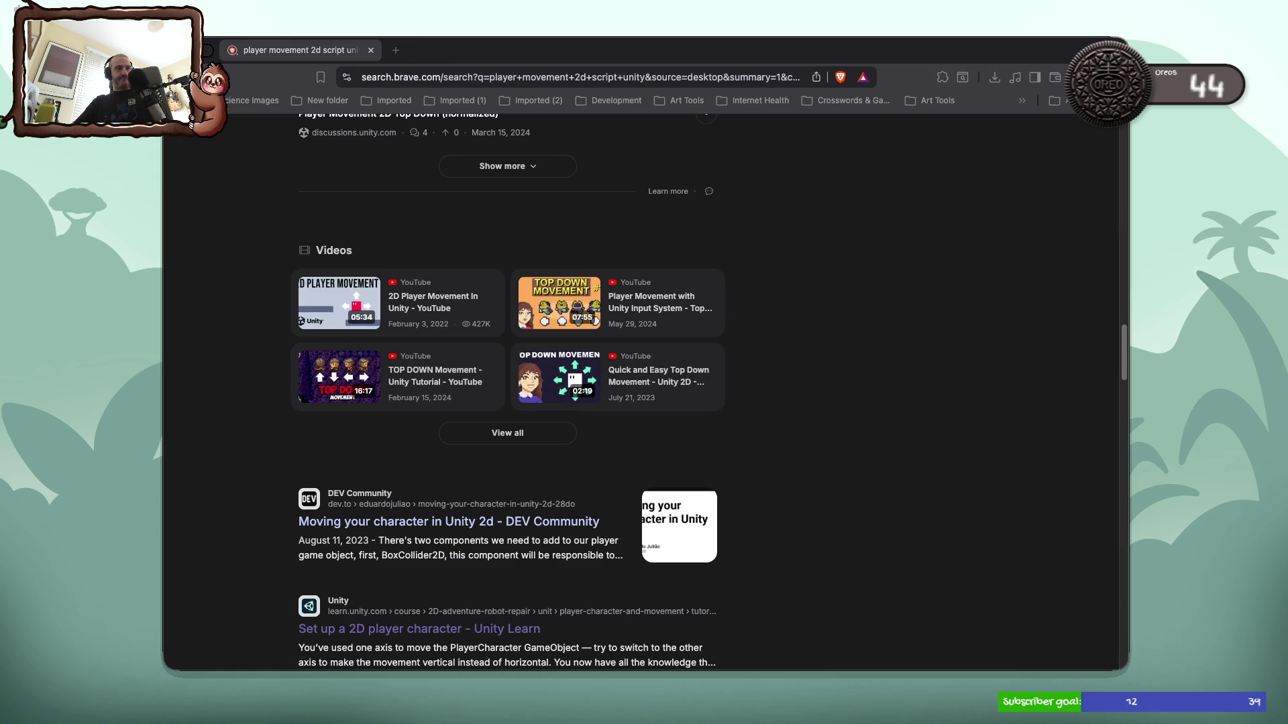
{"action": "key", "text": "super+l"}
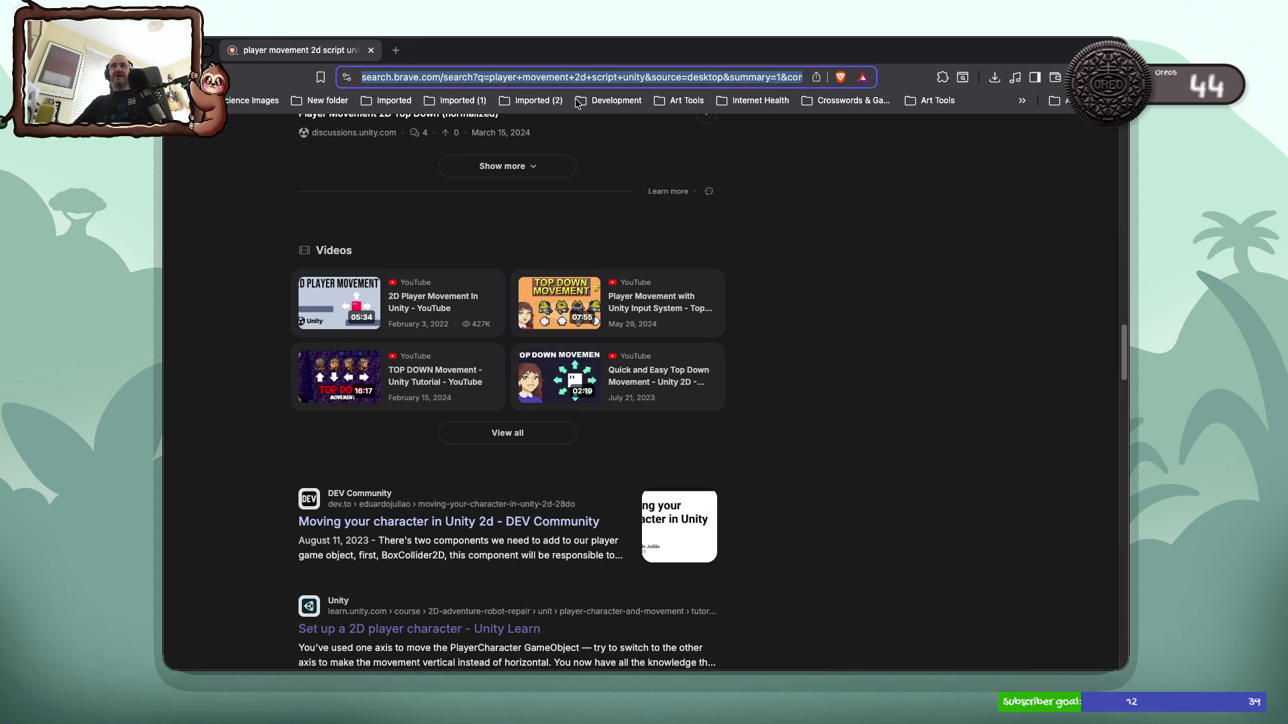
Go to the SciAnts_Streams Twitch Videos page from the 'scia' address-bar suggestion
{"action": "type", "text": "scia"}
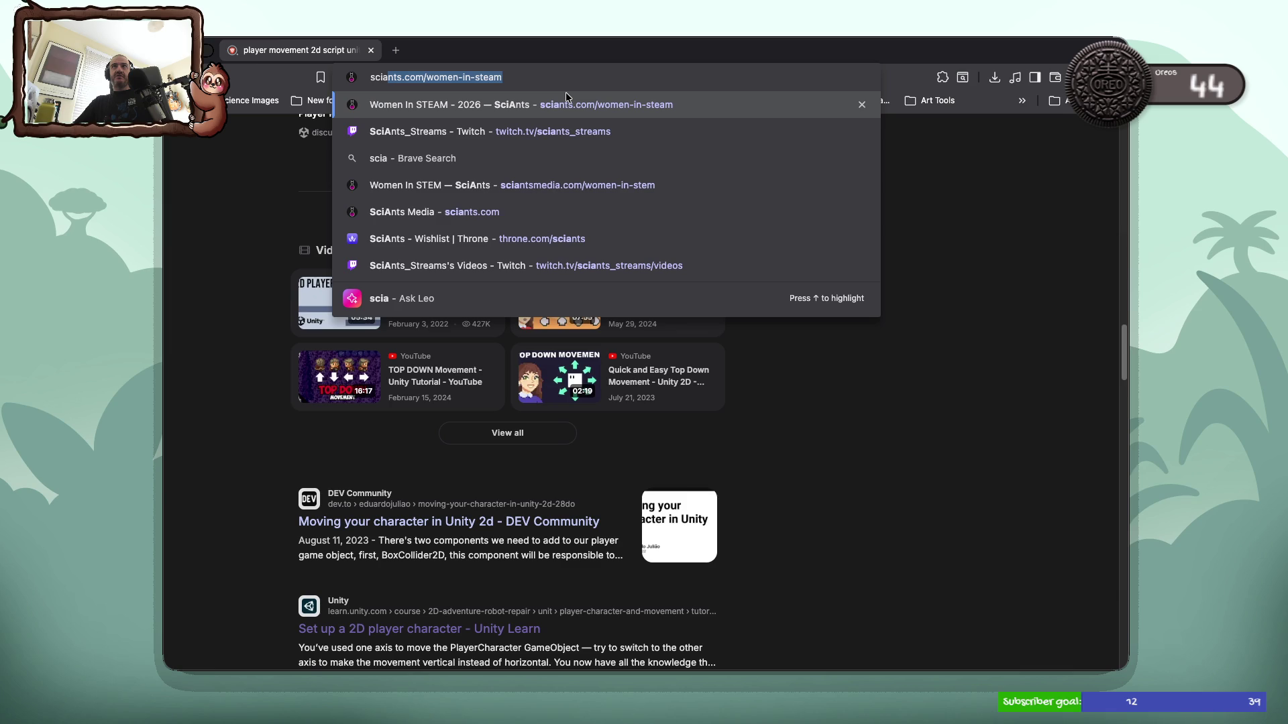
{"action": "key", "text": "Down"}
{"action": "key", "text": "Down"}
{"action": "key", "text": "Down"}
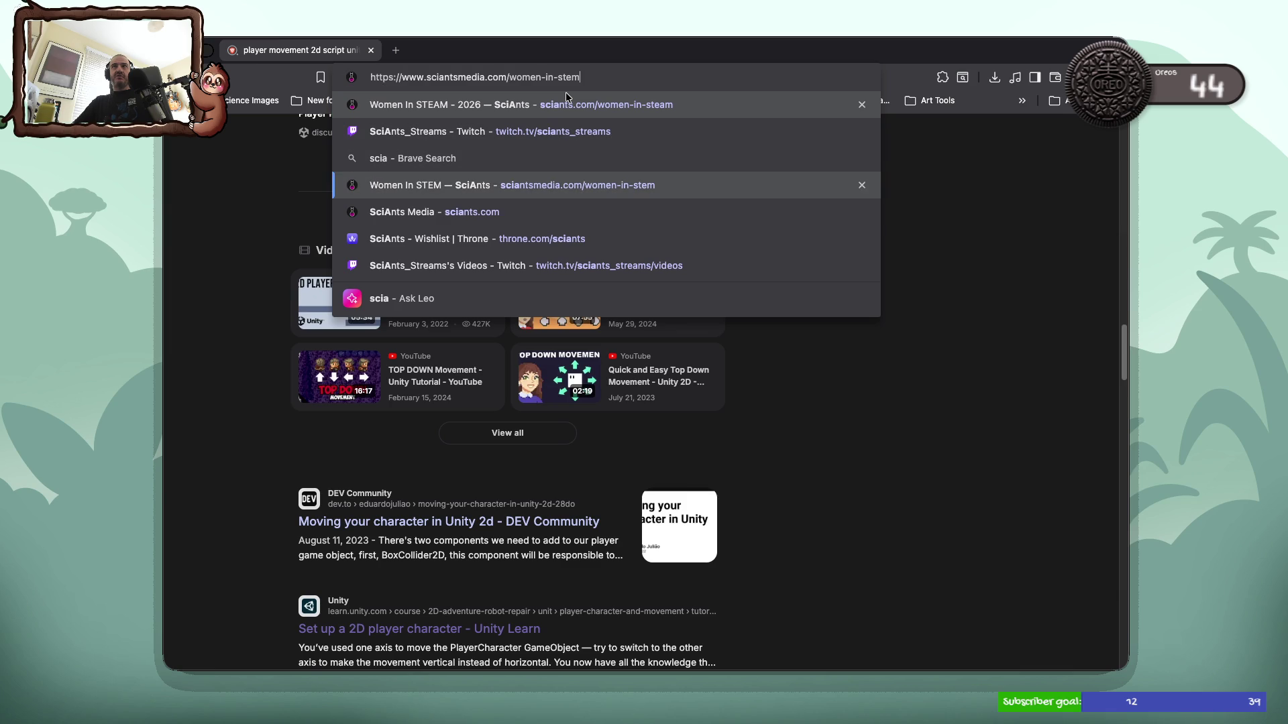
{"action": "key", "text": "Return"}
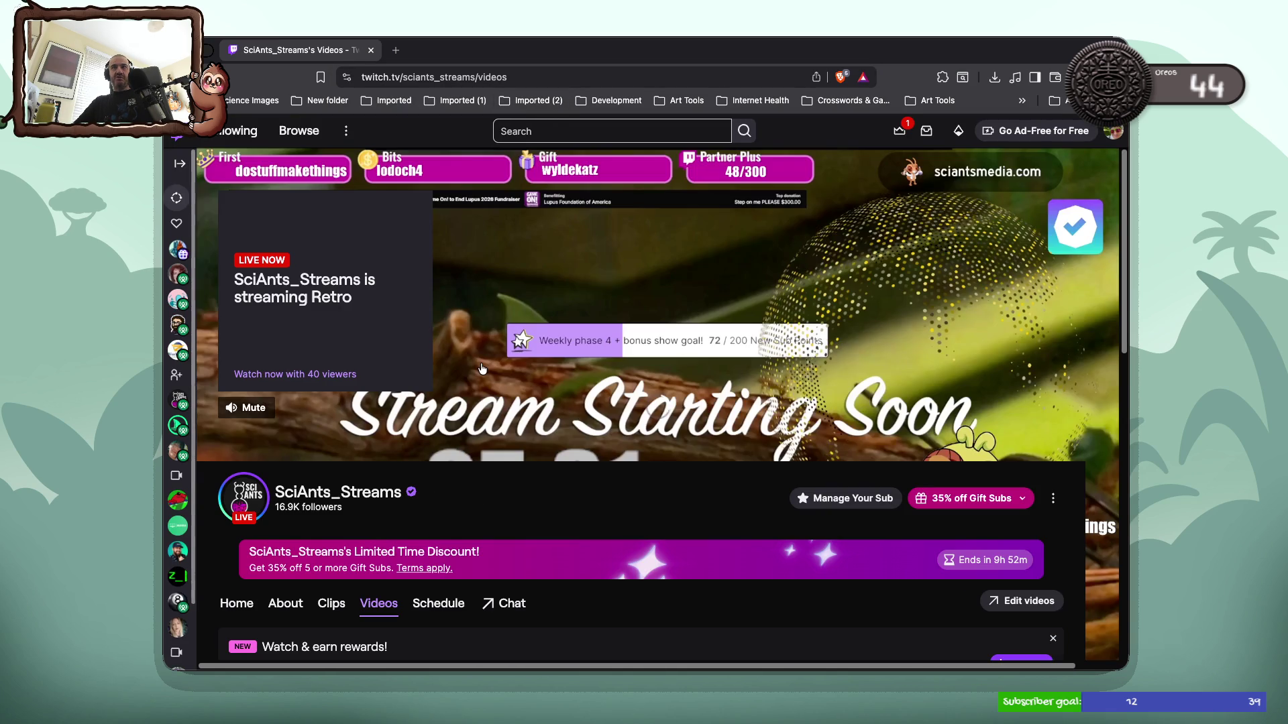
Open SciAnts_Streams' live stream page with Stream Chat shown beside it
{"action": "scroll", "coordinate": [482, 368], "scroll_direction": "down", "scroll_amount": 2}
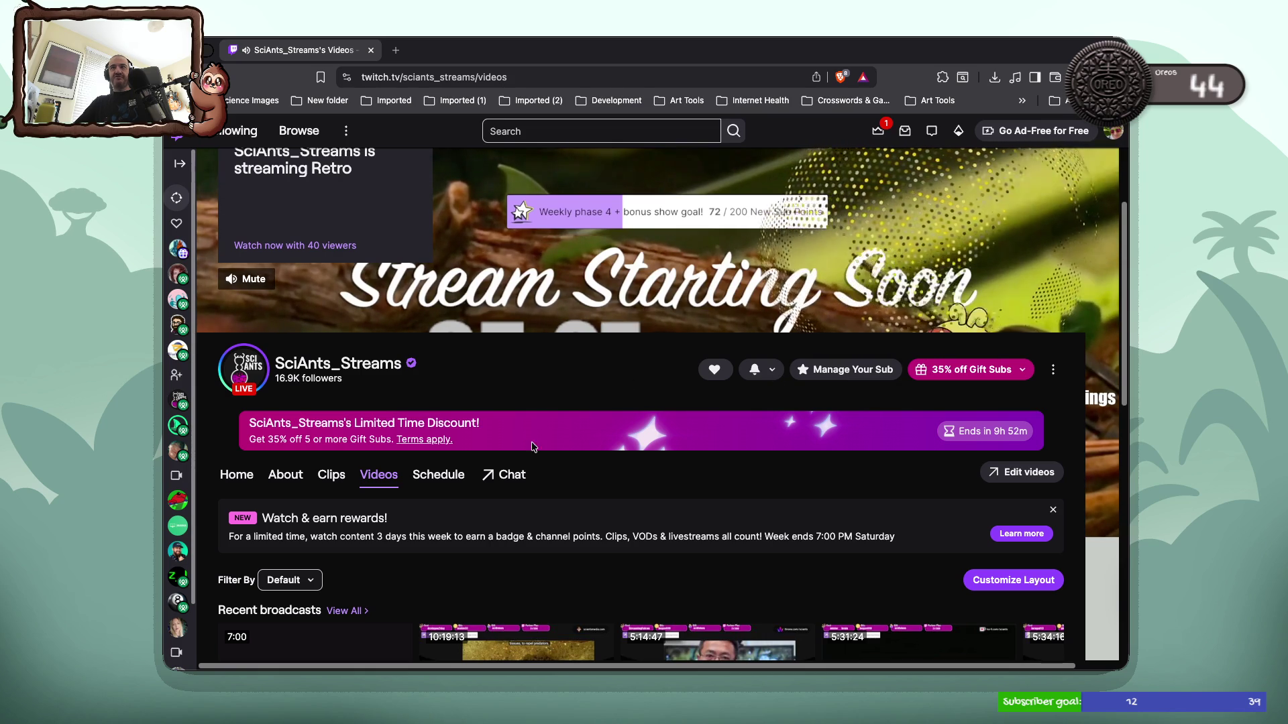
{"action": "left_click", "coordinate": [506, 478]}
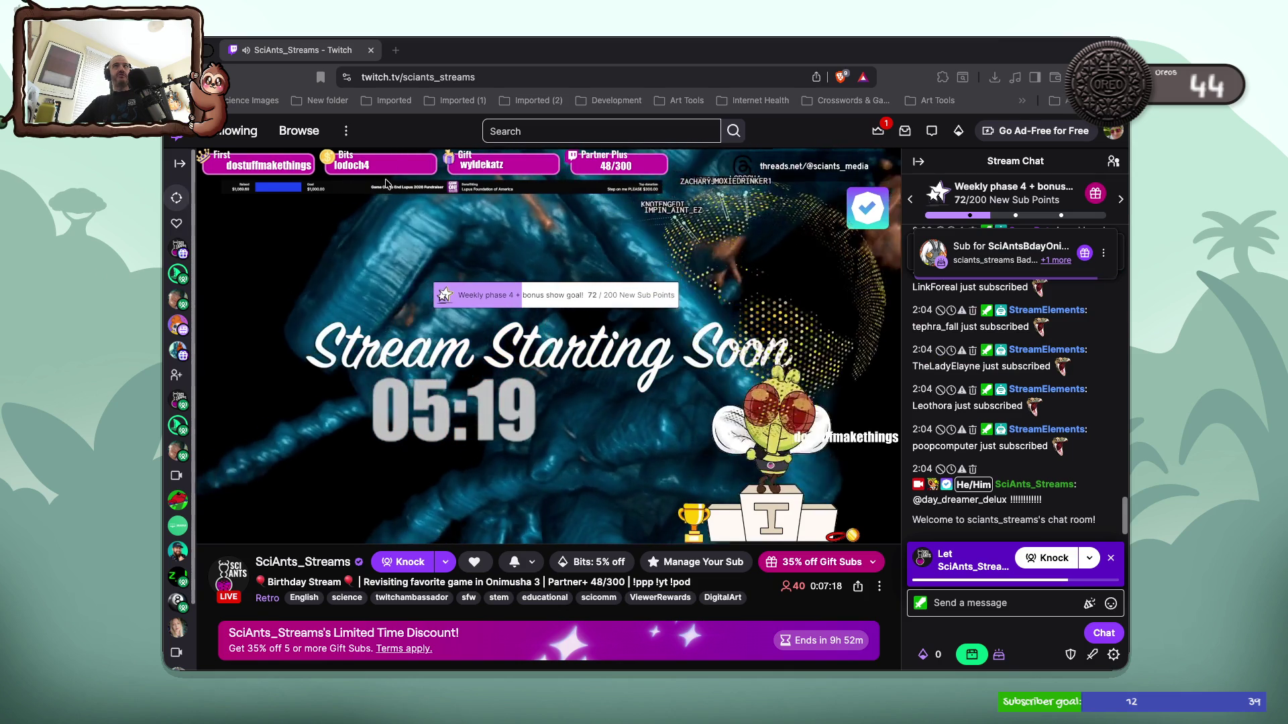
{"action": "mouse_move", "coordinate": [214, 54]}
{"action": "left_mouse_down"}
{"action": "mouse_move", "coordinate": [258, 103]}
{"action": "mouse_move", "coordinate": [319, 252]}
{"action": "mouse_move", "coordinate": [291, 90]}
{"action": "left_mouse_up"}
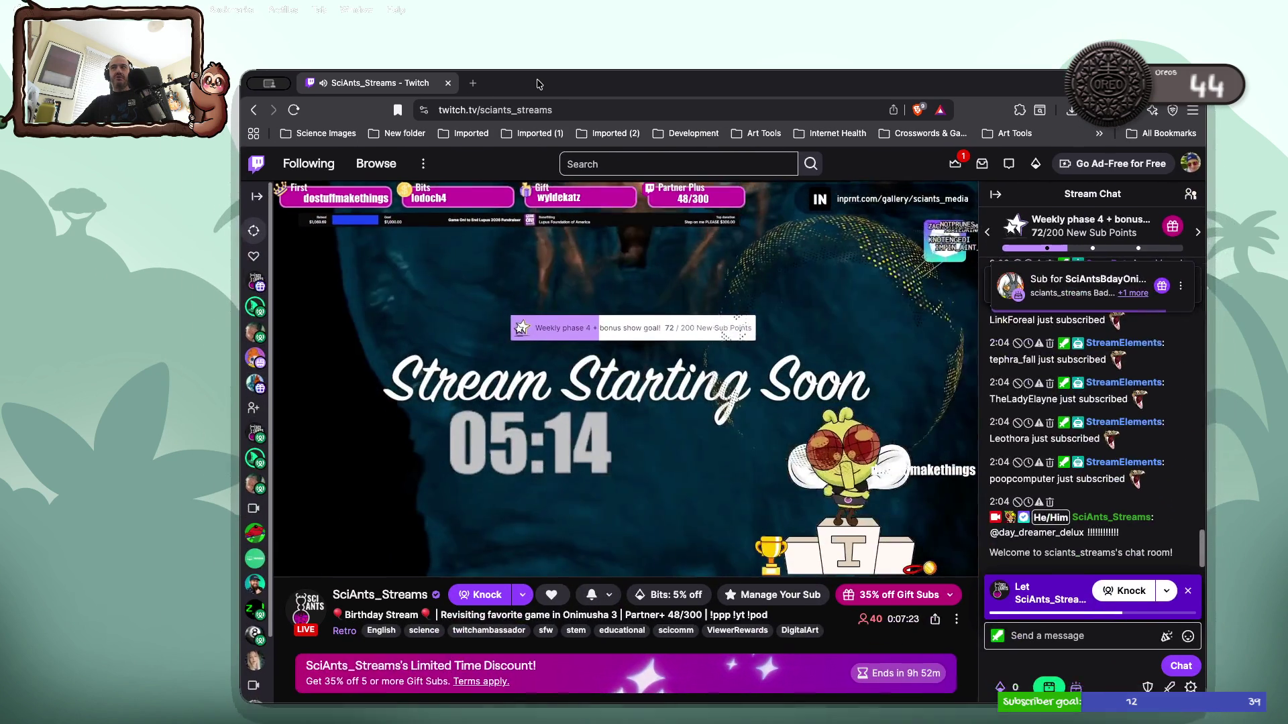
{"action": "left_click_drag", "start_coordinate": [537, 83], "coordinate": [532, 66]}
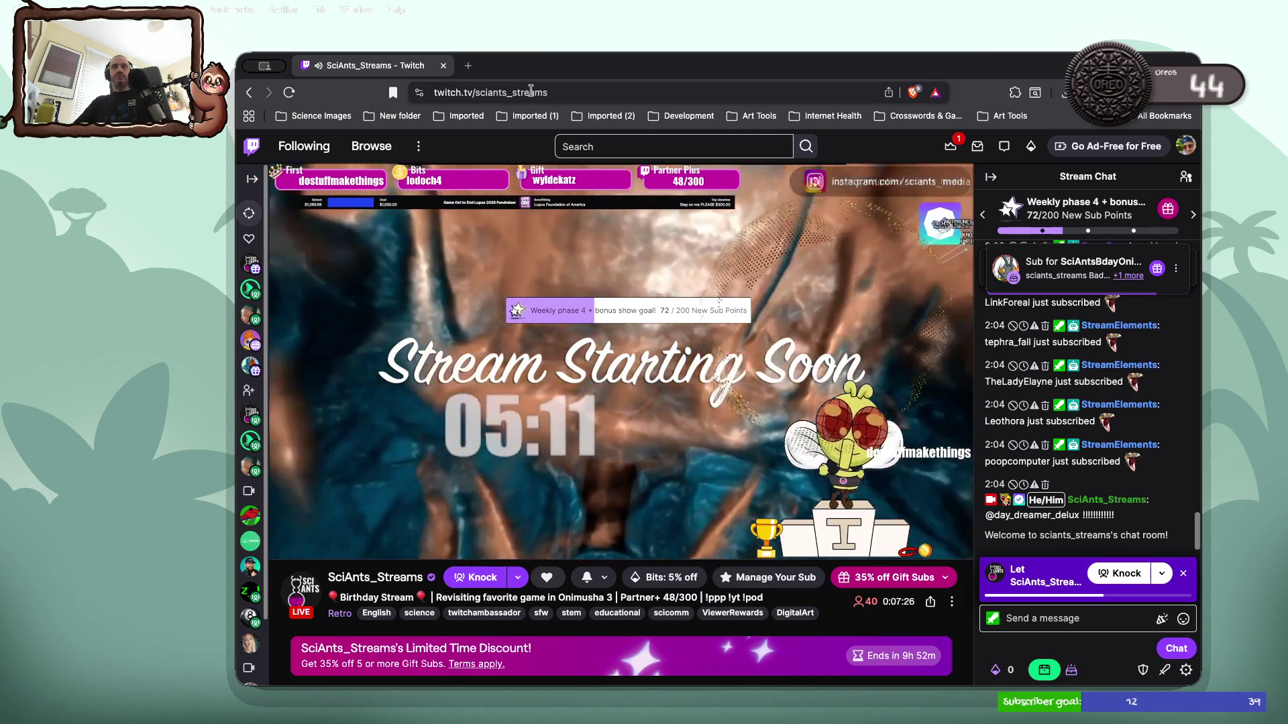
{"action": "left_click", "coordinate": [530, 92]}
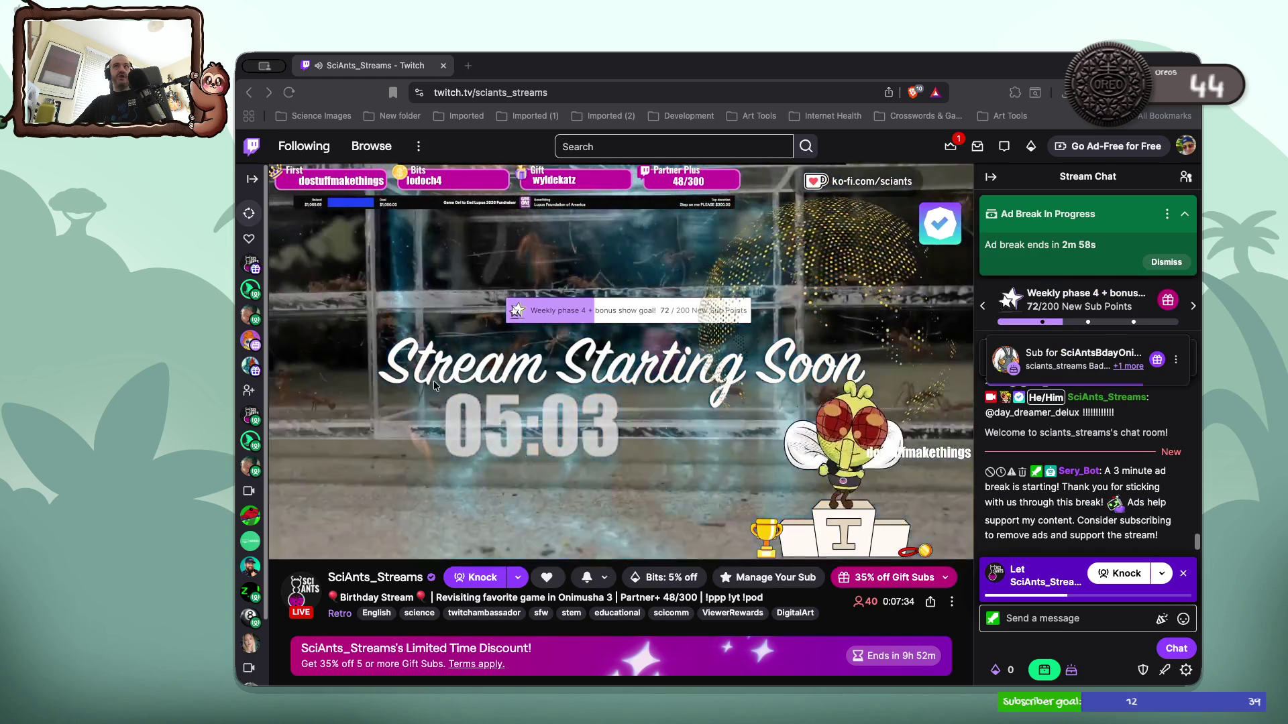
{"action": "left_click", "coordinate": [562, 88]}
{"action": "type", "text": "crosswithfriends.com"}
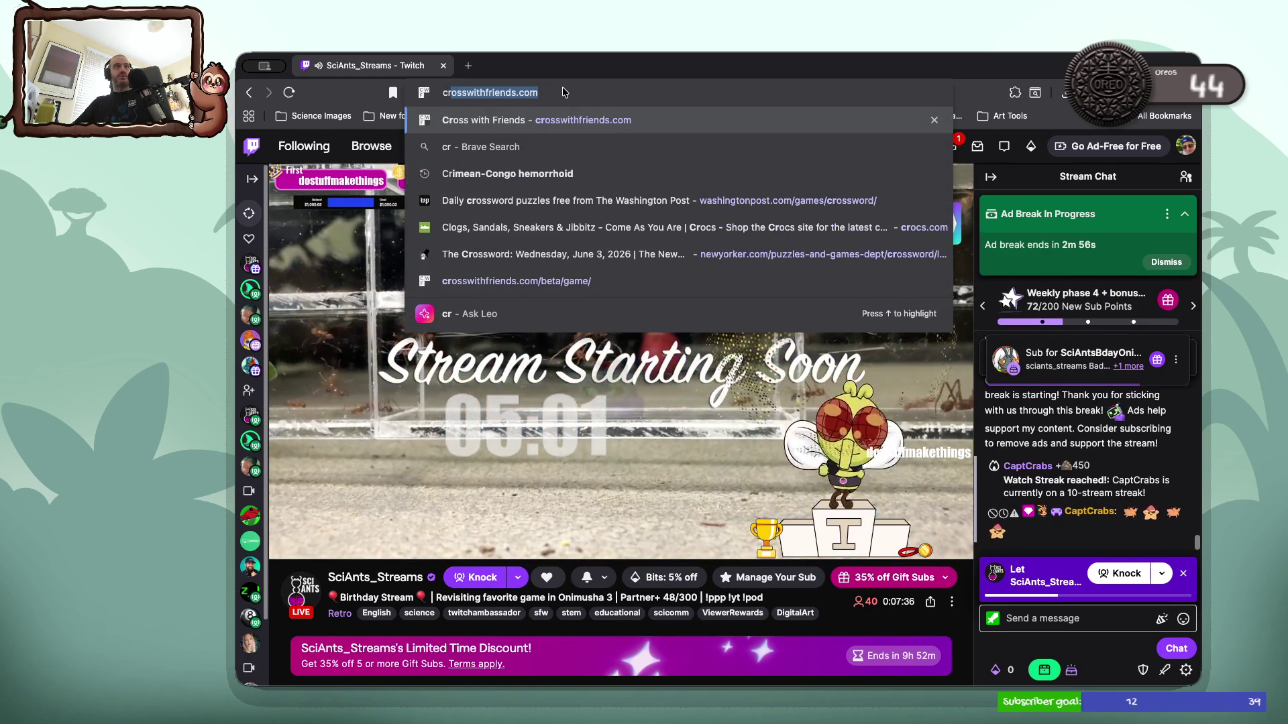
Load Cross with Friends and open the Atlantic Wednesday, June 3, 2026 mini puzzle
{"action": "key", "text": "Return"}
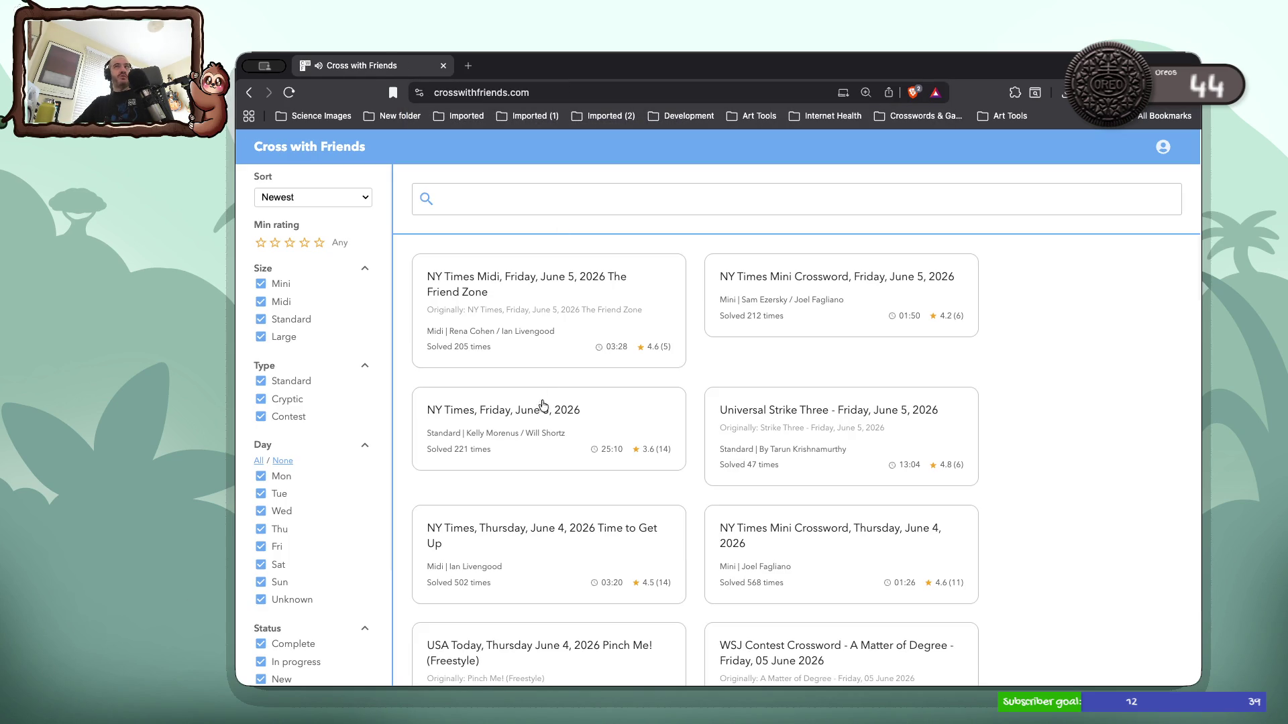
{"action": "scroll", "coordinate": [443, 407], "scroll_direction": "down", "scroll_amount": 3}
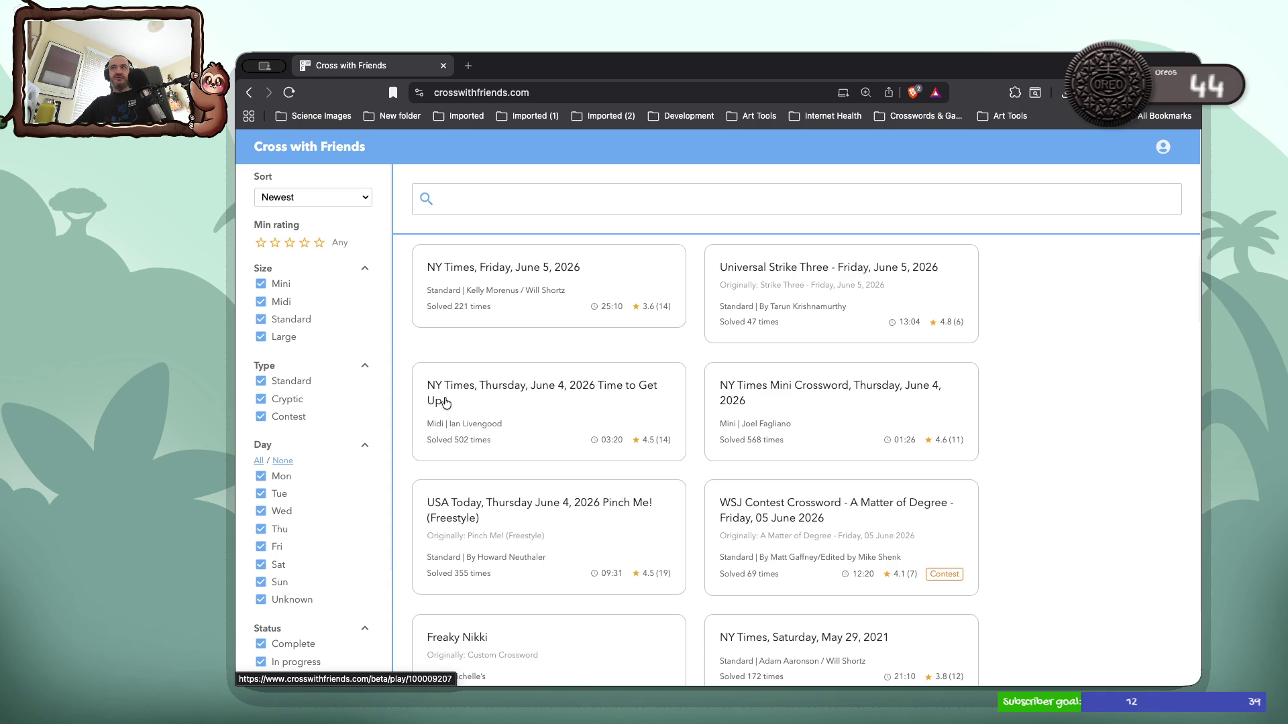
{"action": "scroll", "coordinate": [446, 402], "scroll_direction": "down", "scroll_amount": 7}
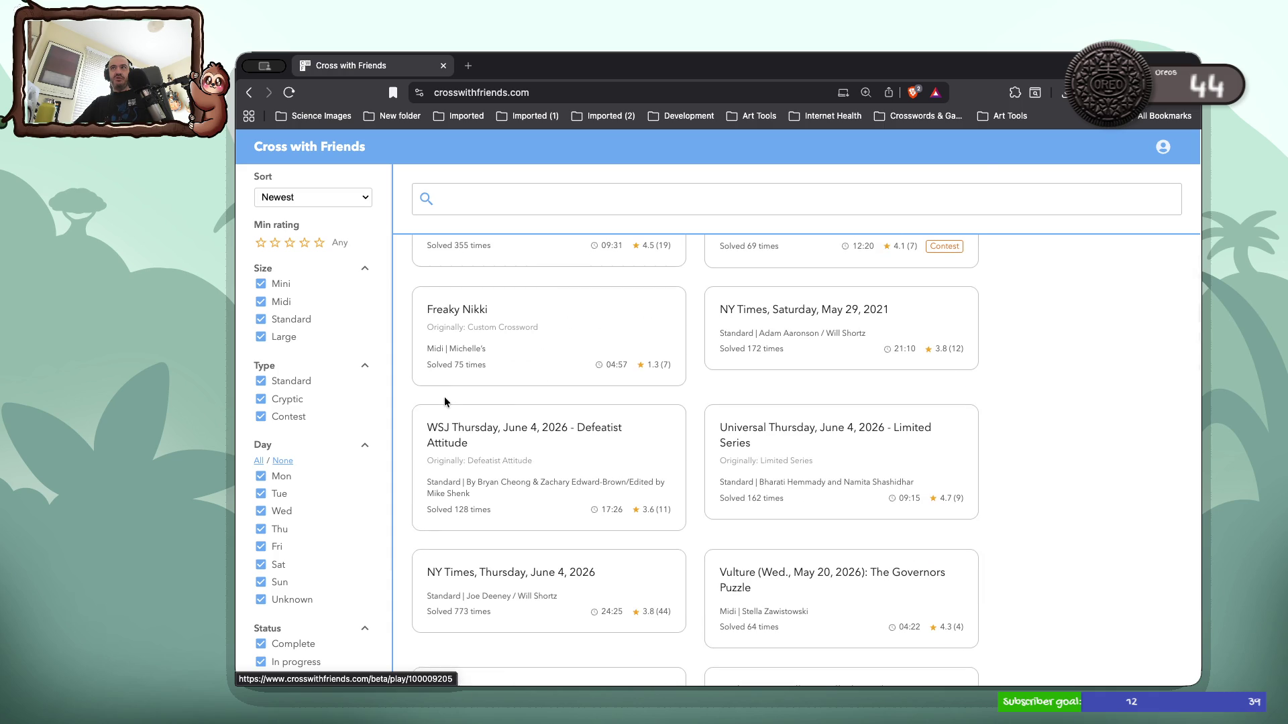
{"action": "scroll", "coordinate": [444, 401], "scroll_direction": "down", "scroll_amount": 6}
{"action": "scroll", "coordinate": [446, 402], "scroll_direction": "down", "scroll_amount": 7}
{"action": "scroll", "coordinate": [446, 403], "scroll_direction": "down", "scroll_amount": 3}
{"action": "scroll", "coordinate": [446, 402], "scroll_direction": "down", "scroll_amount": 2}
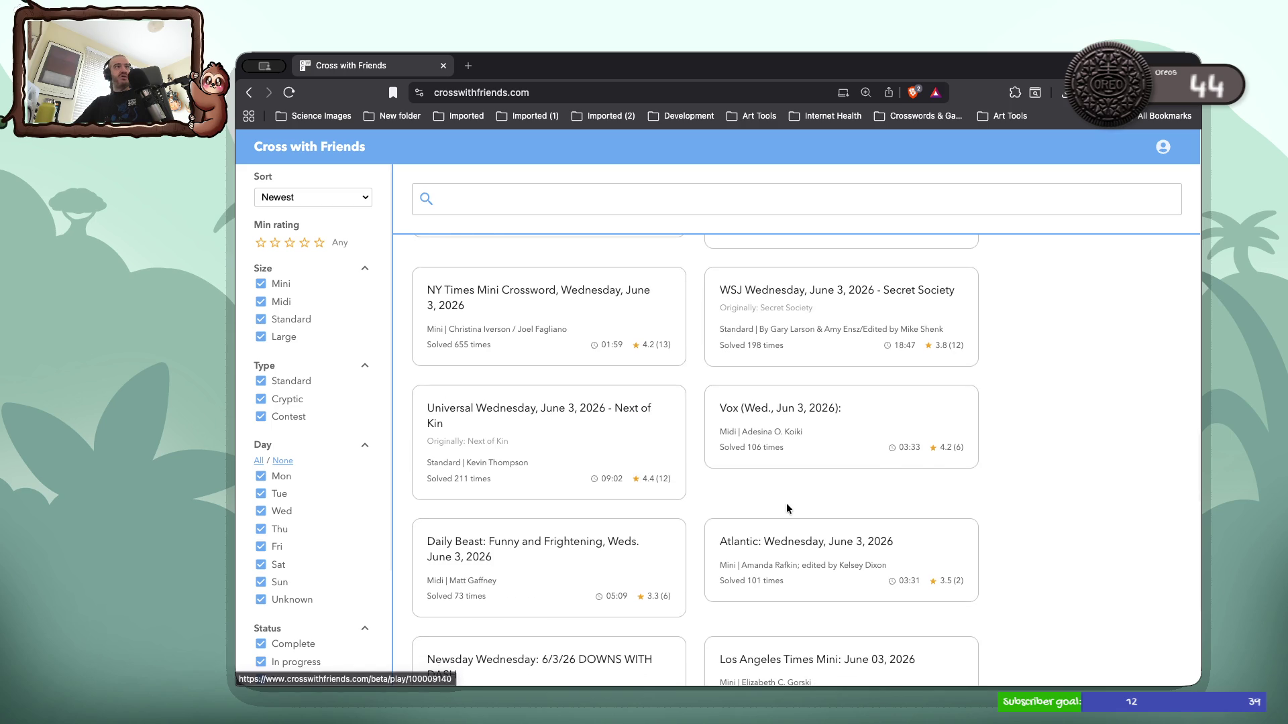
{"action": "left_click", "coordinate": [856, 568]}
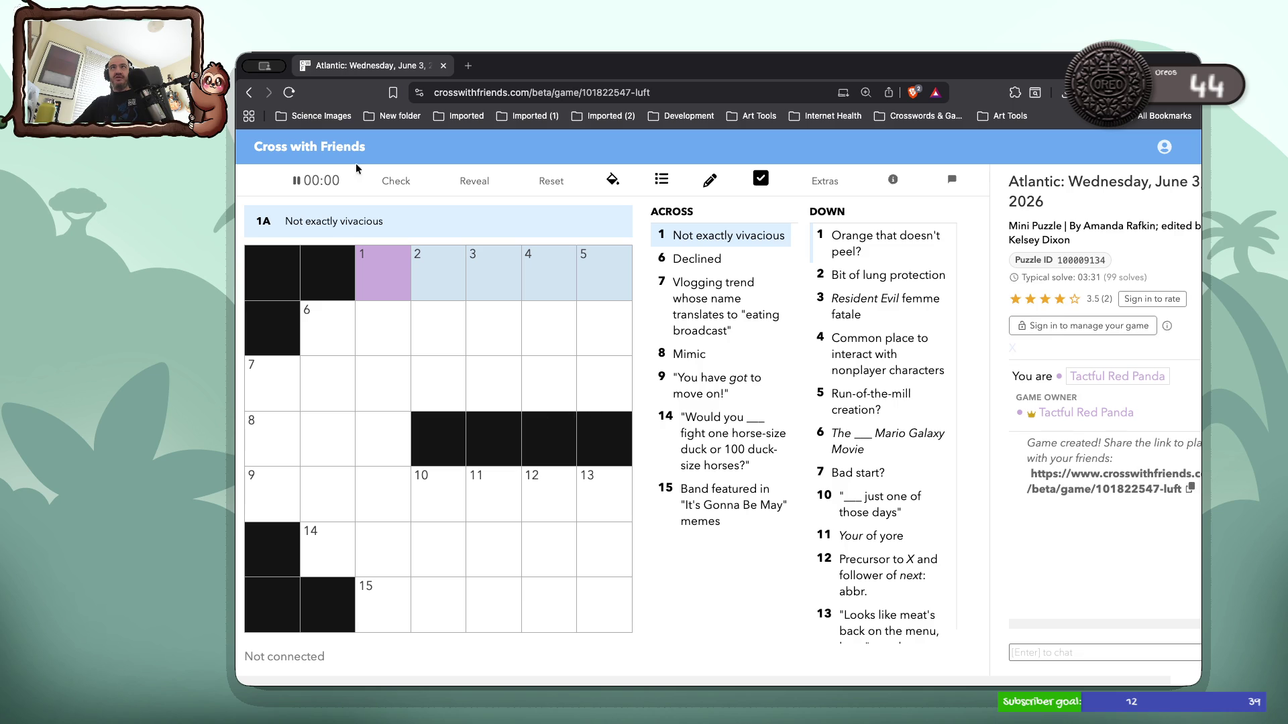
Go back to the puzzle list, briefly open the Atlantic Thursday June 4 mini, and return
{"action": "left_click", "coordinate": [249, 93]}
{"action": "scroll", "coordinate": [556, 480], "scroll_direction": "down", "scroll_amount": 10}
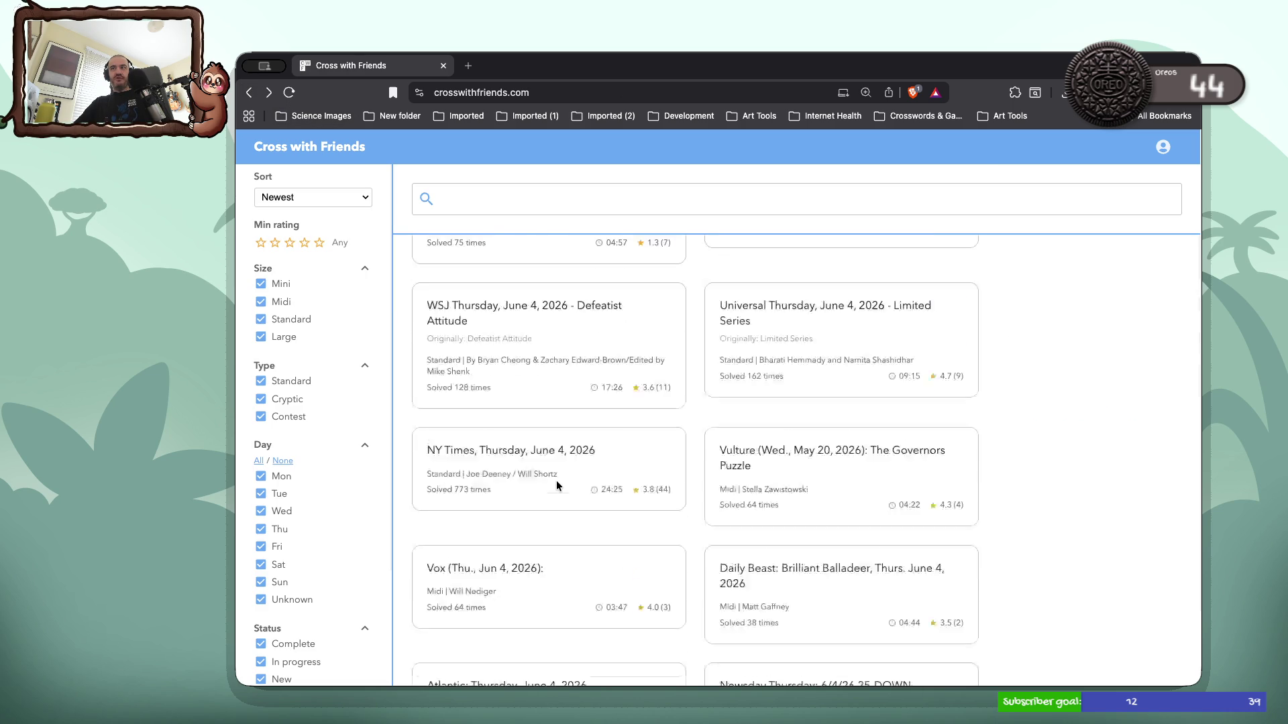
{"action": "scroll", "coordinate": [542, 358], "scroll_direction": "up", "scroll_amount": 3}
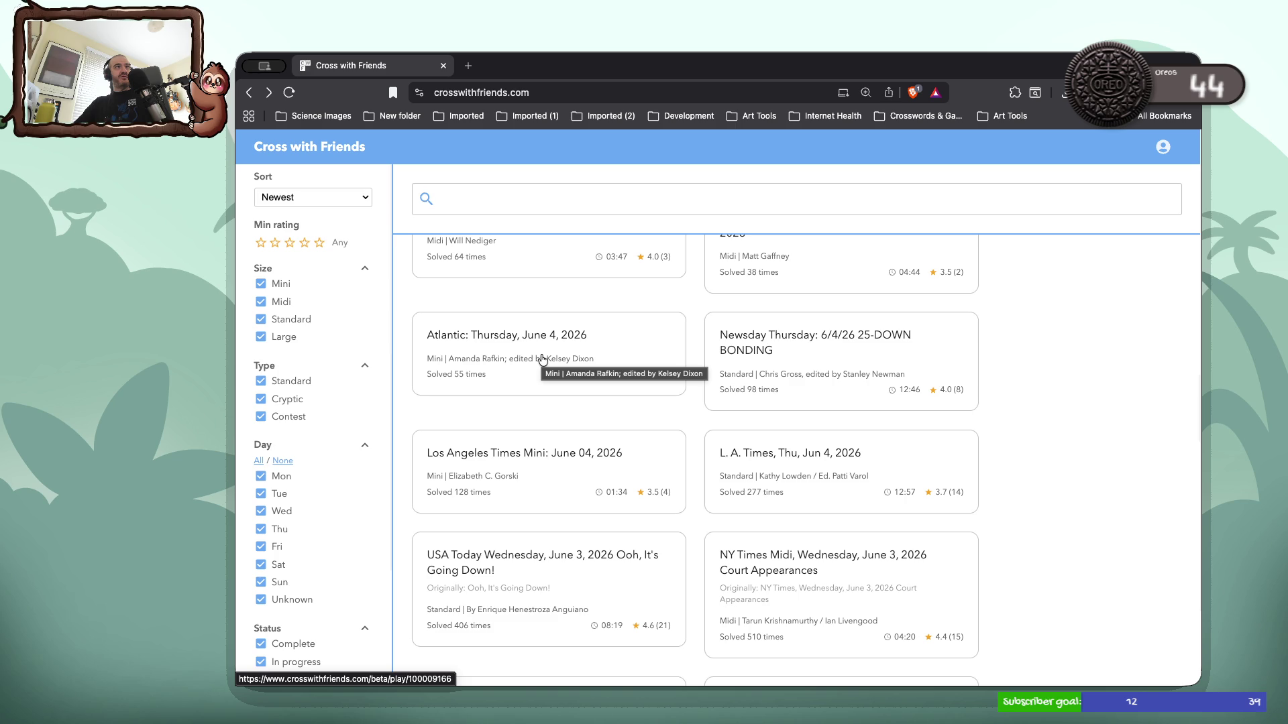
{"action": "left_click", "coordinate": [542, 358]}
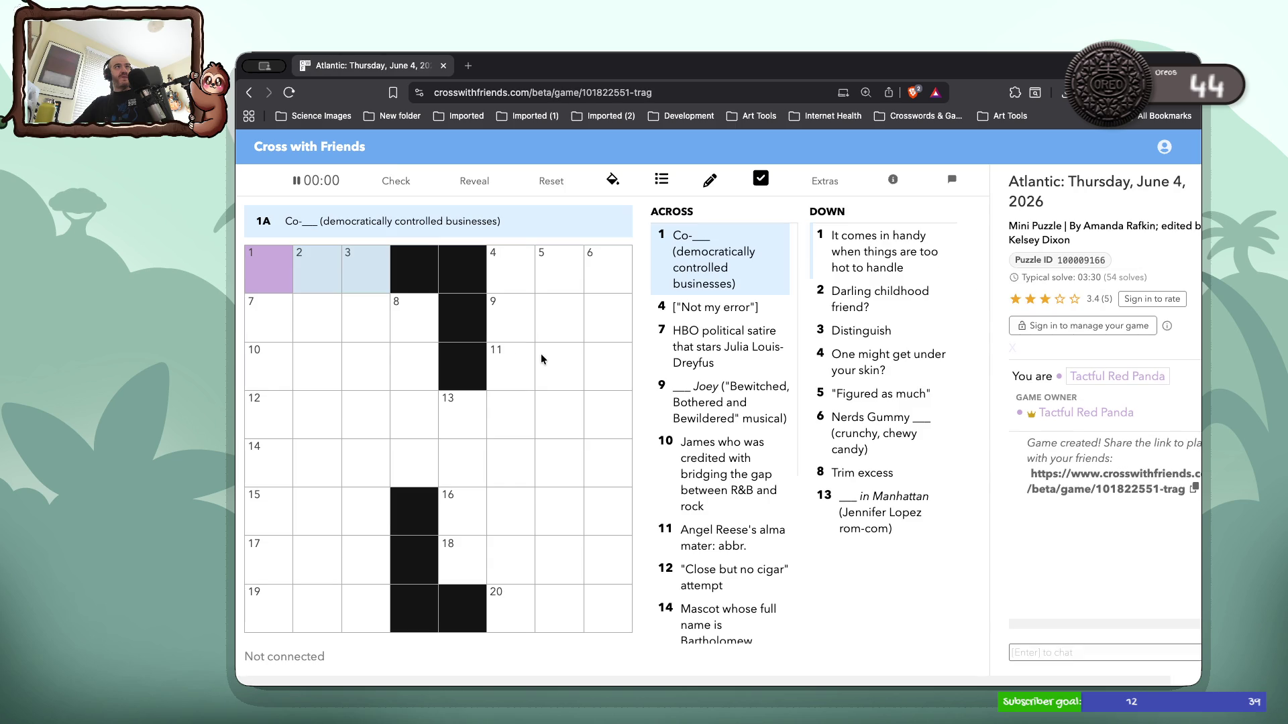
{"action": "left_click", "coordinate": [248, 93]}
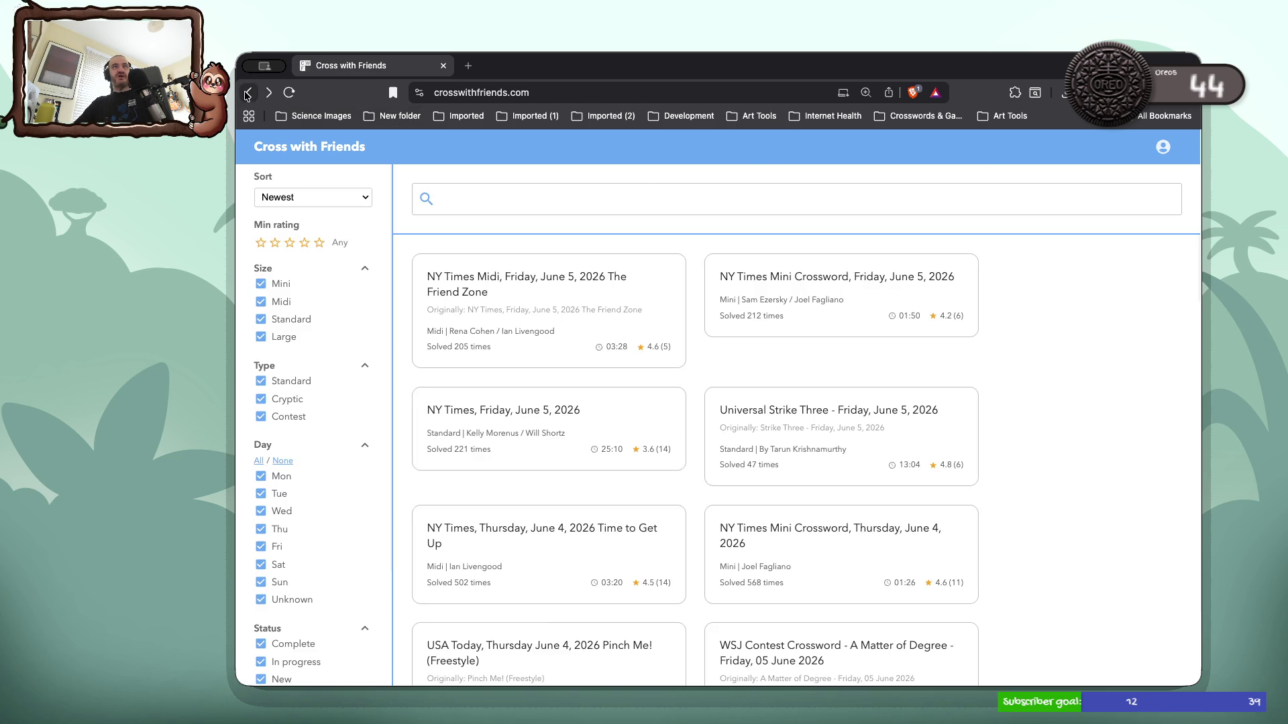
Start a new game of the USA Today June 3 puzzle 'Ooh, It's Going Down'
{"action": "scroll", "coordinate": [469, 502], "scroll_direction": "down", "scroll_amount": 15}
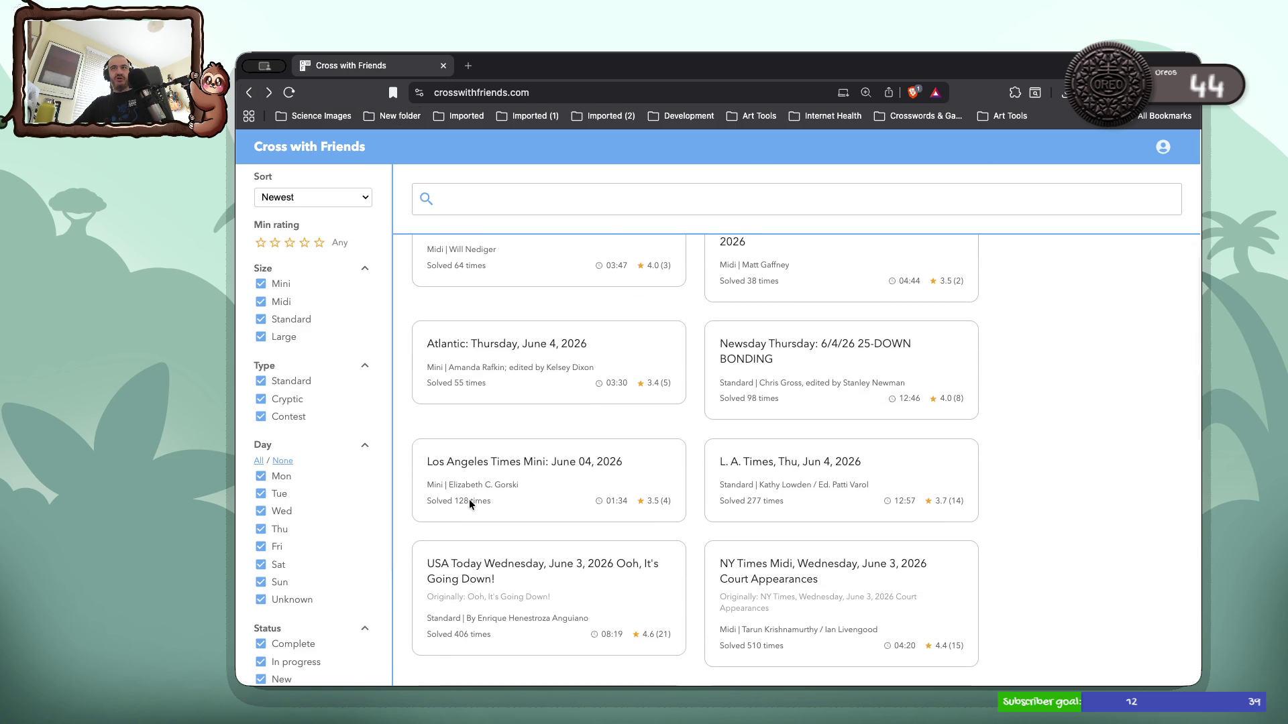
{"action": "scroll", "coordinate": [470, 503], "scroll_direction": "down", "scroll_amount": 4}
{"action": "scroll", "coordinate": [471, 505], "scroll_direction": "down", "scroll_amount": 2}
{"action": "scroll", "coordinate": [471, 505], "scroll_direction": "up", "scroll_amount": 2}
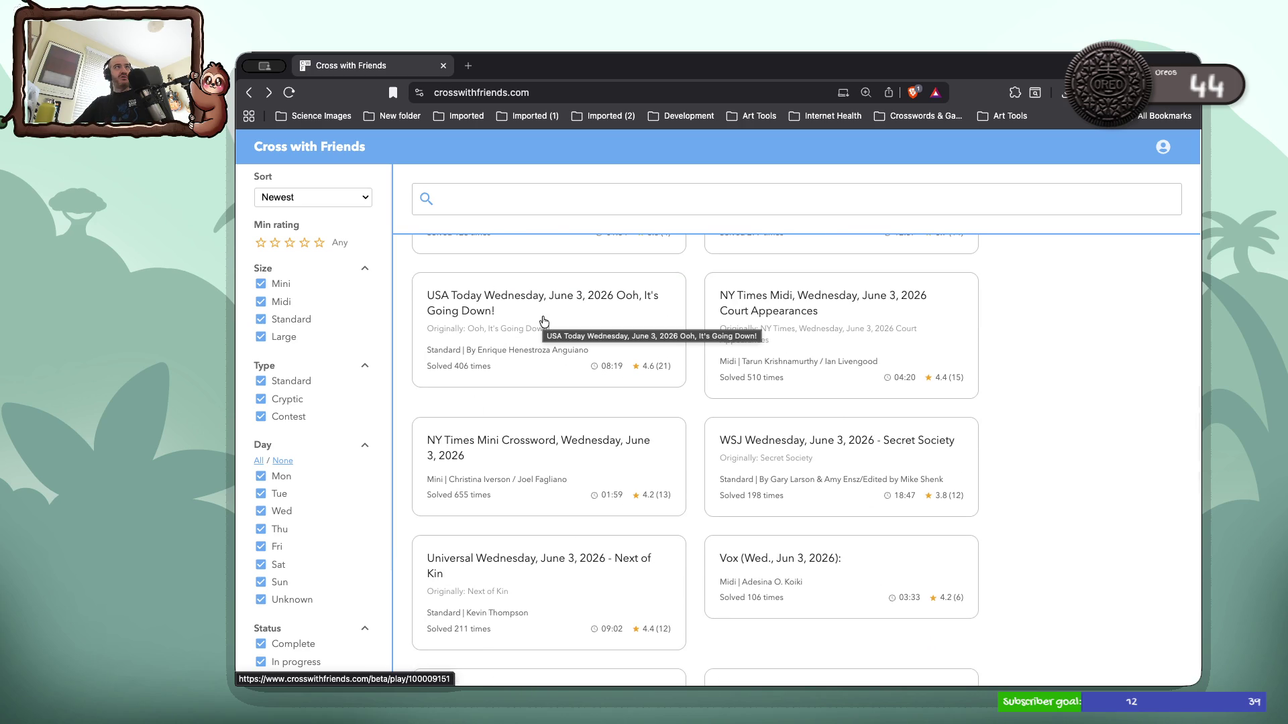
{"action": "left_click", "coordinate": [521, 322]}
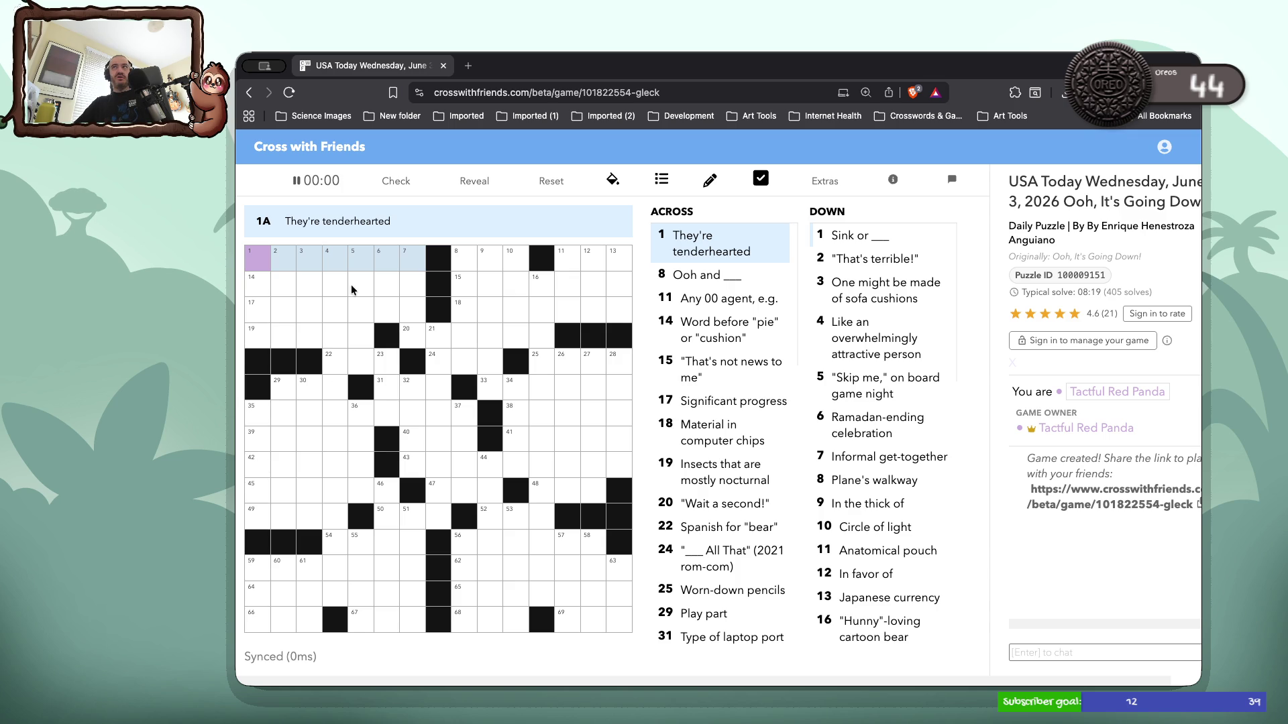
Enter SWIM as the 1-Down answer
{"action": "left_click", "coordinate": [261, 263]}
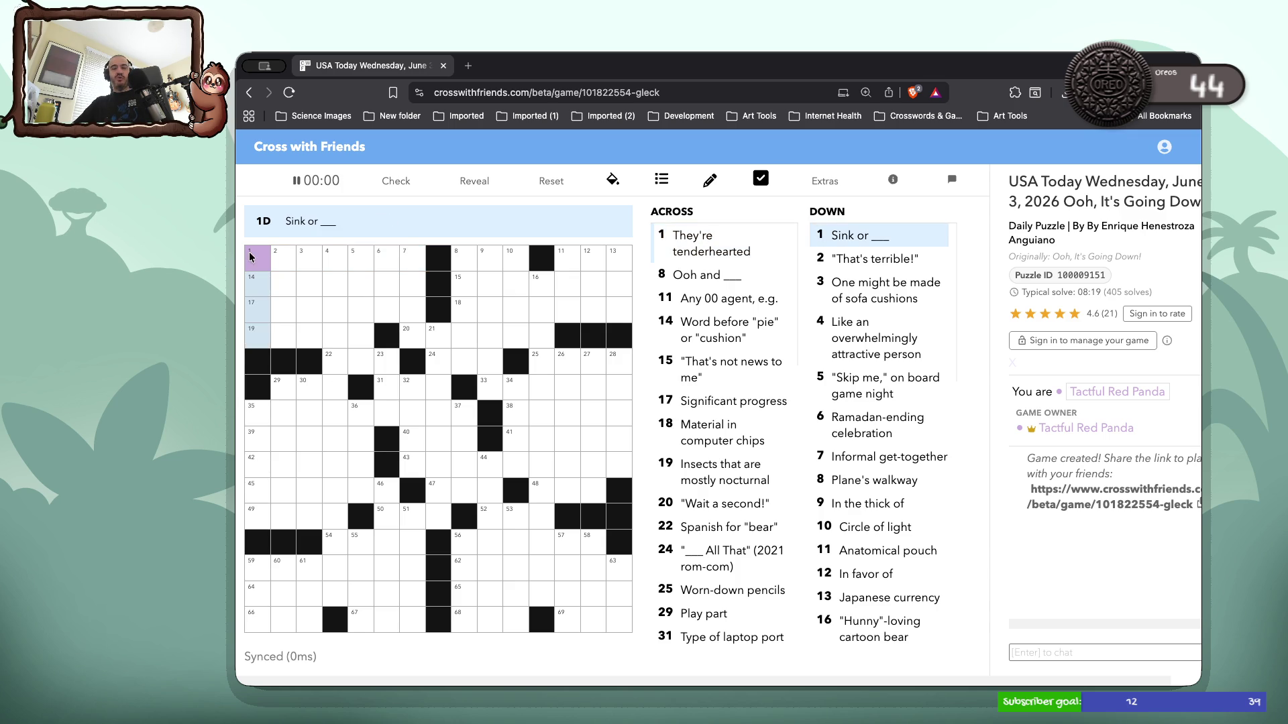
{"action": "type", "text": "SW"}
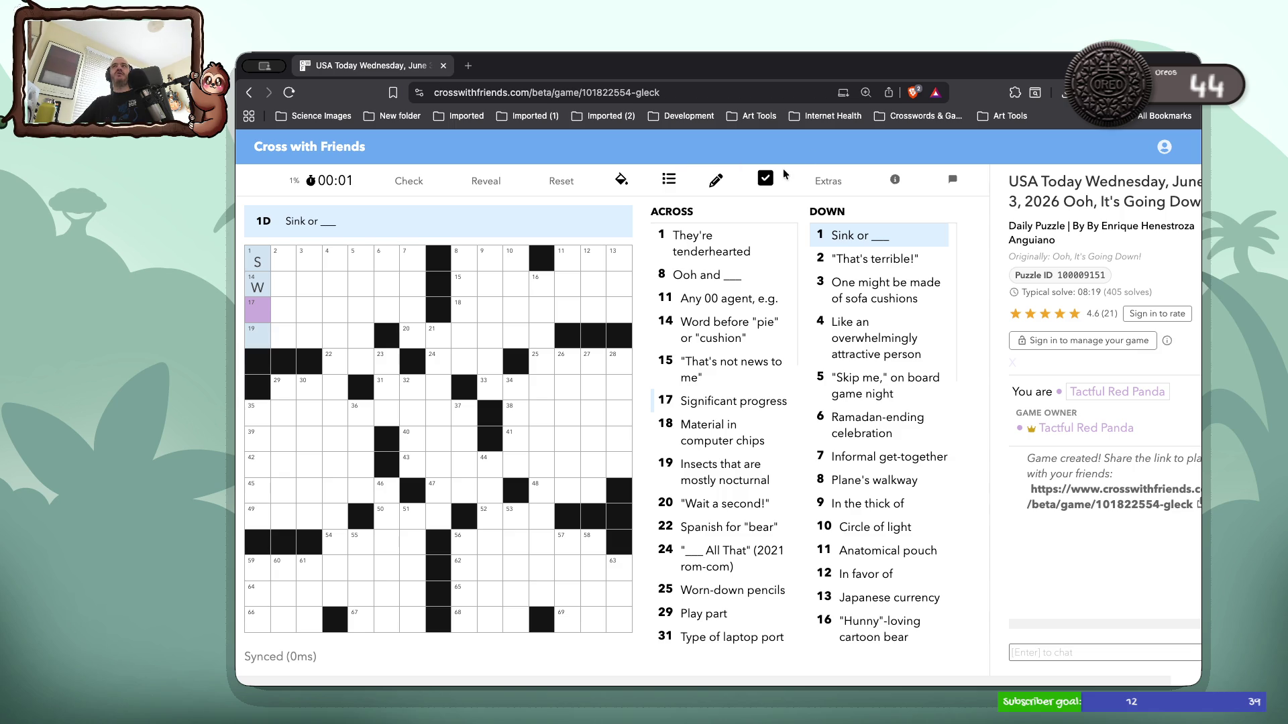
{"action": "left_click", "coordinate": [262, 300]}
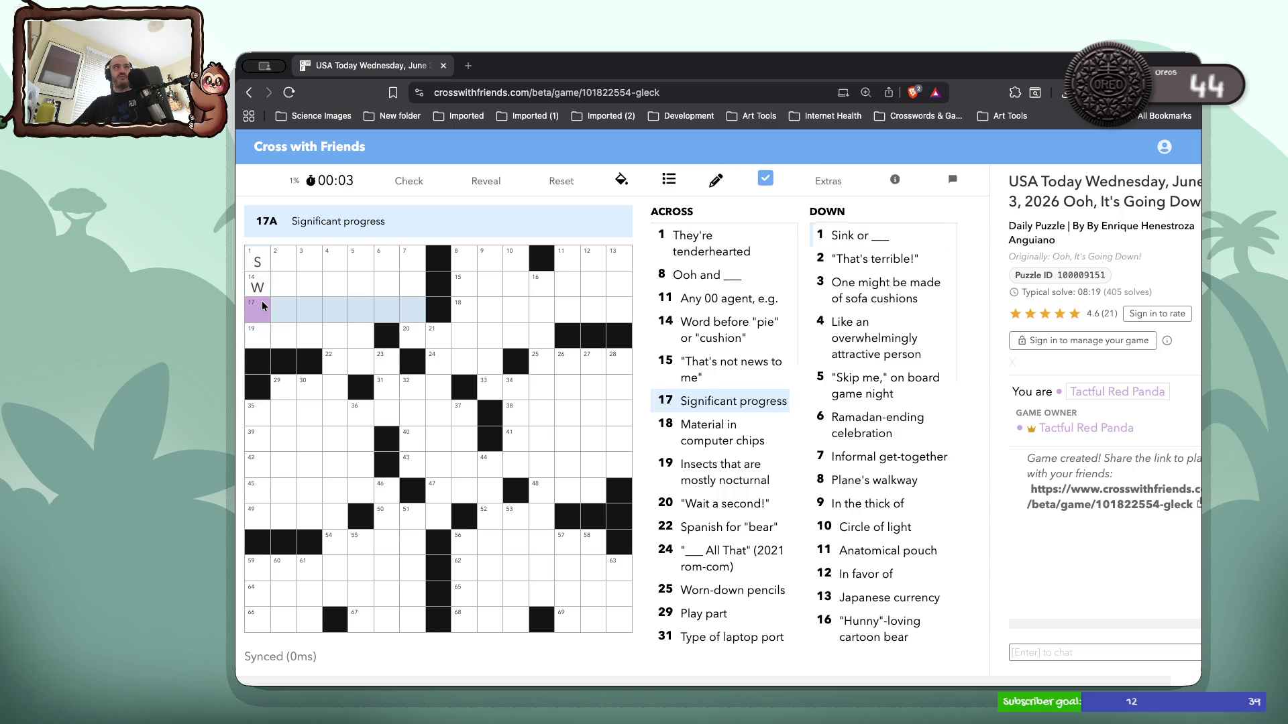
{"action": "left_click", "coordinate": [262, 300]}
{"action": "key", "text": "BackSpace"}
{"action": "key", "text": "BackSpace"}
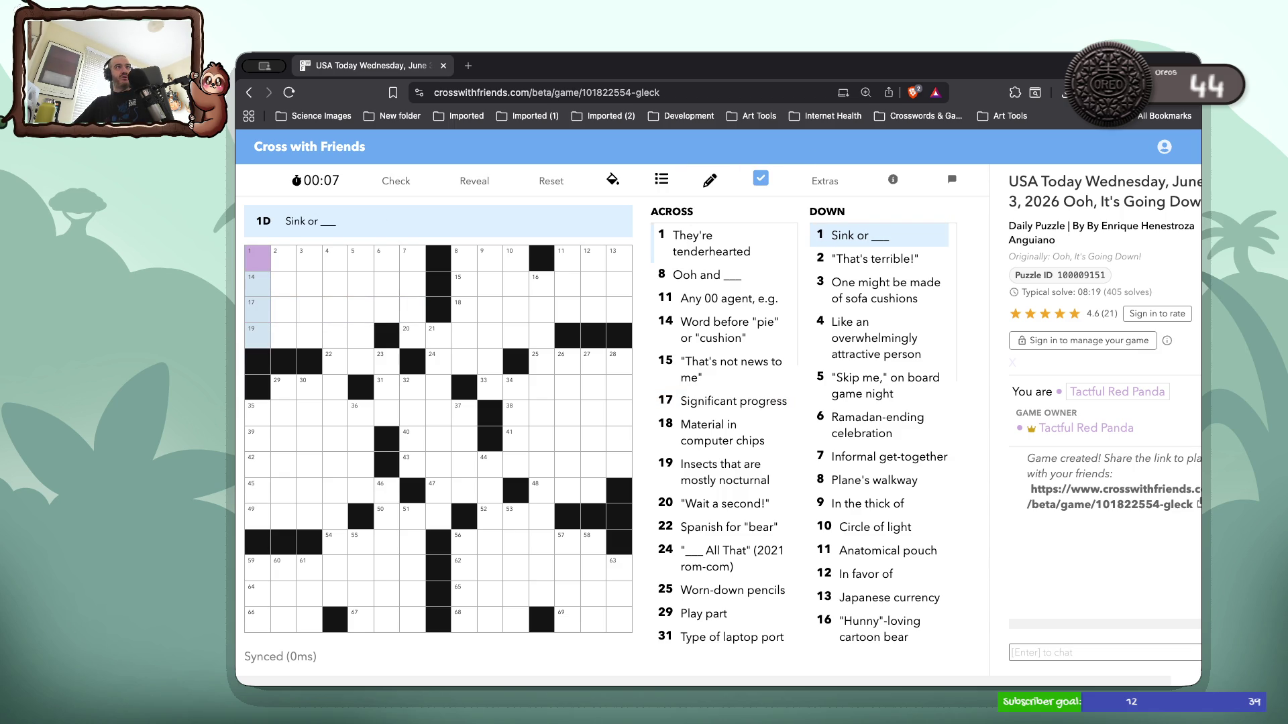
{"action": "type", "text": "SWIM"}
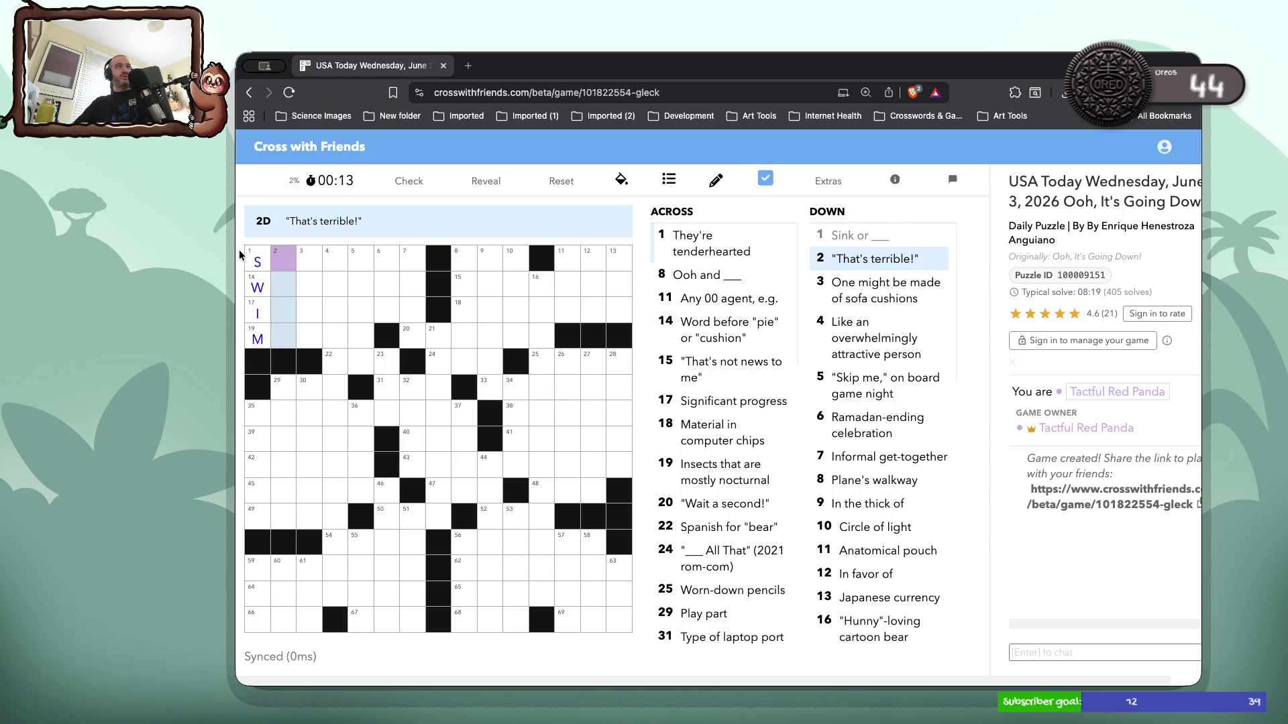
Complete WHOOPIE at 14-Across
{"action": "left_click", "coordinate": [283, 259]}
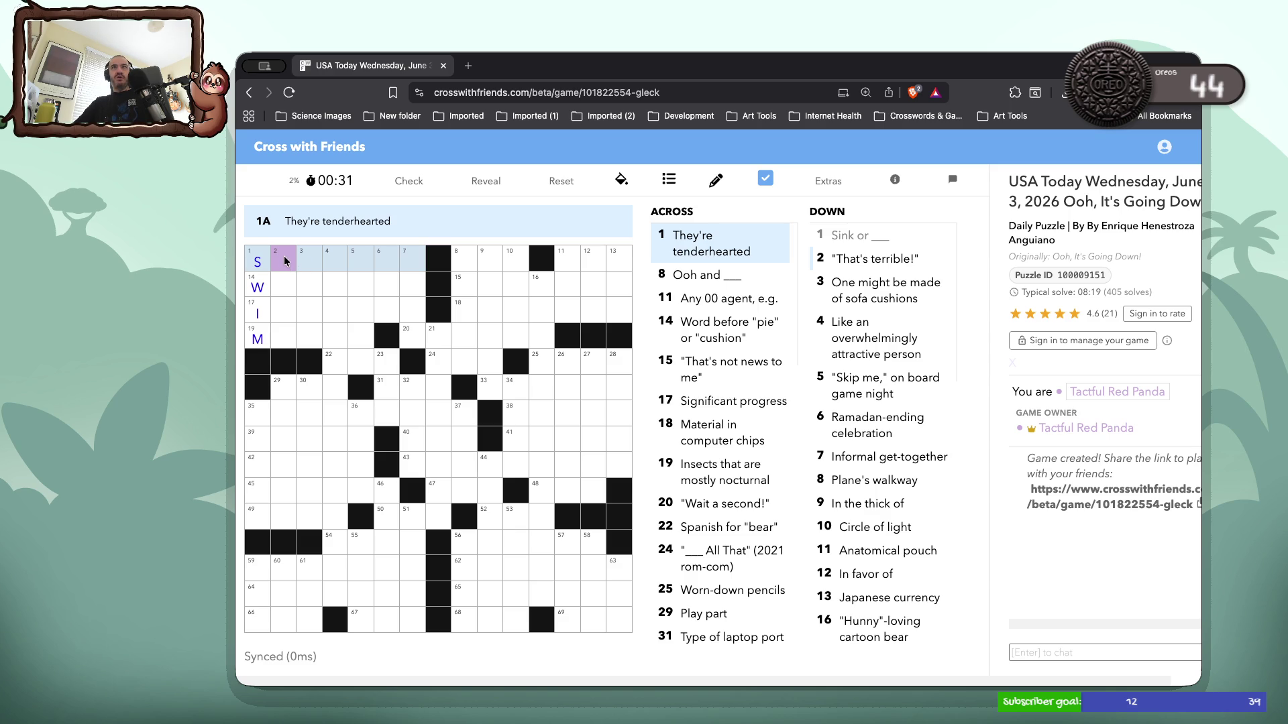
{"action": "left_click", "coordinate": [287, 280]}
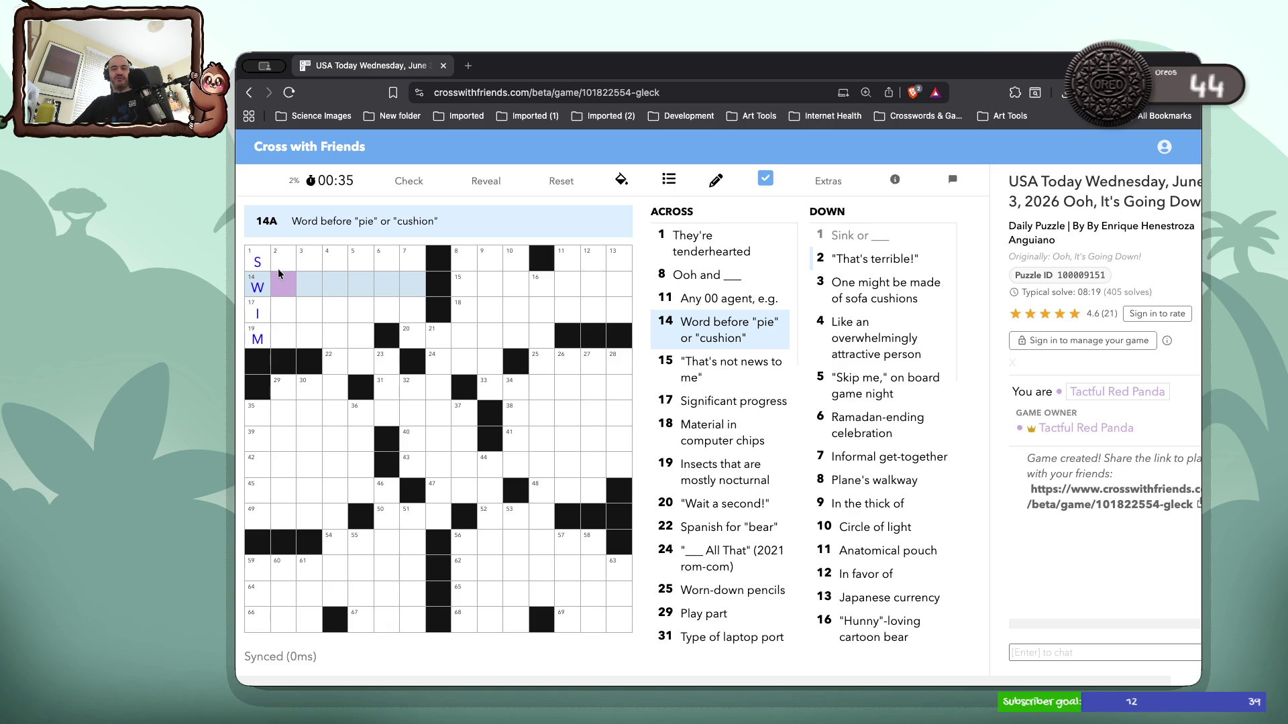
{"action": "type", "text": "HOO"}
{"action": "key", "text": "Up"}
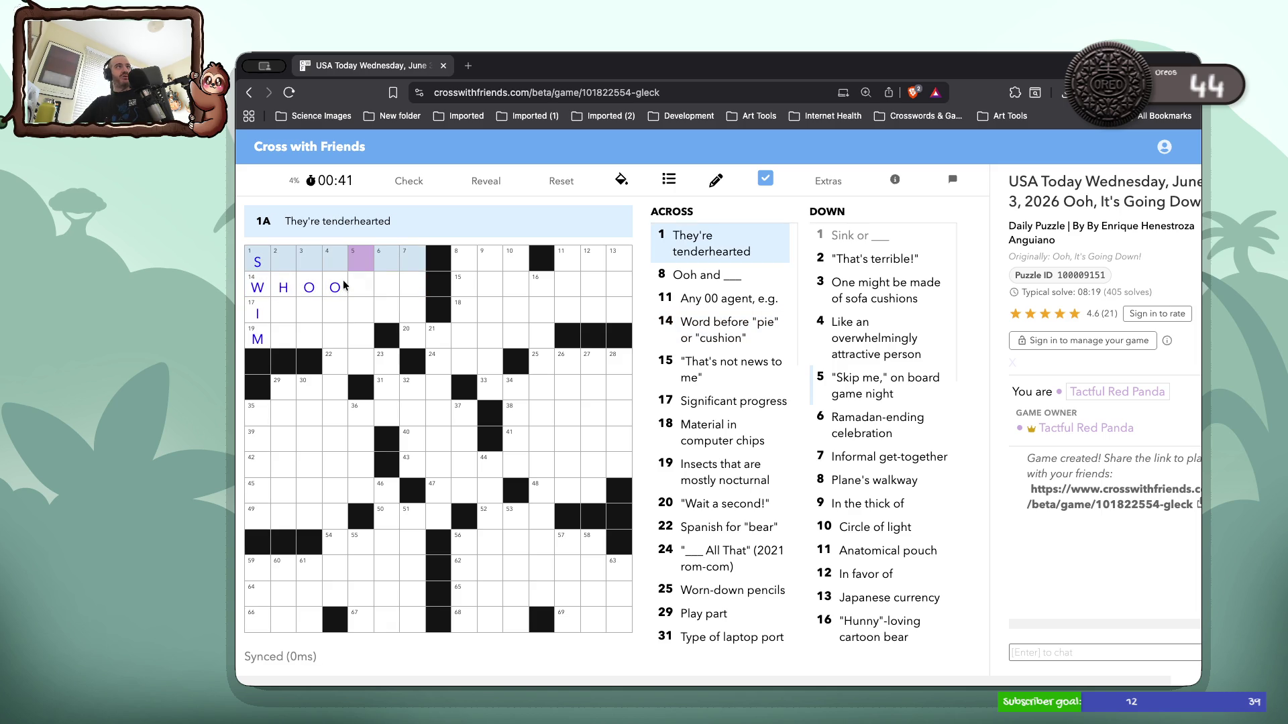
{"action": "key", "text": "Down"}
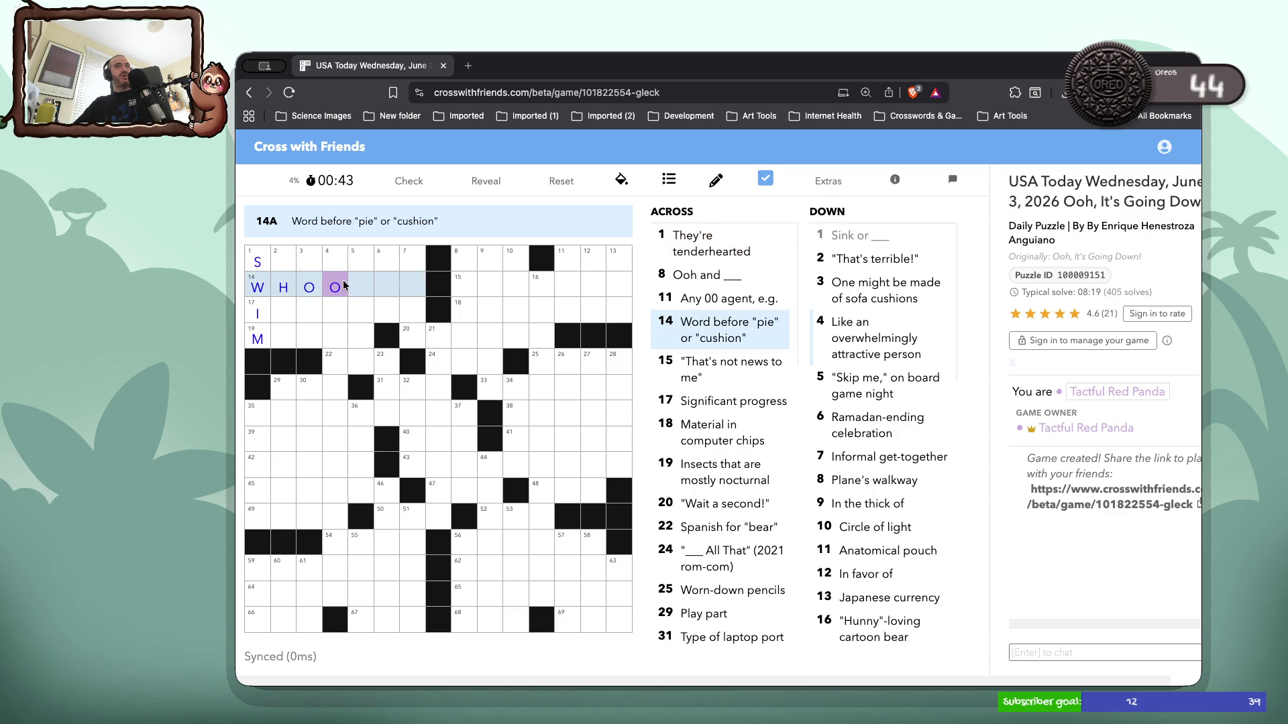
{"action": "type", "text": "pi"}
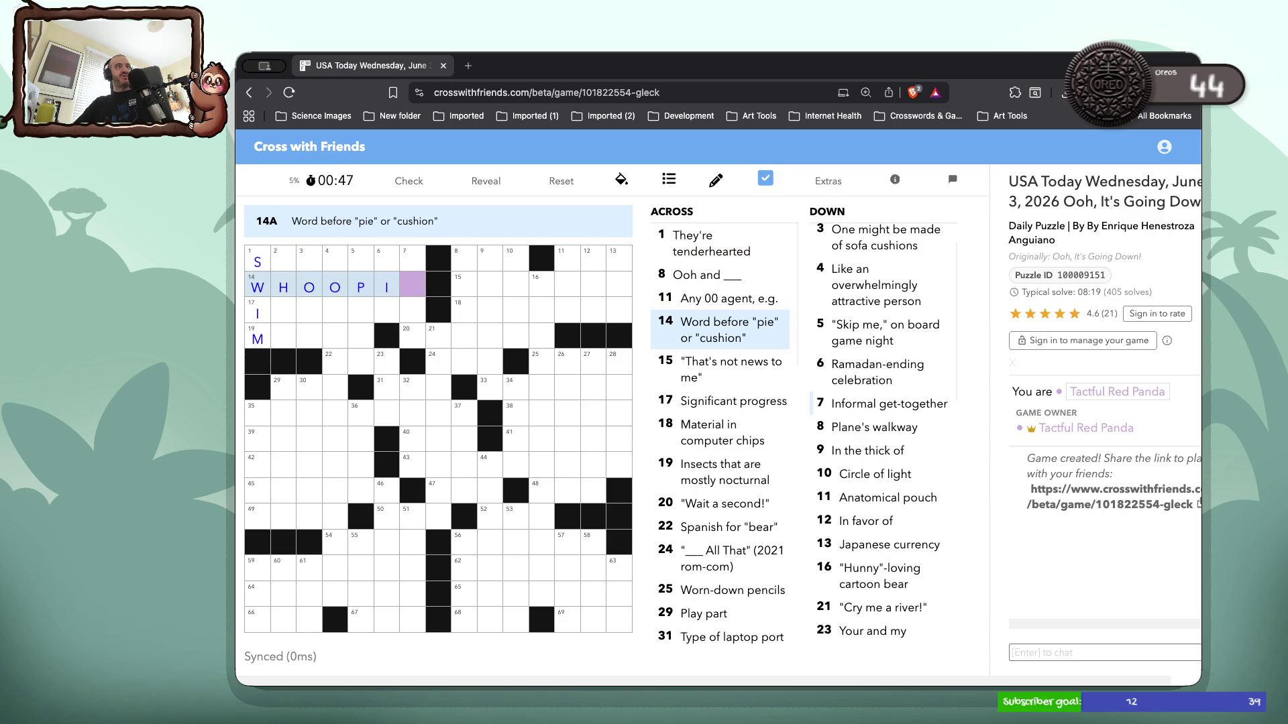
{"action": "type", "text": "e"}
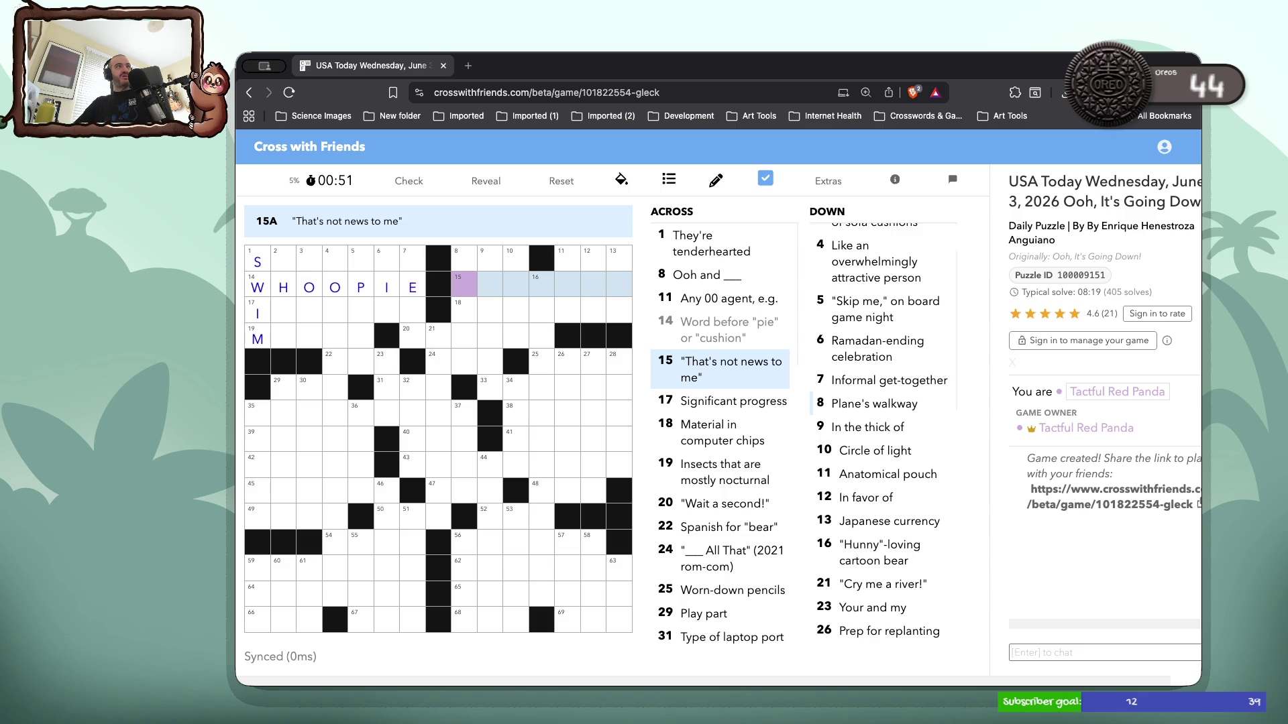
Complete MOTHS at 19-Across
{"action": "left_click", "coordinate": [275, 315]}
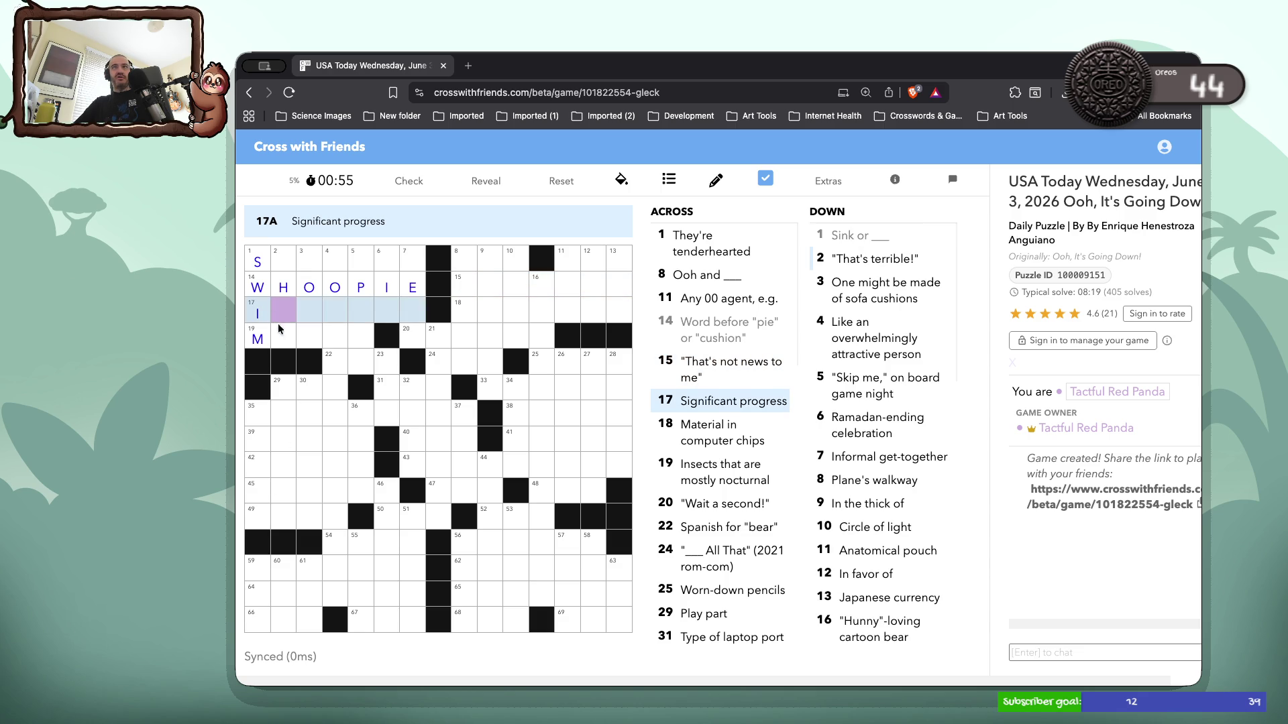
{"action": "left_click", "coordinate": [281, 340]}
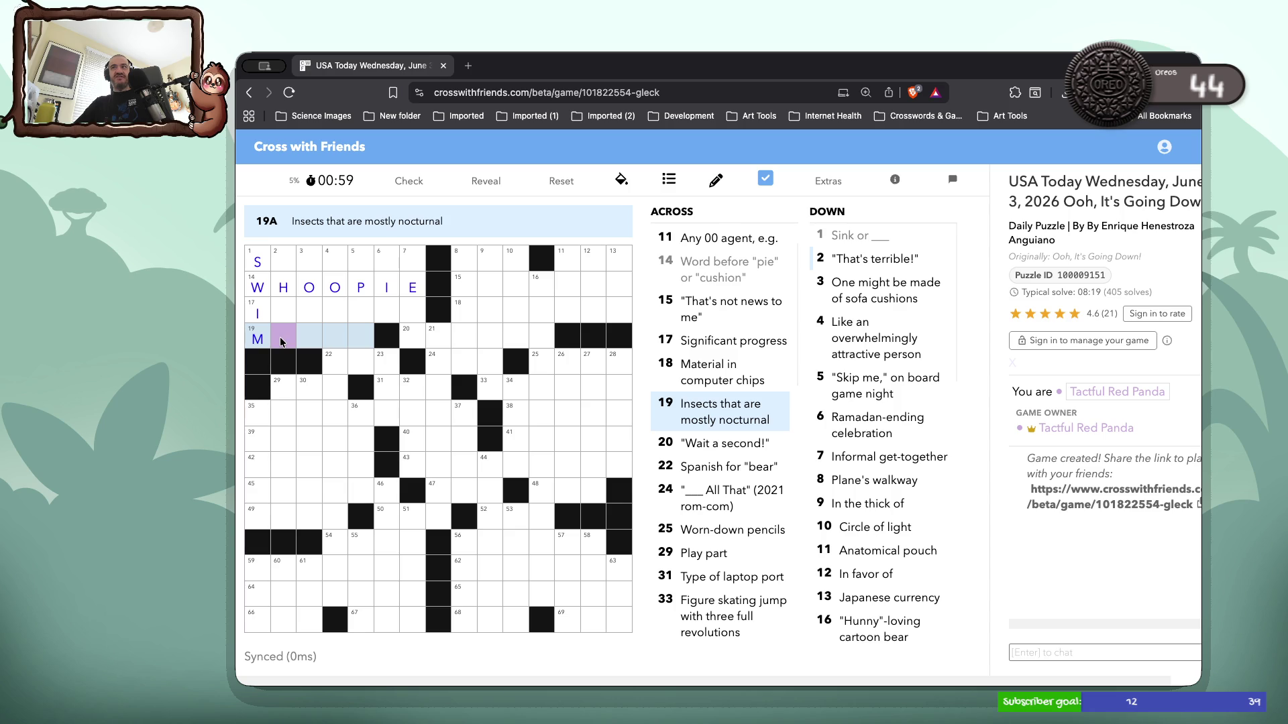
{"action": "type", "text": "OT"}
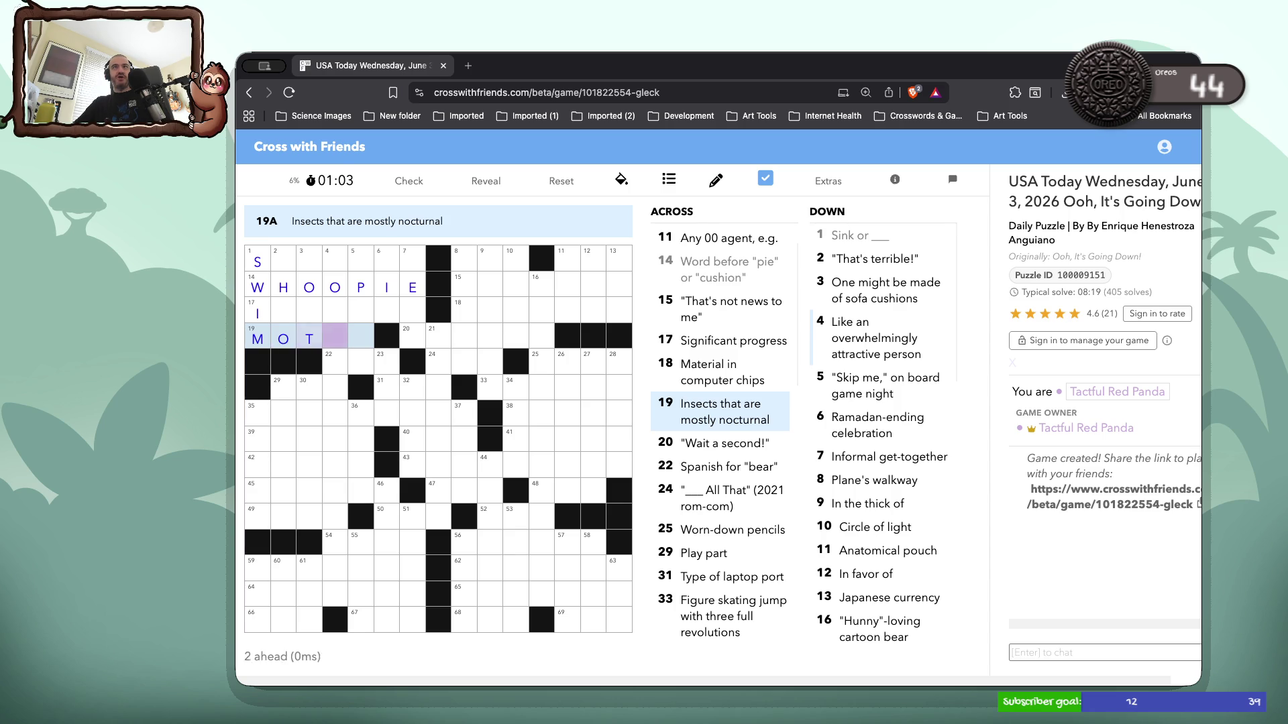
{"action": "type", "text": "HS"}
{"action": "left_click", "coordinate": [285, 318]}
{"action": "left_click", "coordinate": [285, 318]}
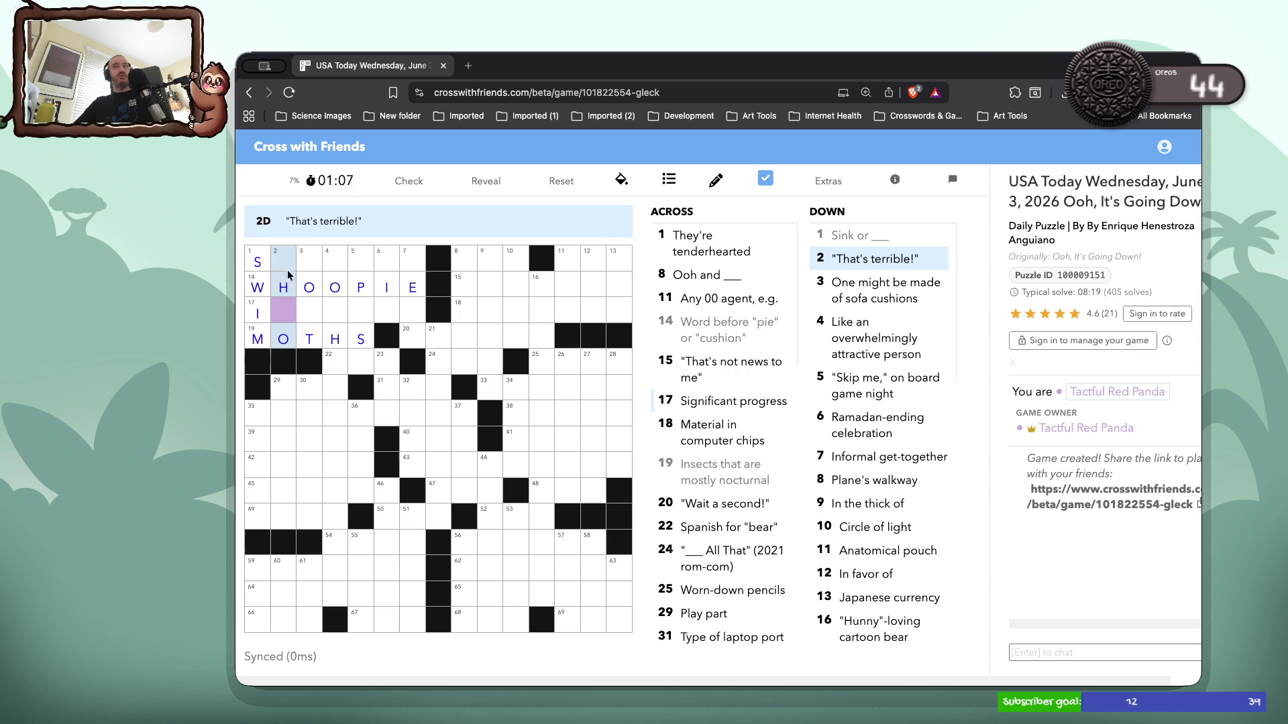
{"action": "left_click", "coordinate": [311, 261]}
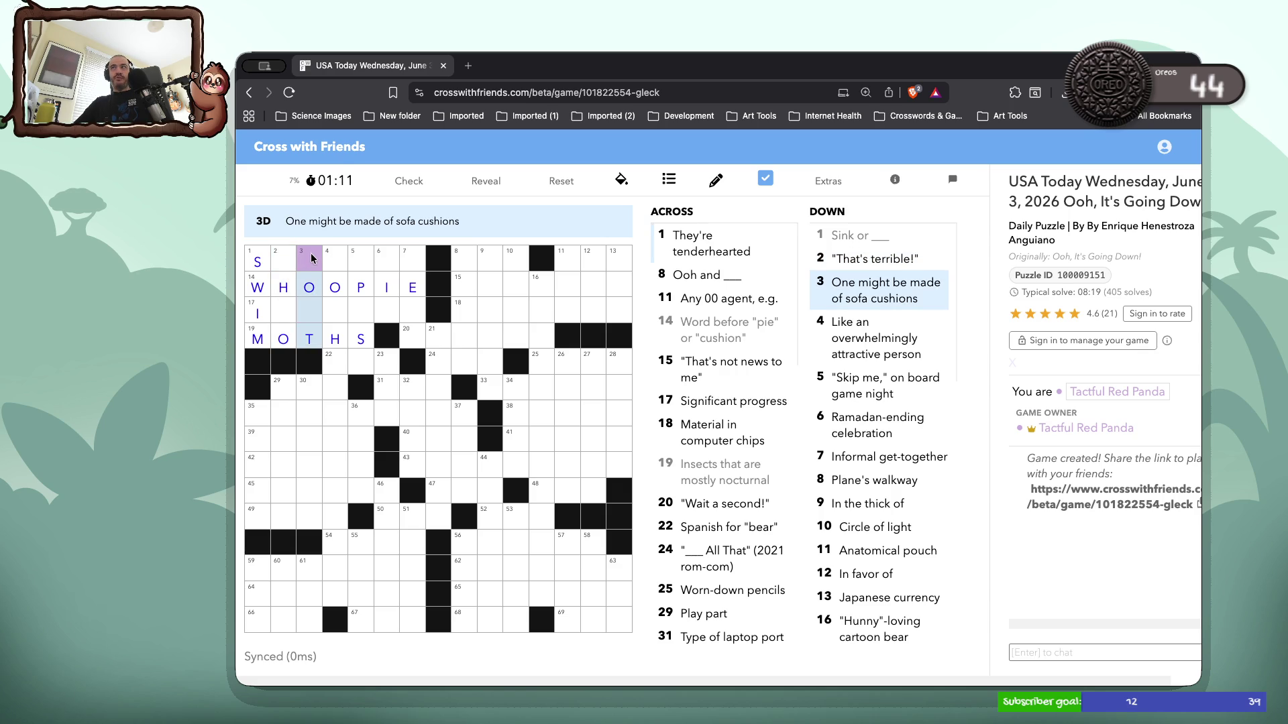
Enter FOR at 3-Down and EID at 6-Down, and complete SOFTIES at 1-Across
{"action": "type", "text": "FO"}
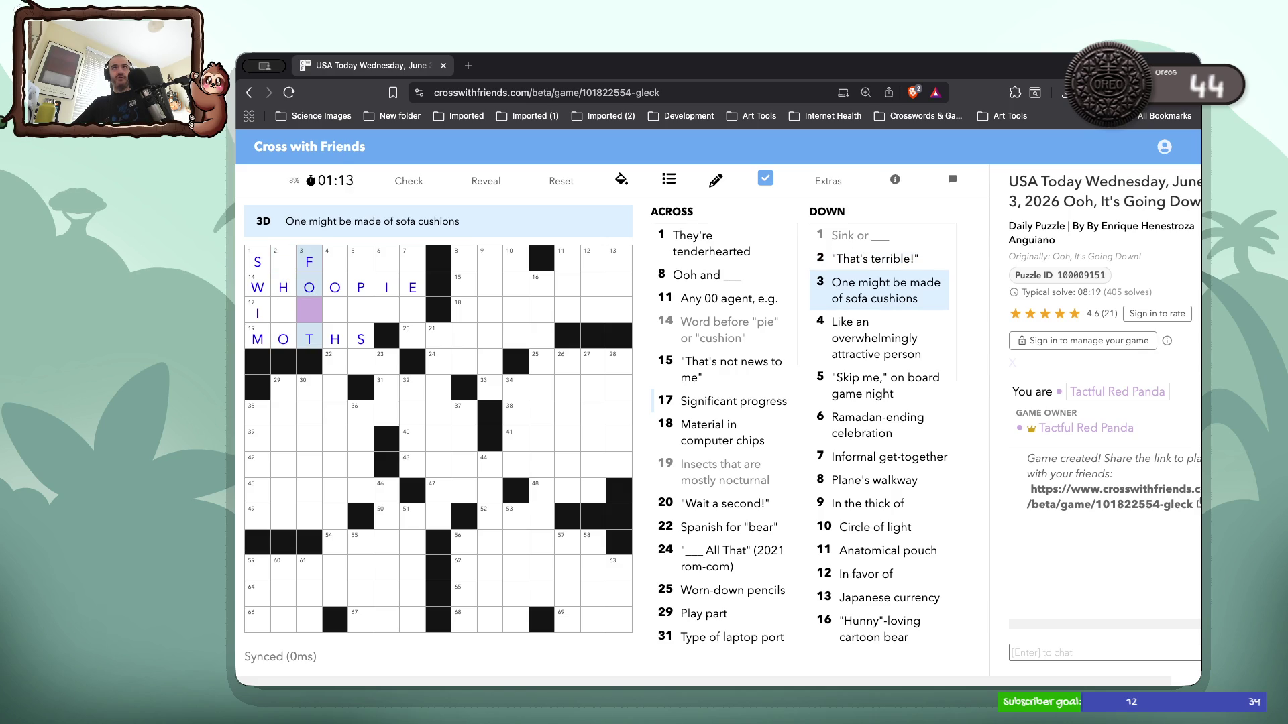
{"action": "type", "text": "R"}
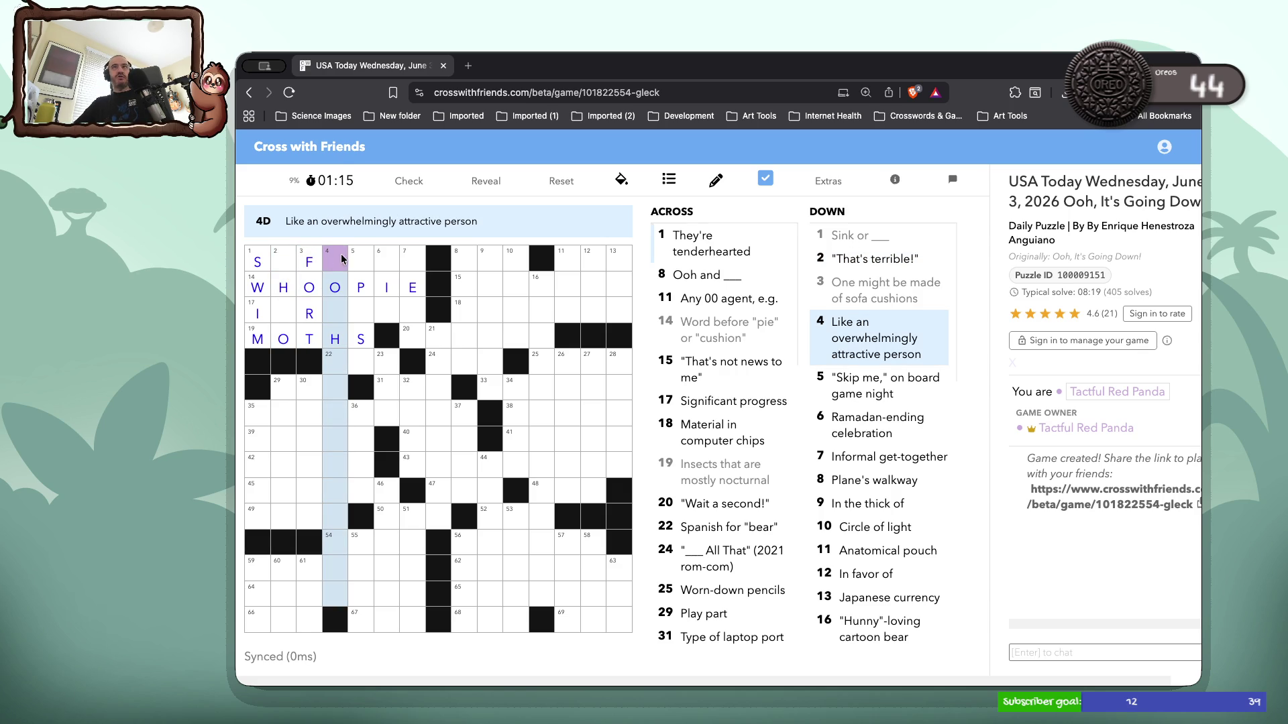
{"action": "left_click", "coordinate": [363, 254]}
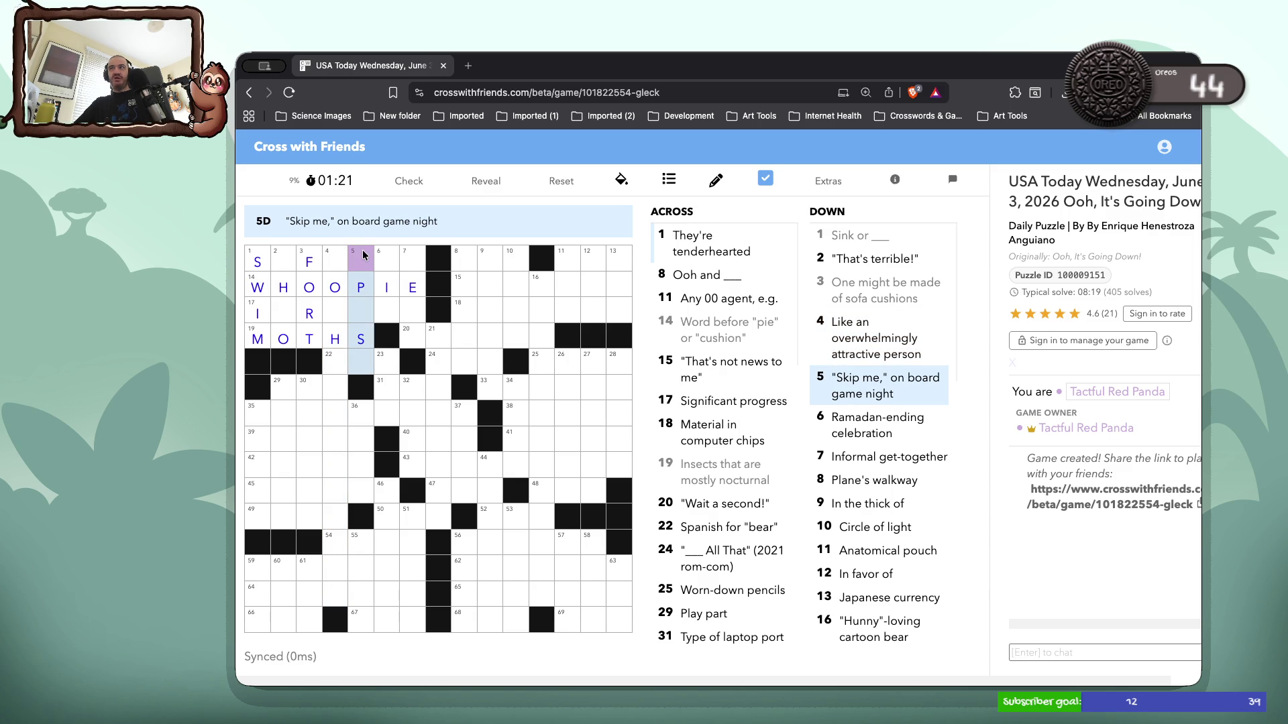
{"action": "left_click", "coordinate": [376, 252]}
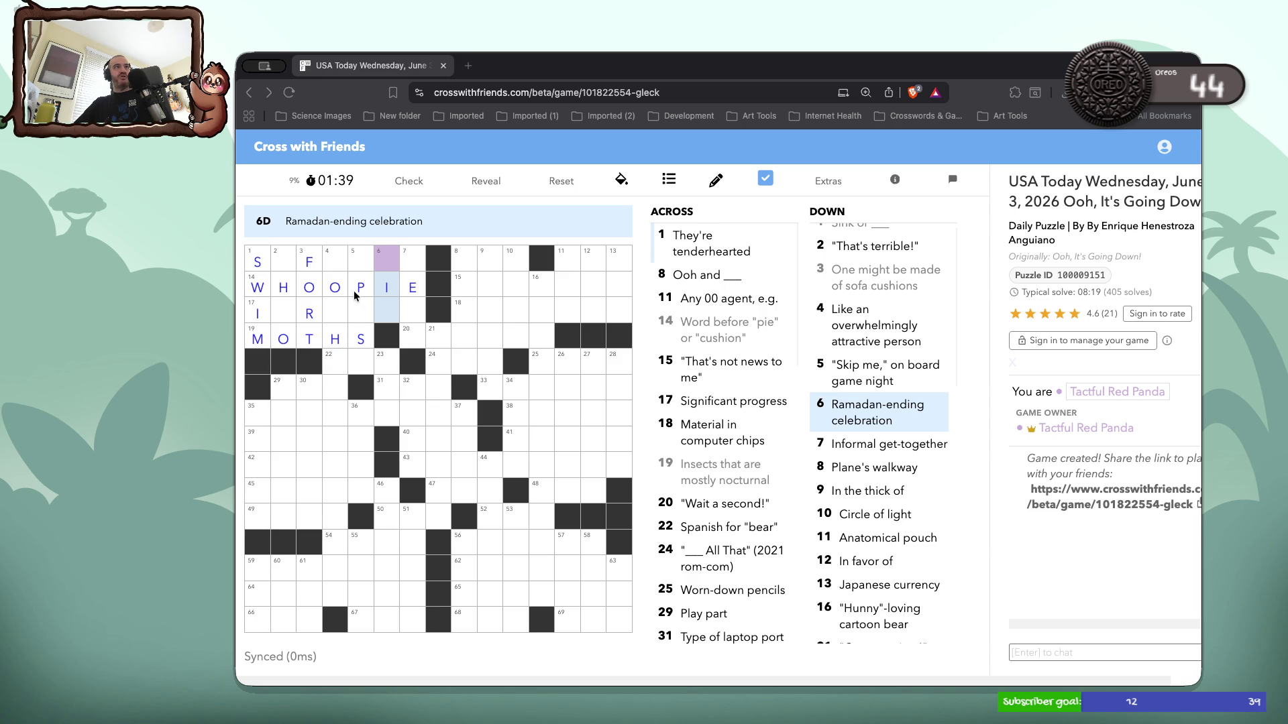
{"action": "left_click", "coordinate": [387, 263]}
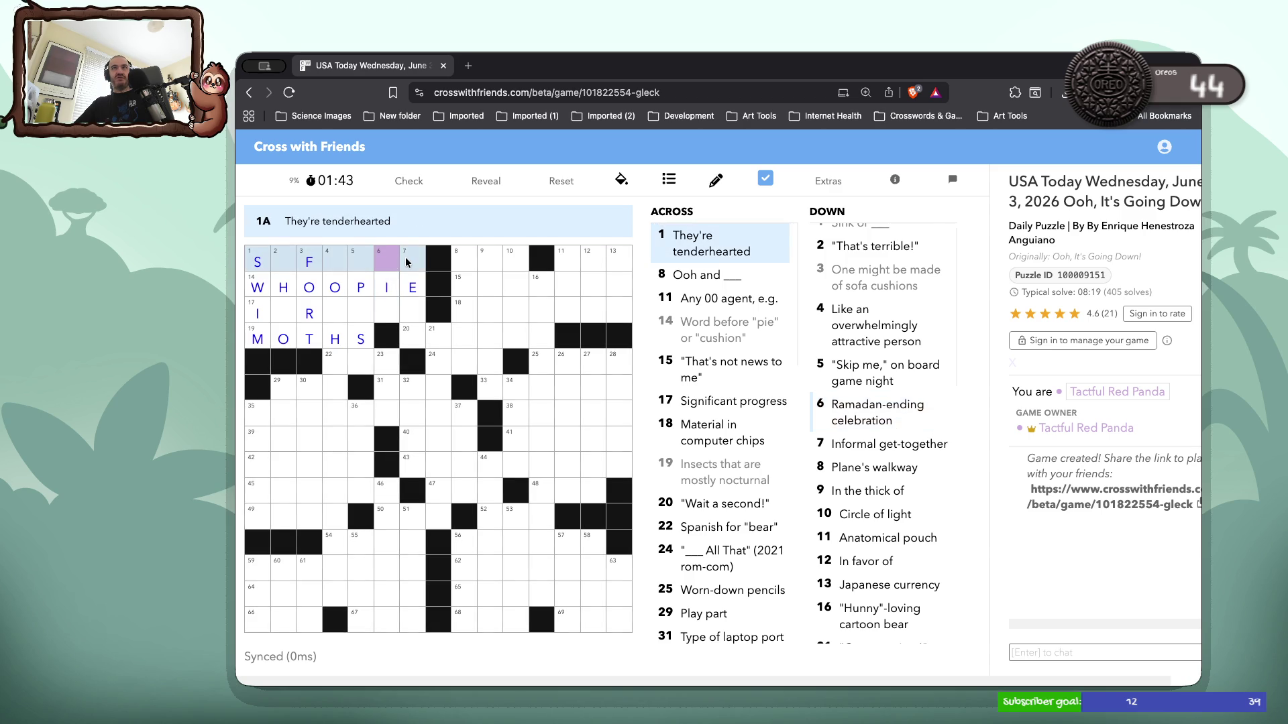
{"action": "double_click", "coordinate": [408, 261]}
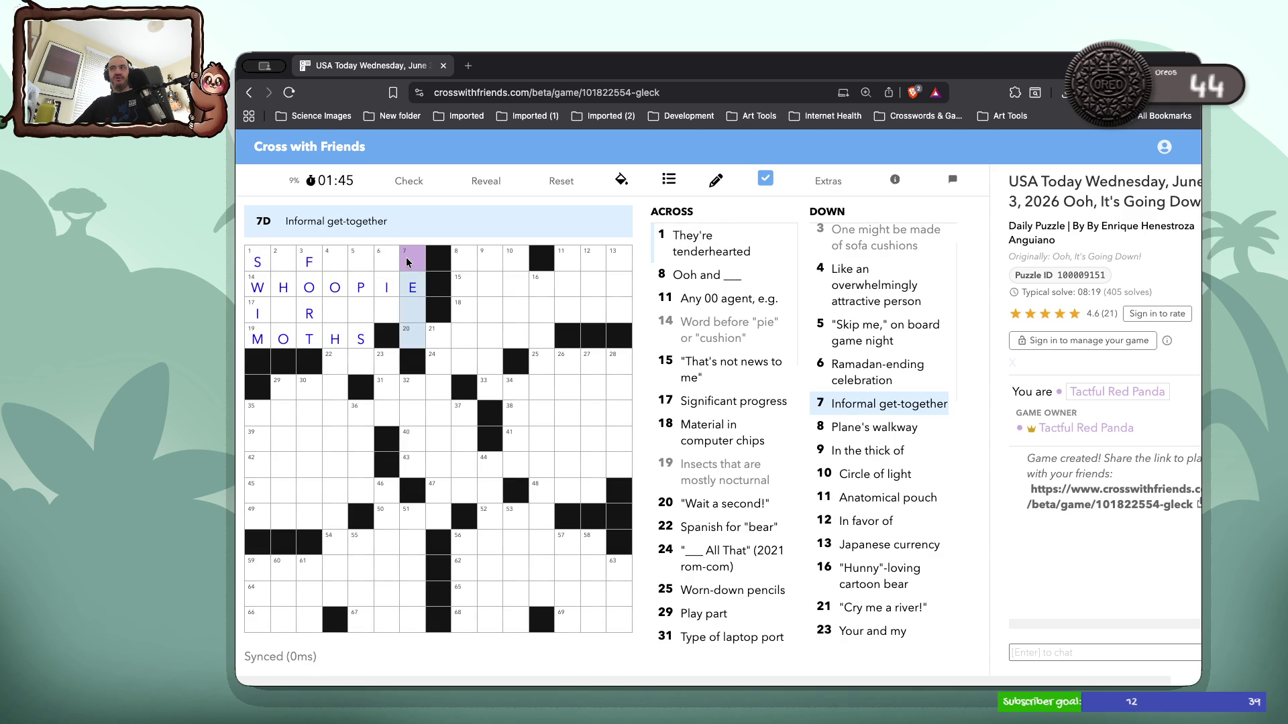
{"action": "left_click", "coordinate": [286, 270]}
{"action": "left_click", "coordinate": [286, 269]}
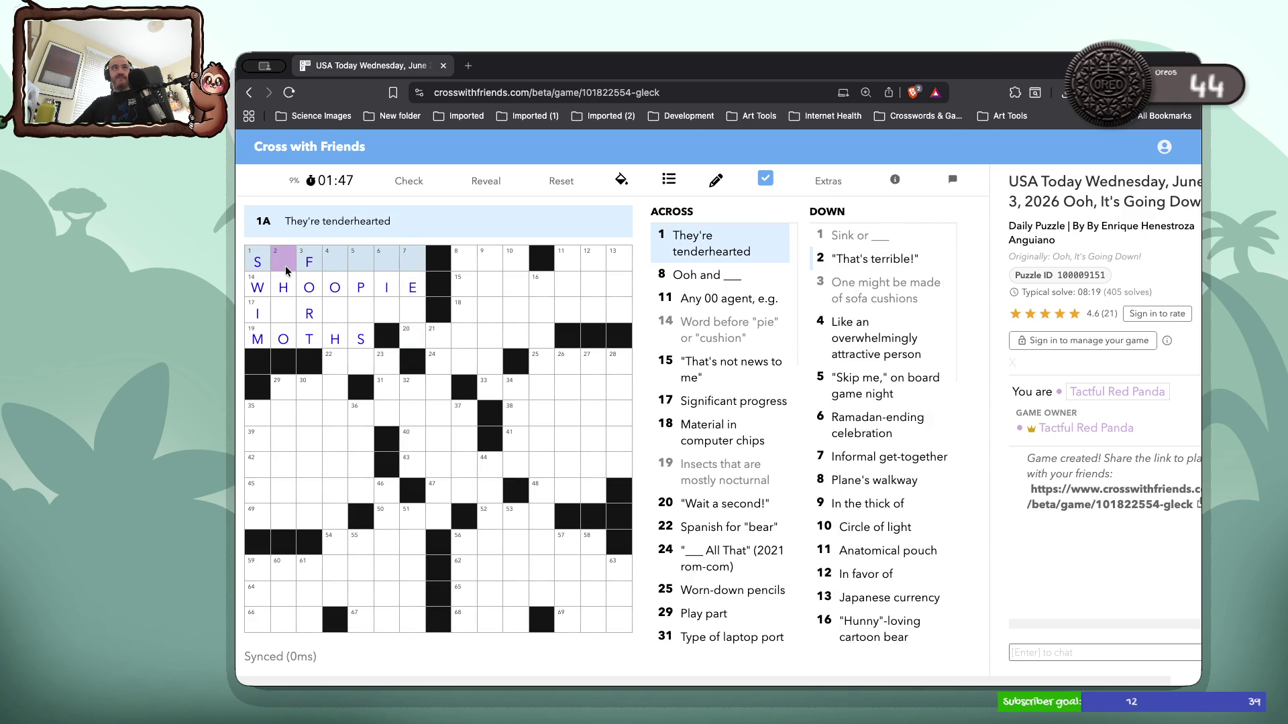
{"action": "double_click", "coordinate": [389, 261]}
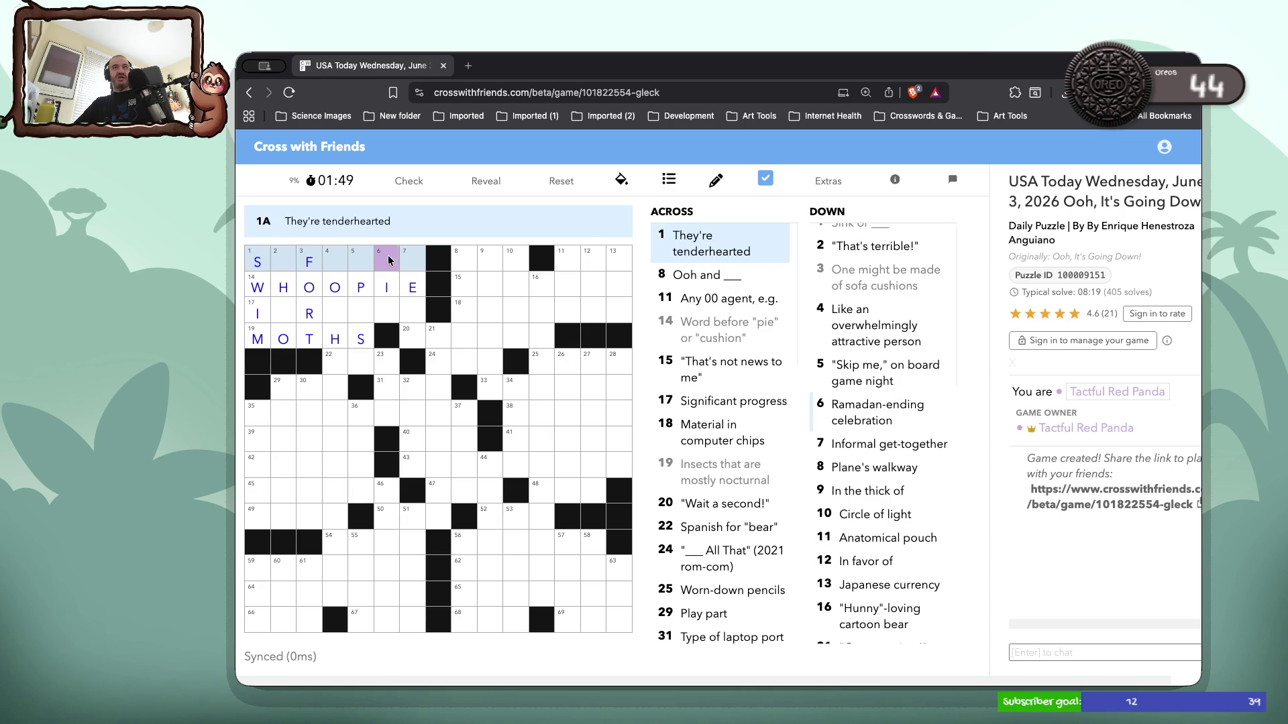
{"action": "type", "text": "ed"}
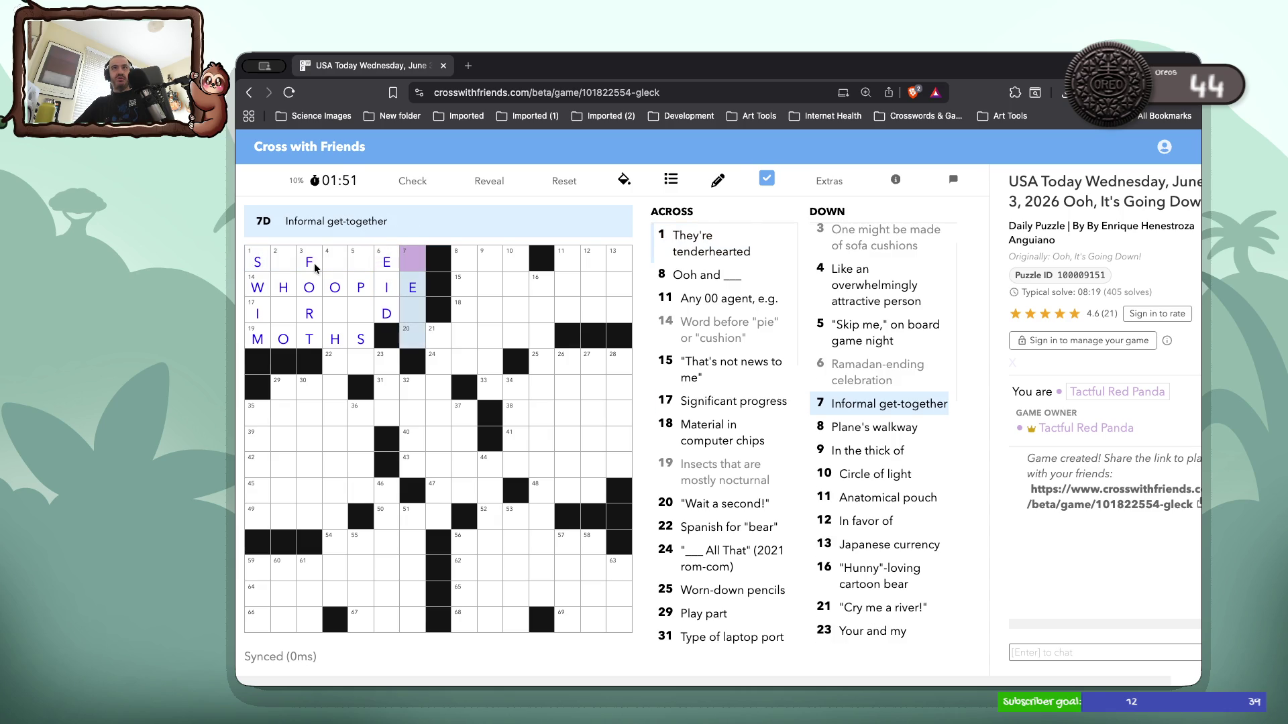
{"action": "double_click", "coordinate": [314, 266]}
{"action": "left_click", "coordinate": [283, 267]}
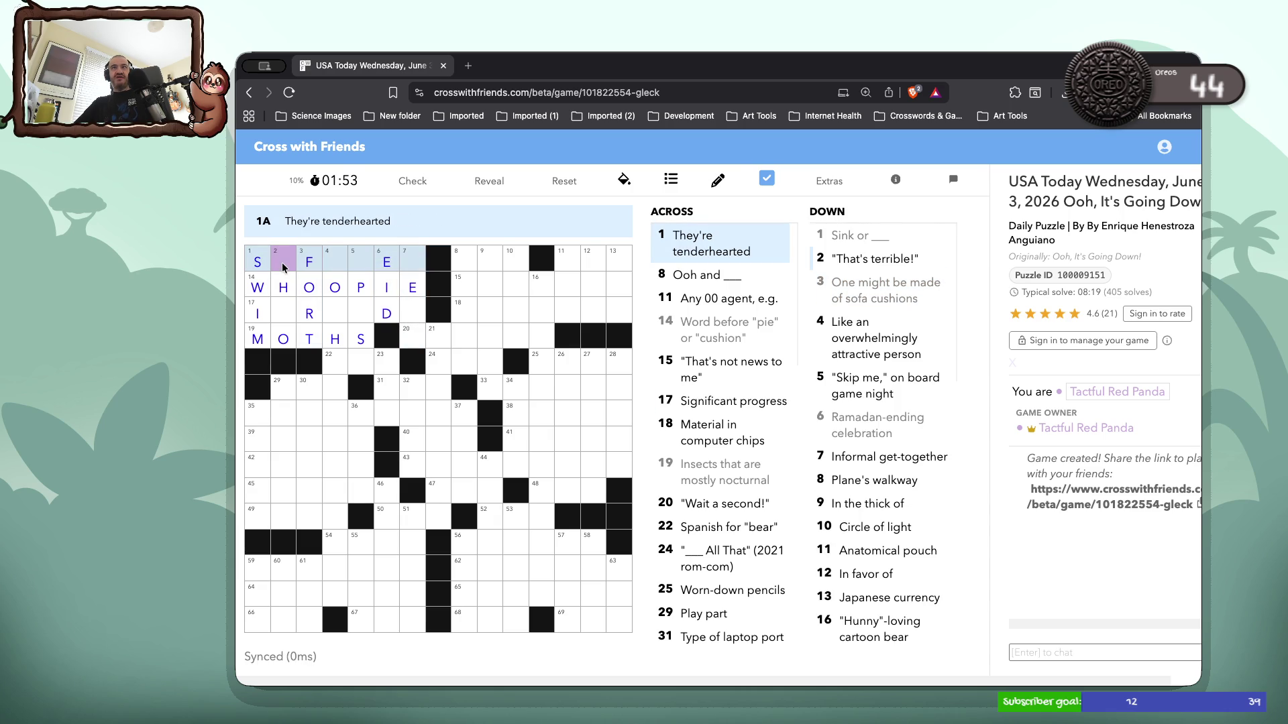
{"action": "type", "text": "otis"}
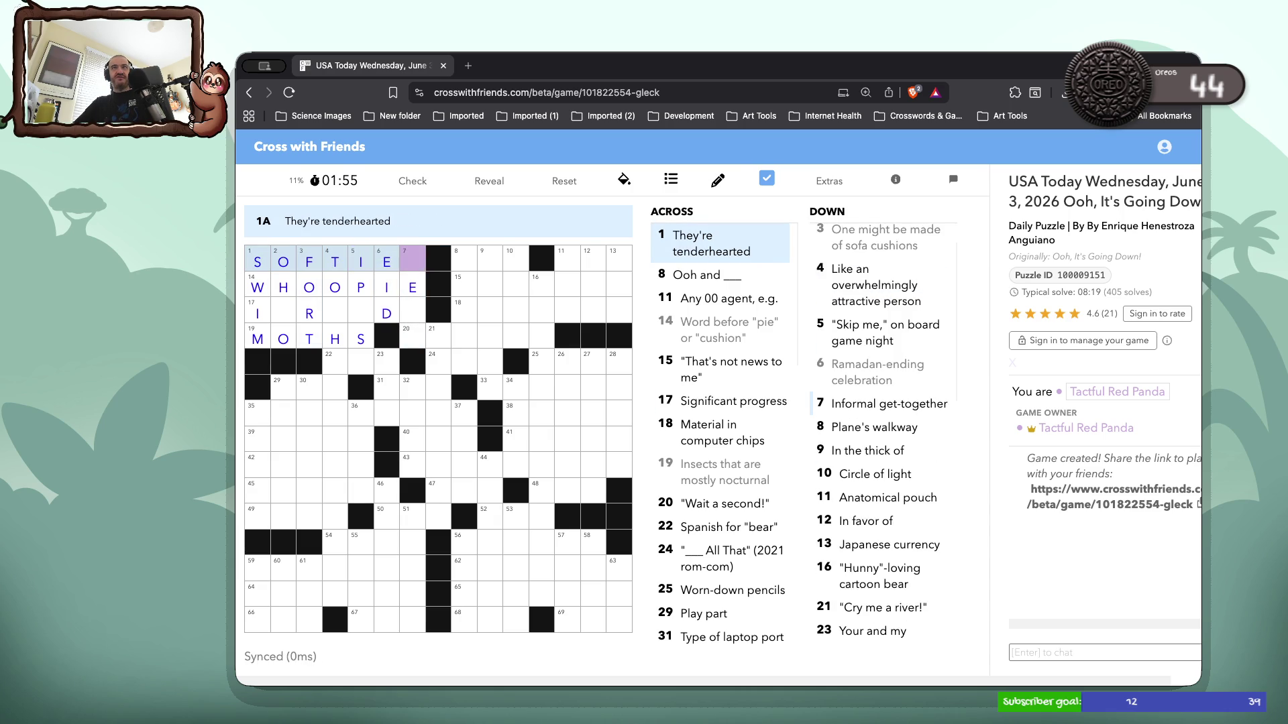
Fill in INROADS at 17-Across and the H that starts 20-Across
{"action": "left_click", "coordinate": [295, 303]}
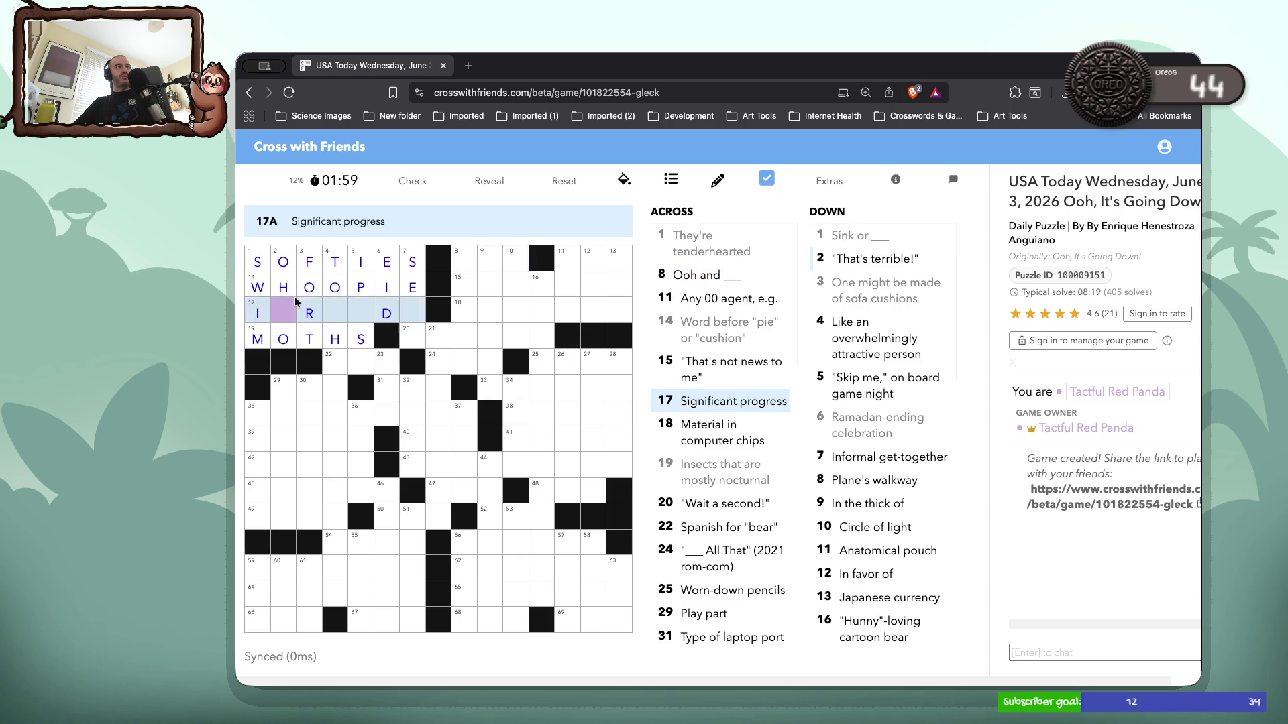
{"action": "left_click", "coordinate": [295, 302]}
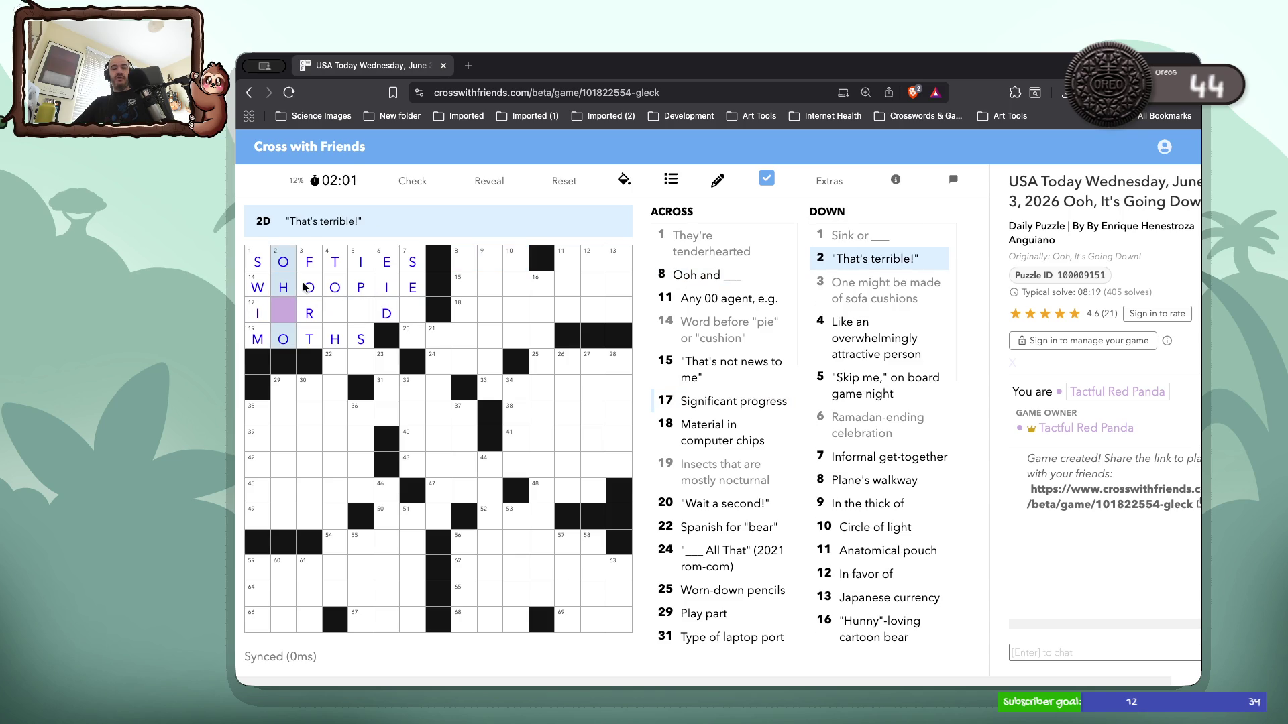
{"action": "type", "text": "N"}
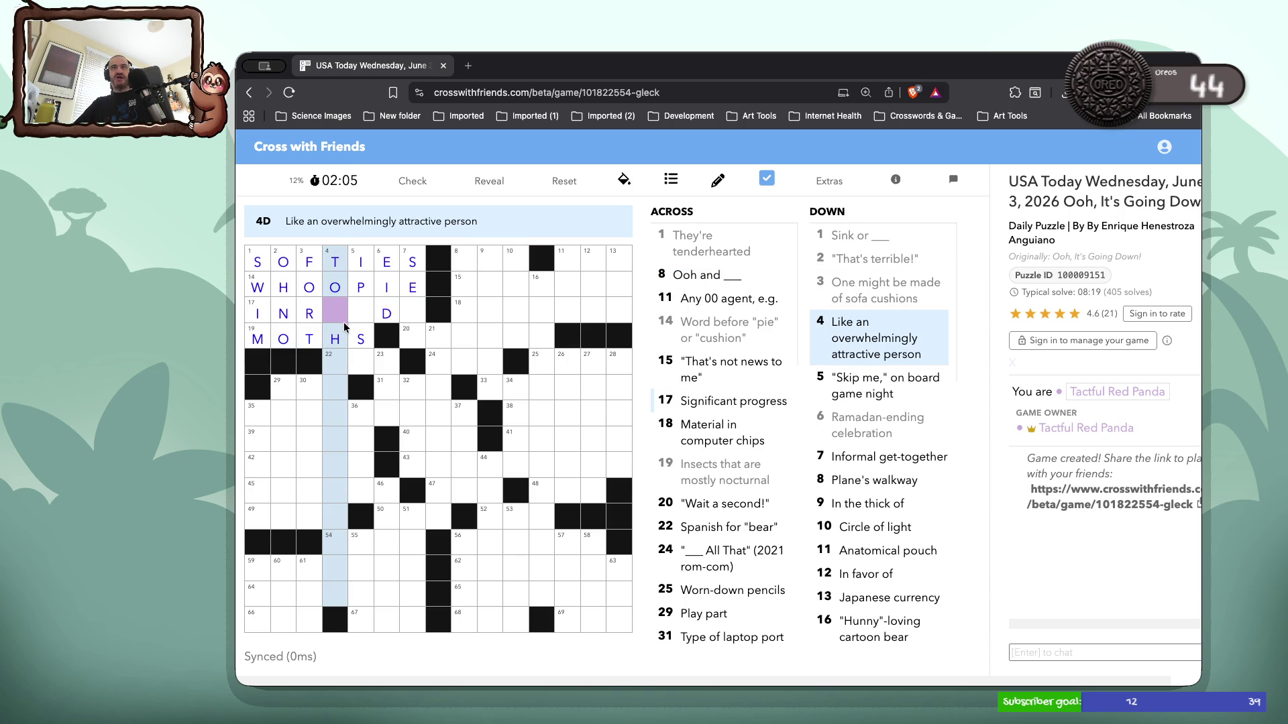
{"action": "left_click", "coordinate": [362, 311]}
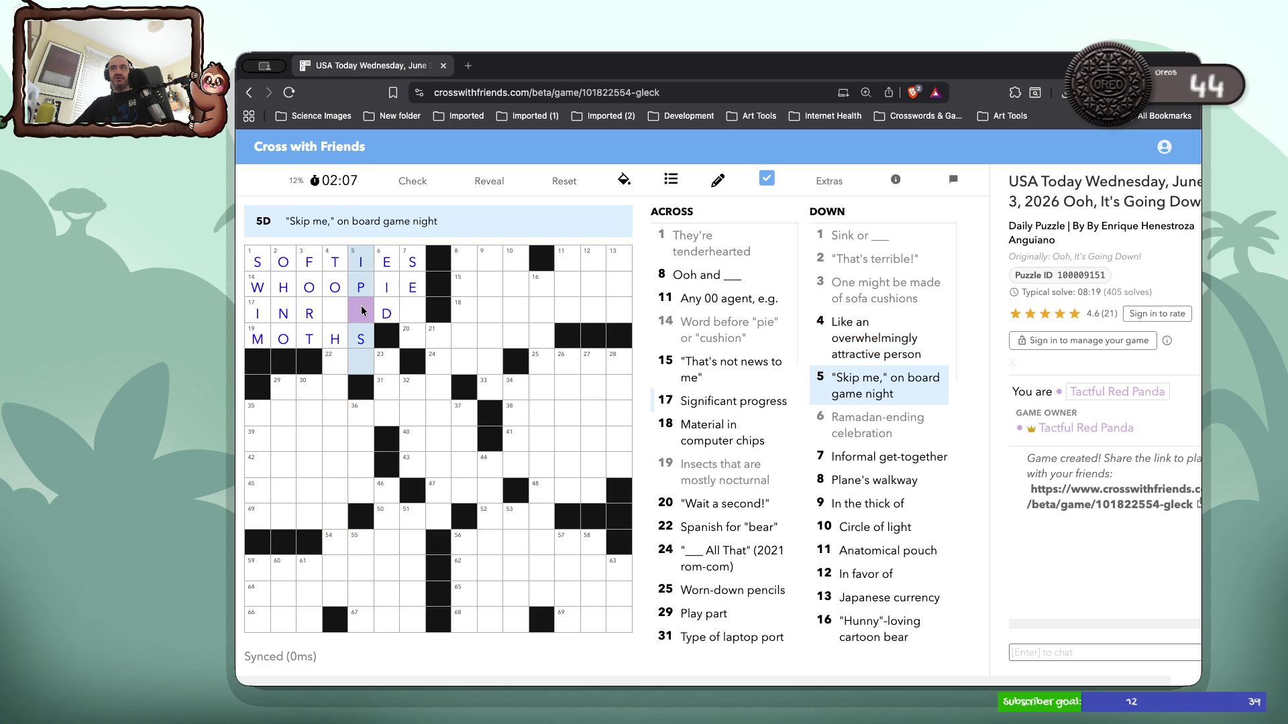
{"action": "type", "text": "as"}
{"action": "left_click", "coordinate": [336, 317]}
{"action": "left_click", "coordinate": [336, 316]}
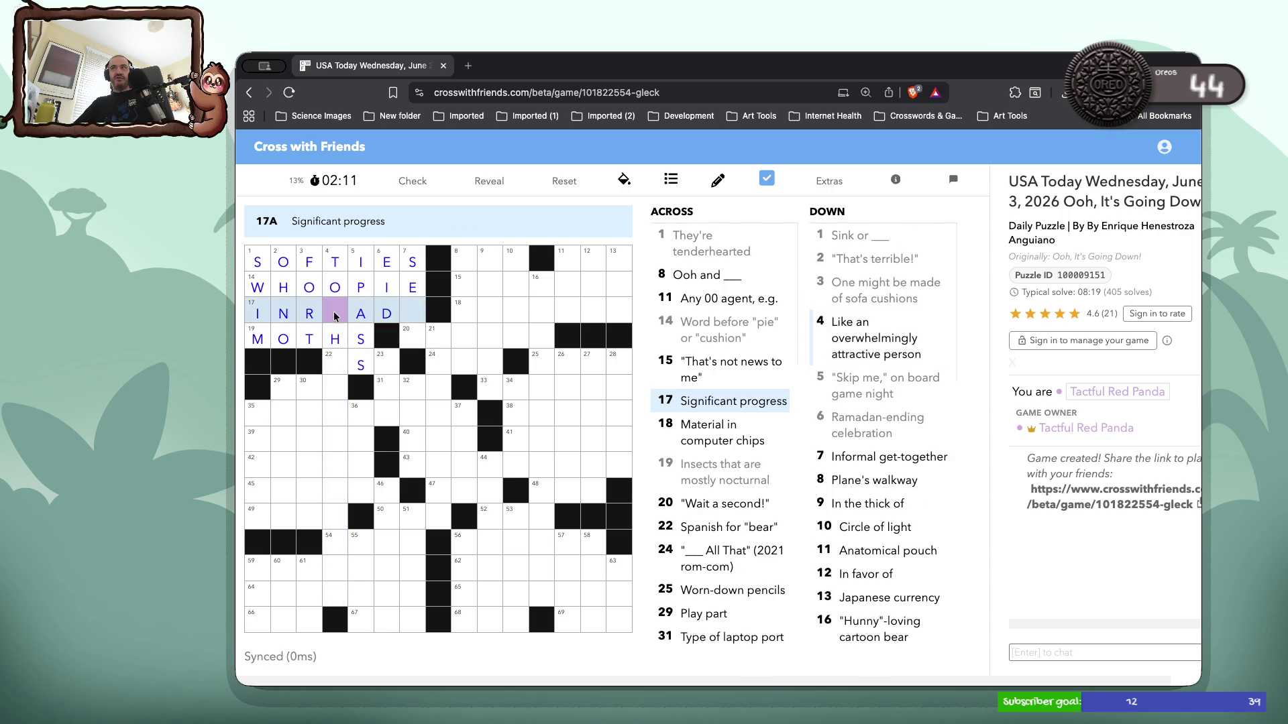
{"action": "type", "text": "Os"}
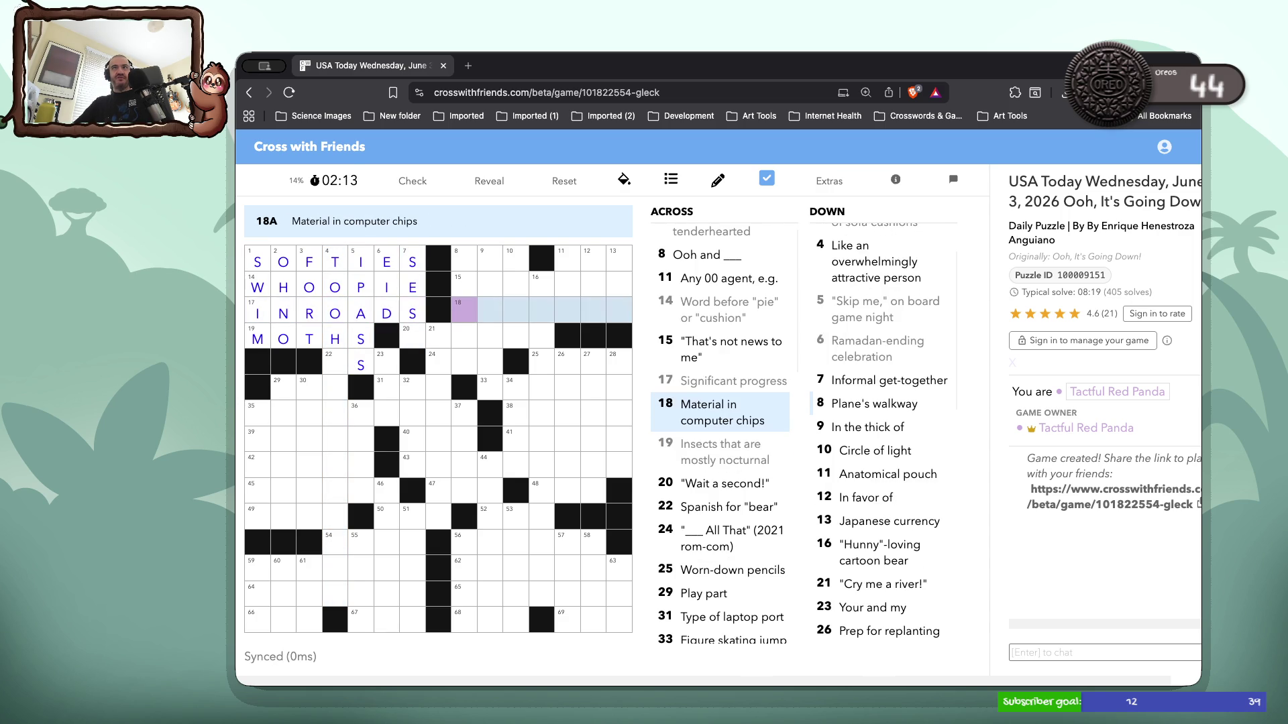
{"action": "double_click", "coordinate": [421, 340]}
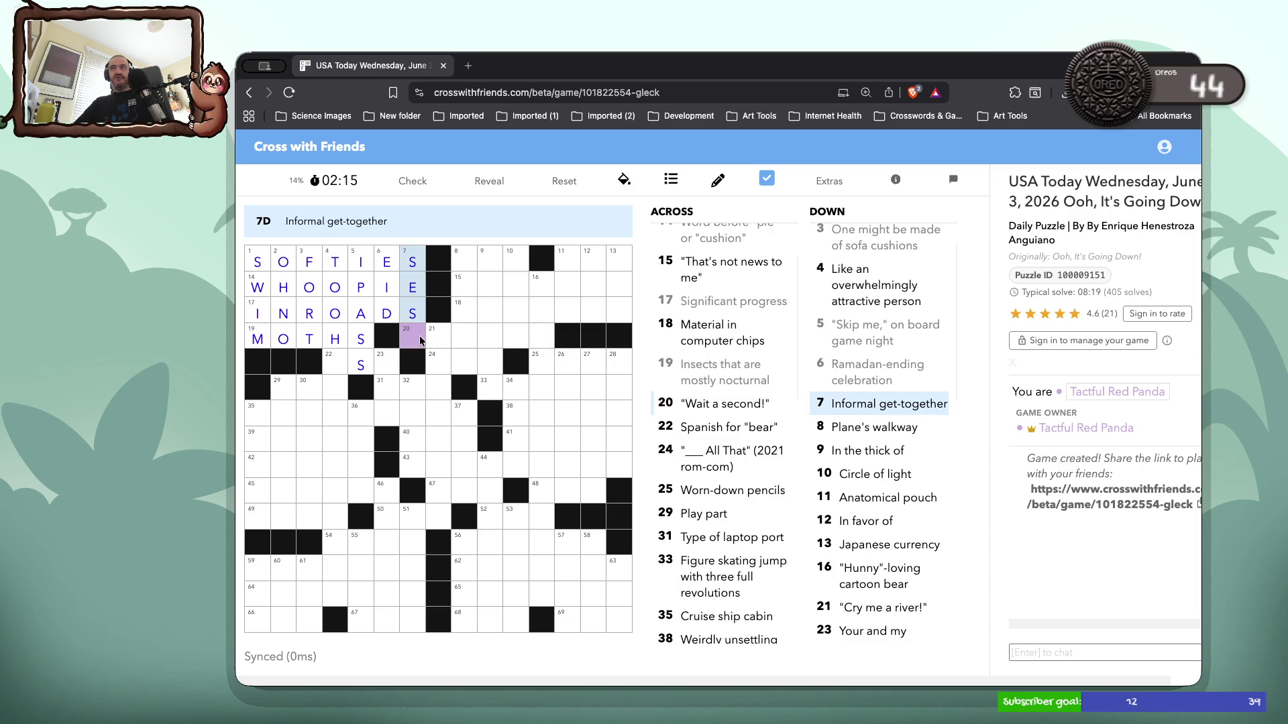
{"action": "type", "text": "h"}
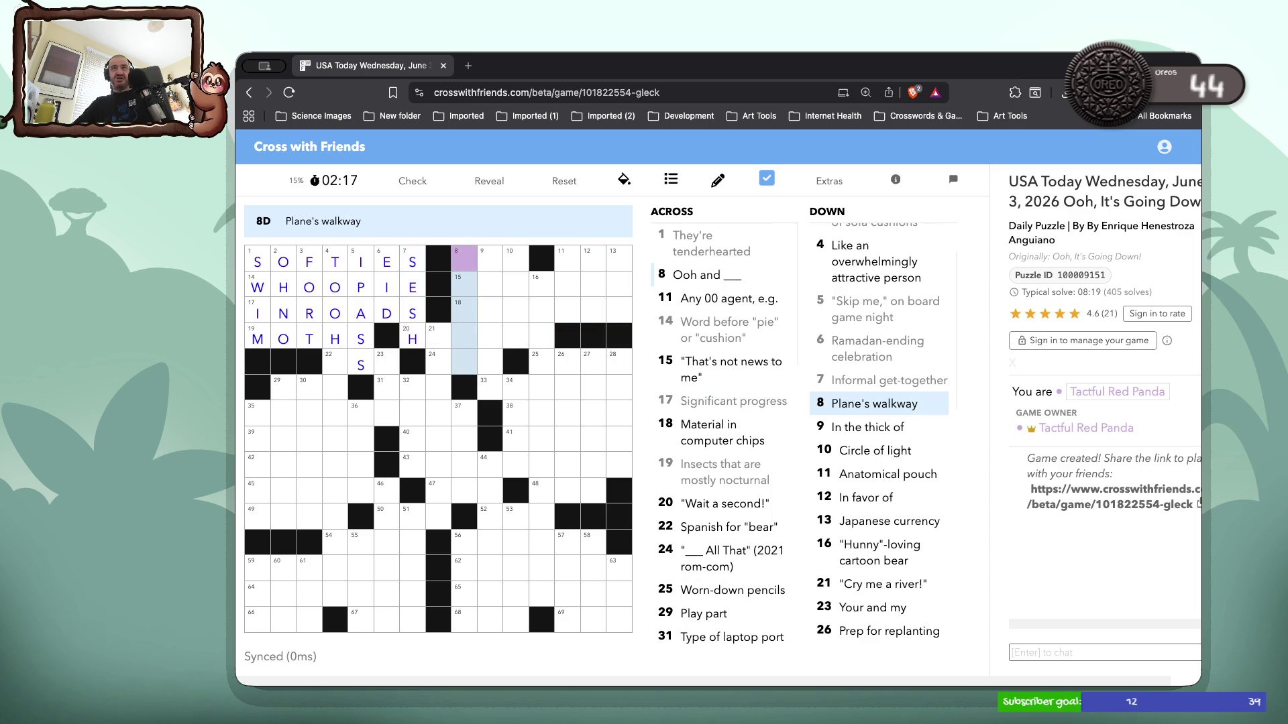
Start 8-Across with A, removing the mistaken W and E
{"action": "left_click", "coordinate": [459, 259]}
{"action": "left_click", "coordinate": [459, 258]}
{"action": "left_click", "coordinate": [458, 259]}
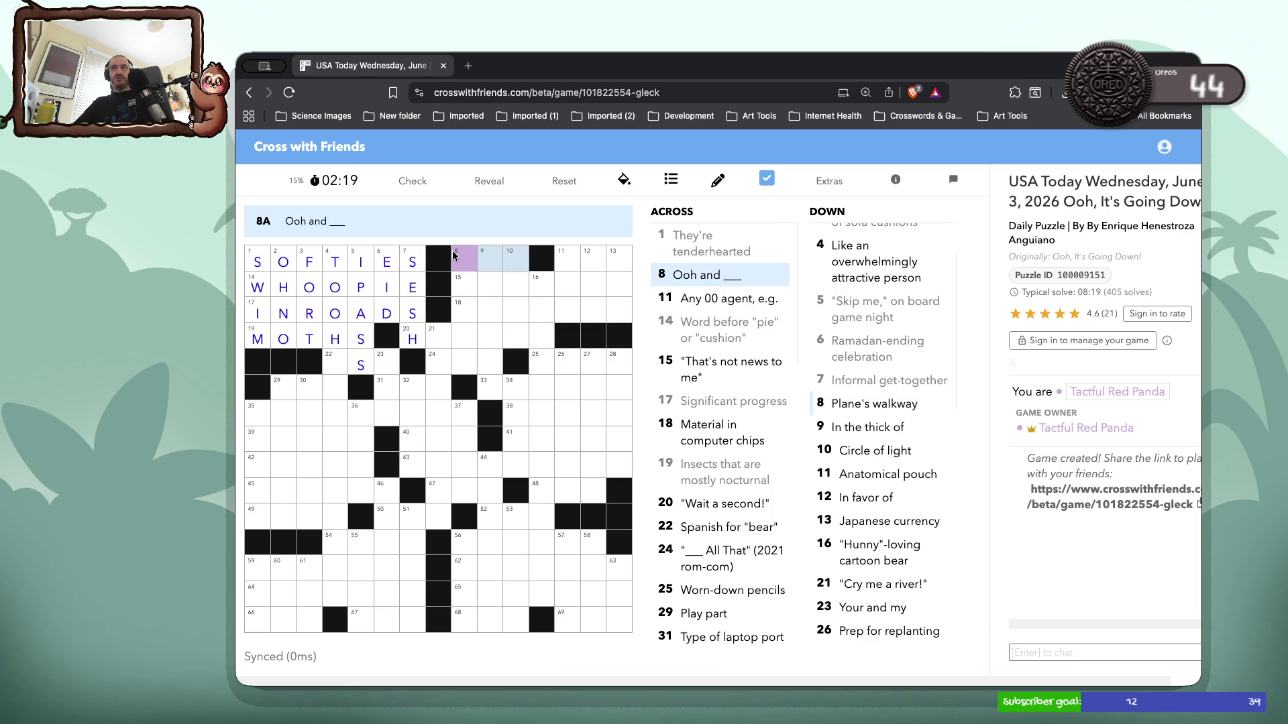
{"action": "type", "text": "awe"}
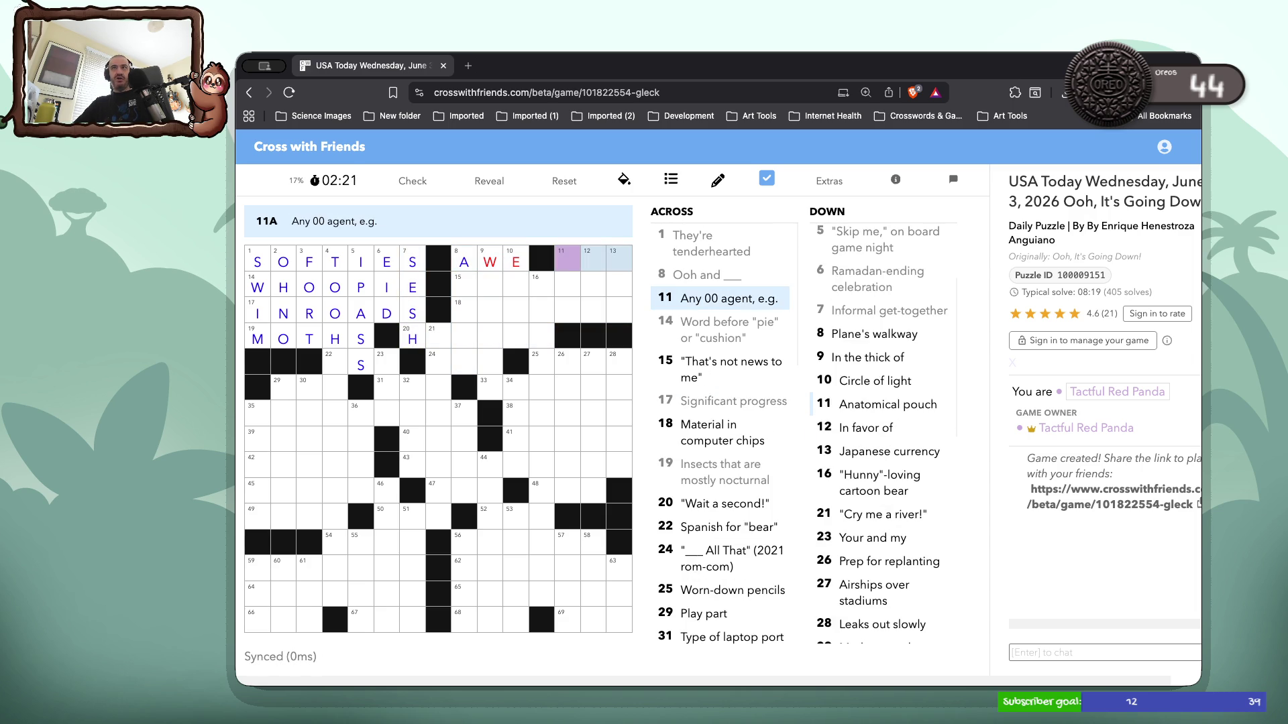
{"action": "key", "text": "BackSpace"}
{"action": "key", "text": "BackSpace"}
{"action": "key", "text": "Tab"}
{"action": "key", "text": "shift+Tab"}
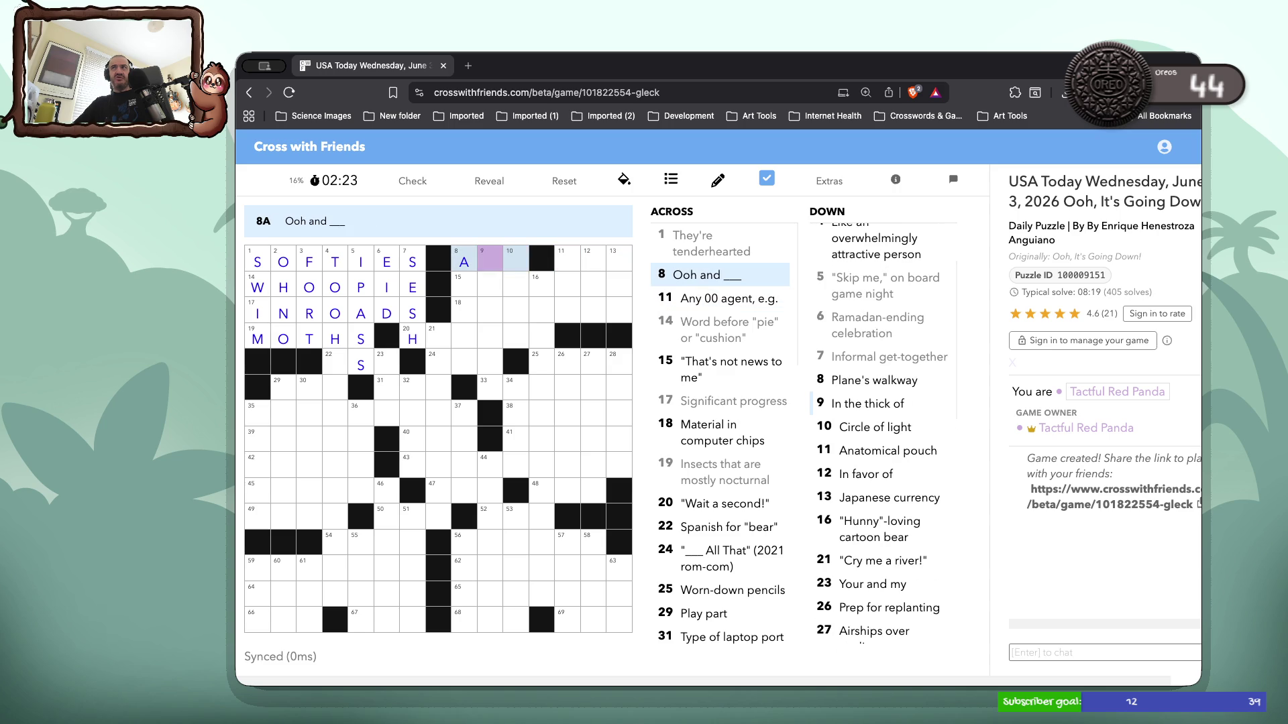
Enter SILICON at 18-Across and HOLDUP at 20-Across
{"action": "left_click", "coordinate": [460, 278]}
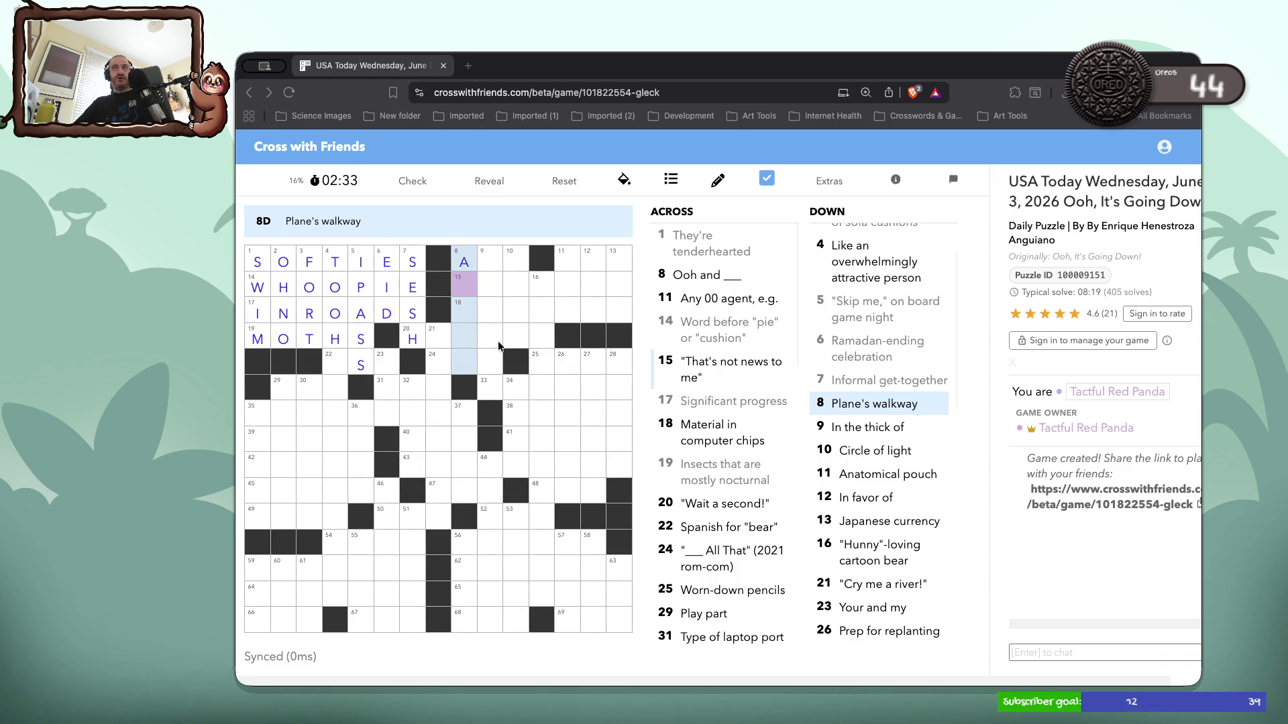
{"action": "left_click", "coordinate": [460, 269]}
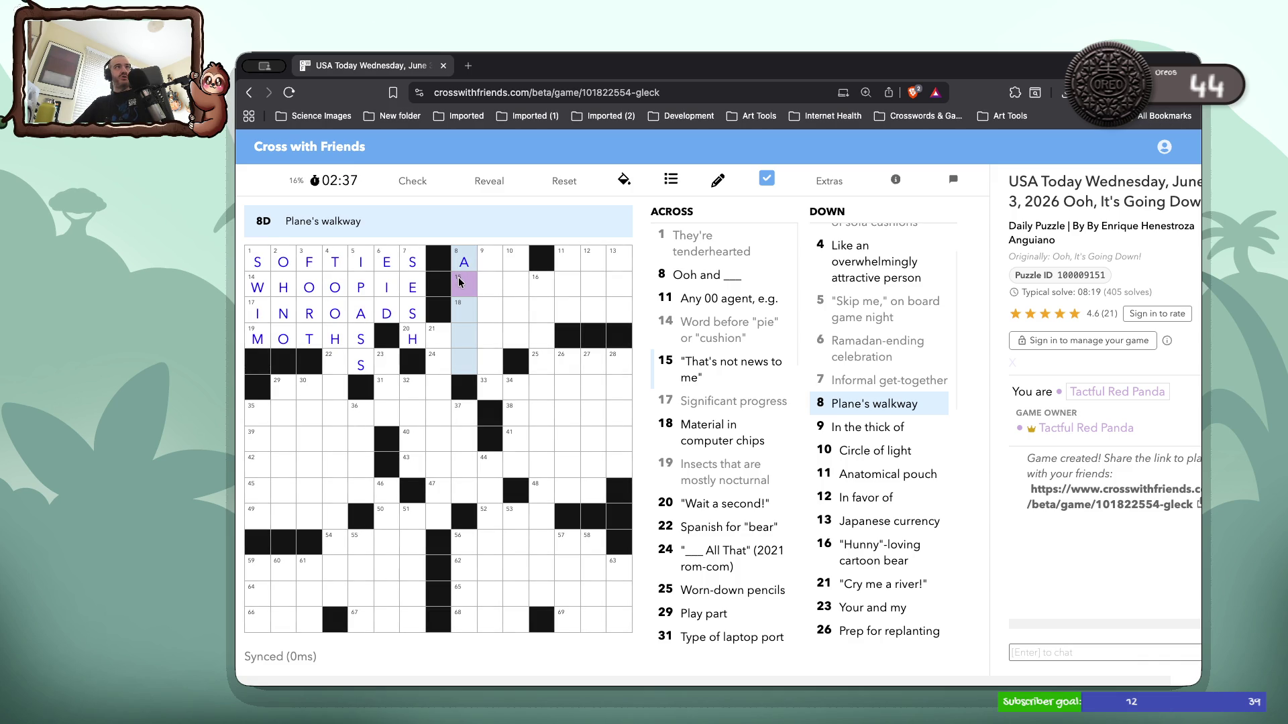
{"action": "left_click", "coordinate": [459, 282]}
{"action": "left_click", "coordinate": [460, 282]}
{"action": "left_click", "coordinate": [459, 282]}
{"action": "left_click", "coordinate": [482, 258]}
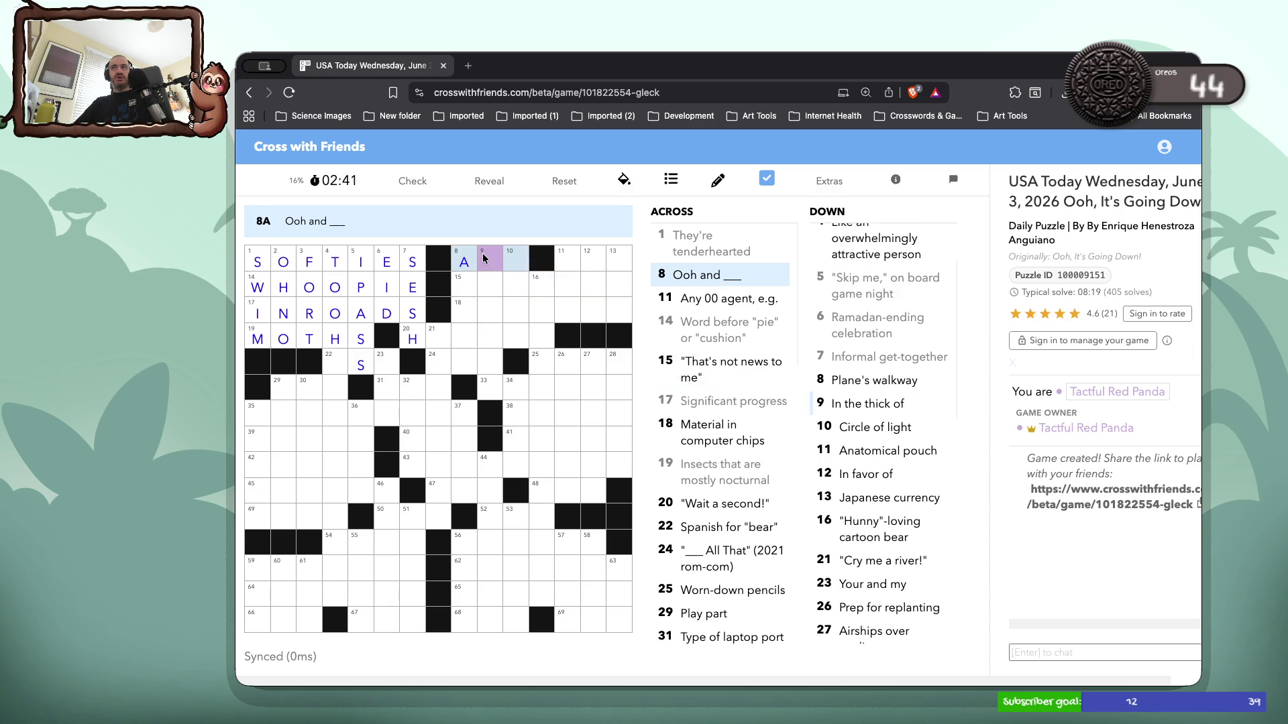
{"action": "left_click", "coordinate": [462, 281]}
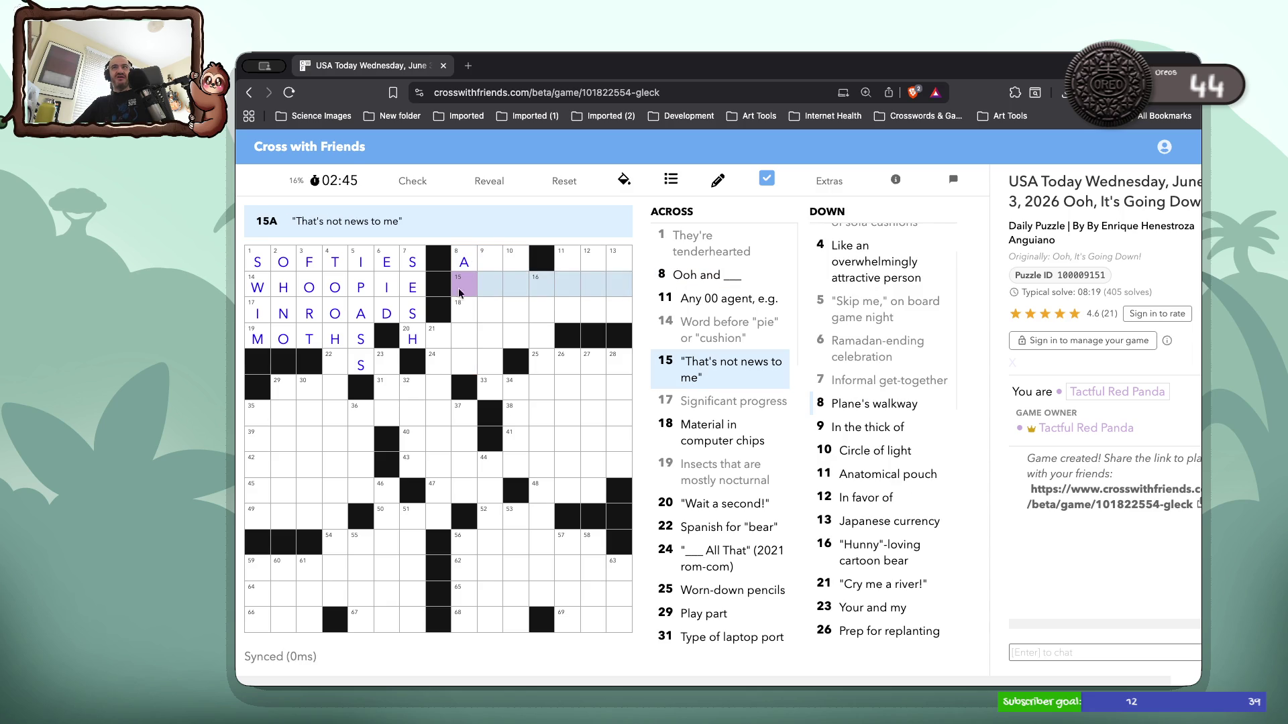
{"action": "left_click", "coordinate": [459, 312]}
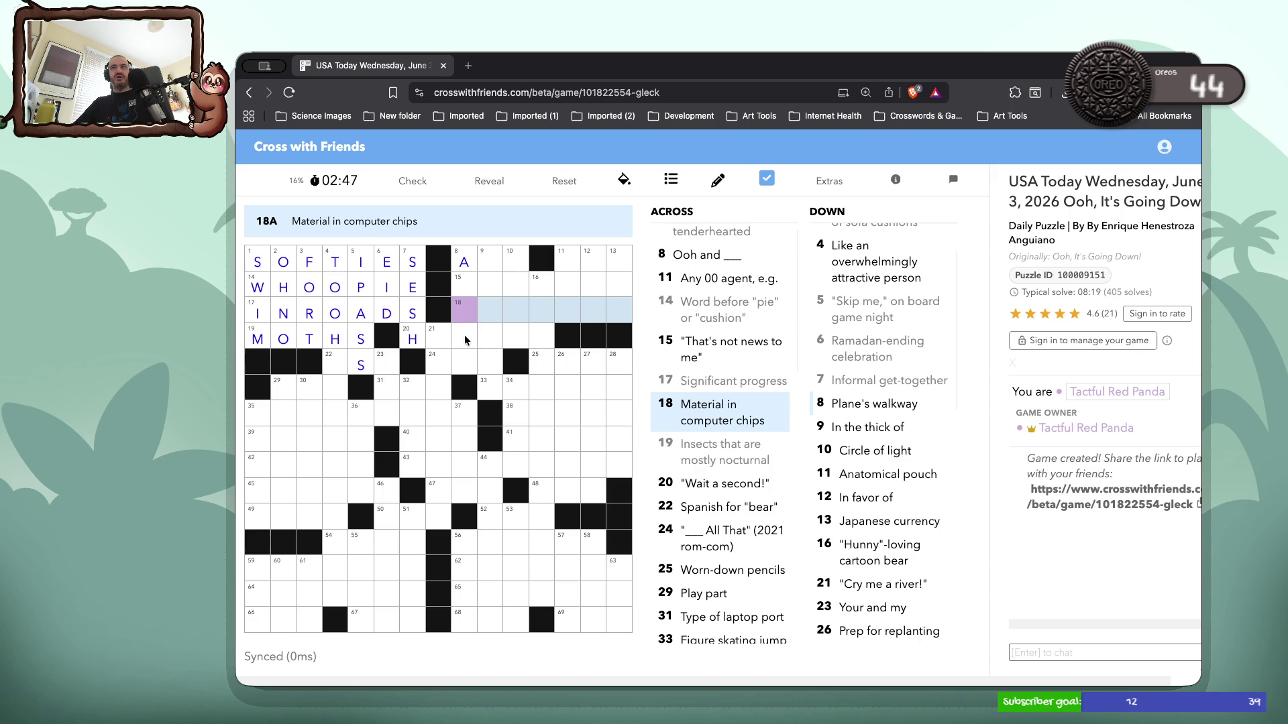
{"action": "type", "text": "SIL"}
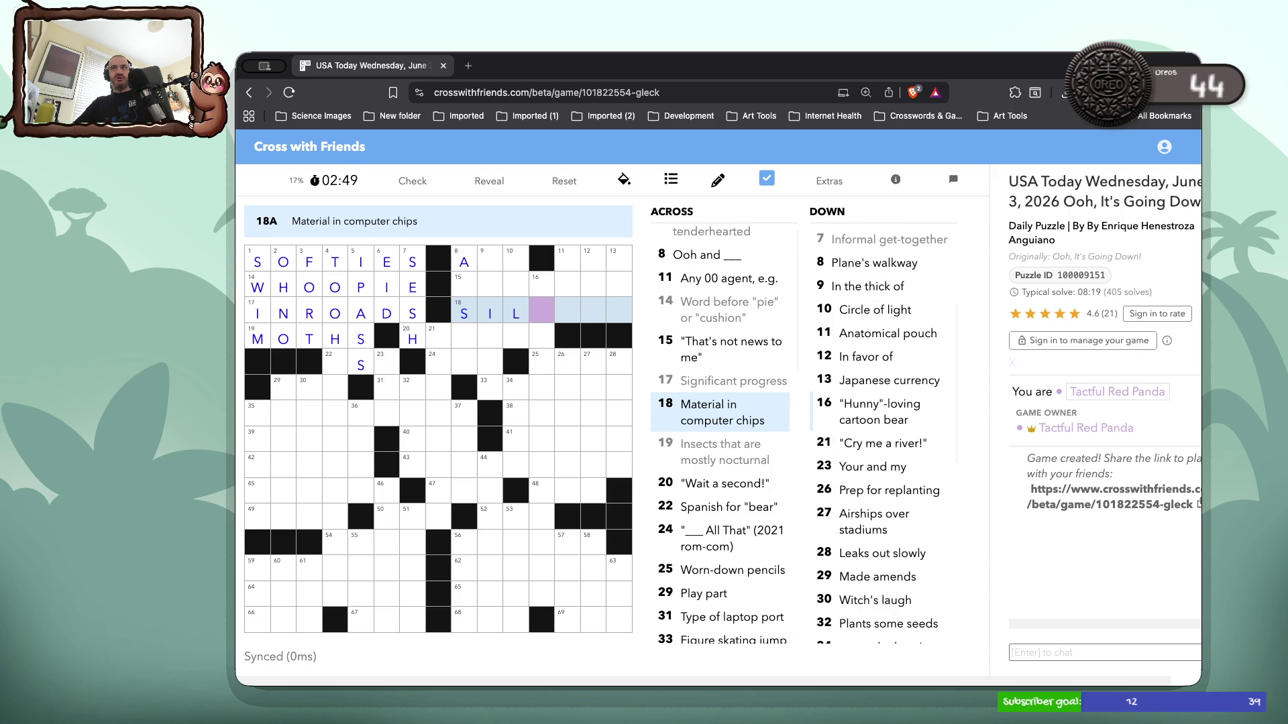
{"action": "type", "text": "ICON"}
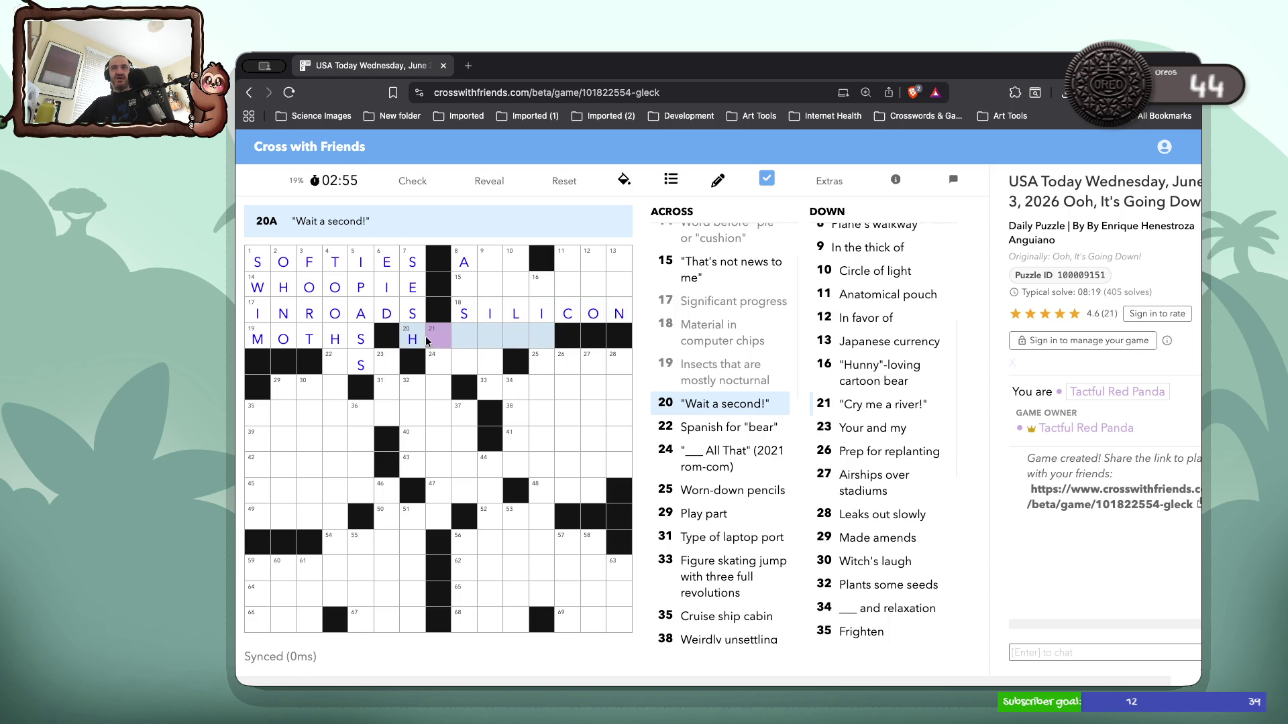
{"action": "type", "text": "oldup"}
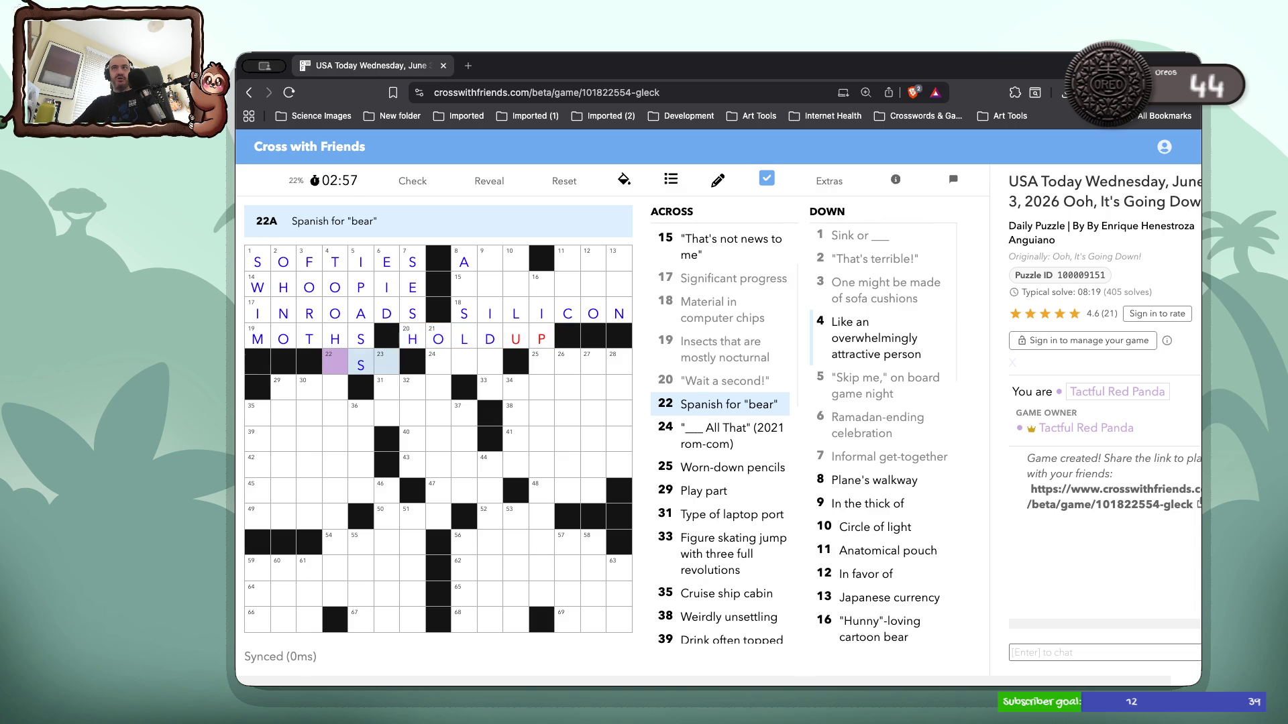
Clear the wrong U and P letters from 20 Across
{"action": "left_click", "coordinate": [516, 342]}
{"action": "key", "text": "Delete"}
{"action": "key", "text": "Right"}
{"action": "key", "text": "Delete"}
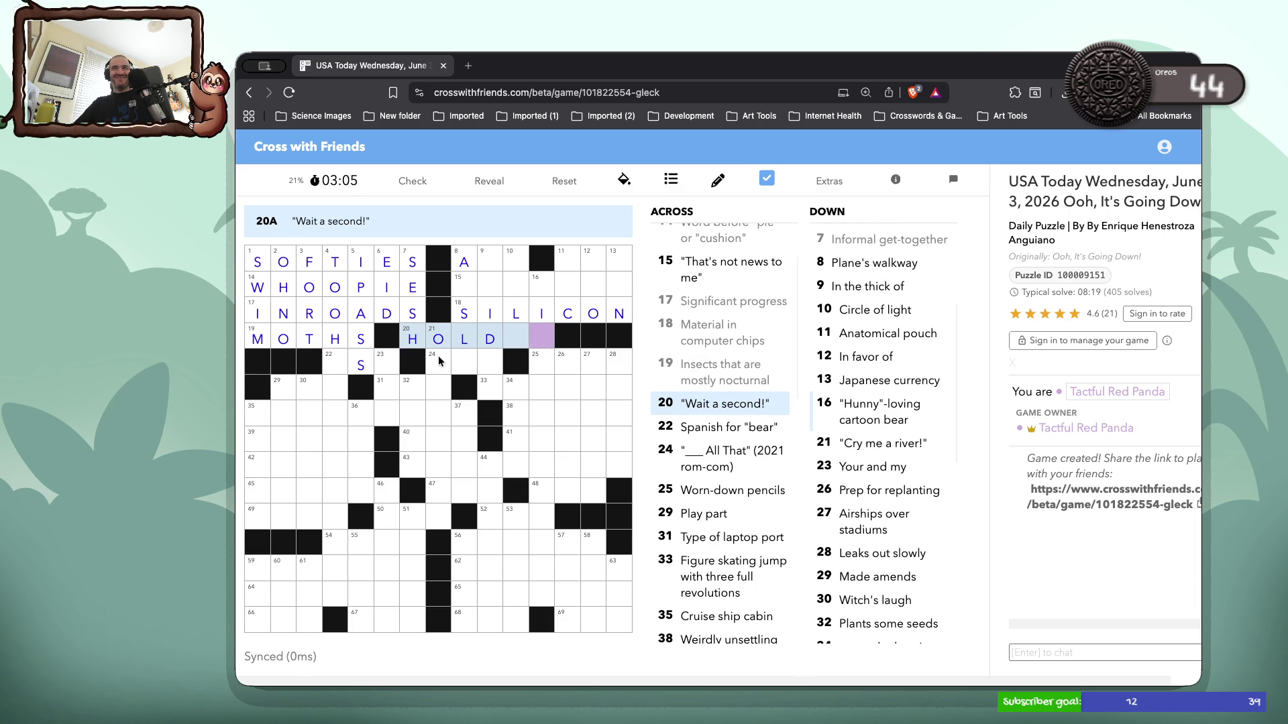
Type HBOOHOO into the 21 Down column so it ends in BOOHOO
{"action": "left_click", "coordinate": [439, 361]}
{"action": "left_click", "coordinate": [441, 361]}
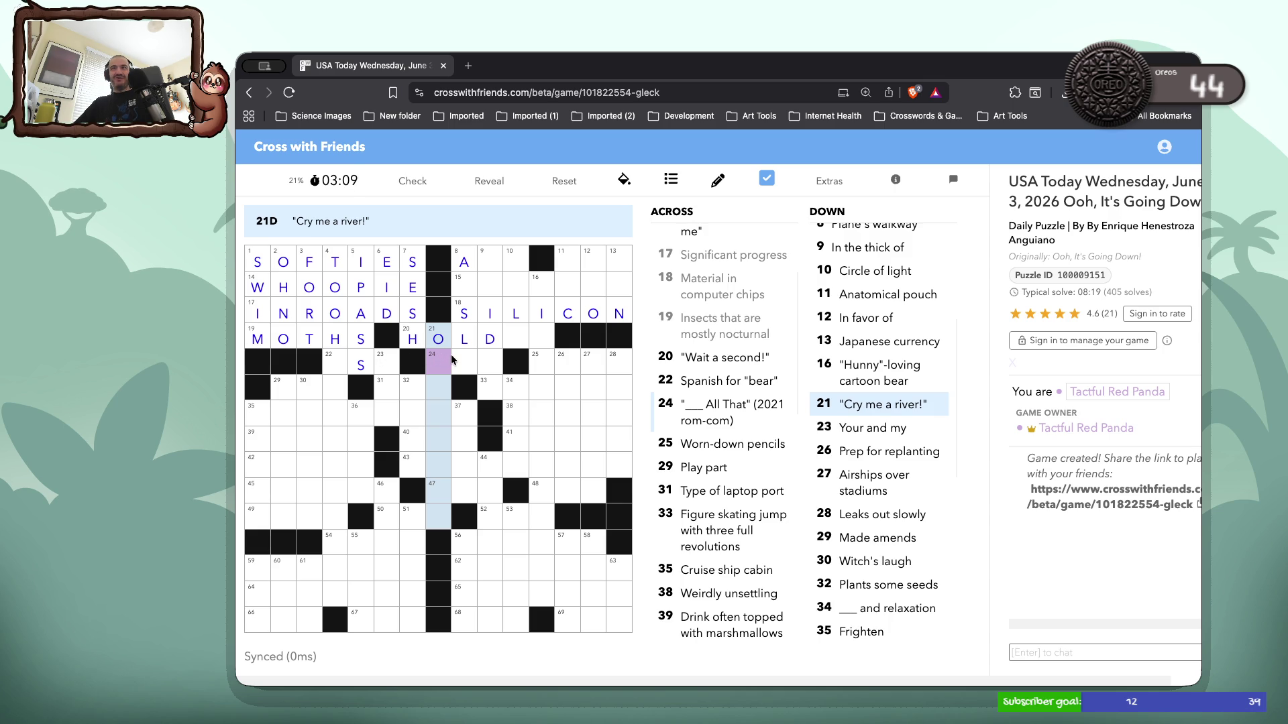
{"action": "type", "text": "hb"}
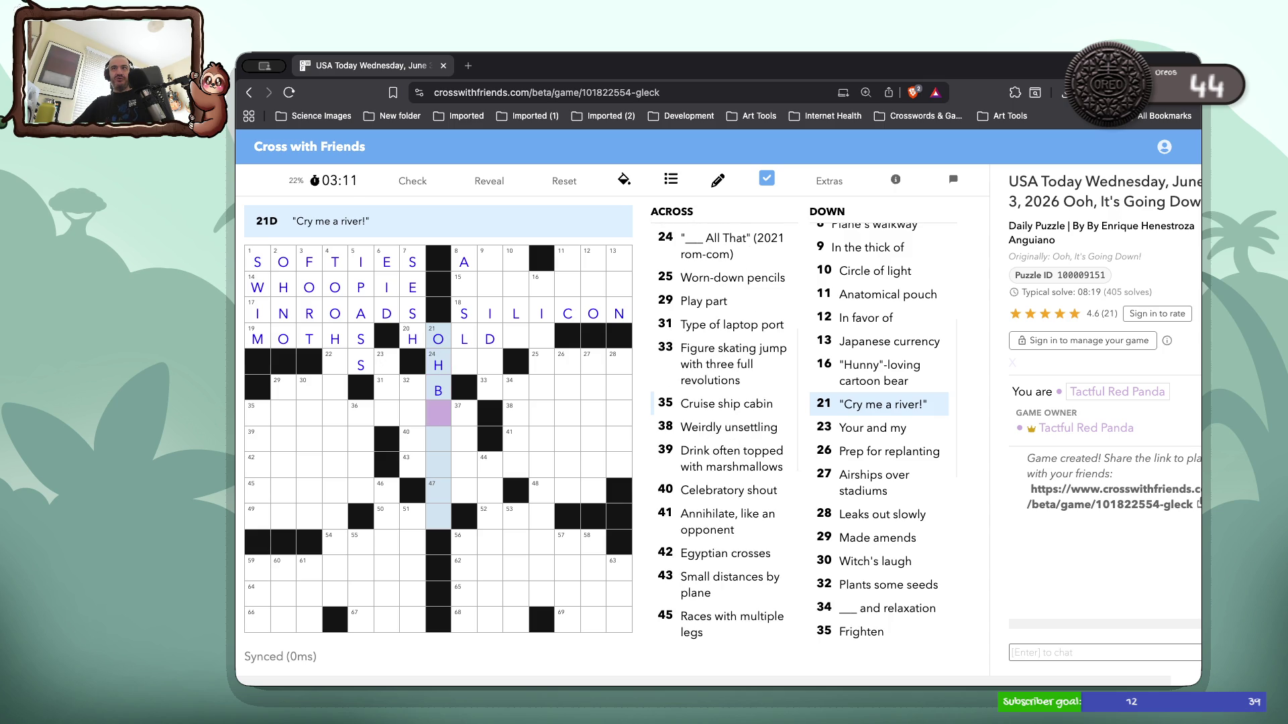
{"action": "type", "text": "oohoo"}
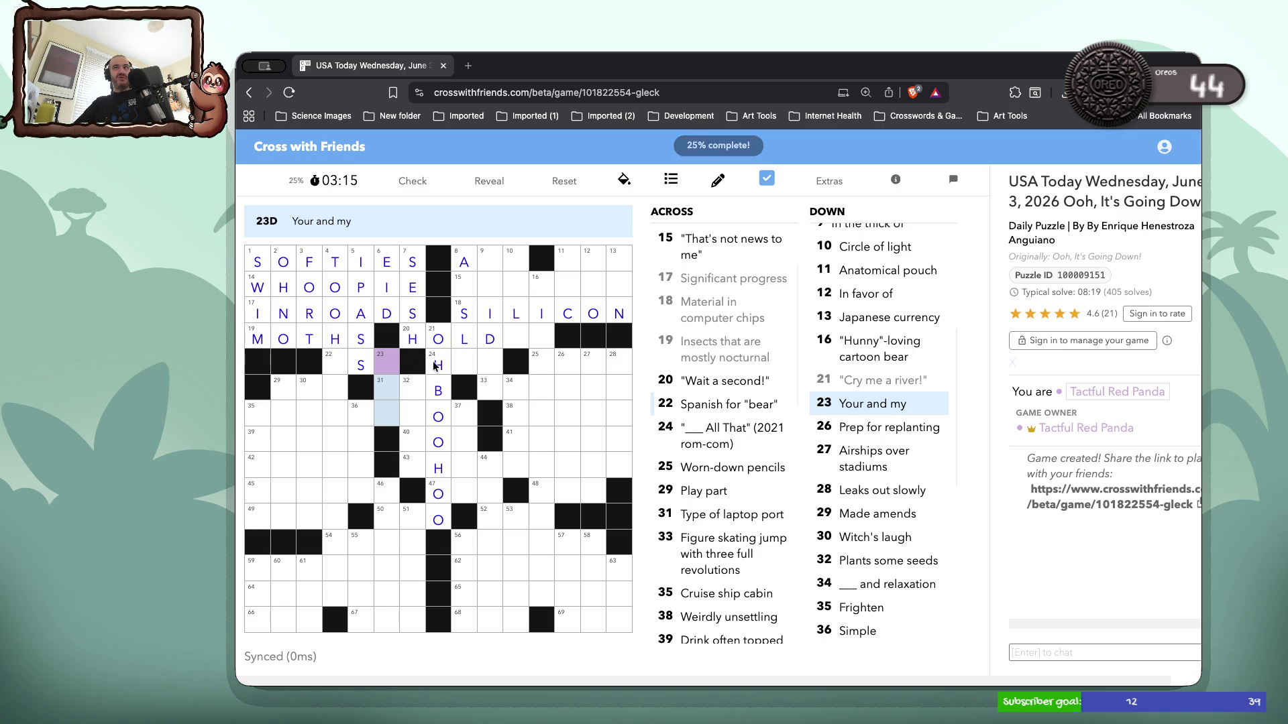
Complete 24 Across as HES by adding E and S after the H
{"action": "left_click", "coordinate": [436, 366]}
{"action": "left_click", "coordinate": [456, 364]}
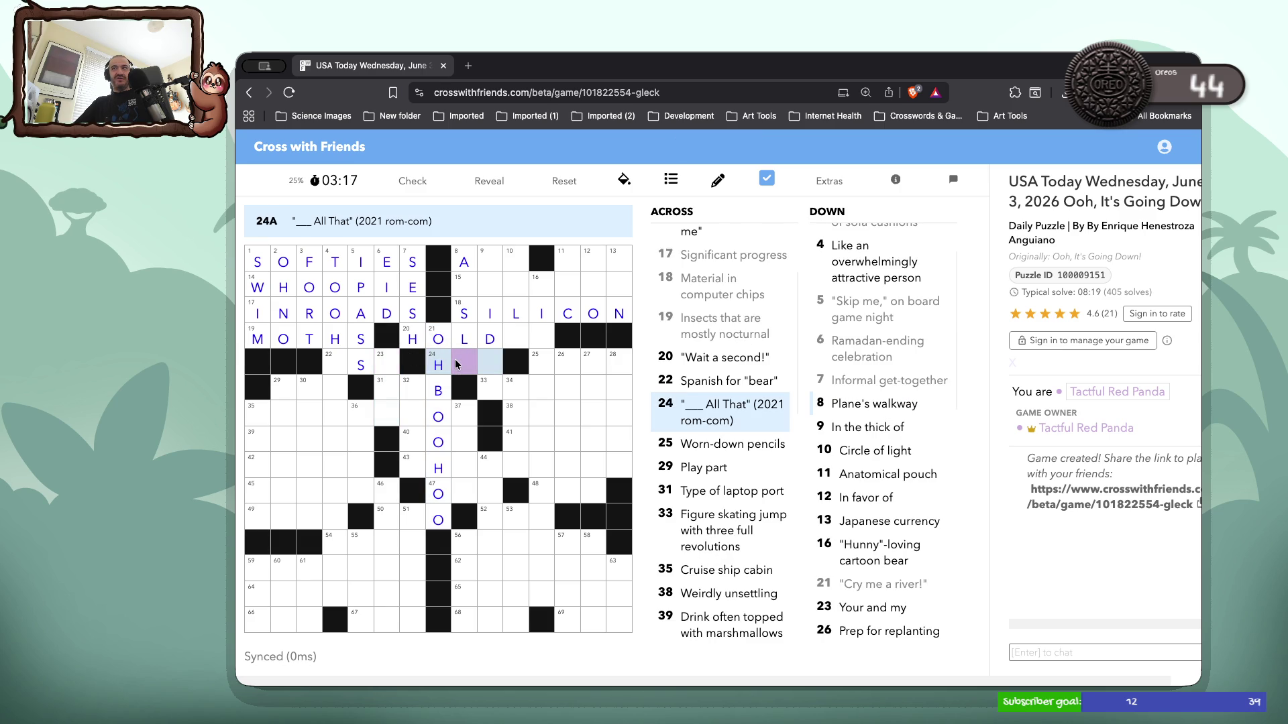
{"action": "type", "text": "es"}
{"action": "left_click", "coordinate": [474, 358]}
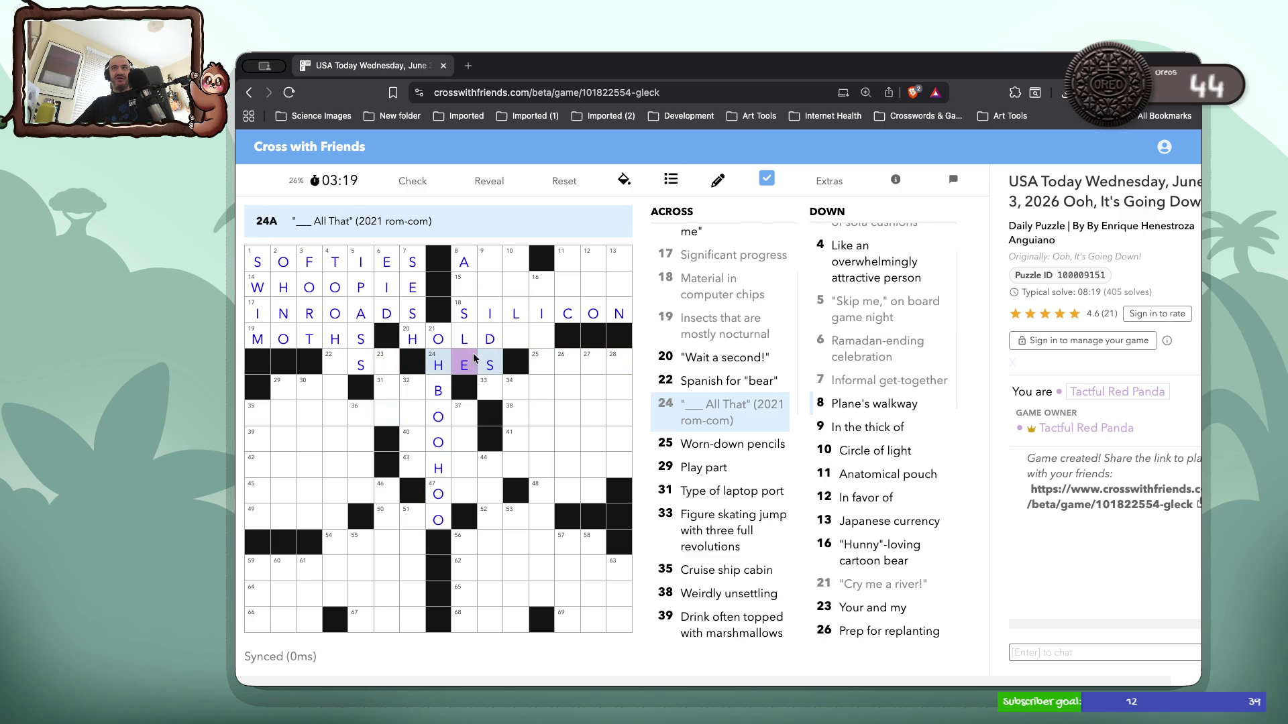
{"action": "left_click", "coordinate": [473, 357]}
{"action": "left_click", "coordinate": [468, 282]}
{"action": "left_click", "coordinate": [467, 281]}
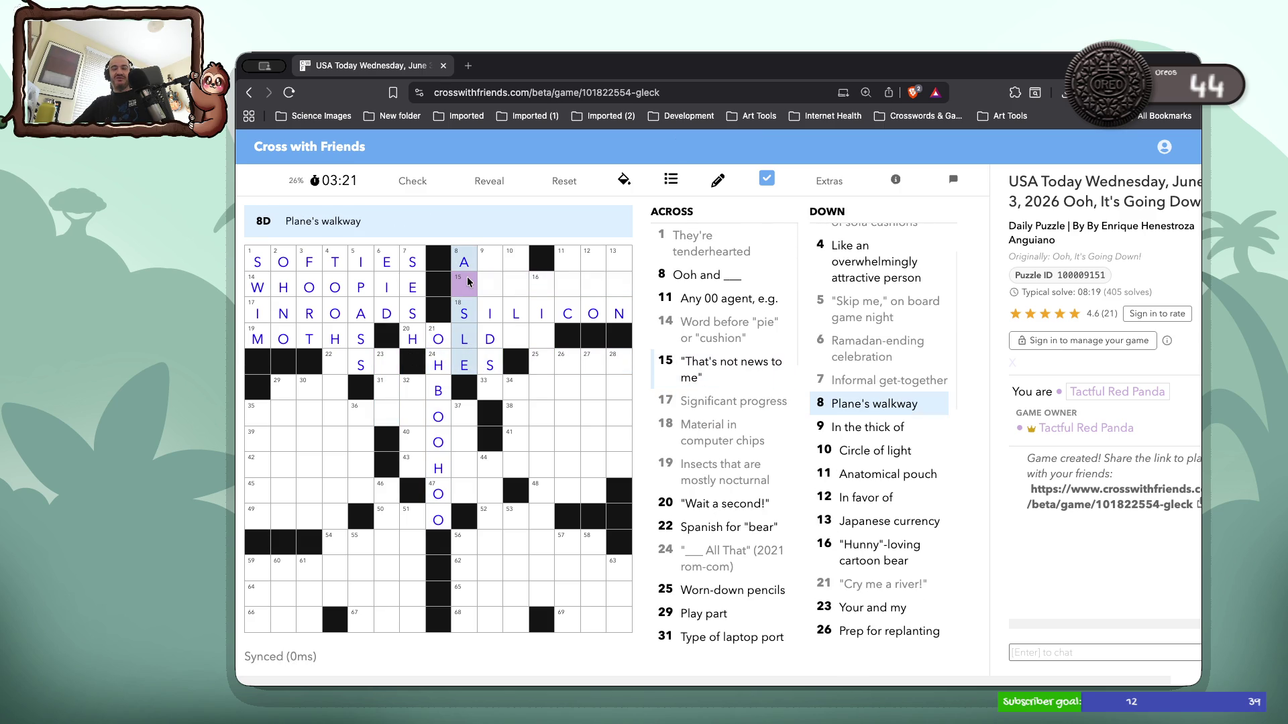
Complete 8 Down as AISLE by entering the letter I
{"action": "type", "text": "i"}
{"action": "double_click", "coordinate": [490, 267]}
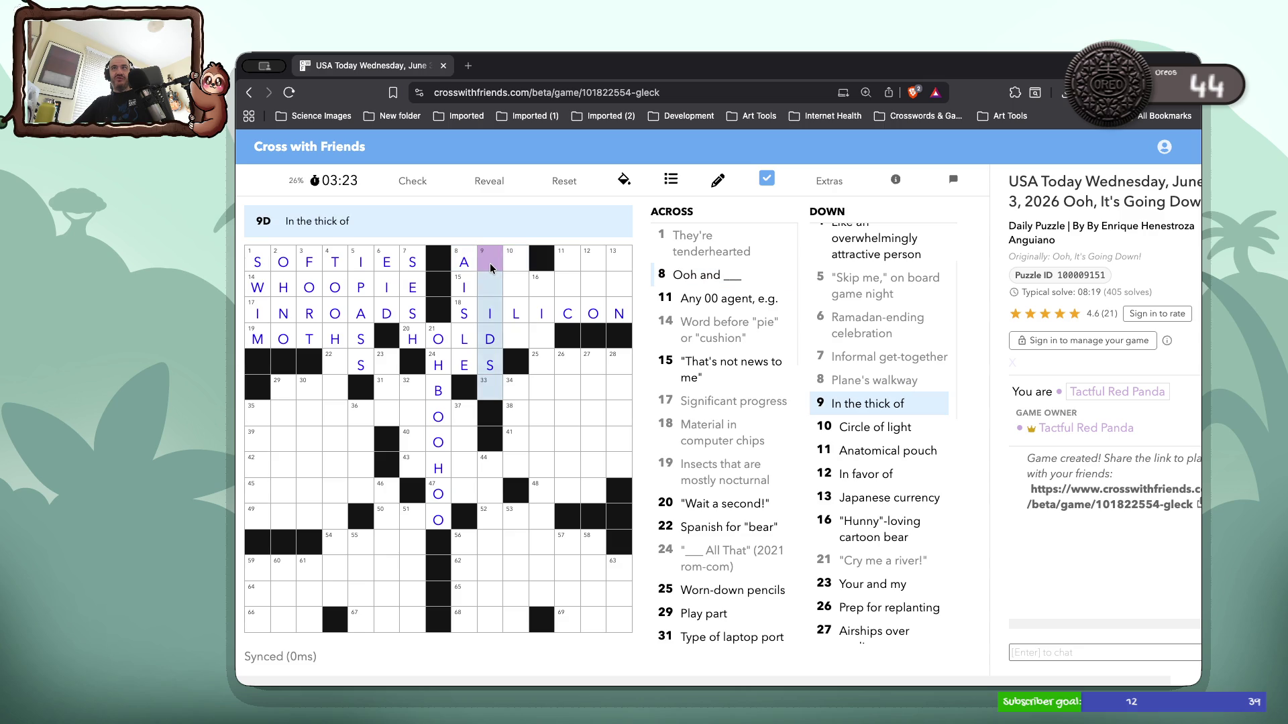
{"action": "left_click", "coordinate": [490, 268]}
{"action": "left_click", "coordinate": [492, 286]}
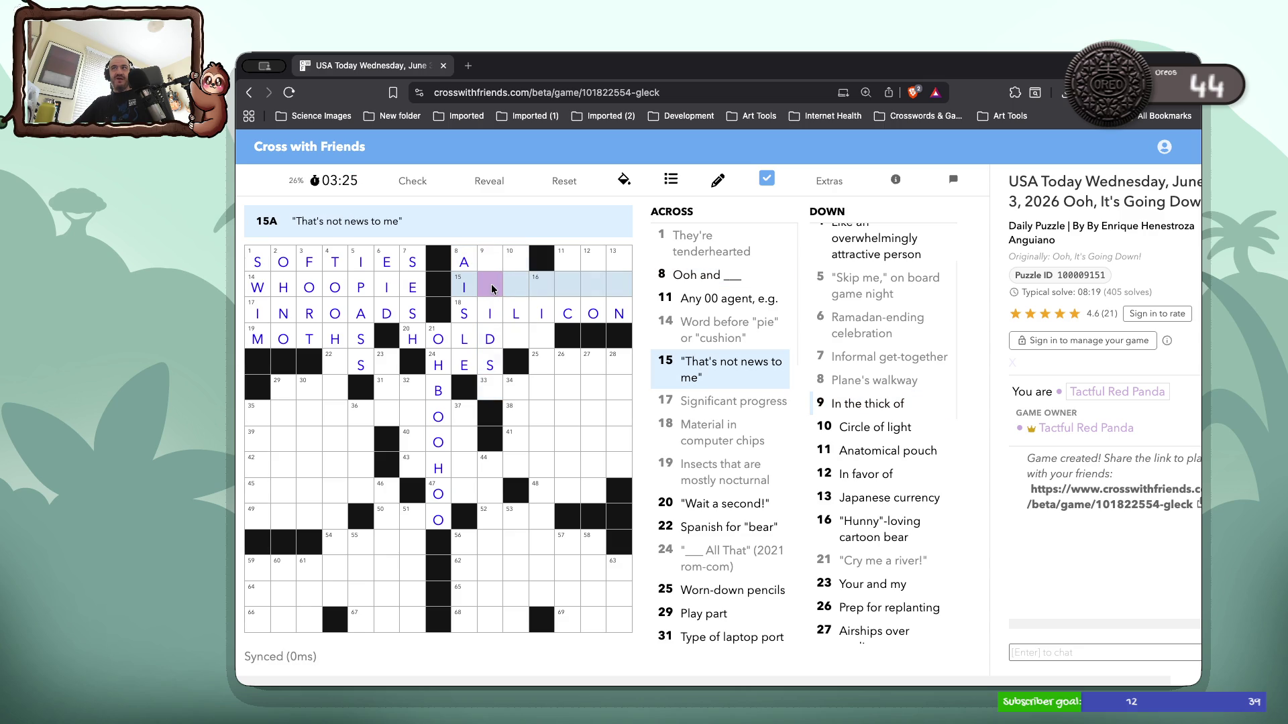
{"action": "left_click", "coordinate": [560, 261]}
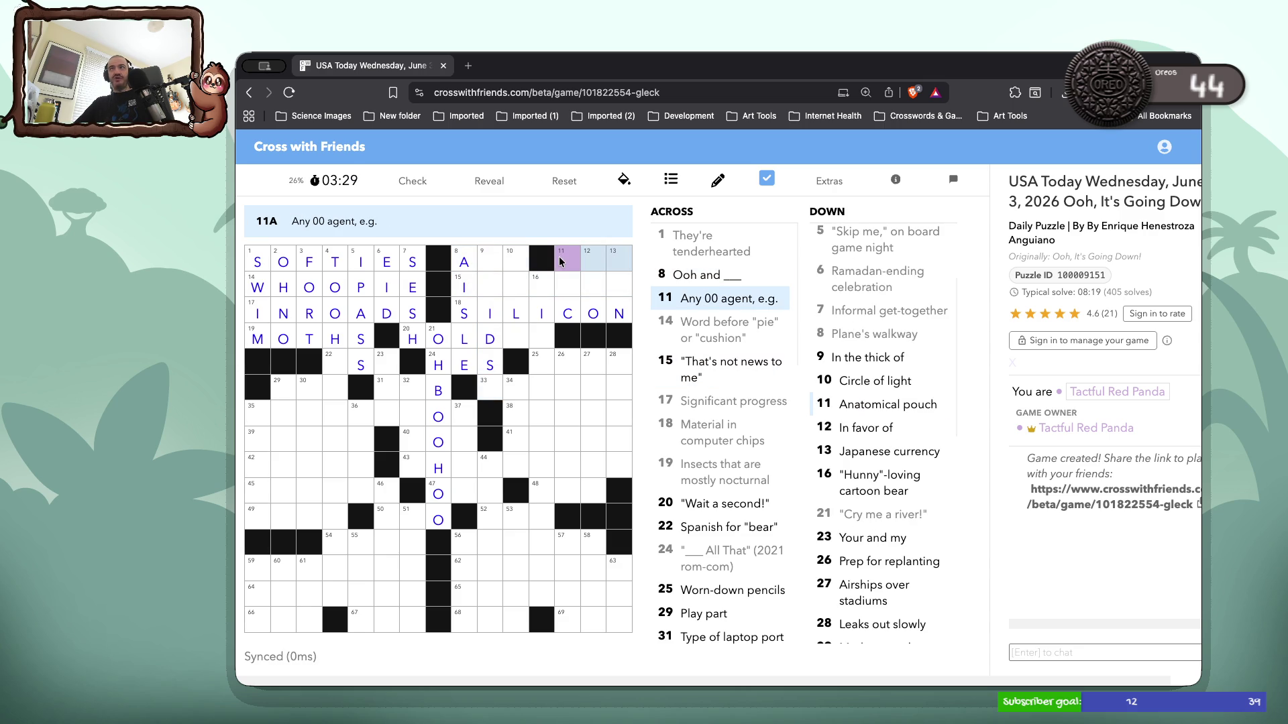
{"action": "left_click", "coordinate": [561, 262]}
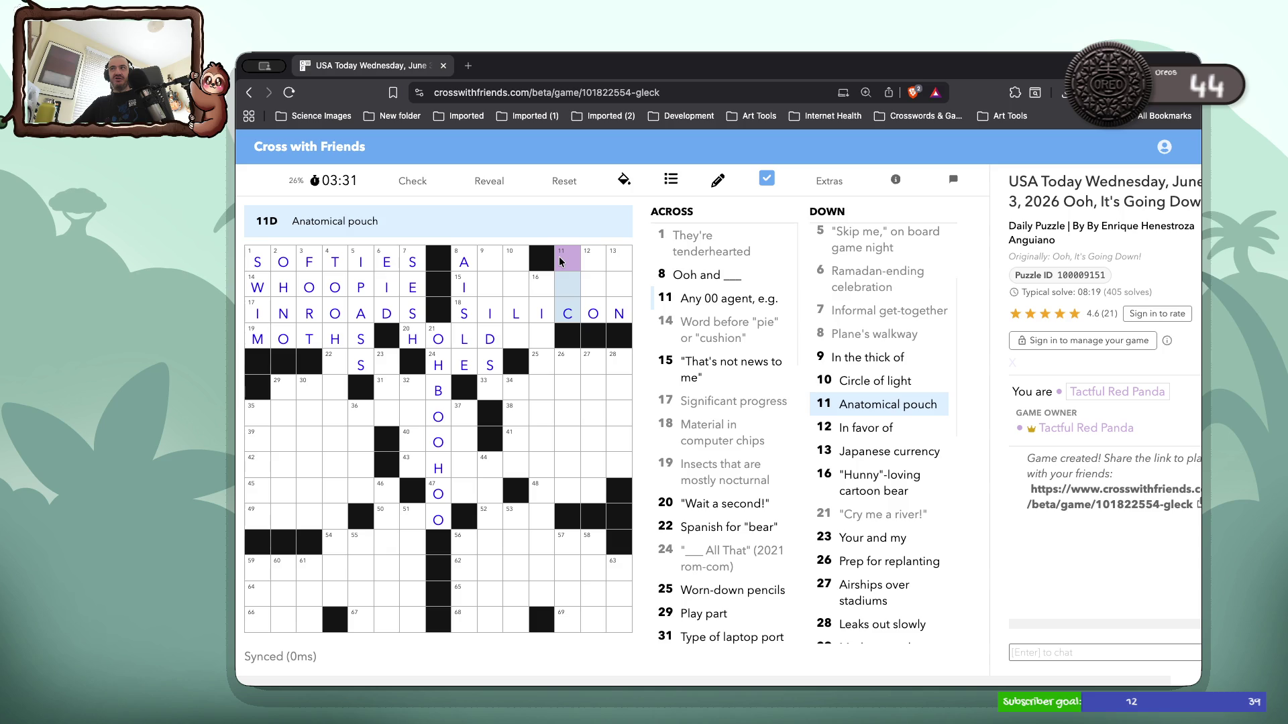
{"action": "key", "text": "Left"}
{"action": "key", "text": "Left"}
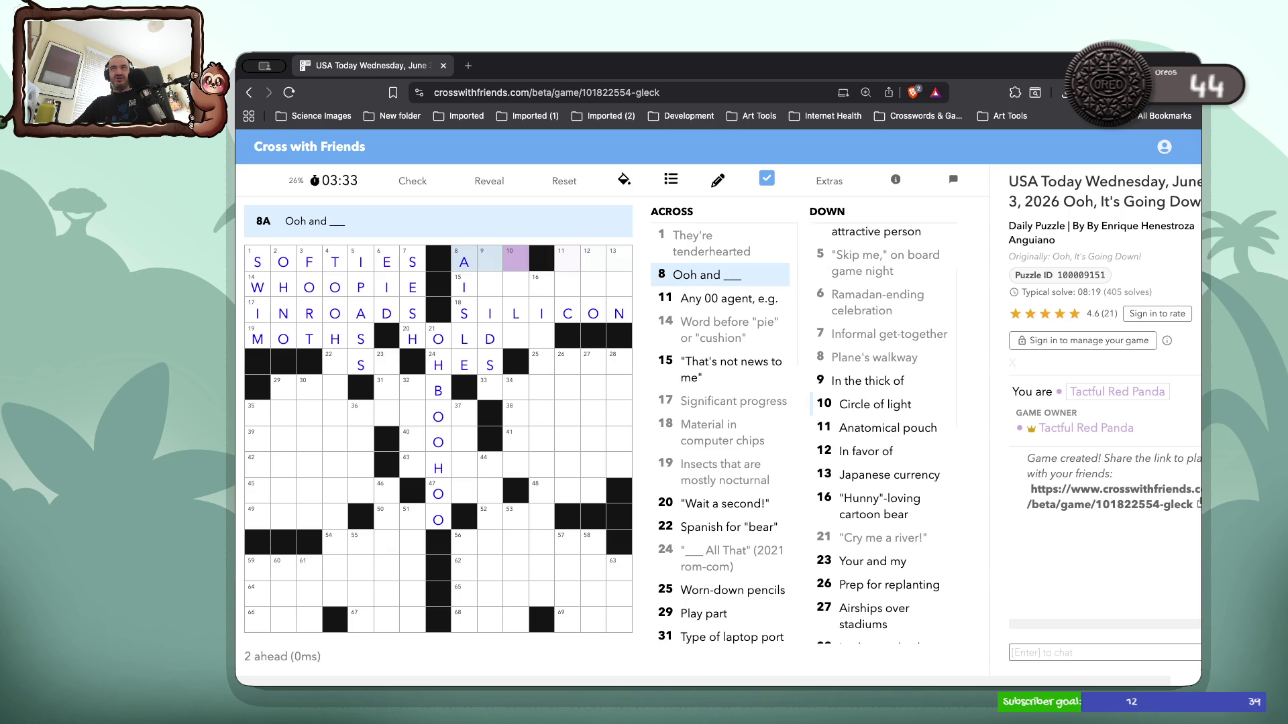
{"action": "key", "text": "Down"}
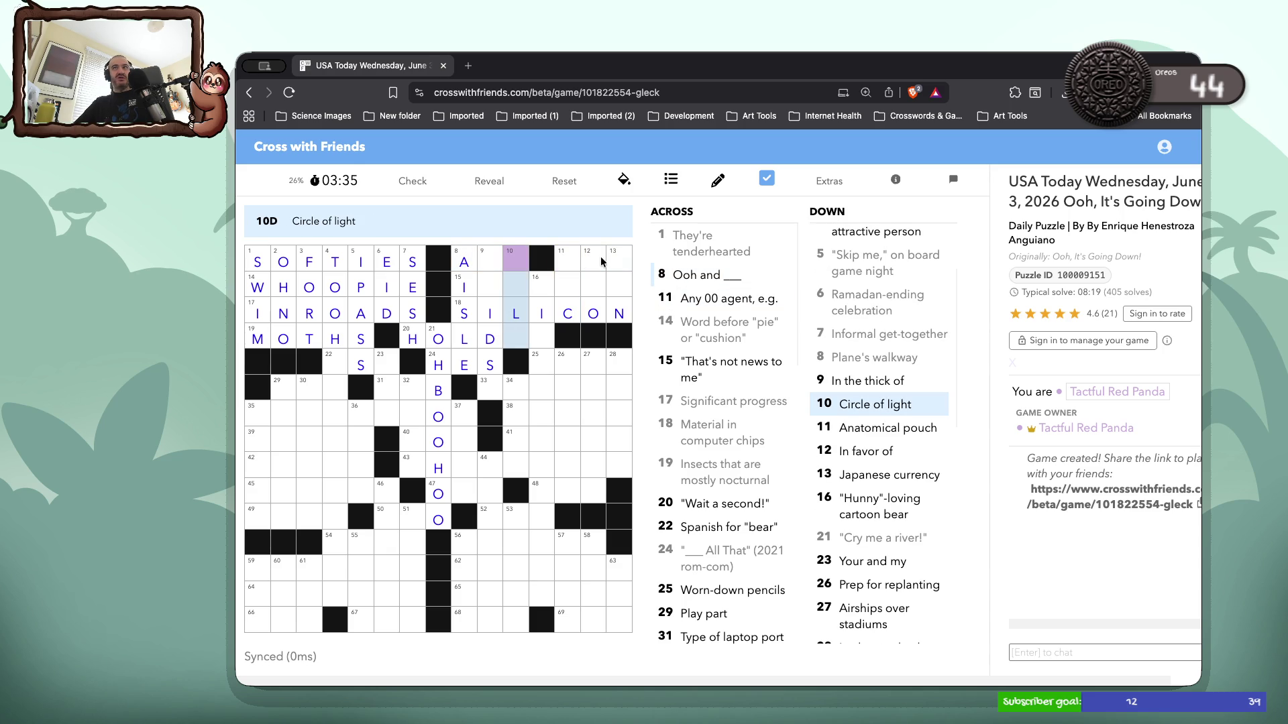
Enter the H letters of 8 Across, erasing a mistaken W in square 9
{"action": "double_click", "coordinate": [490, 260]}
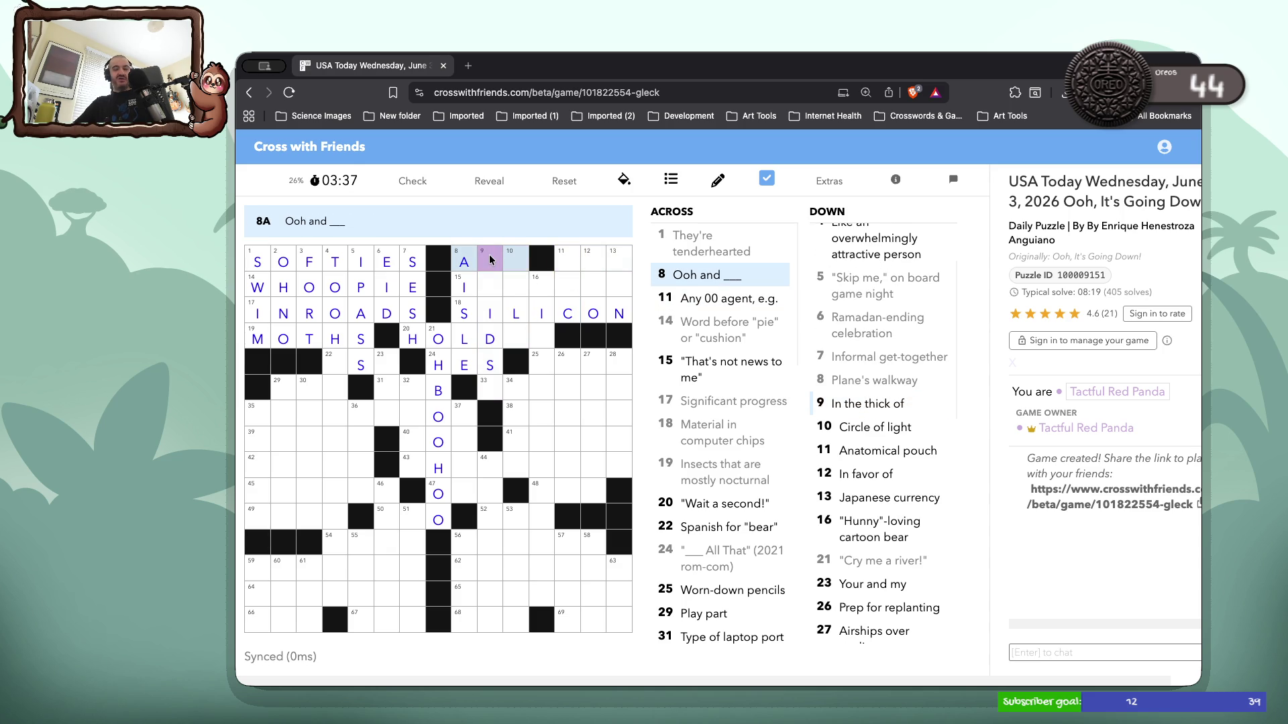
{"action": "type", "text": "hh"}
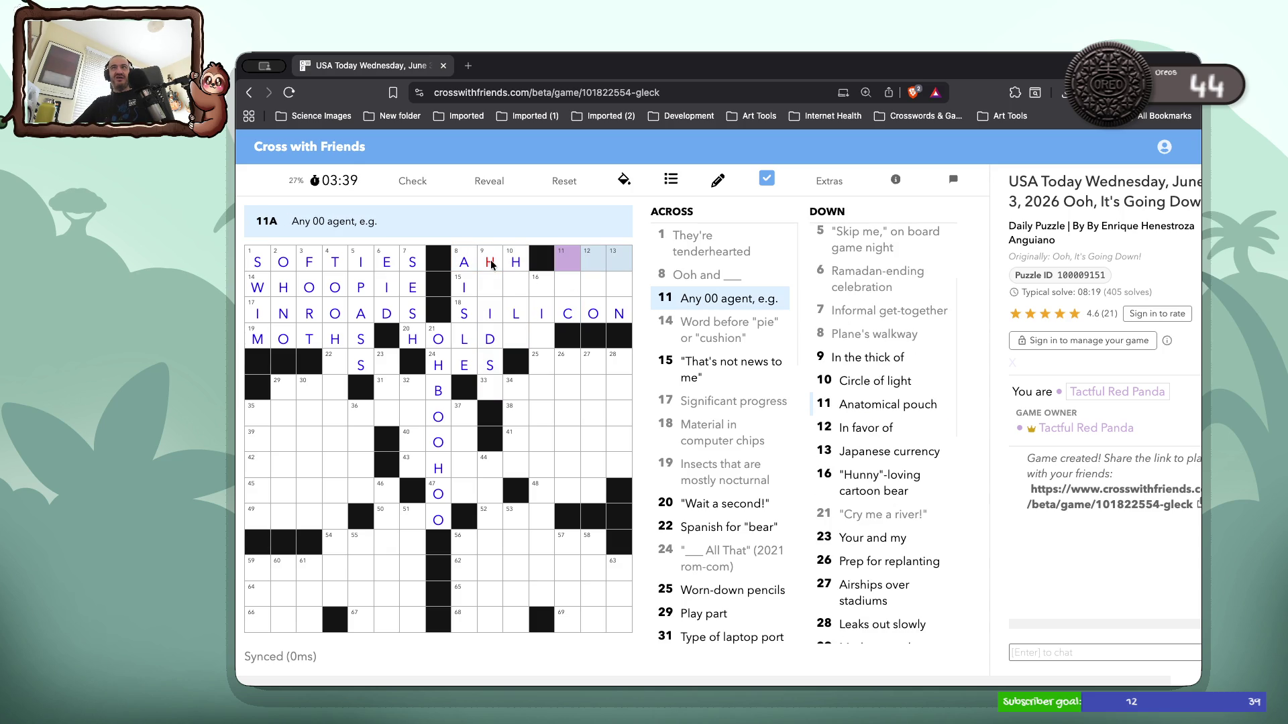
{"action": "key", "text": "Left"}
{"action": "key", "text": "Left"}
{"action": "type", "text": "w"}
{"action": "key", "text": "BackSpace"}
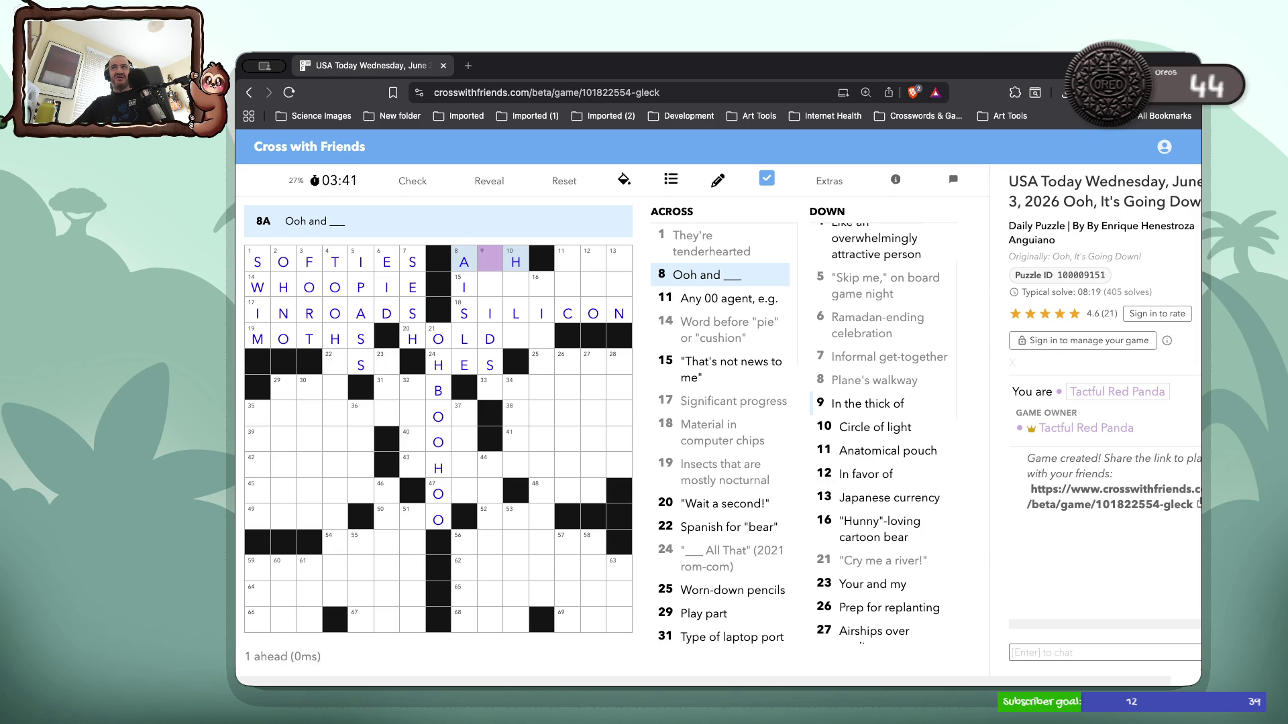
Type SA into 11 Down
{"action": "left_click", "coordinate": [568, 293]}
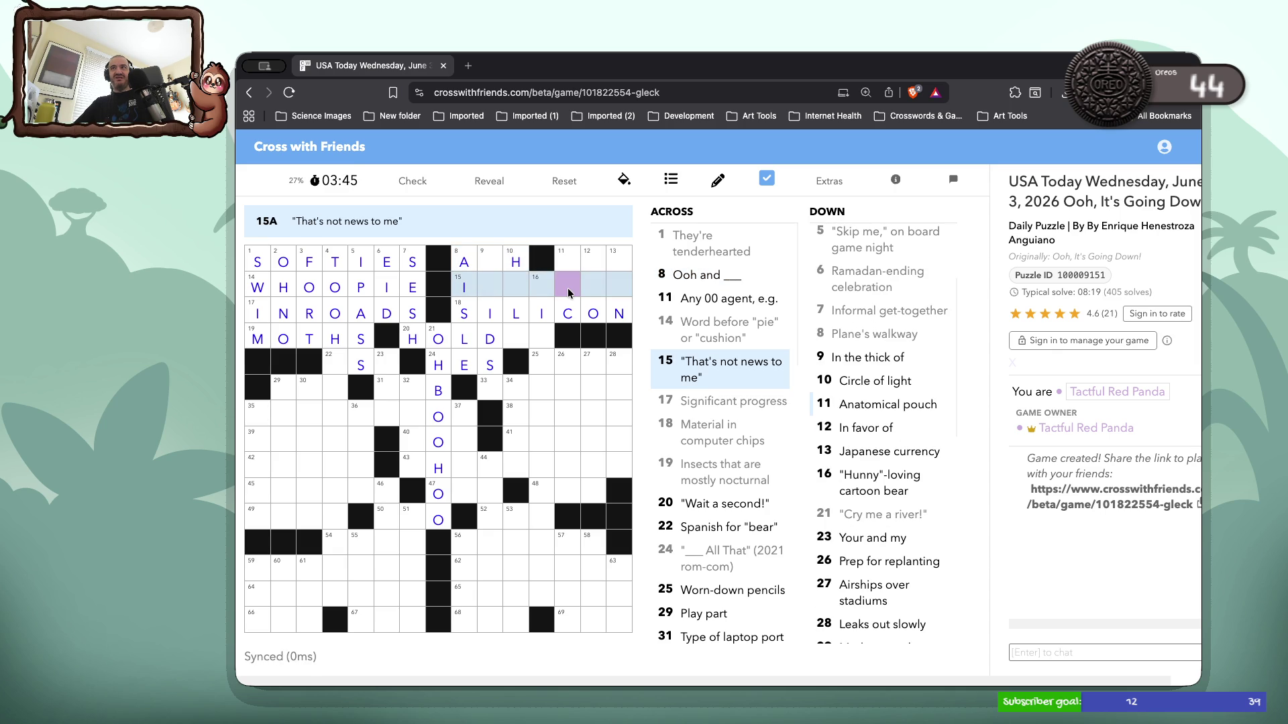
{"action": "left_click", "coordinate": [567, 258]}
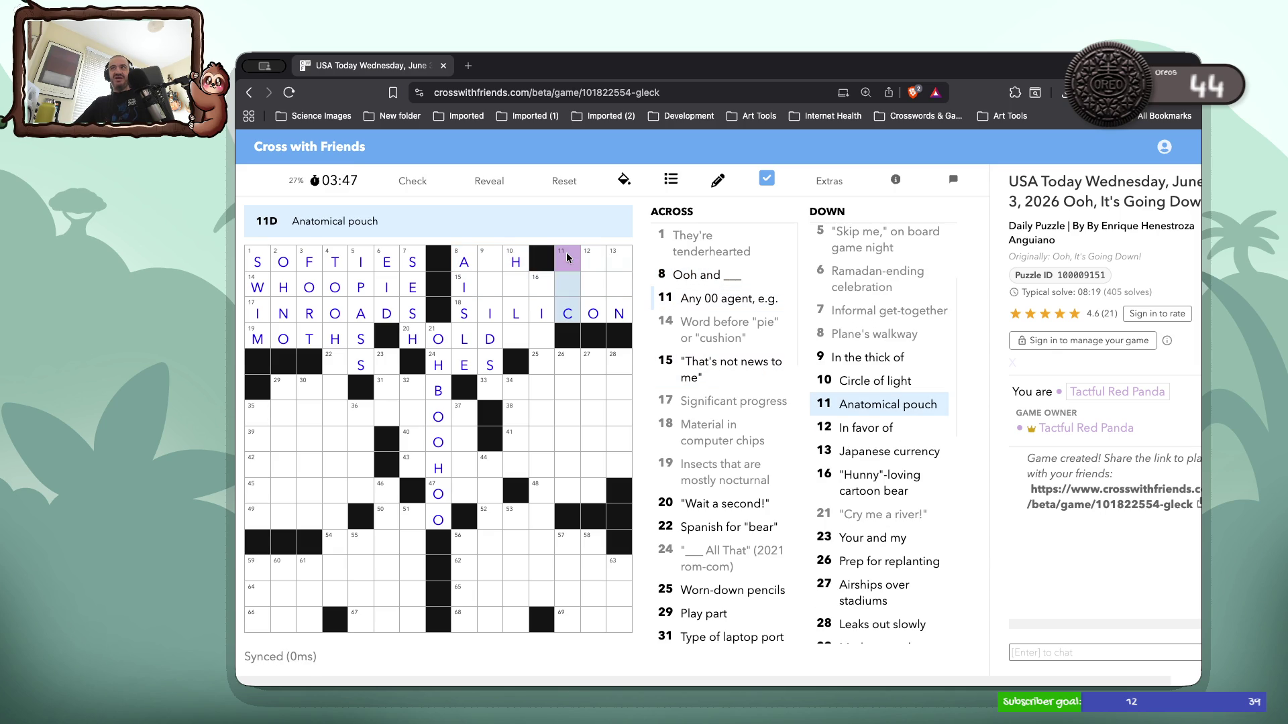
{"action": "type", "text": "SA"}
{"action": "left_click", "coordinate": [587, 260]}
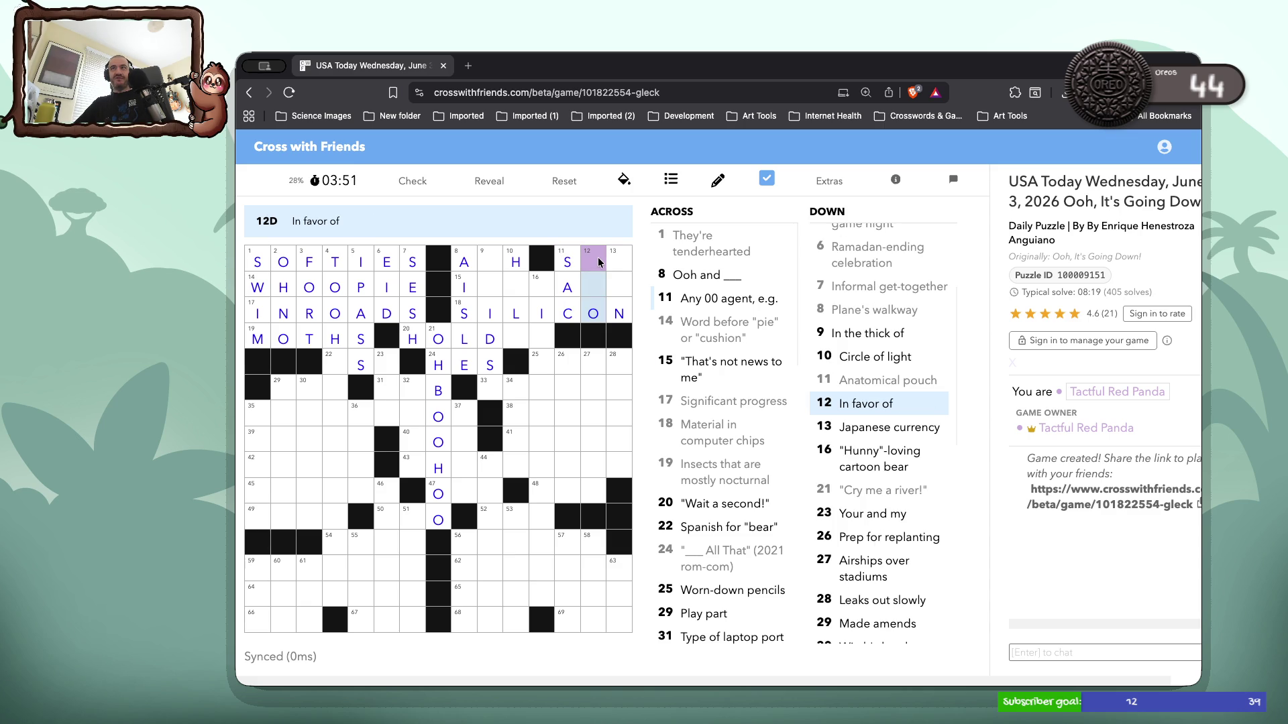
Put A in square 9 to finish AAH, and enter YE in 13 Down for YEN
{"action": "left_click", "coordinate": [612, 259]}
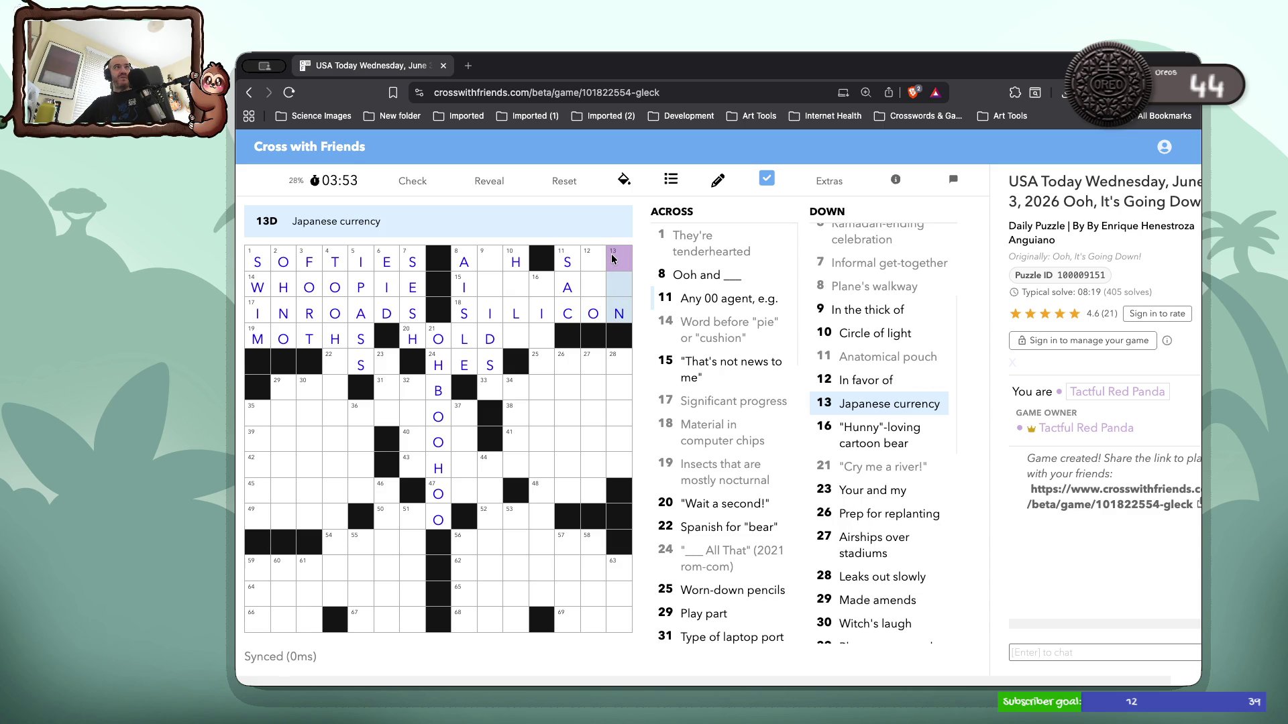
{"action": "left_click", "coordinate": [489, 262]}
{"action": "type", "text": "A"}
{"action": "left_click", "coordinate": [593, 259]}
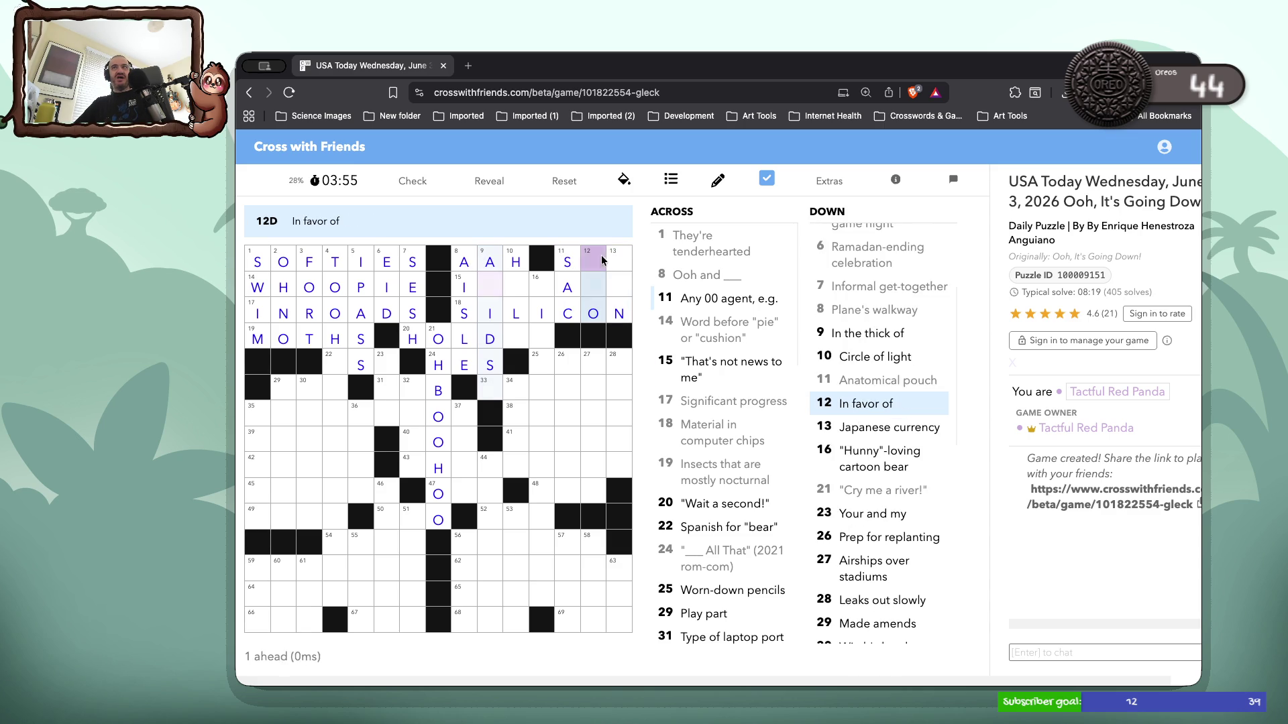
{"action": "left_click", "coordinate": [617, 259]}
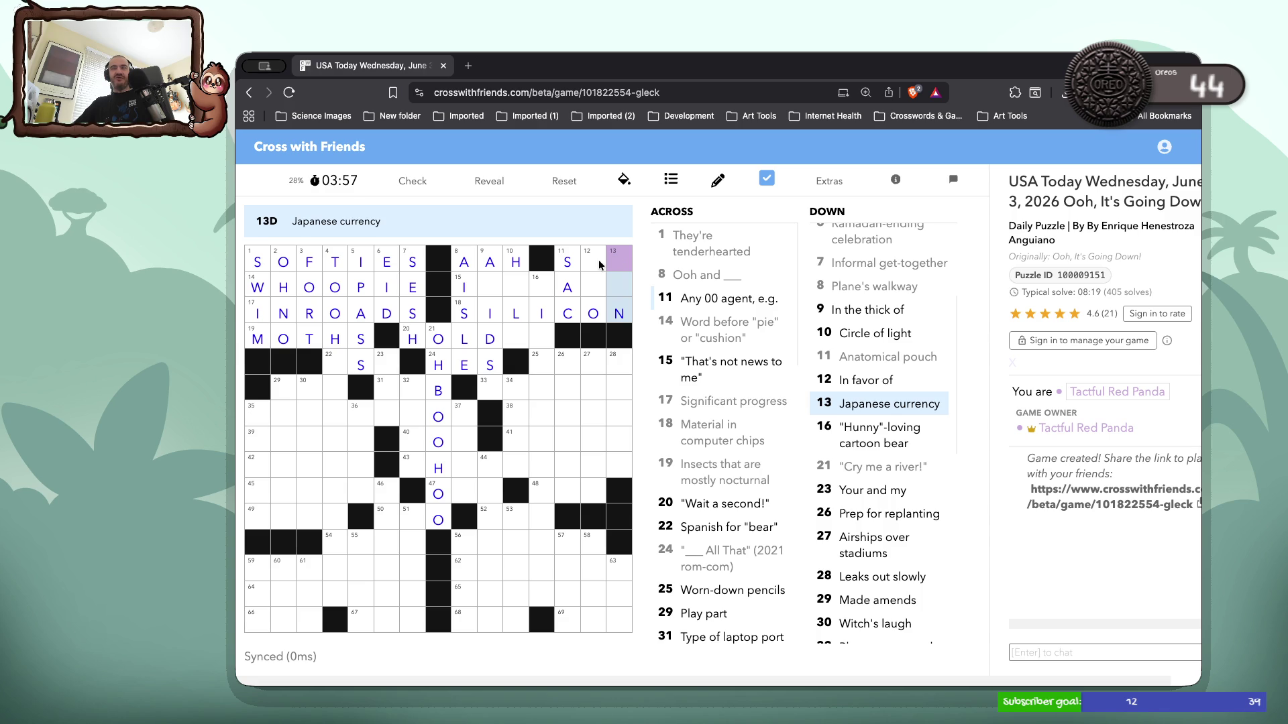
{"action": "type", "text": "YE"}
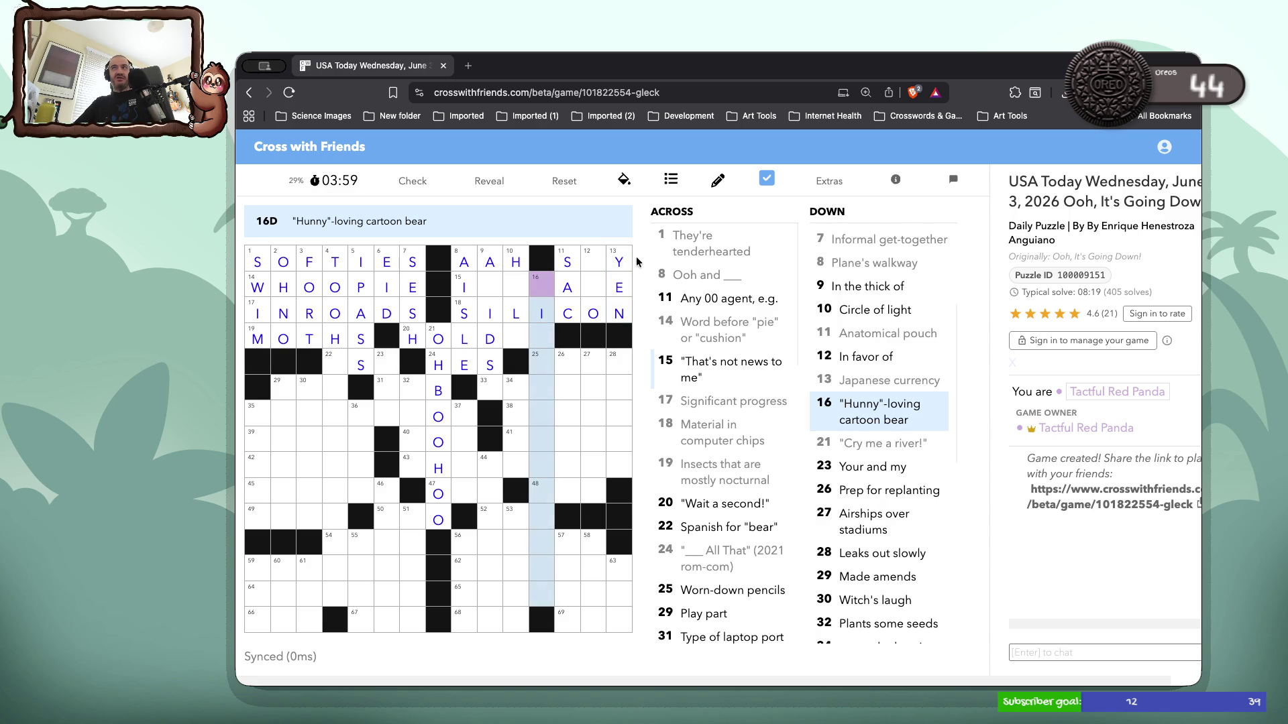
Complete 11 Across as SPY by entering P
{"action": "left_click", "coordinate": [602, 260]}
{"action": "left_click", "coordinate": [602, 263]}
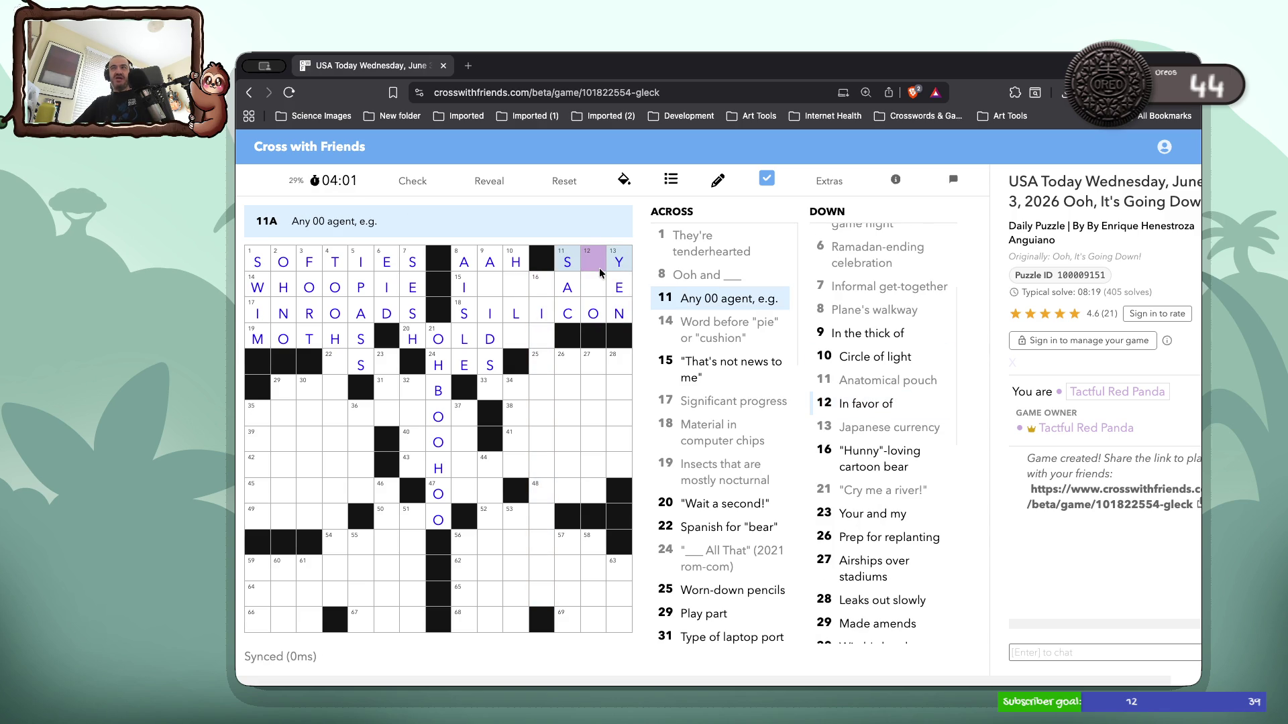
{"action": "type", "text": "P"}
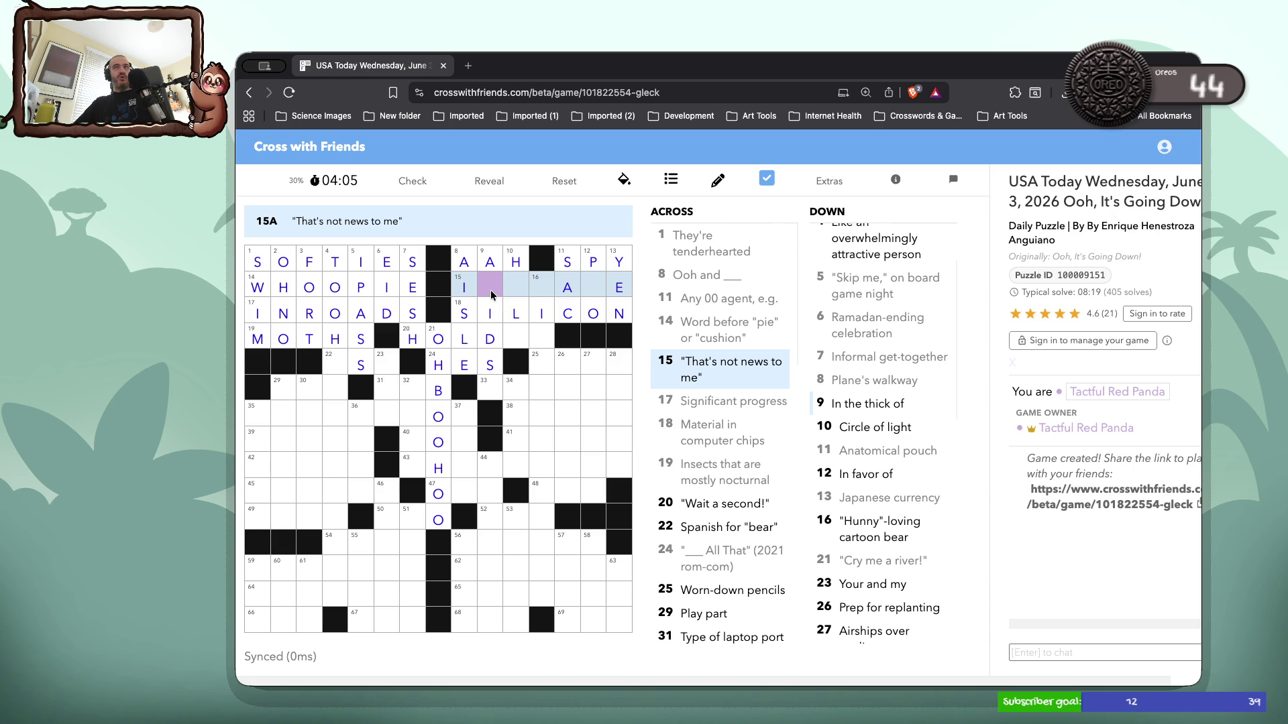
Try IT at the end of 20 Across, then erase it
{"action": "left_click", "coordinate": [516, 341]}
{"action": "type", "text": "IT"}
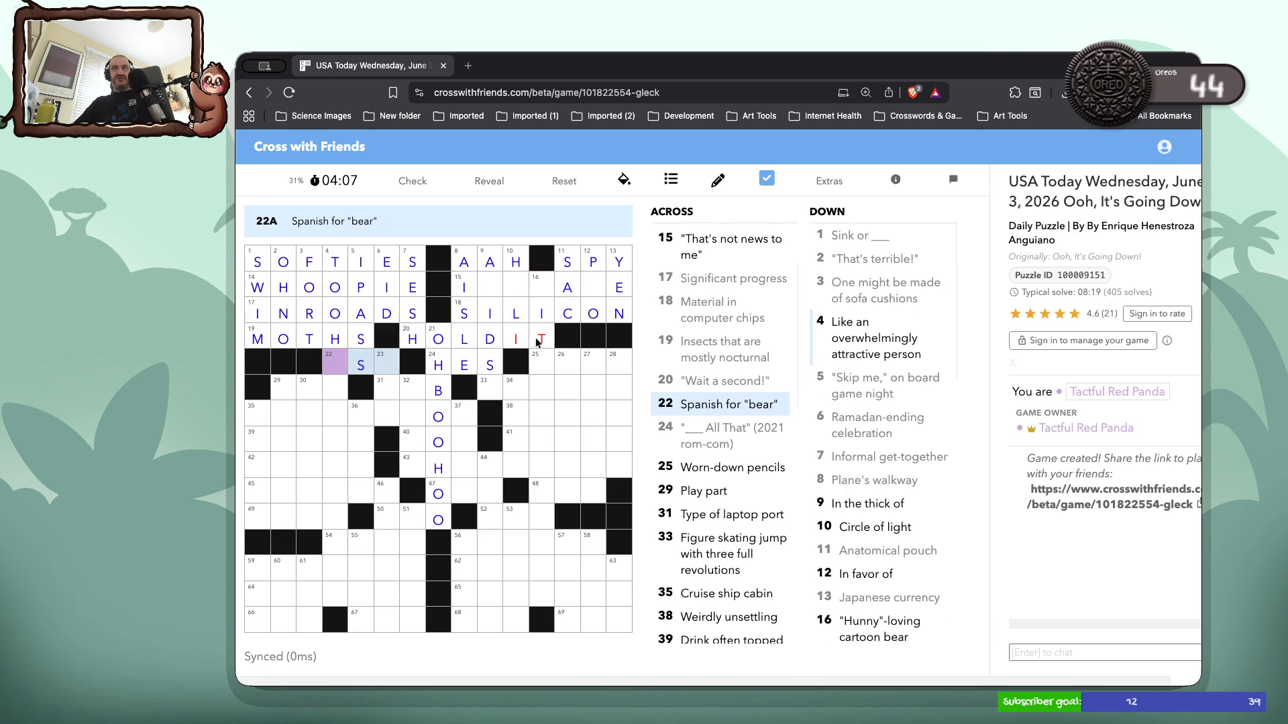
{"action": "key", "text": "BackSpace"}
{"action": "key", "text": "BackSpace"}
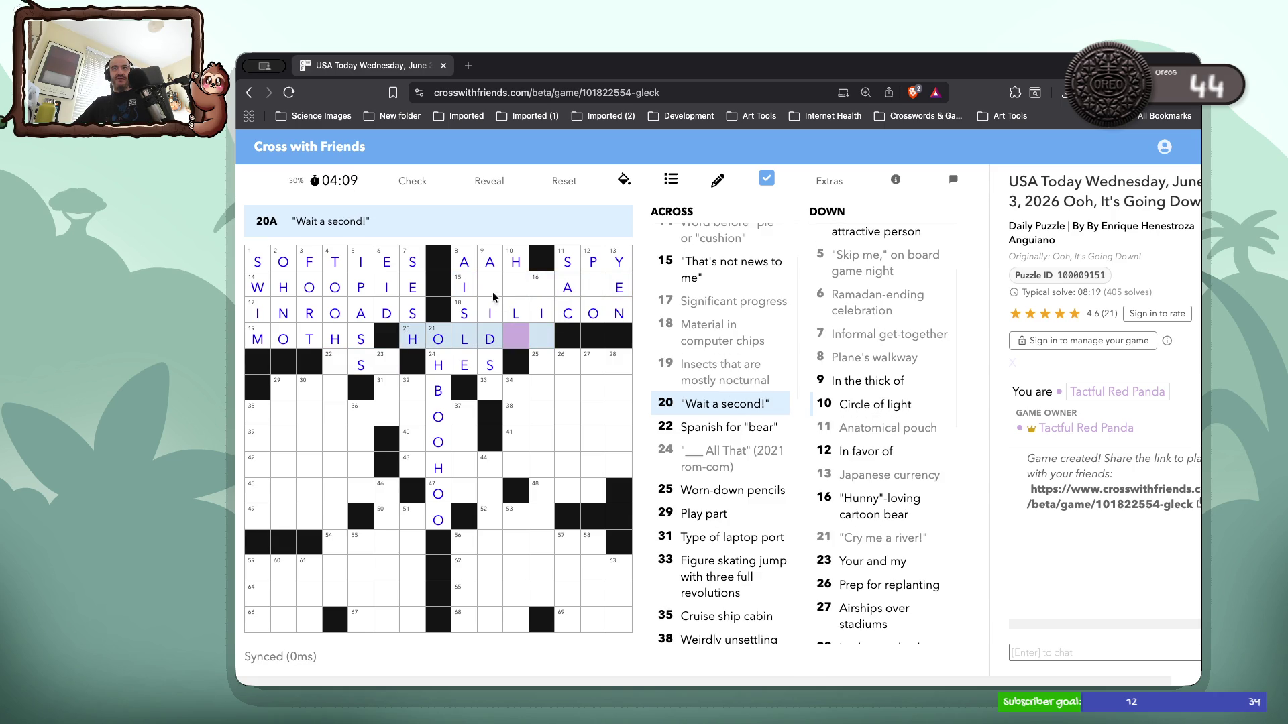
{"action": "left_click", "coordinate": [481, 287]}
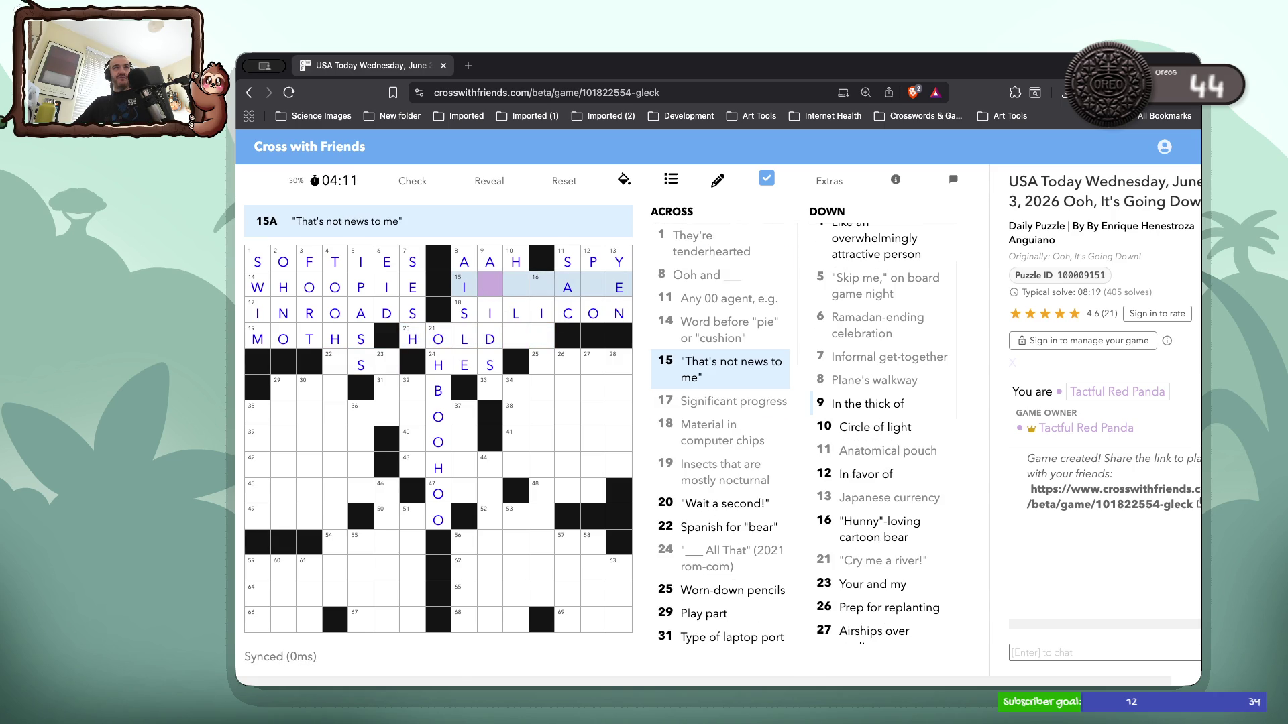
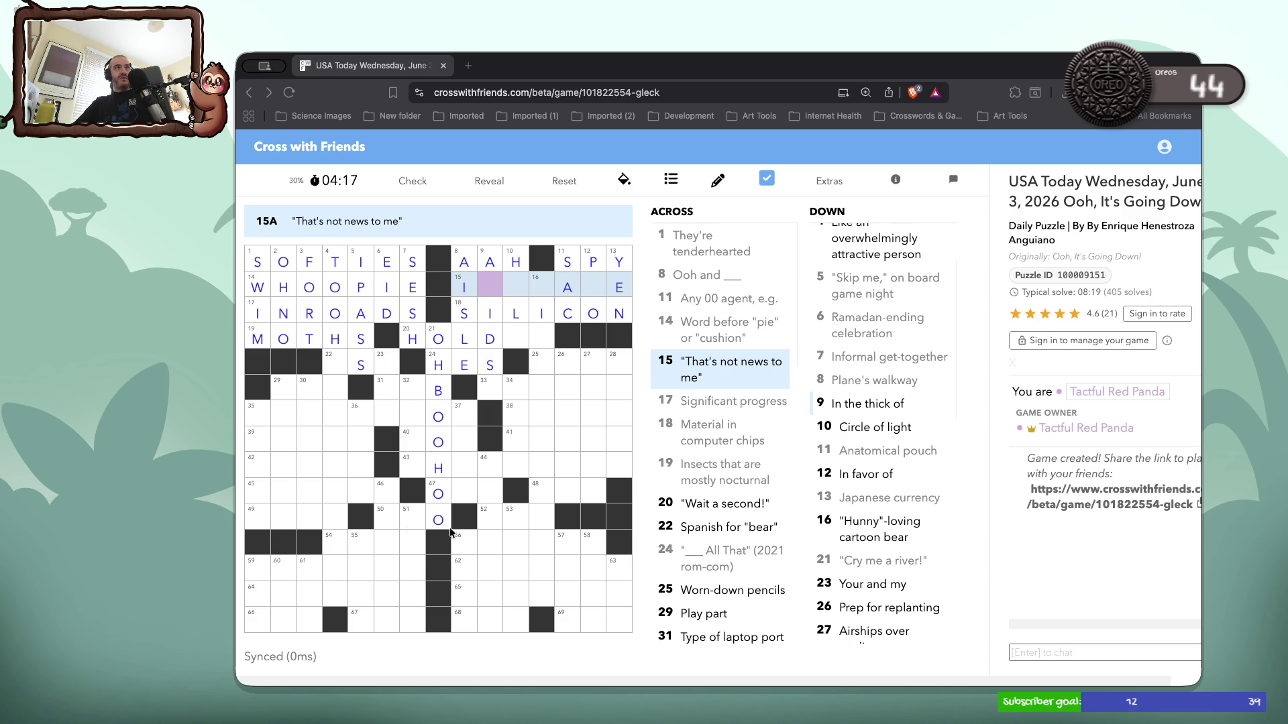
Fill in AMIDST, HALO, IMAWARE and HOLDON in the upper grid
{"action": "left_click", "coordinate": [492, 292]}
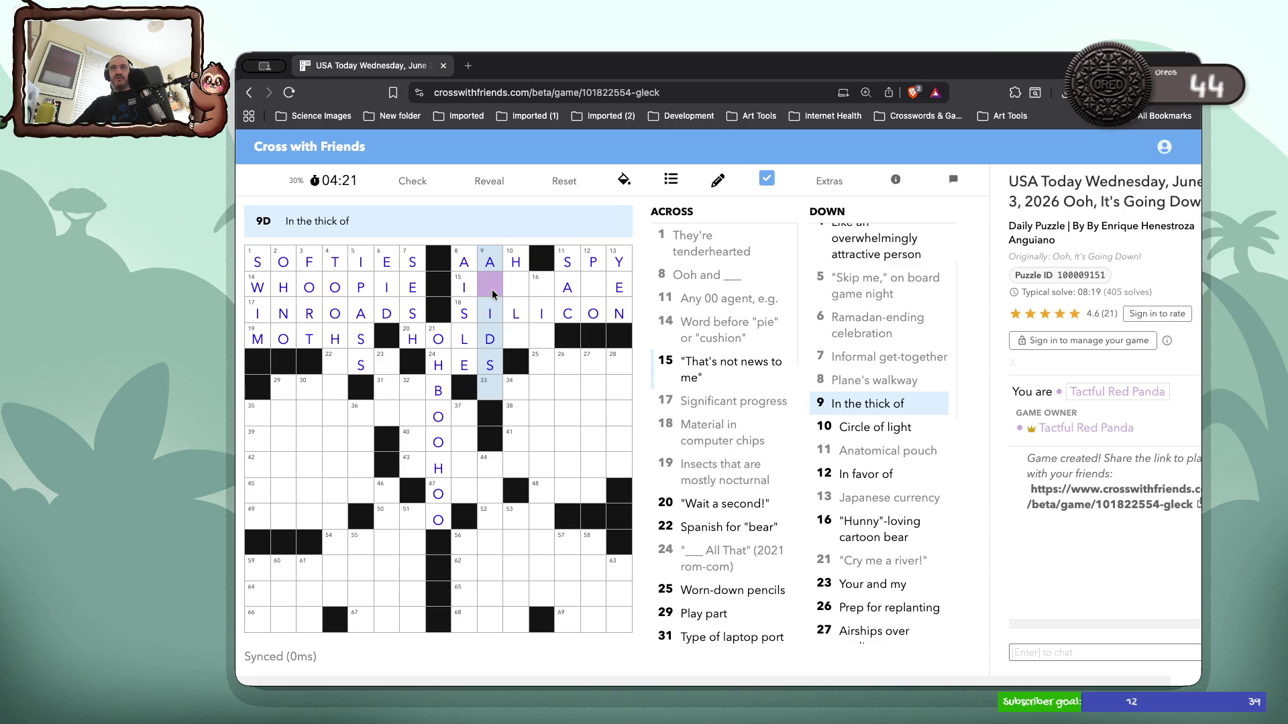
{"action": "type", "text": "mt"}
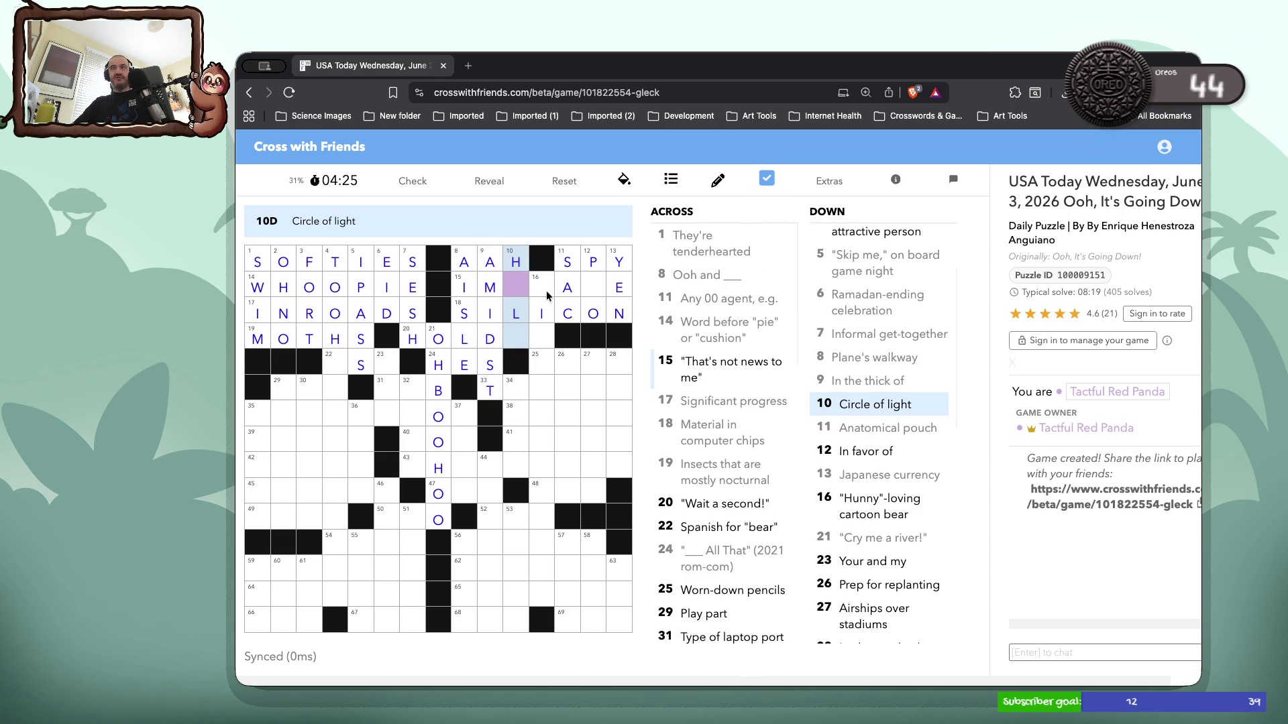
{"action": "type", "text": "ao"}
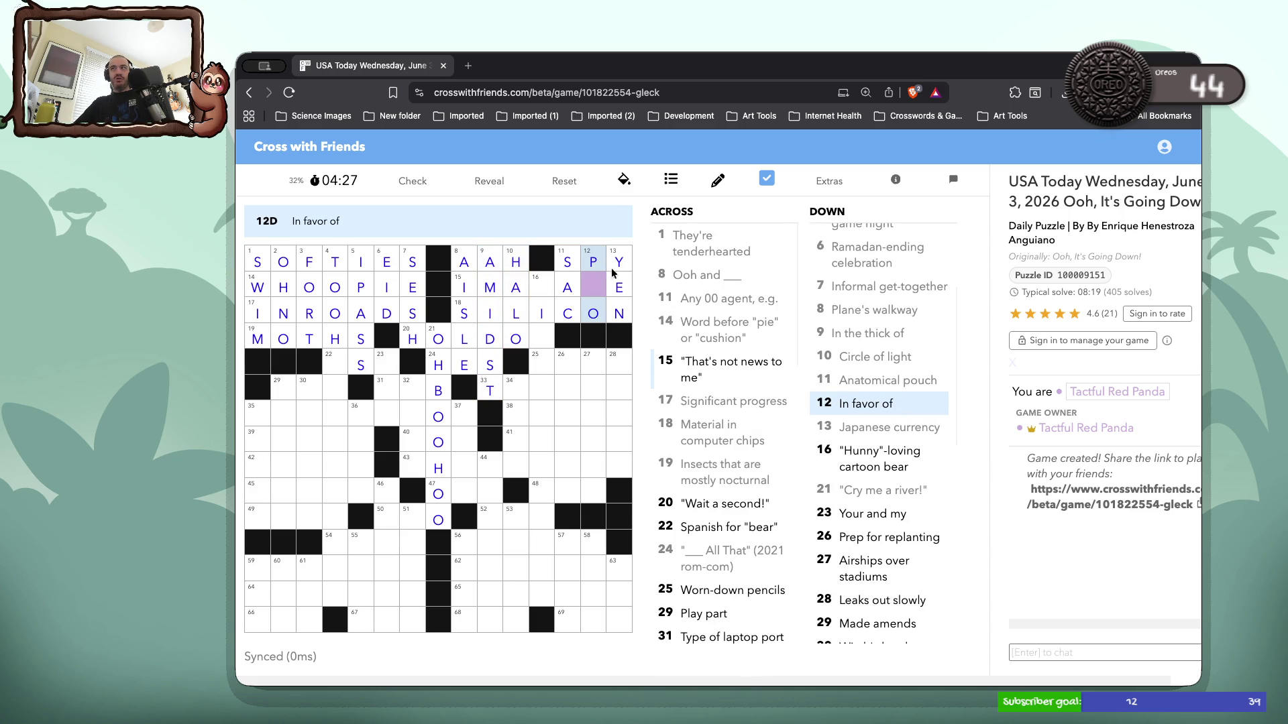
{"action": "type", "text": "r"}
{"action": "left_click", "coordinate": [545, 289]}
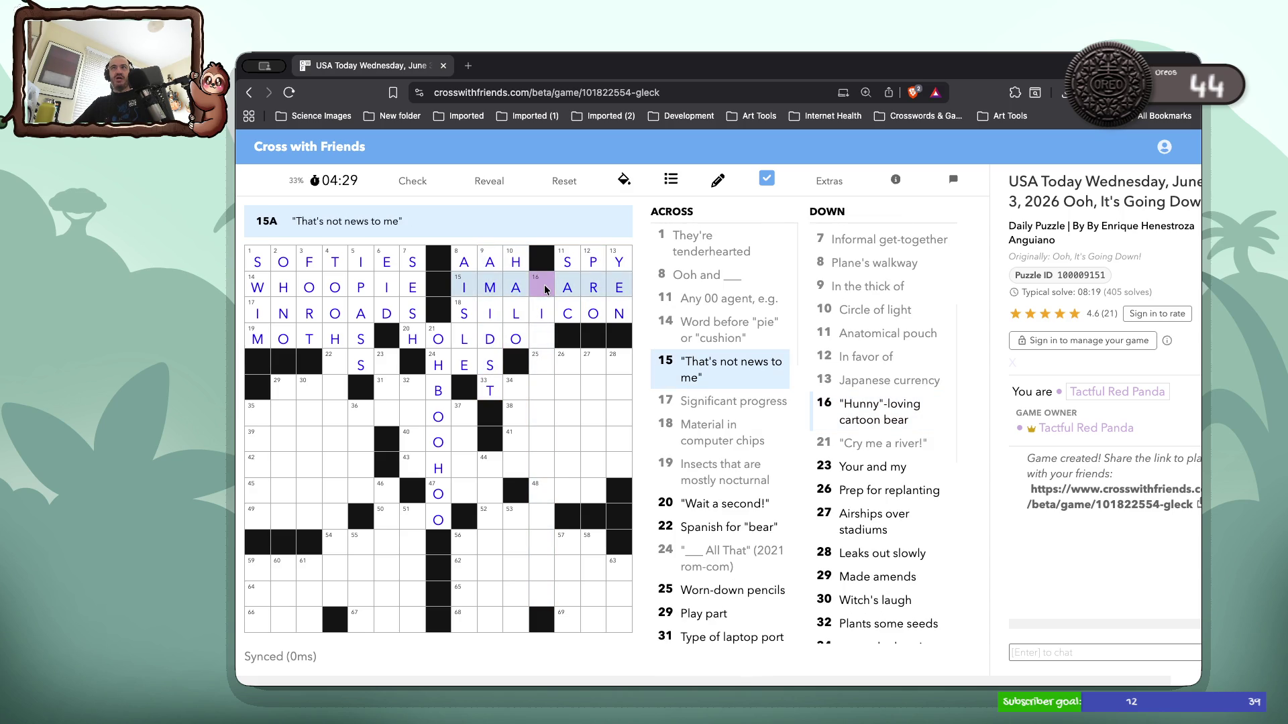
{"action": "type", "text": "w"}
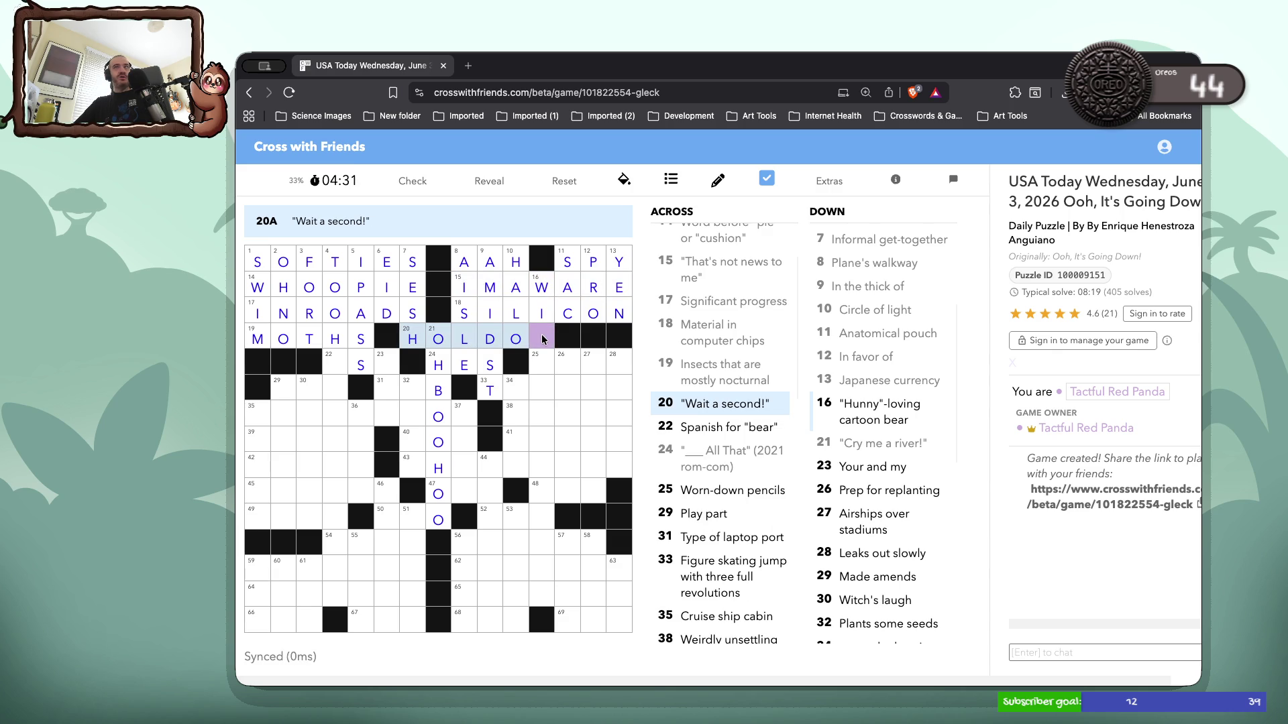
{"action": "type", "text": "n"}
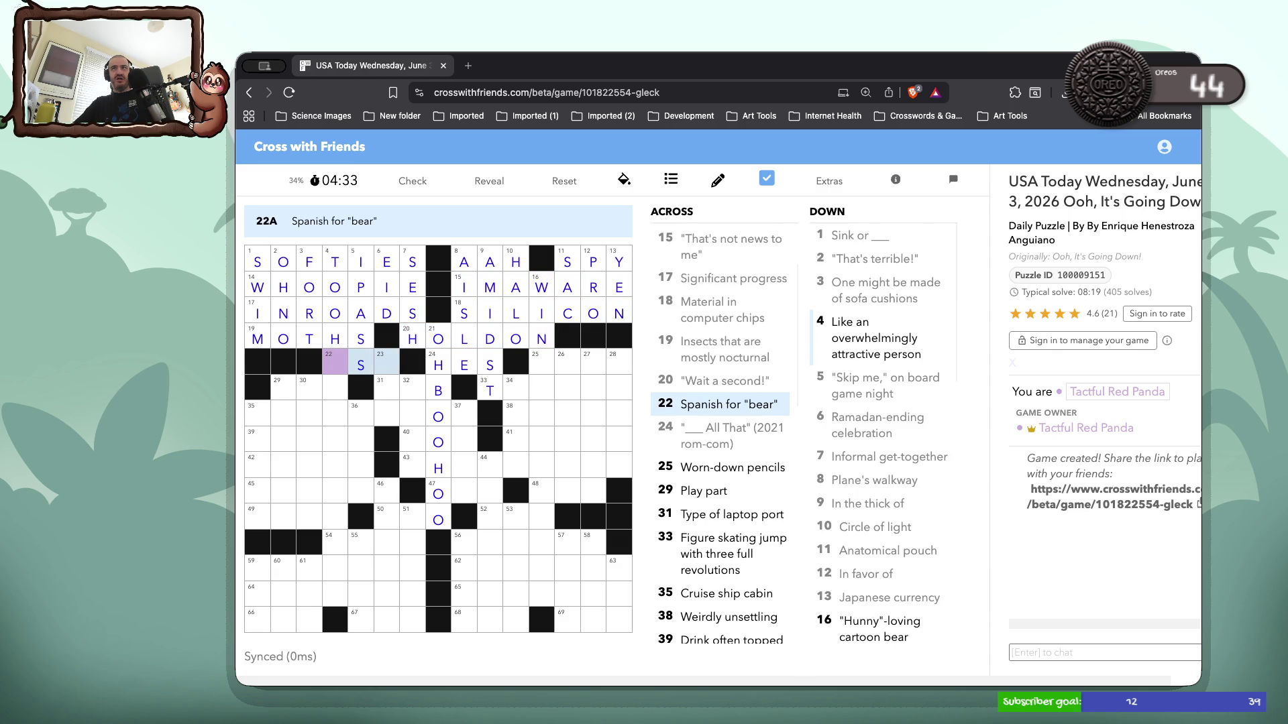
Enter TOOHOTTOHANDLE down from cell 22 for 4 Down
{"action": "left_click", "coordinate": [339, 358]}
{"action": "left_click", "coordinate": [339, 358]}
{"action": "left_click", "coordinate": [339, 358]}
{"action": "type", "text": "ot"}
{"action": "key", "text": "Down"}
{"action": "type", "text": "tohan"}
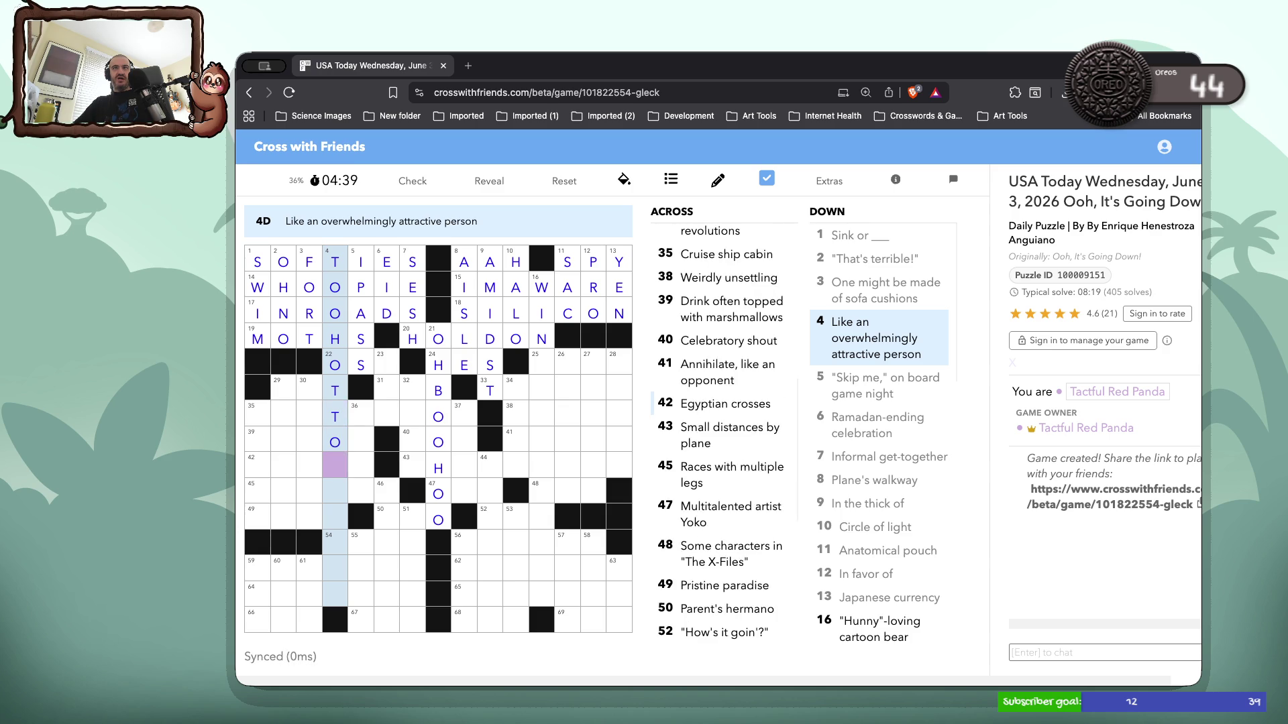
{"action": "type", "text": "dle"}
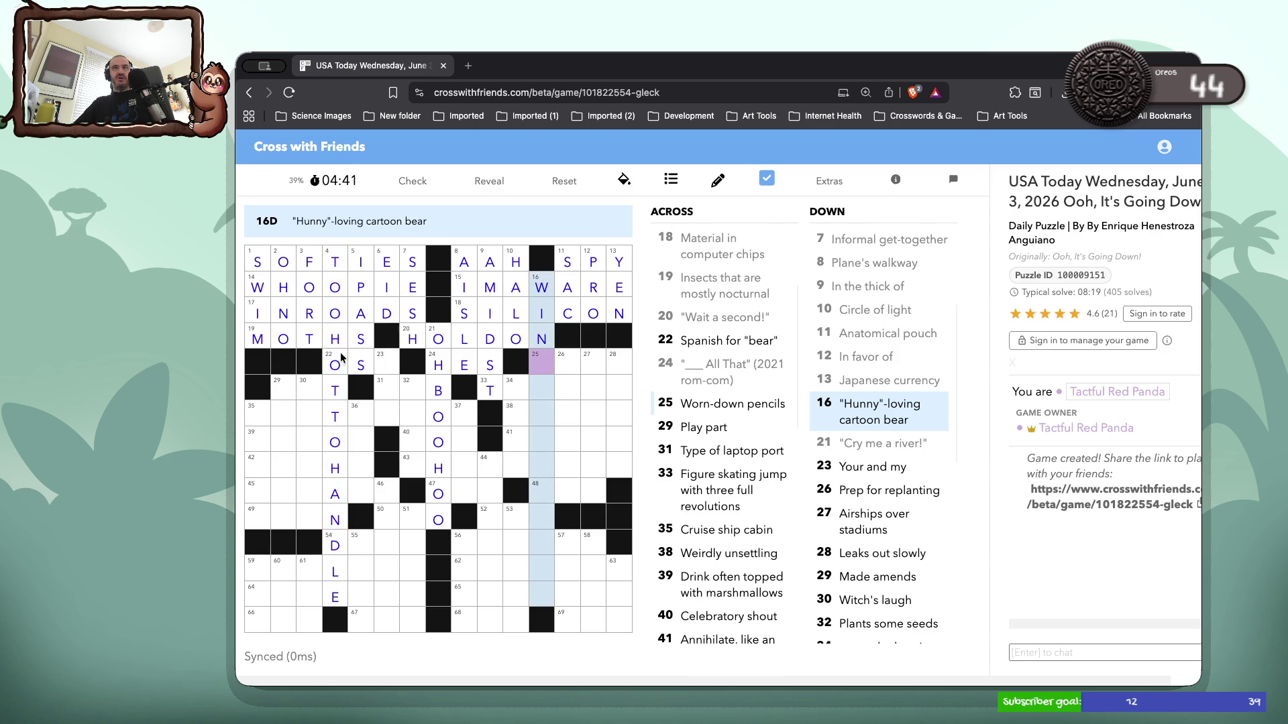
Fill 16 Down with WINNIETHEPOOH, the Hunny-loving bear
{"action": "left_click", "coordinate": [392, 364]}
{"action": "left_click", "coordinate": [380, 363]}
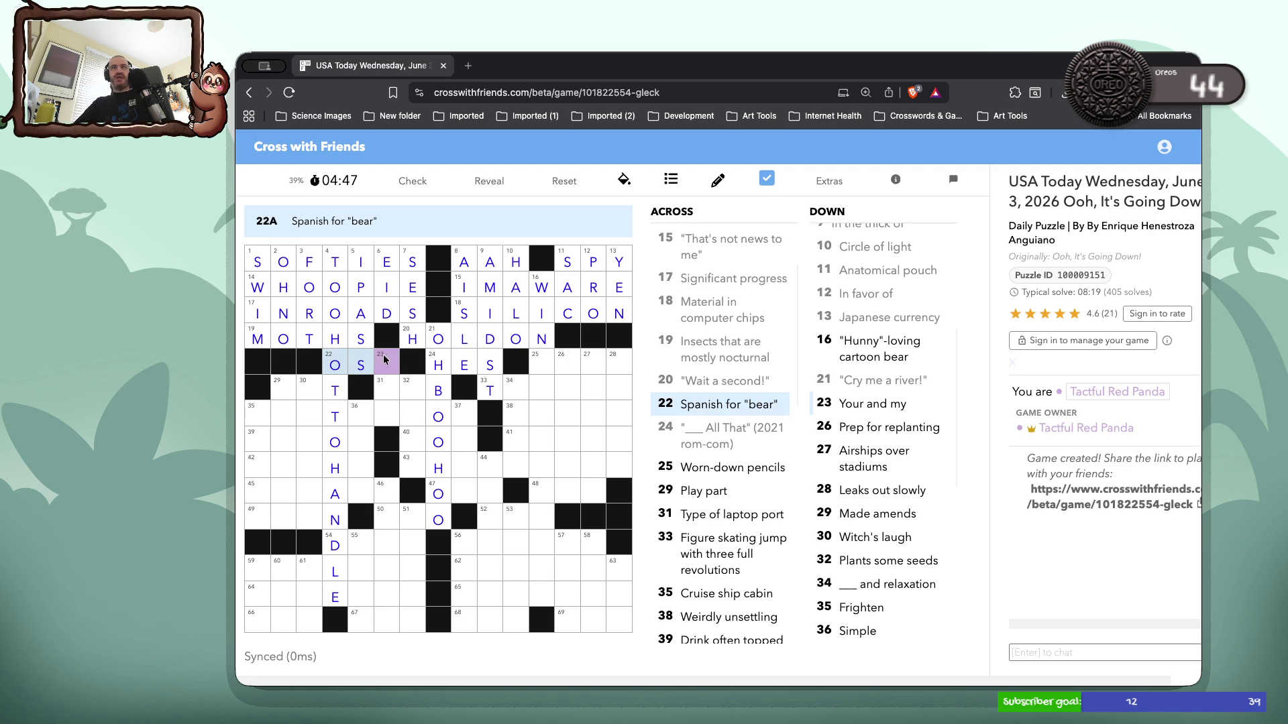
{"action": "left_click", "coordinate": [391, 362]}
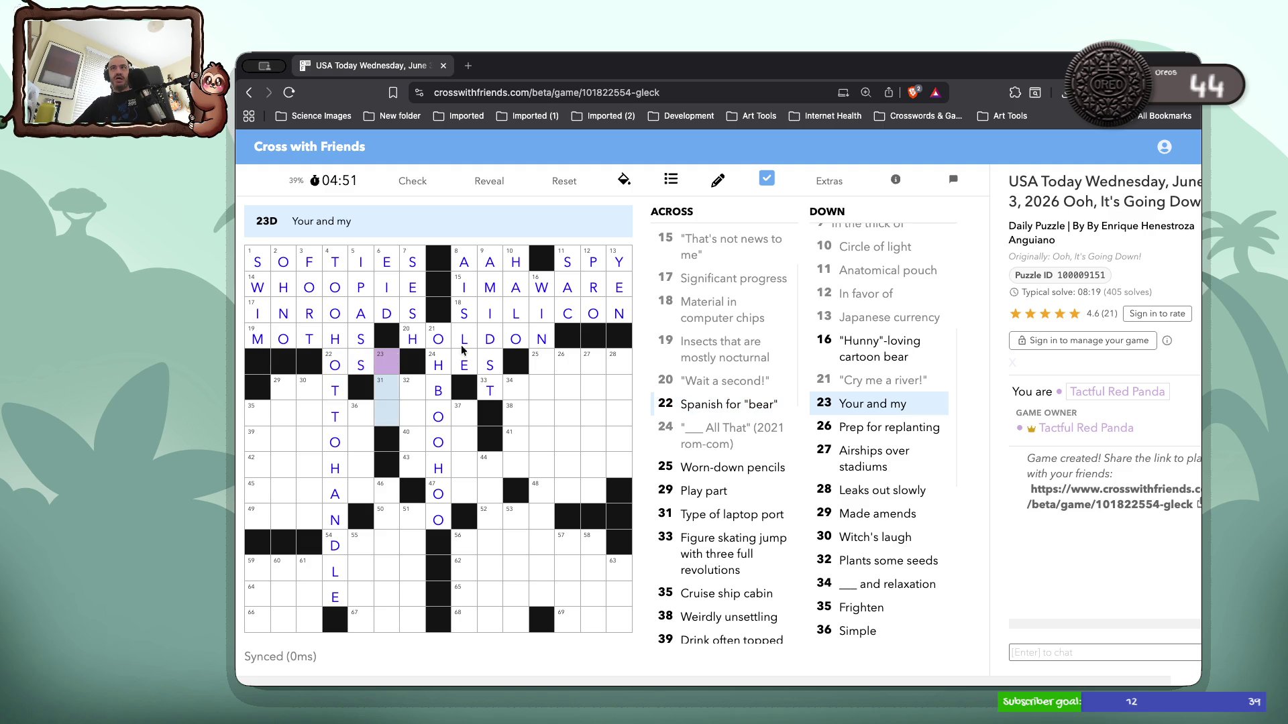
{"action": "left_click", "coordinate": [540, 360]}
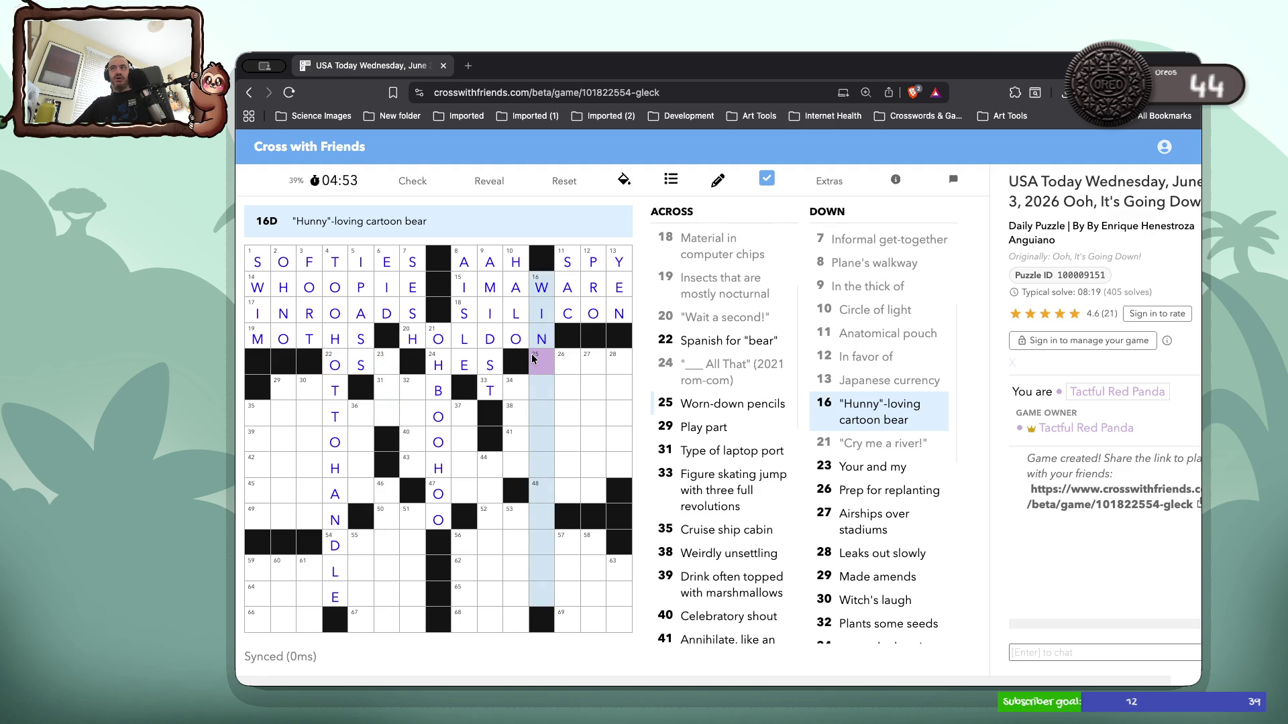
{"action": "type", "text": "niethepooh"}
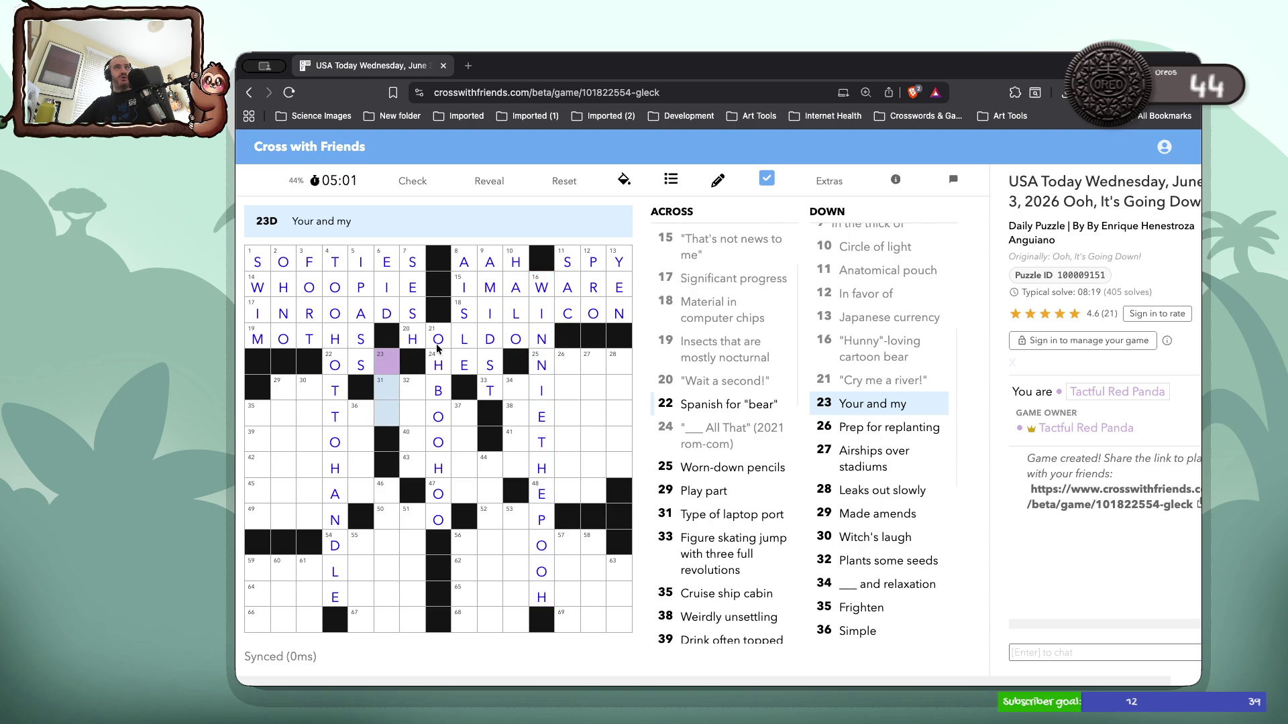
Enter ACT and USB from cell 29, replacing the mistaken BI
{"action": "left_click", "coordinate": [277, 391]}
{"action": "left_click", "coordinate": [277, 390]}
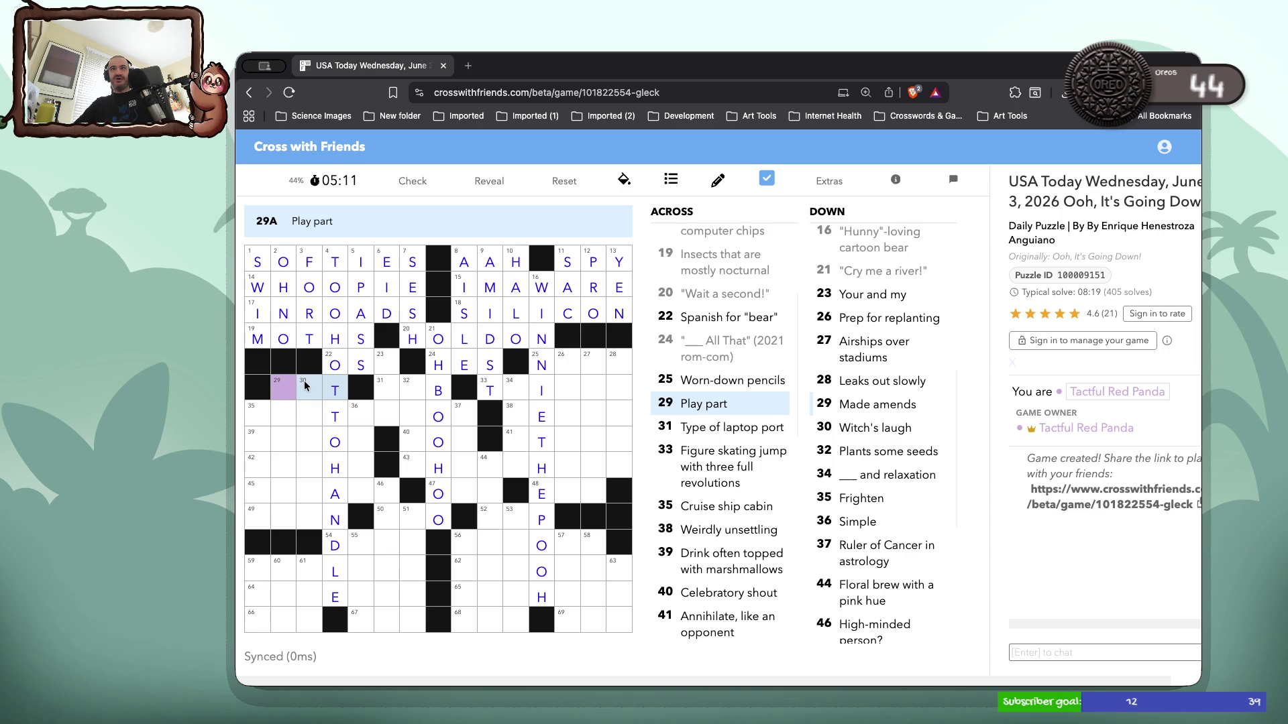
{"action": "type", "text": "BI"}
{"action": "key", "text": "Left"}
{"action": "key", "text": "BackSpace"}
{"action": "key", "text": "BackSpace"}
{"action": "type", "text": "ACT "}
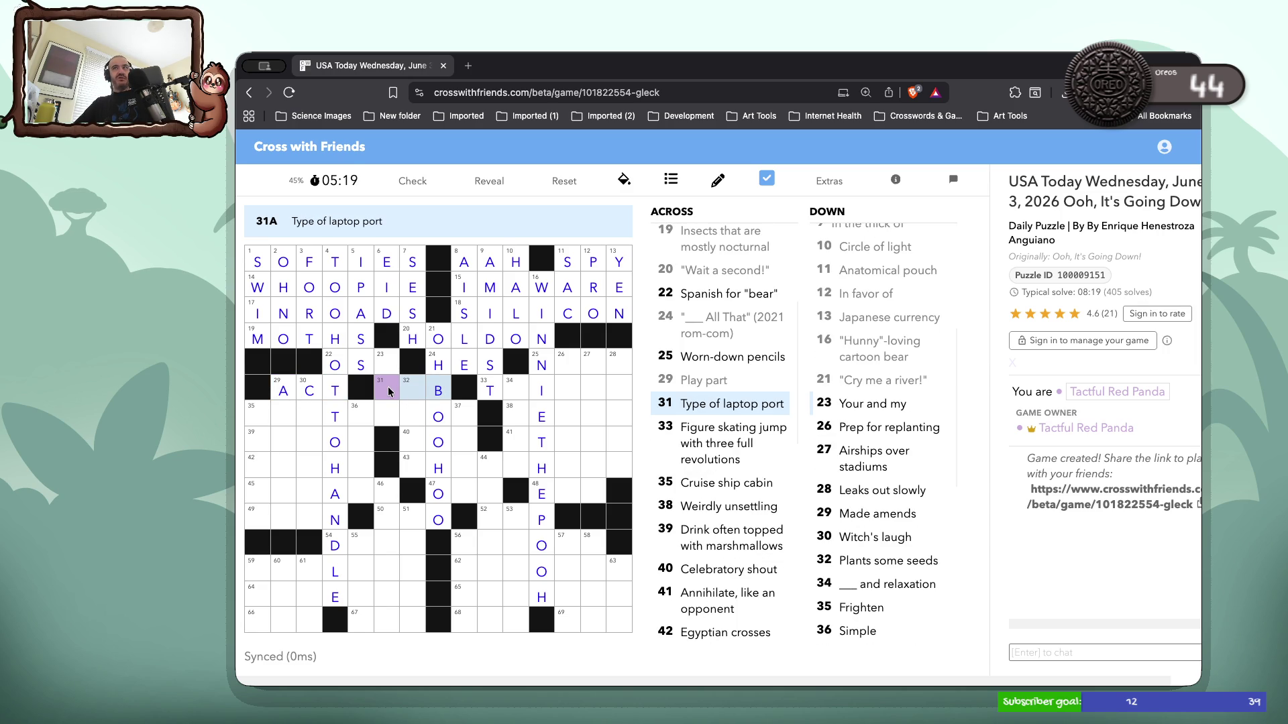
{"action": "type", "text": "US"}
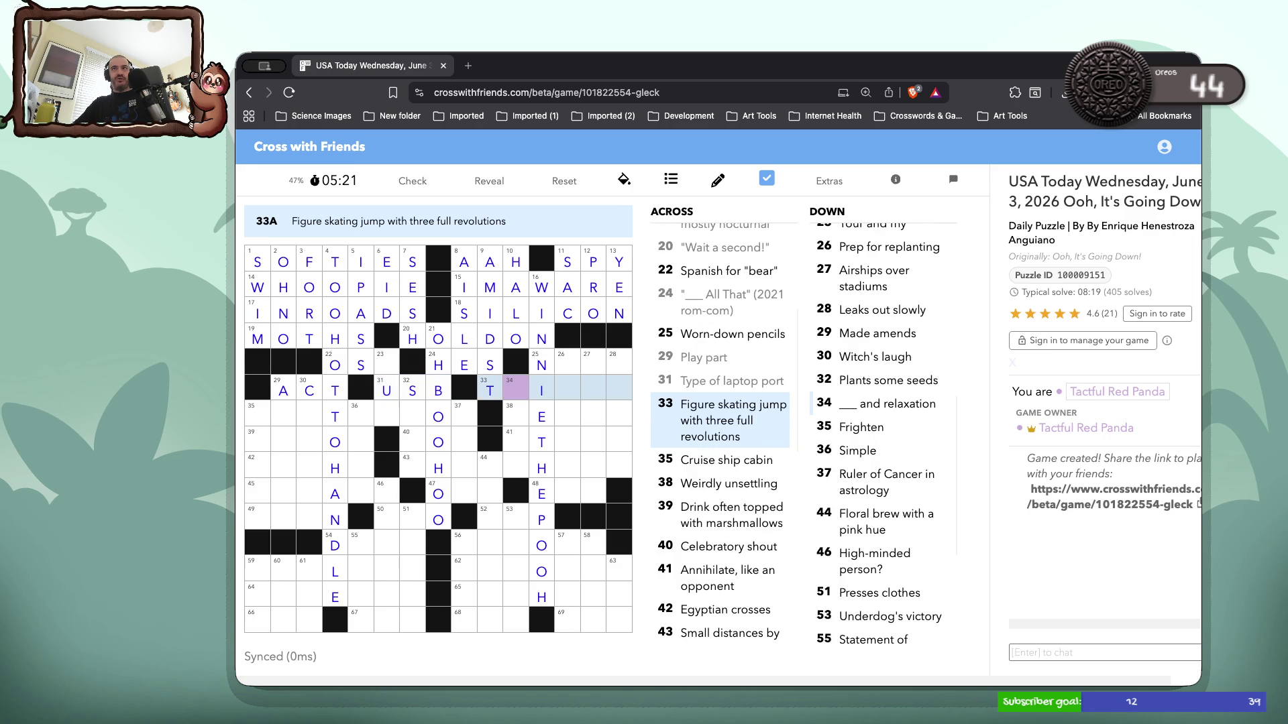
Fill OUR at 23 Down, then NUBS and TRIPLE from cell 25
{"action": "left_click", "coordinate": [393, 365]}
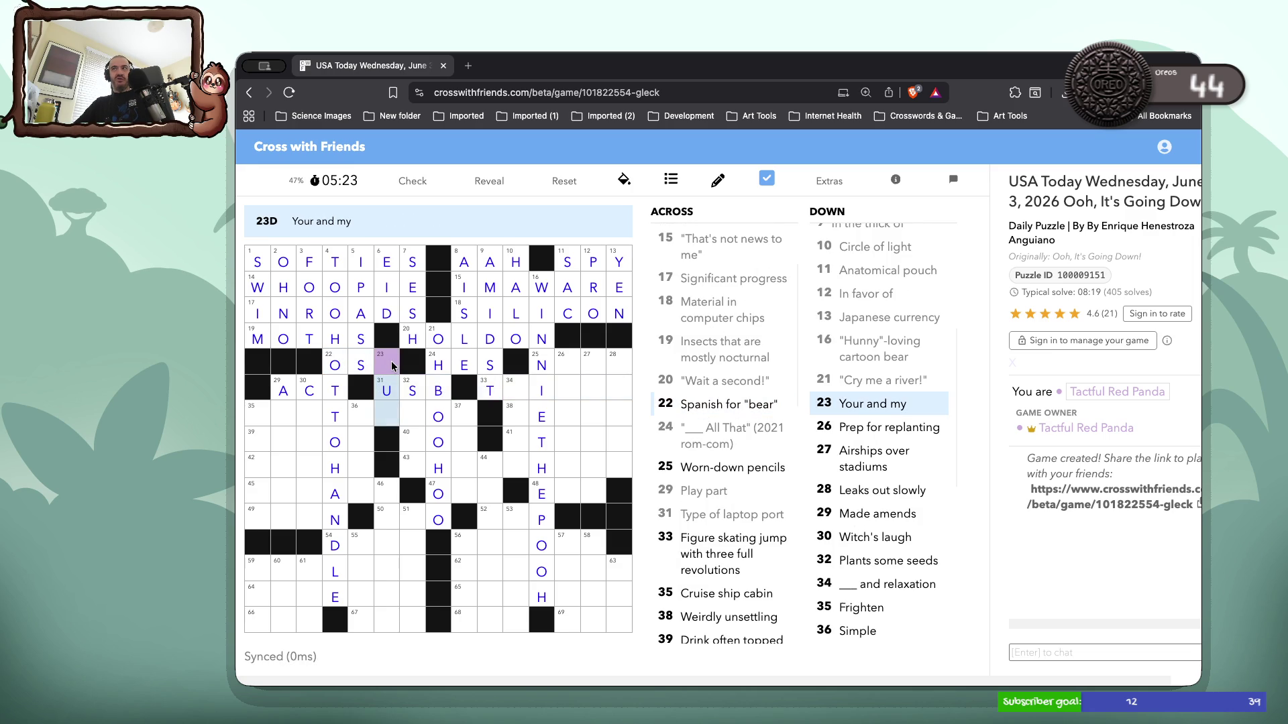
{"action": "left_click", "coordinate": [393, 365]}
{"action": "left_click", "coordinate": [393, 366]}
{"action": "type", "text": "OUR"}
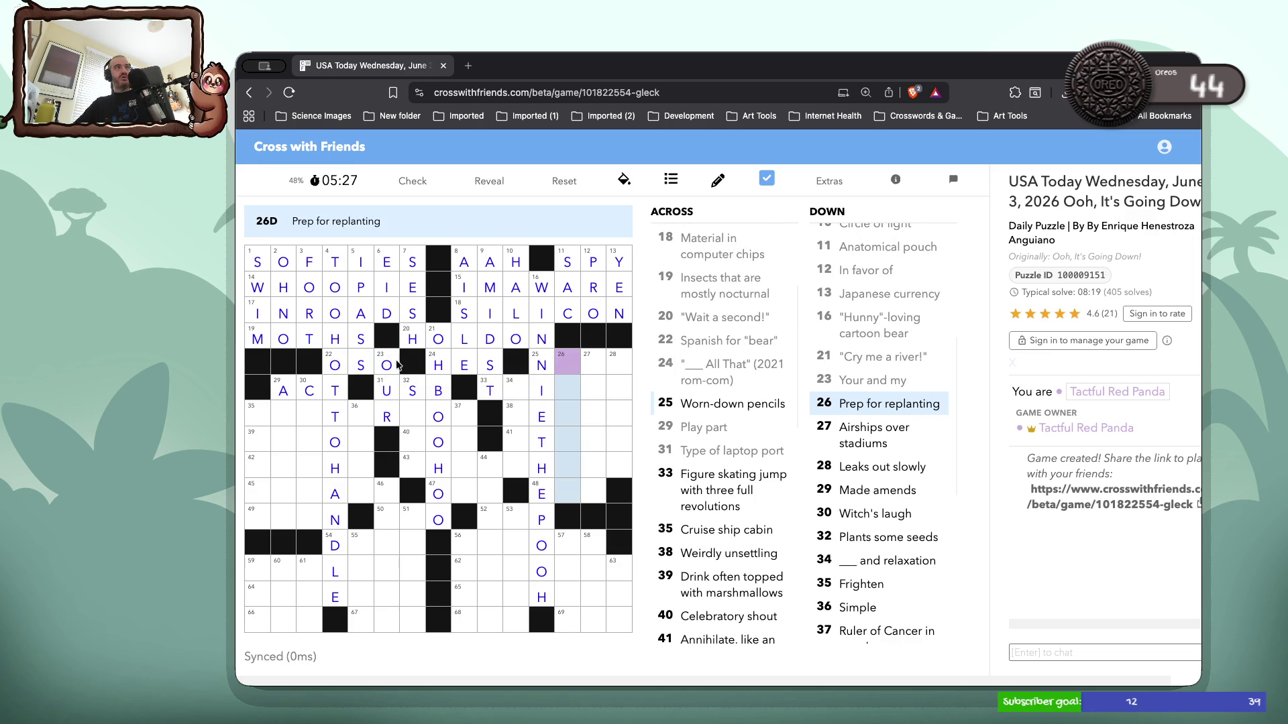
{"action": "left_click", "coordinate": [564, 361]}
{"action": "left_click", "coordinate": [563, 360]}
{"action": "left_click", "coordinate": [563, 361]}
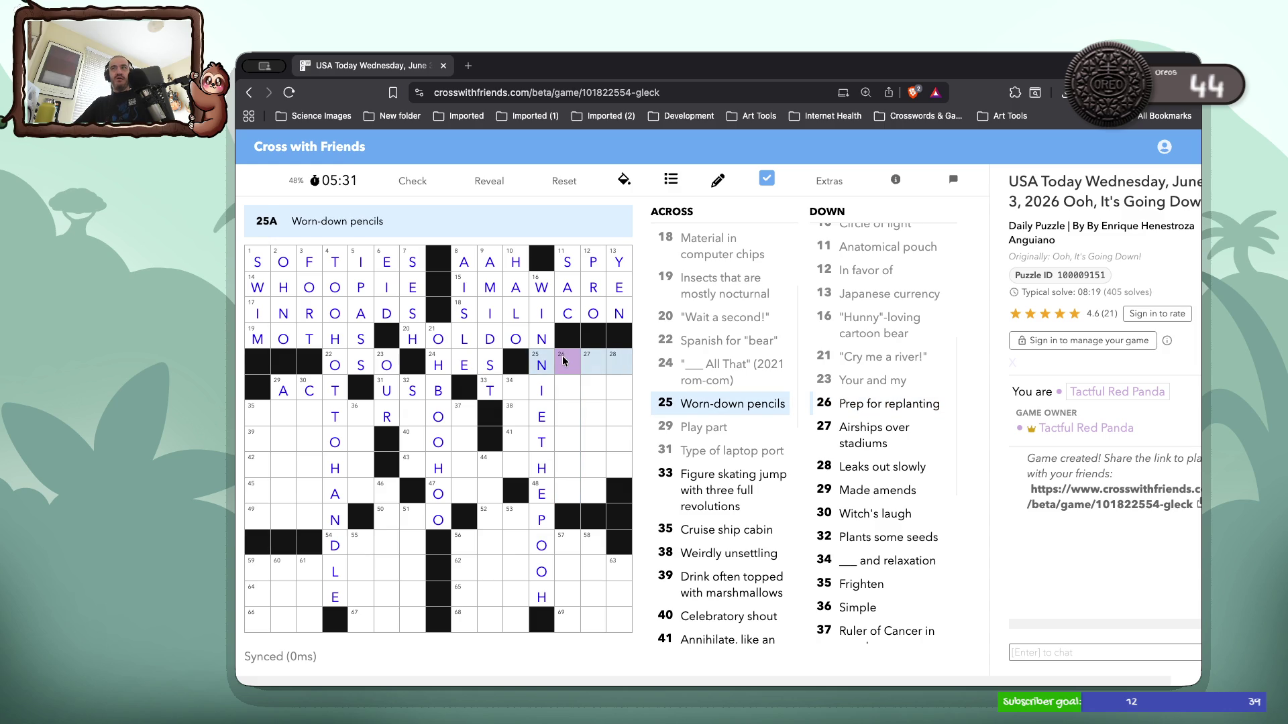
{"action": "type", "text": "UBS"}
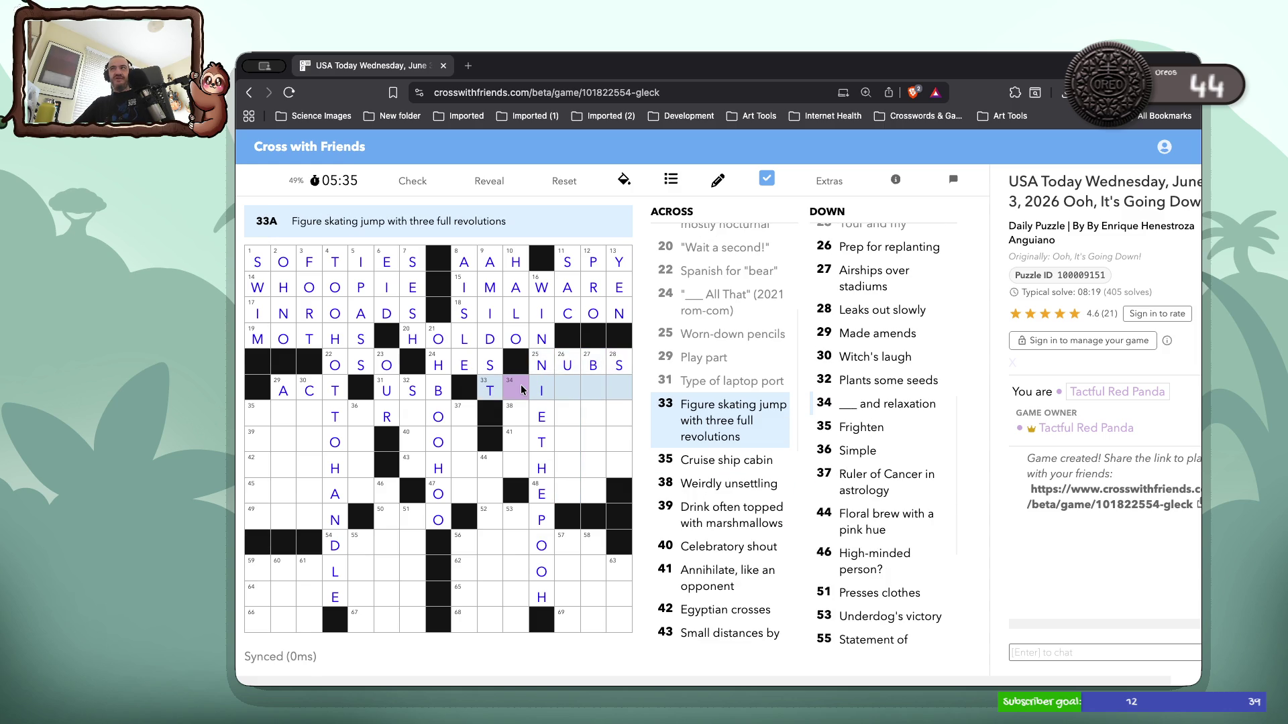
{"action": "type", "text": "RI"}
{"action": "type", "text": "P"}
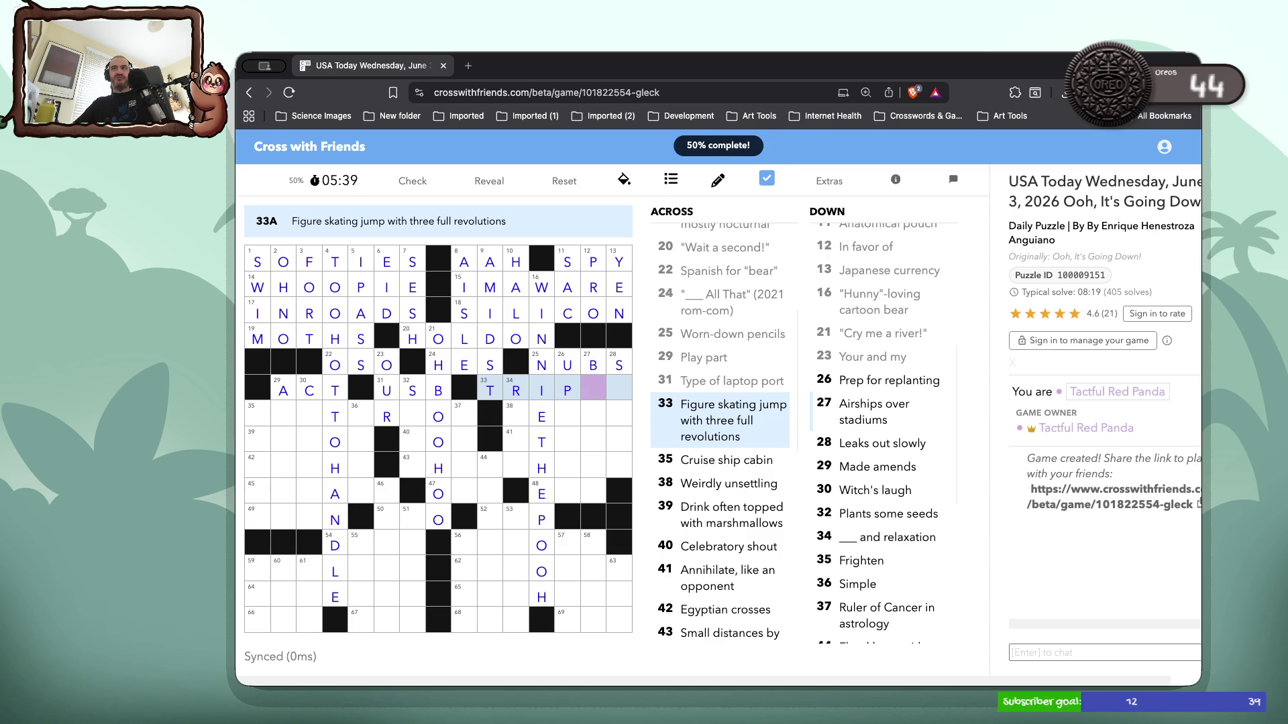
{"action": "type", "text": "LE"}
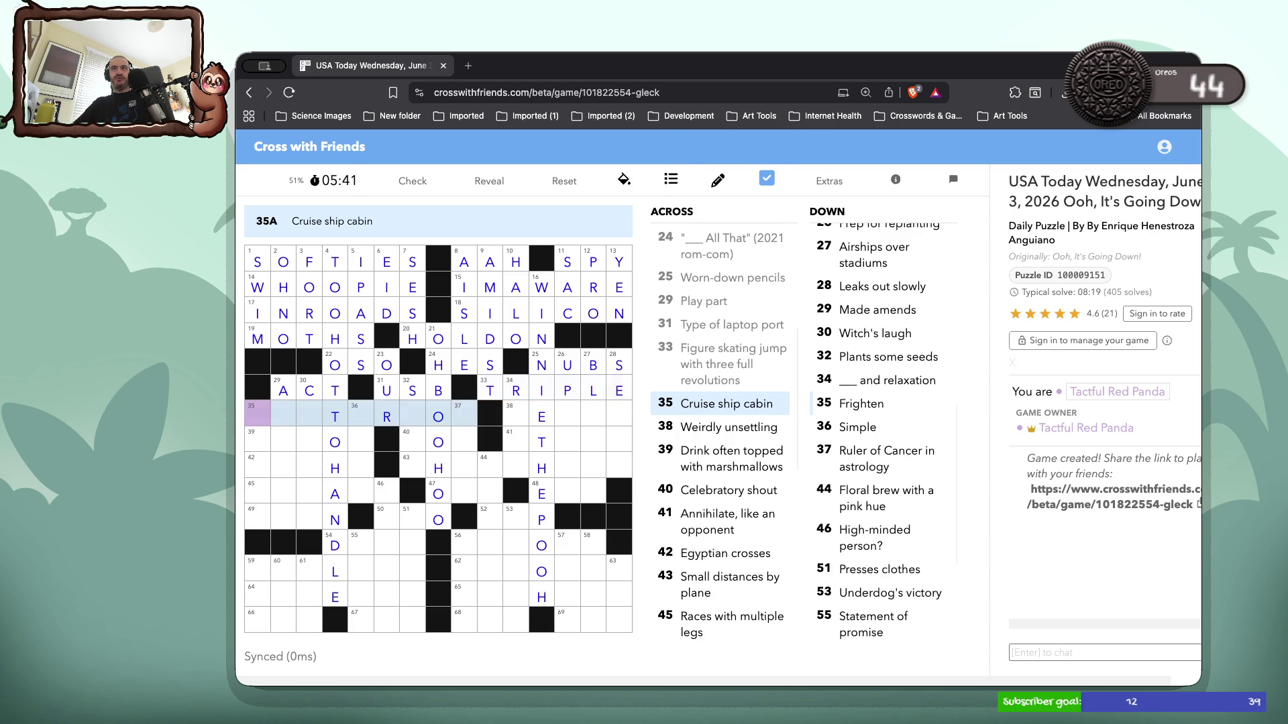
Fill the missing letters of 34 Down and BLIMPS at 27 Down
{"action": "double_click", "coordinate": [527, 405]}
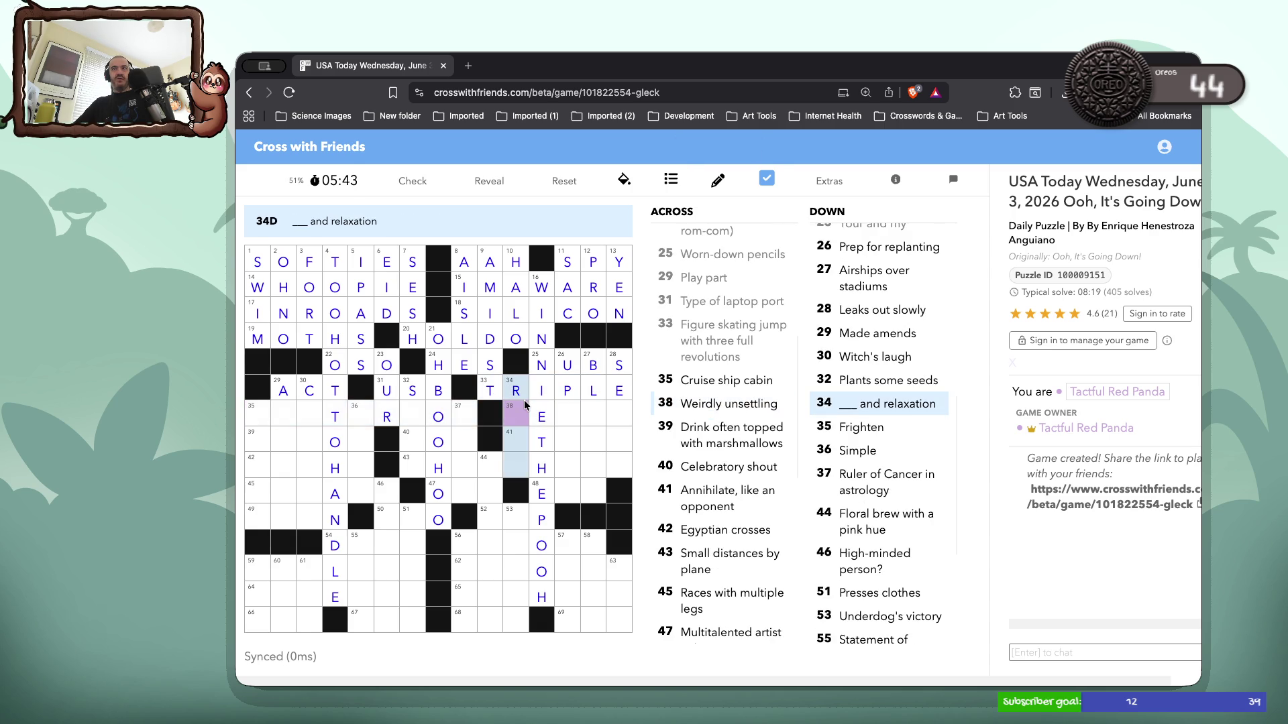
{"action": "type", "text": "EST"}
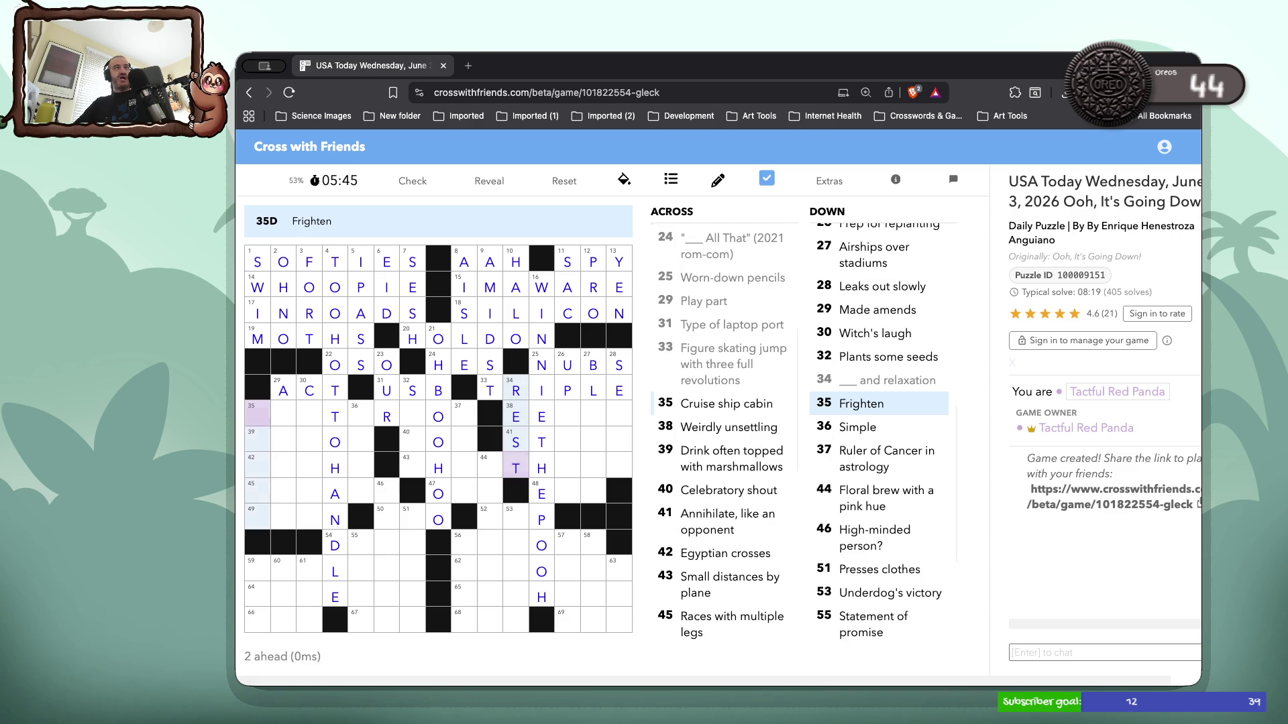
{"action": "left_click", "coordinate": [566, 406]}
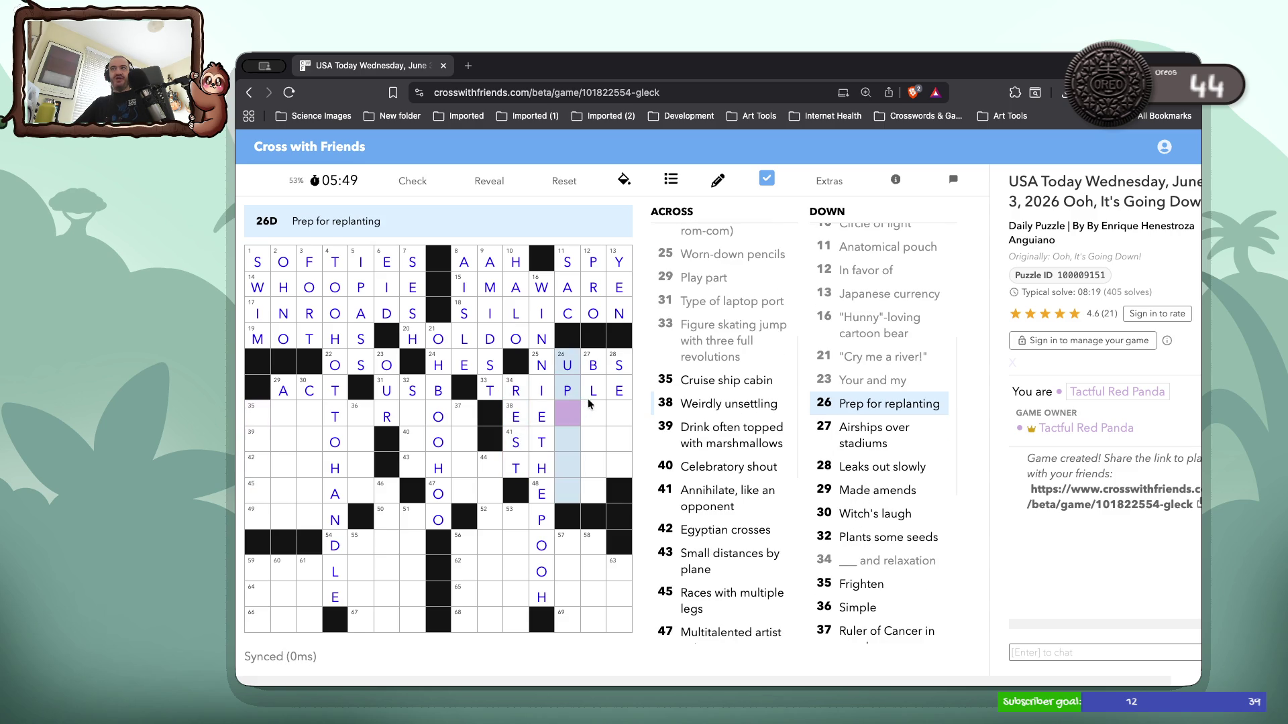
{"action": "left_click", "coordinate": [592, 402]}
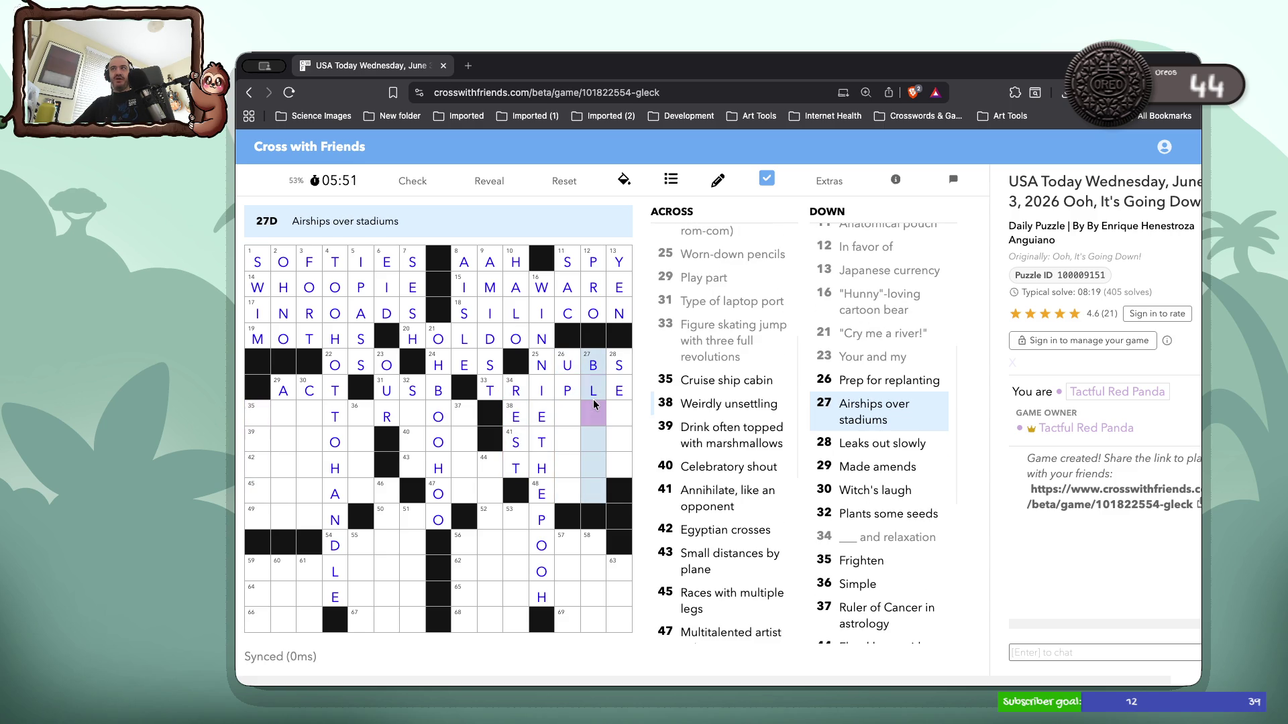
{"action": "type", "text": "IMP"}
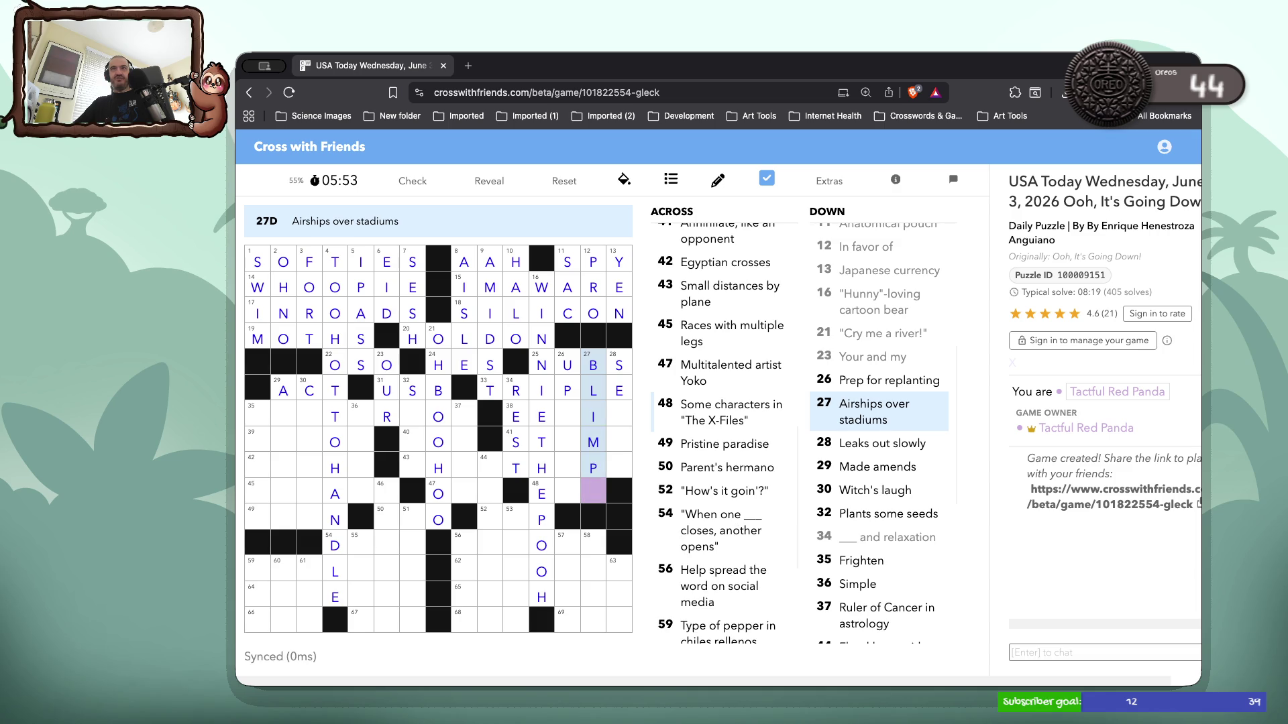
{"action": "type", "text": "S"}
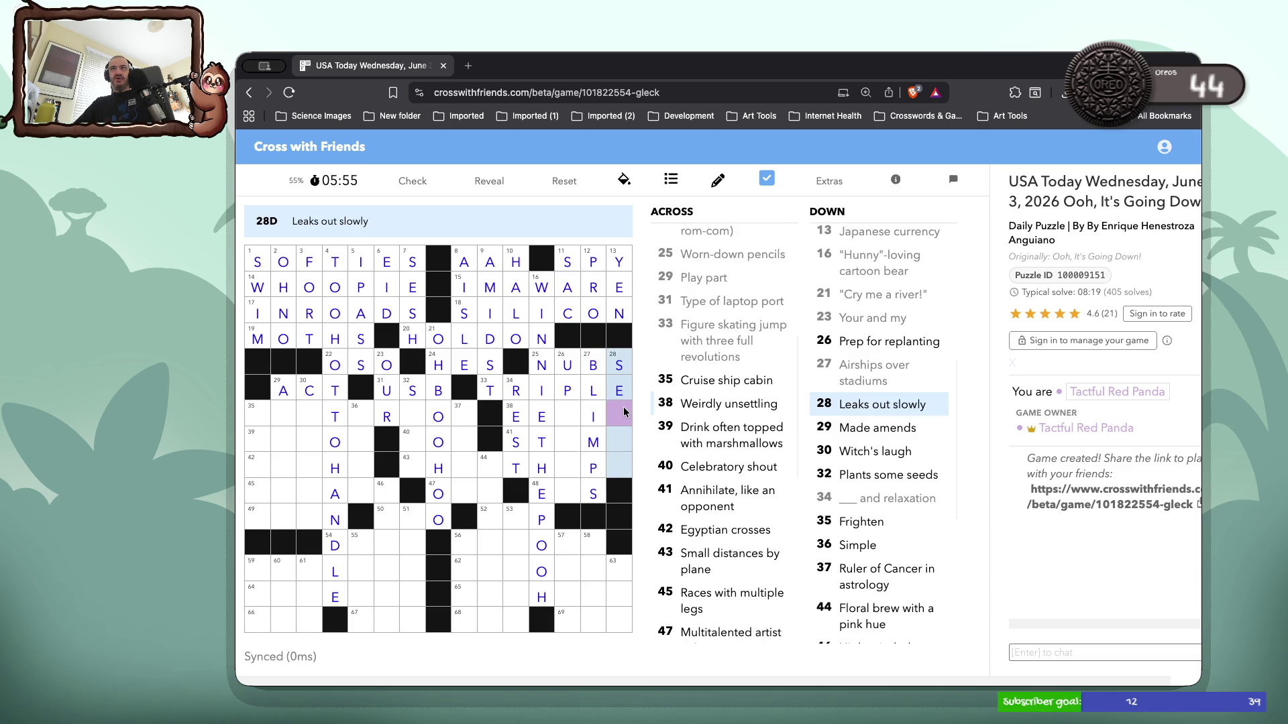
Complete EERIE and SEEPS at 28 Down
{"action": "left_click", "coordinate": [576, 419]}
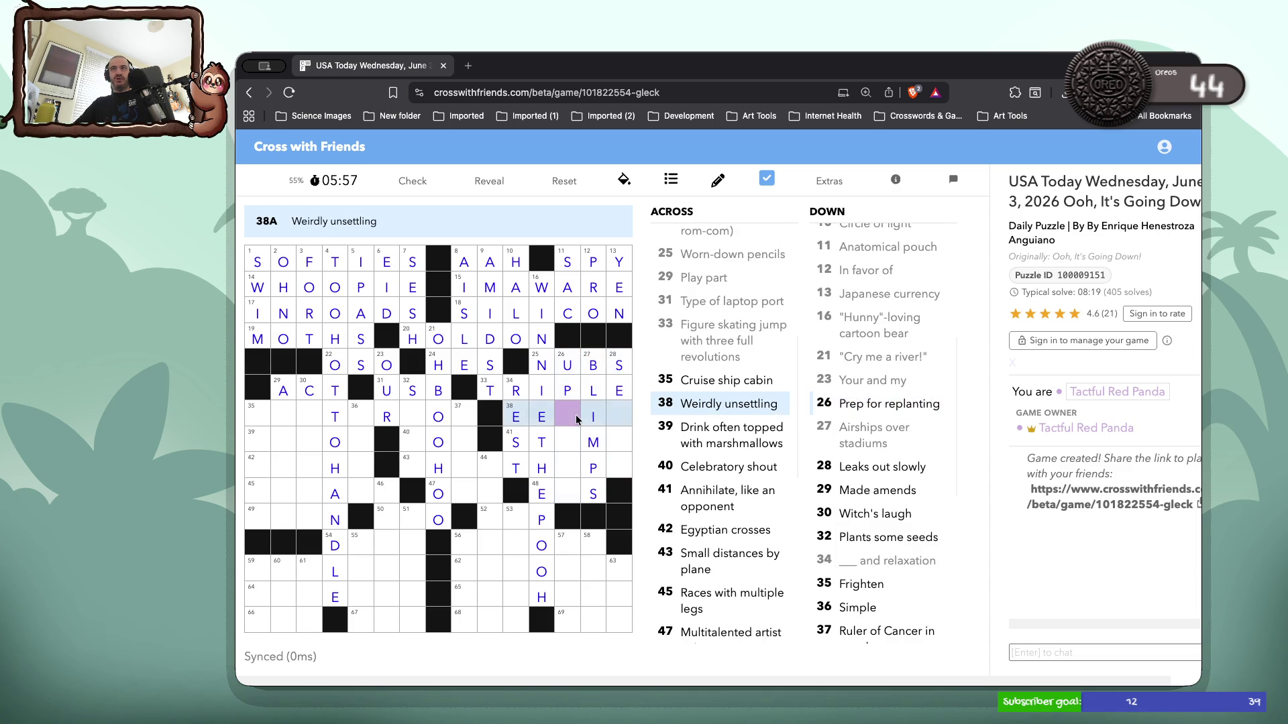
{"action": "type", "text": "RE"}
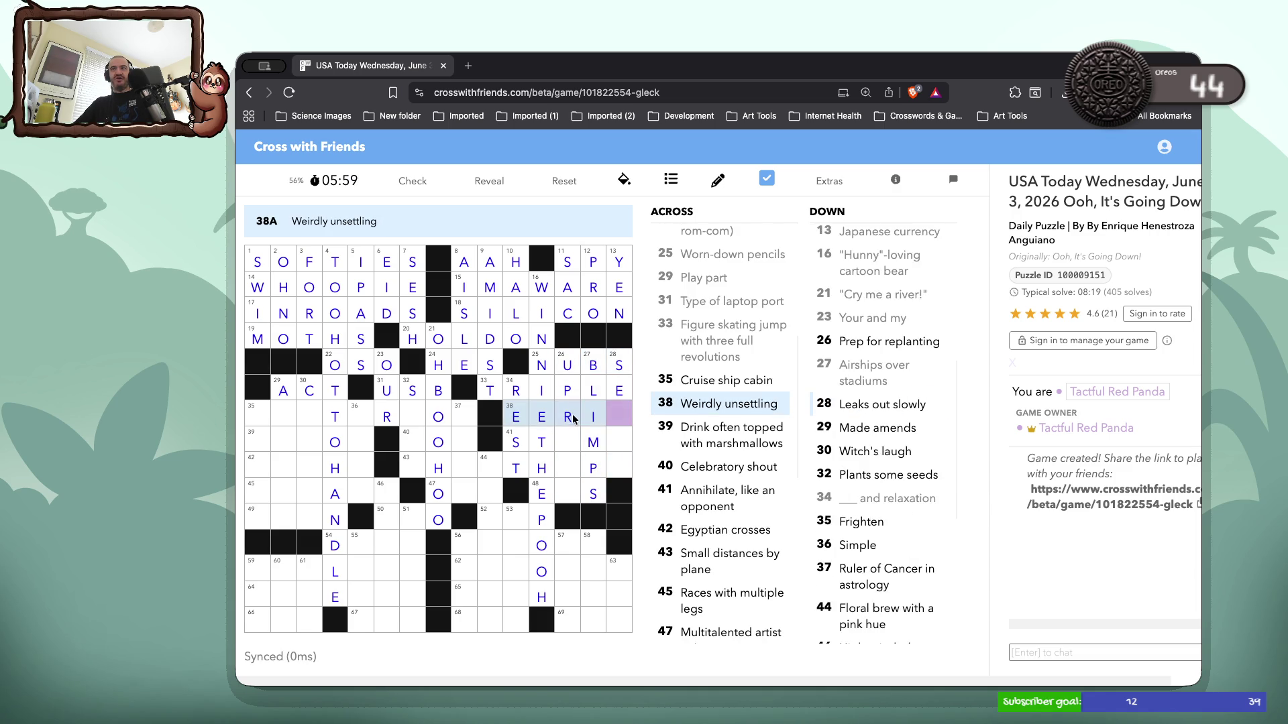
{"action": "left_click", "coordinate": [571, 435]}
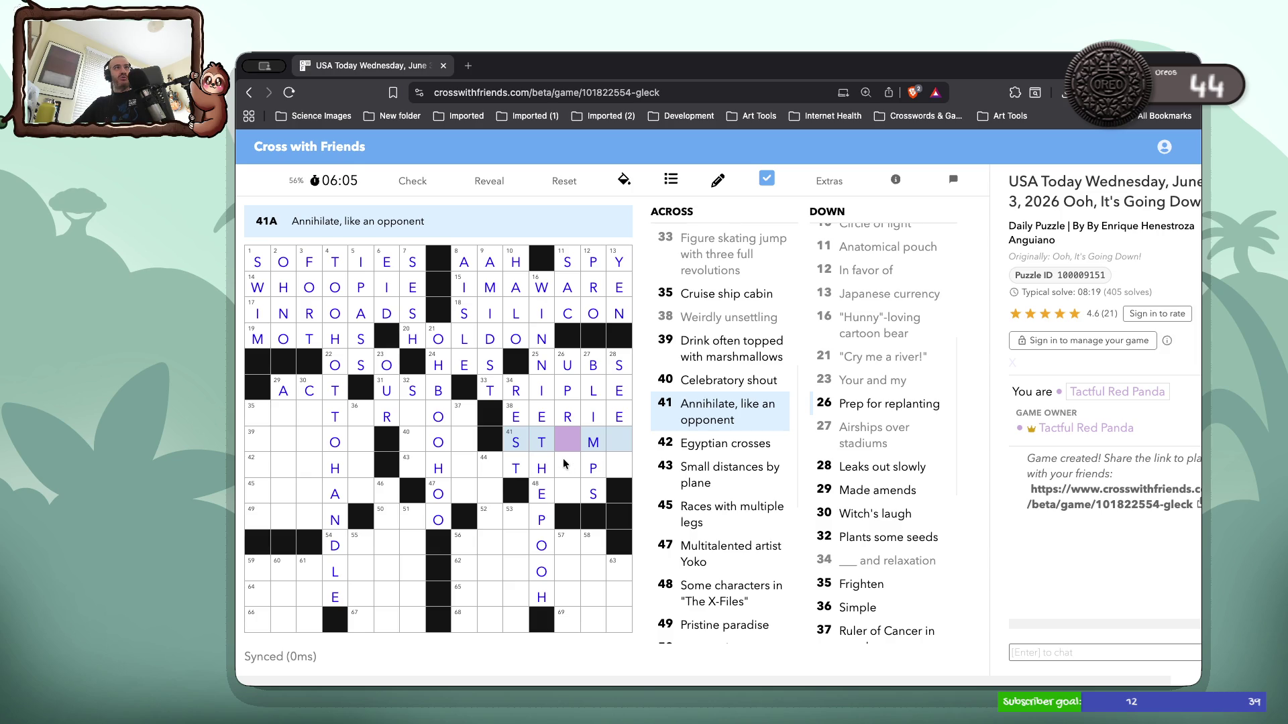
{"action": "left_click", "coordinate": [619, 464]}
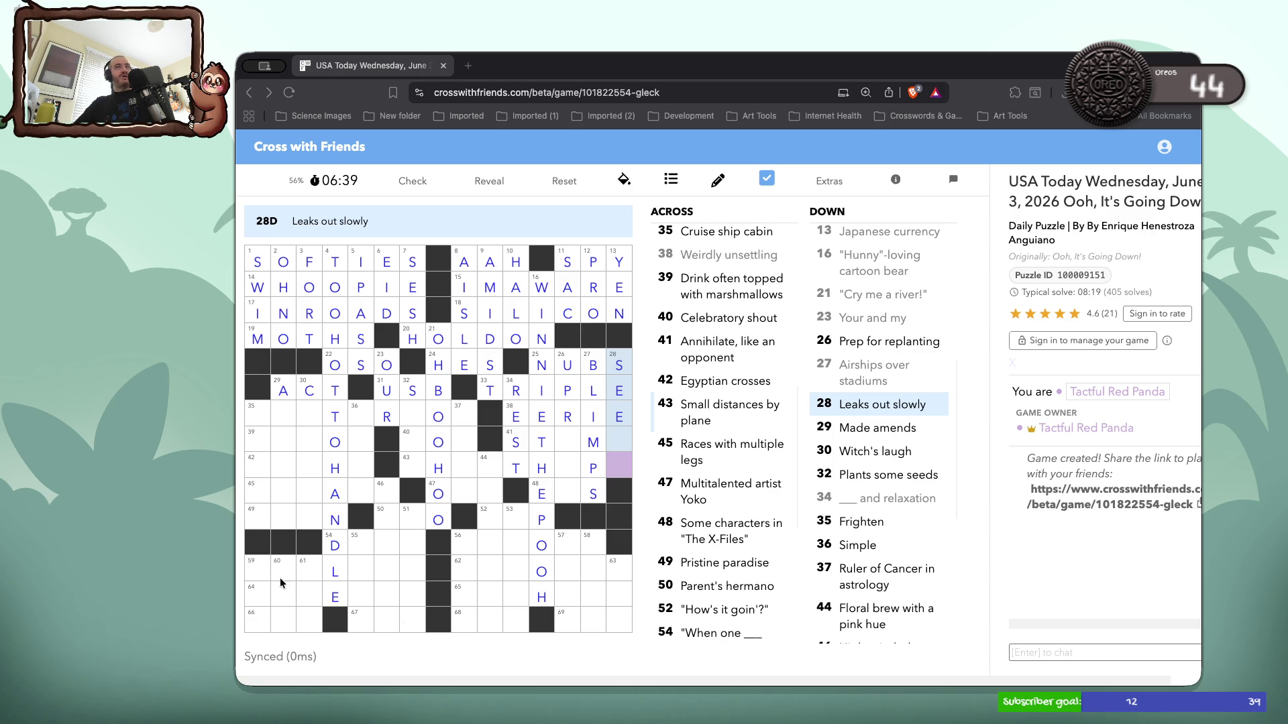
{"action": "type", "text": "p"}
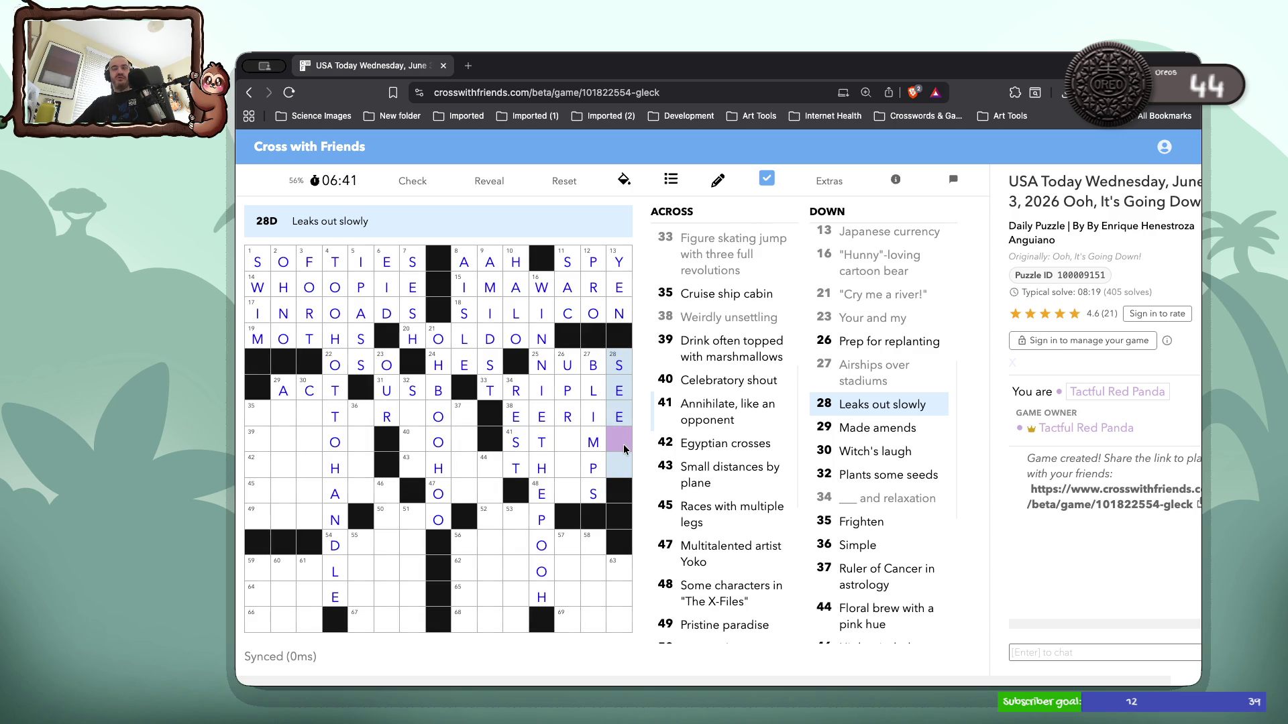
{"action": "type", "text": "s"}
Finish STOMP at 41 Across and UPROOT at 26 Down
{"action": "double_click", "coordinate": [570, 444]}
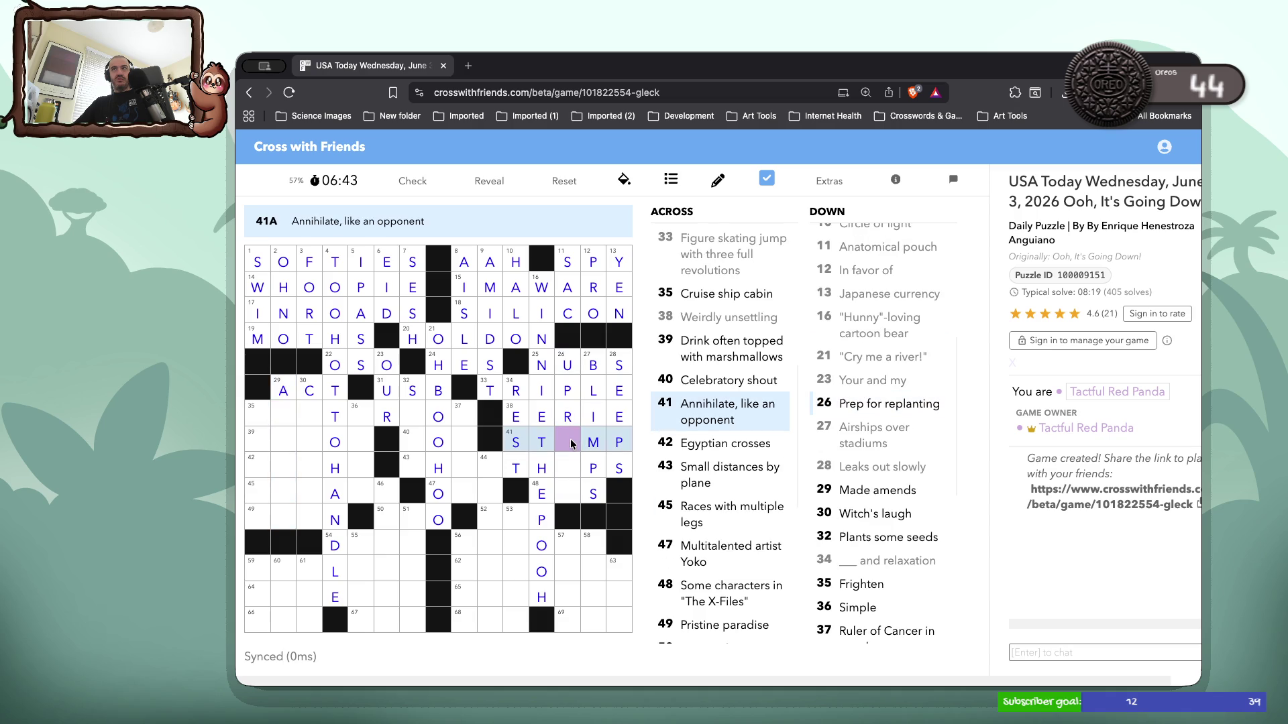
{"action": "type", "text": "o"}
{"action": "key", "text": "Tab"}
{"action": "double_click", "coordinate": [576, 467]}
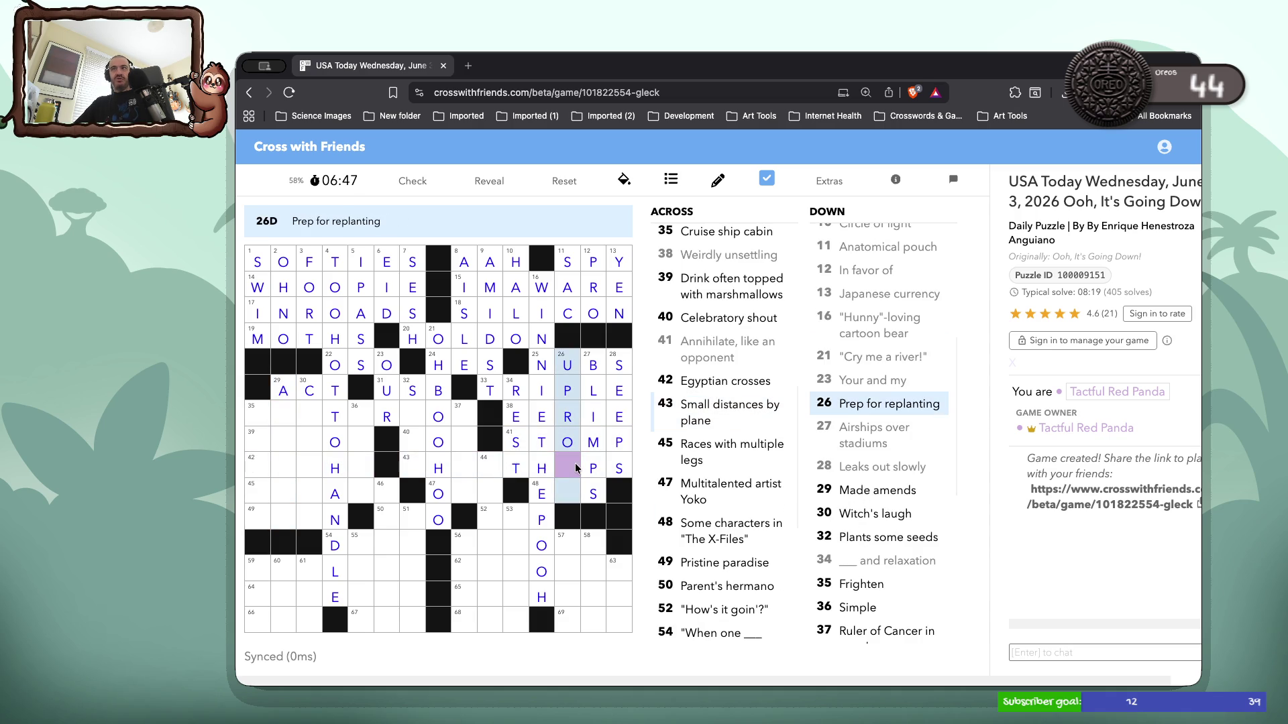
{"action": "type", "text": "ot"}
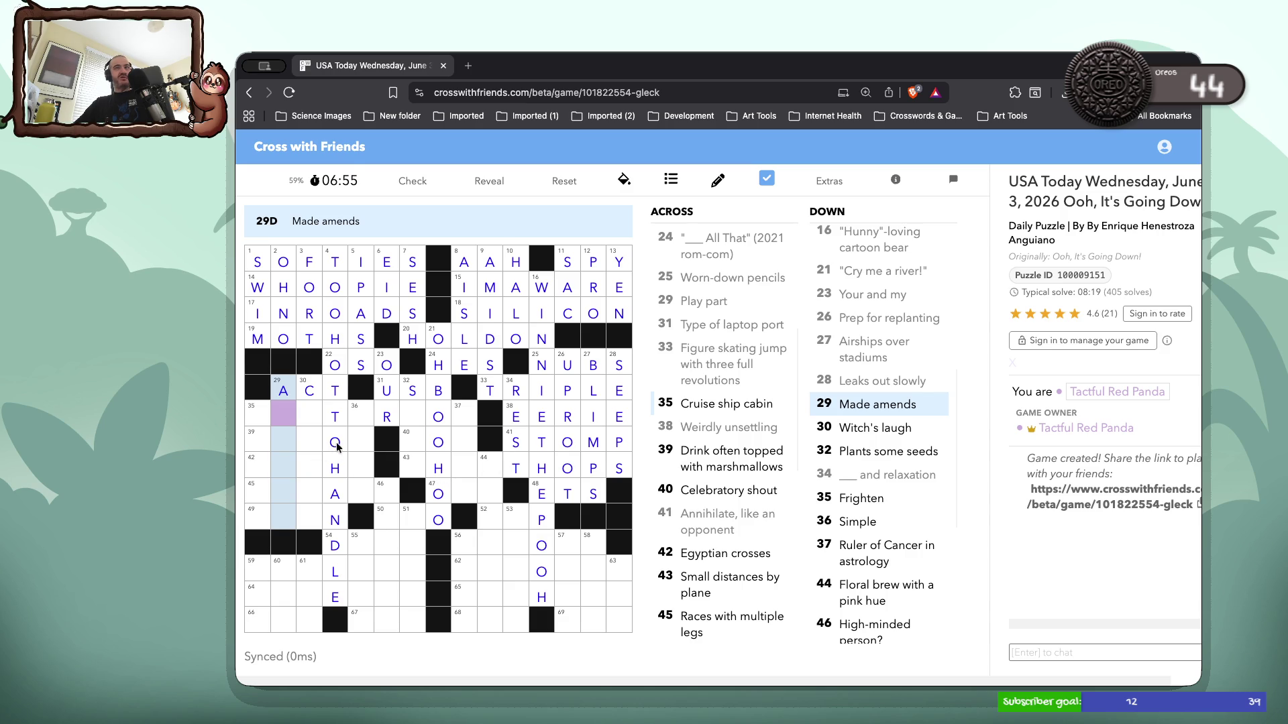
{"action": "left_click", "coordinate": [409, 417]}
{"action": "left_click", "coordinate": [409, 418]}
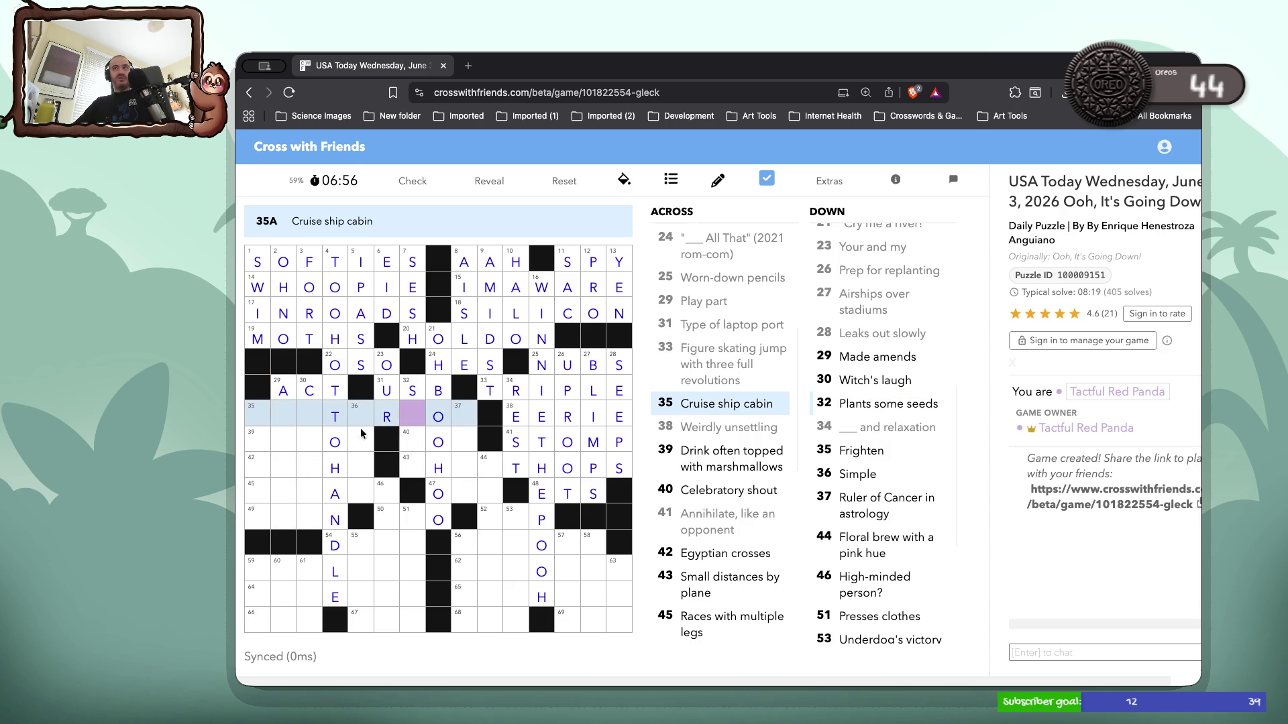
Enter COCOA at 39 Across and SOWS at 32 Down
{"action": "left_click", "coordinate": [254, 442]}
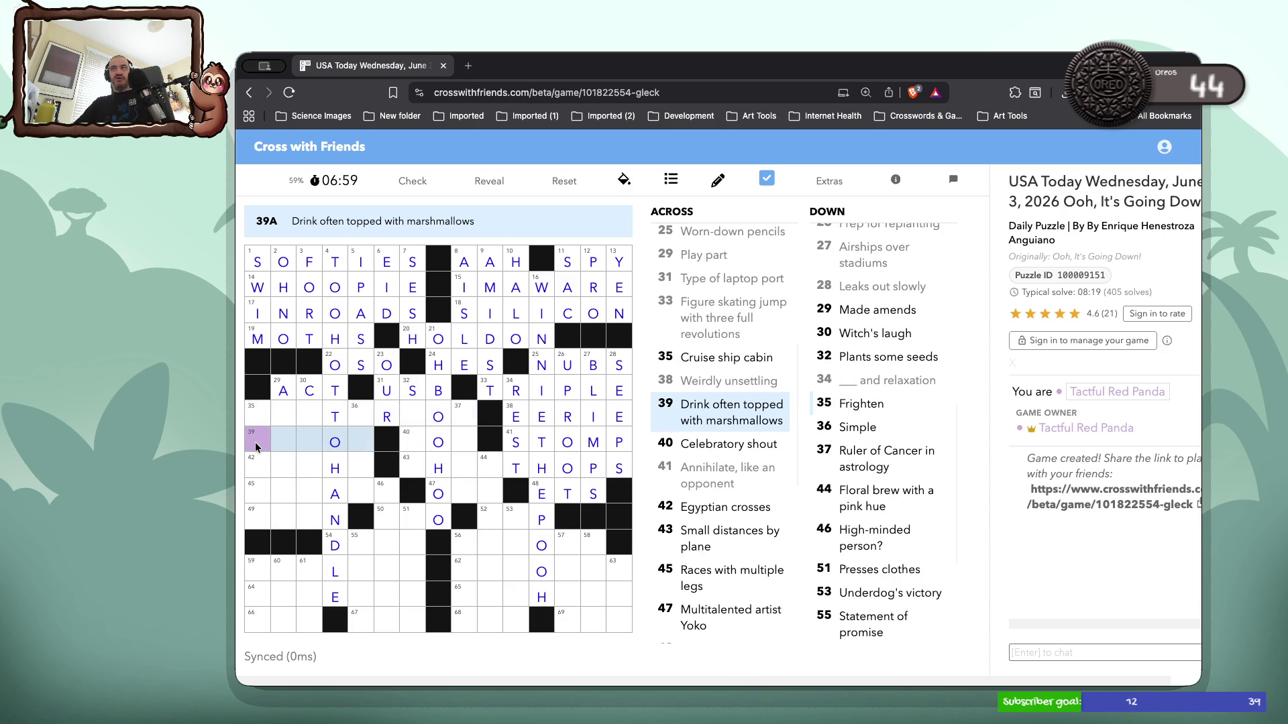
{"action": "type", "text": "cocoa"}
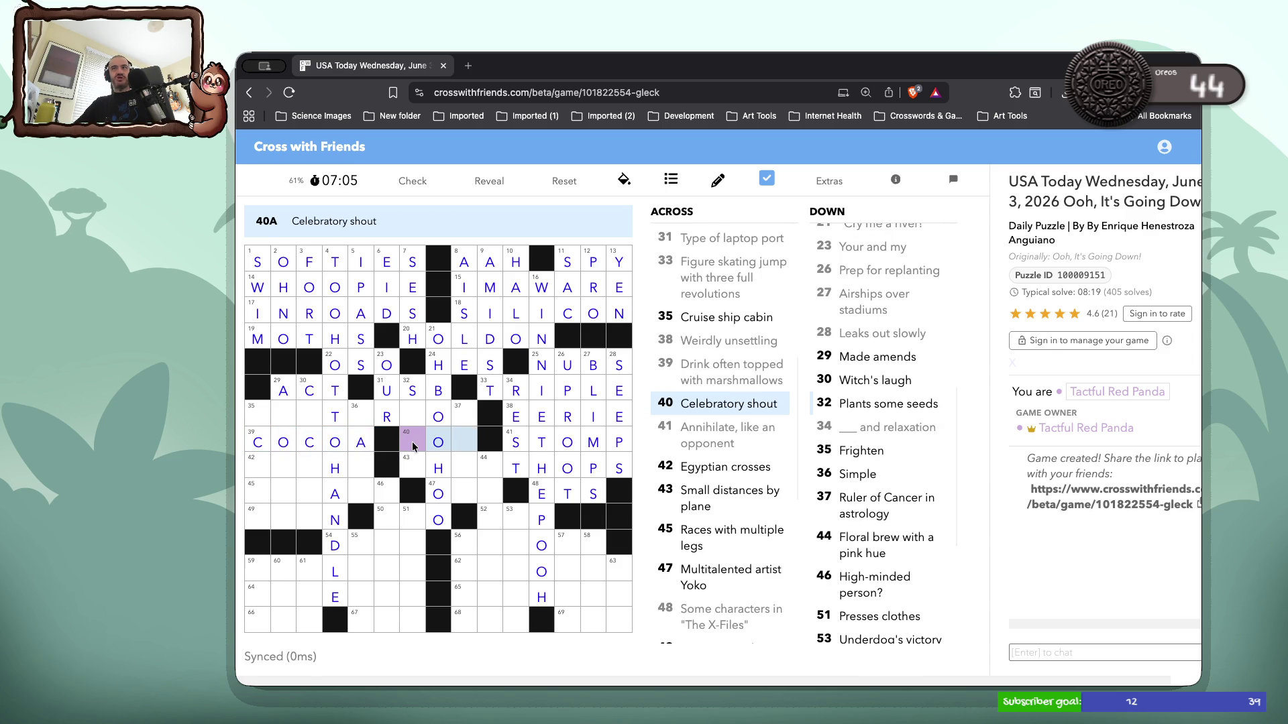
{"action": "left_click", "coordinate": [413, 446]}
{"action": "type", "text": "wso"}
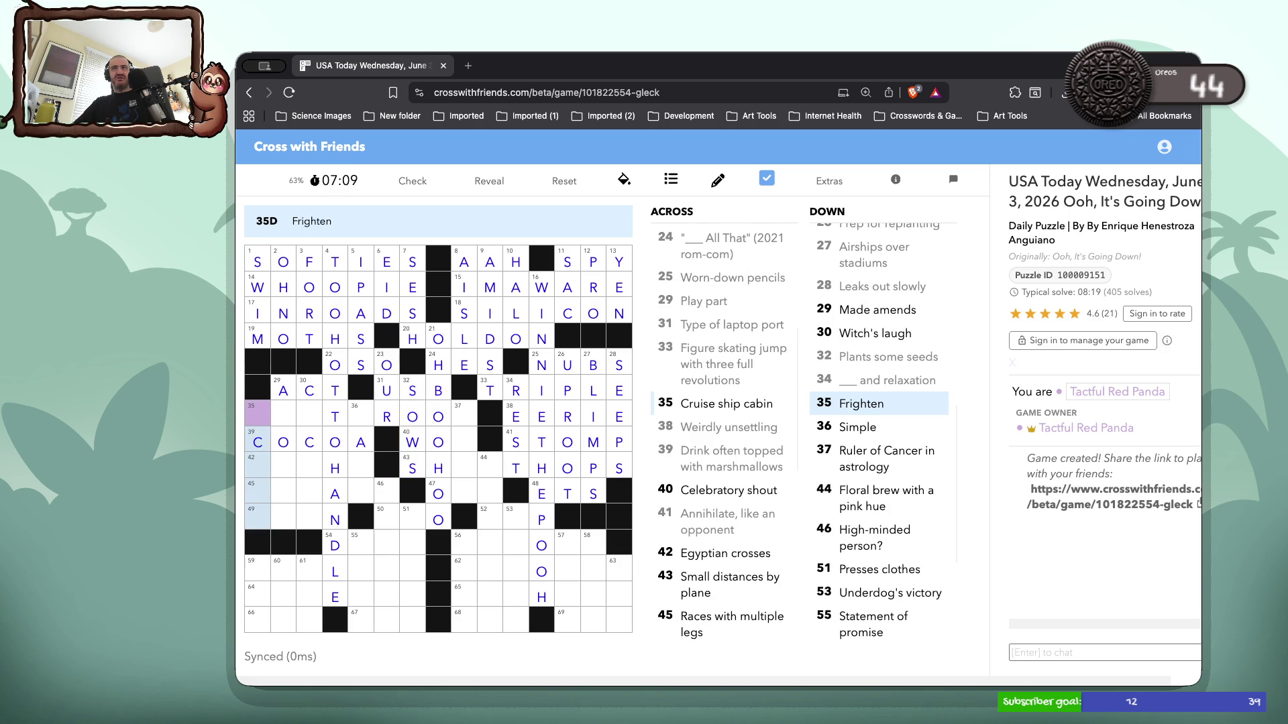
Complete SHORTHOPS at 43 Across and enter STATEROOM at 35 Across
{"action": "left_click", "coordinate": [463, 415]}
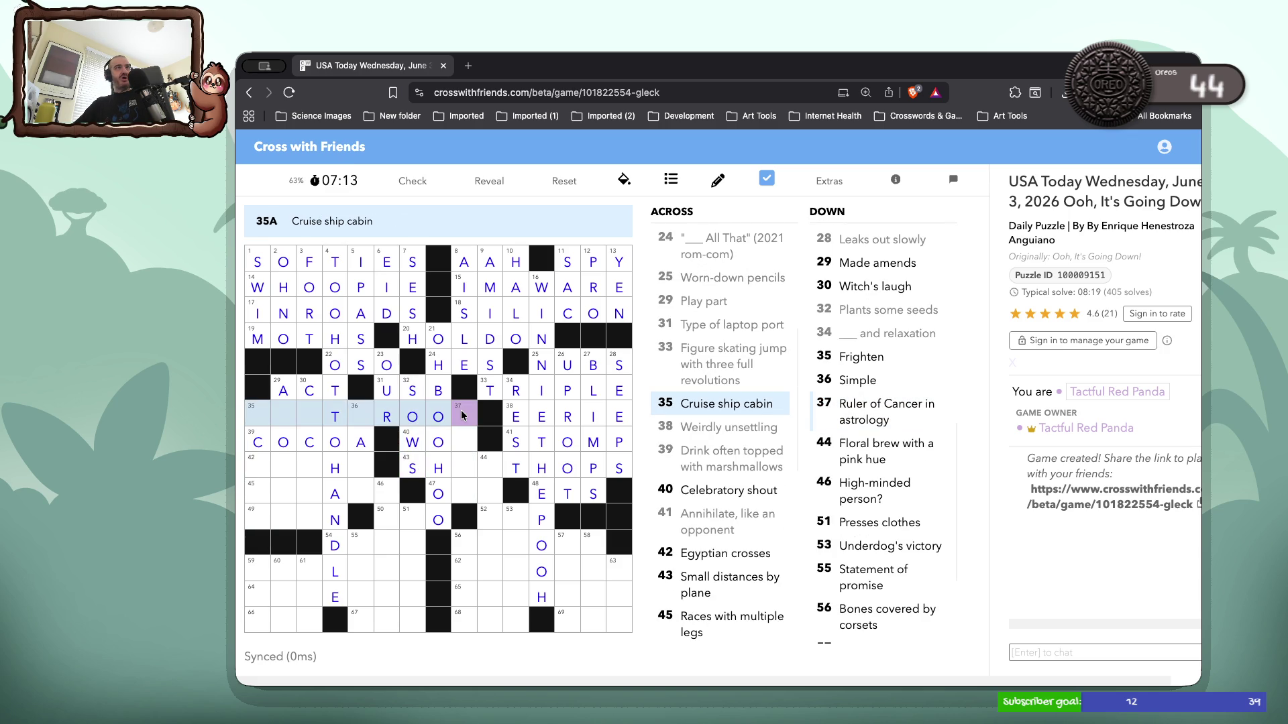
{"action": "left_click", "coordinate": [460, 464]}
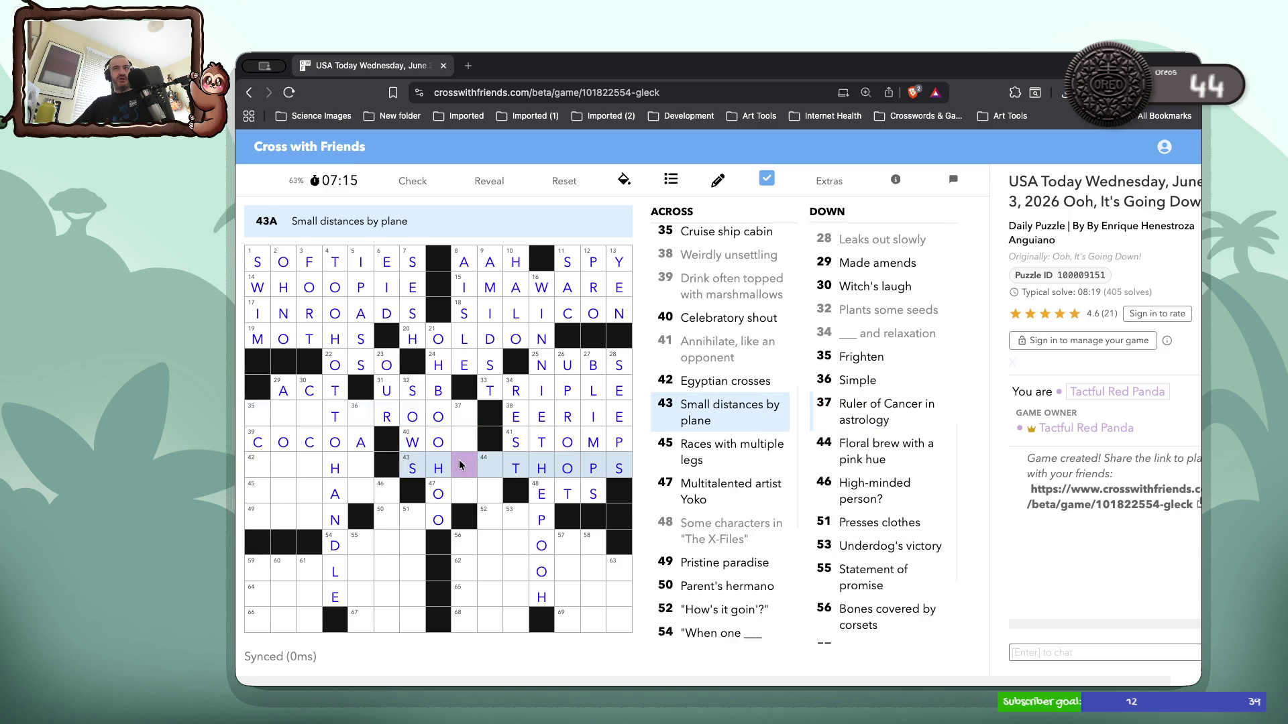
{"action": "type", "text": "OR"}
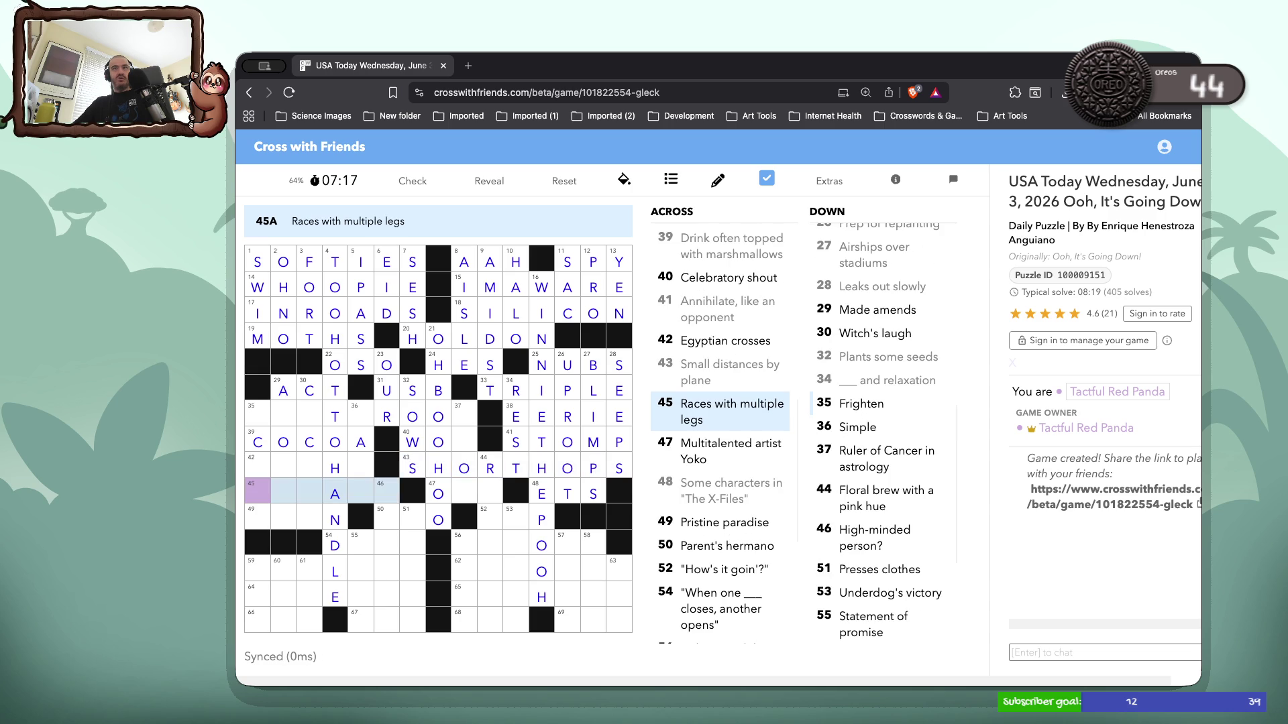
{"action": "double_click", "coordinate": [459, 415]}
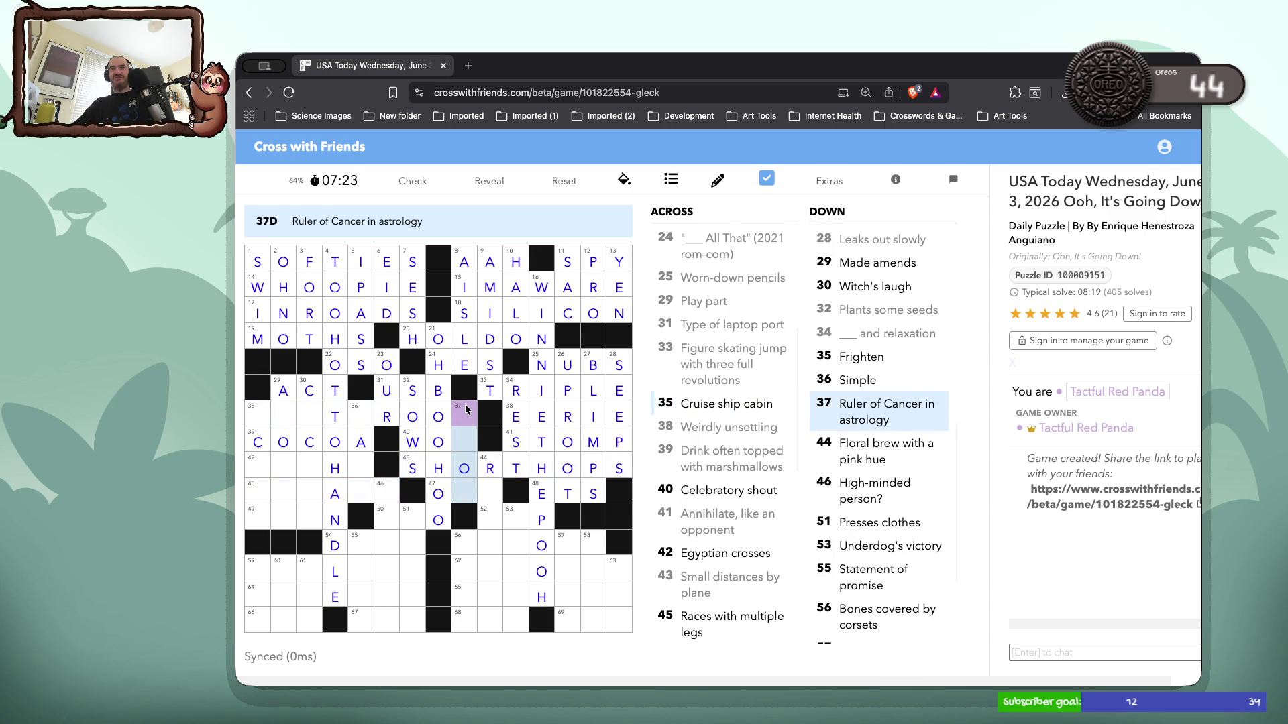
{"action": "left_click", "coordinate": [255, 421]}
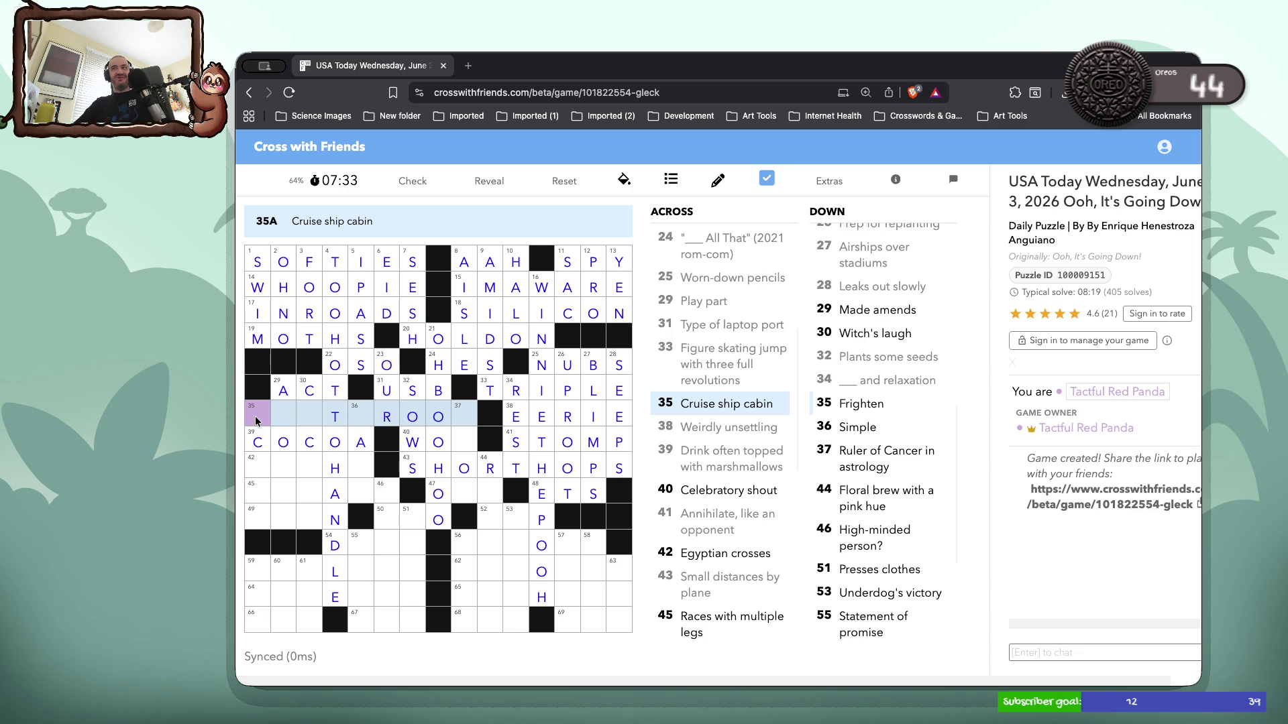
{"action": "left_click", "coordinate": [258, 460]}
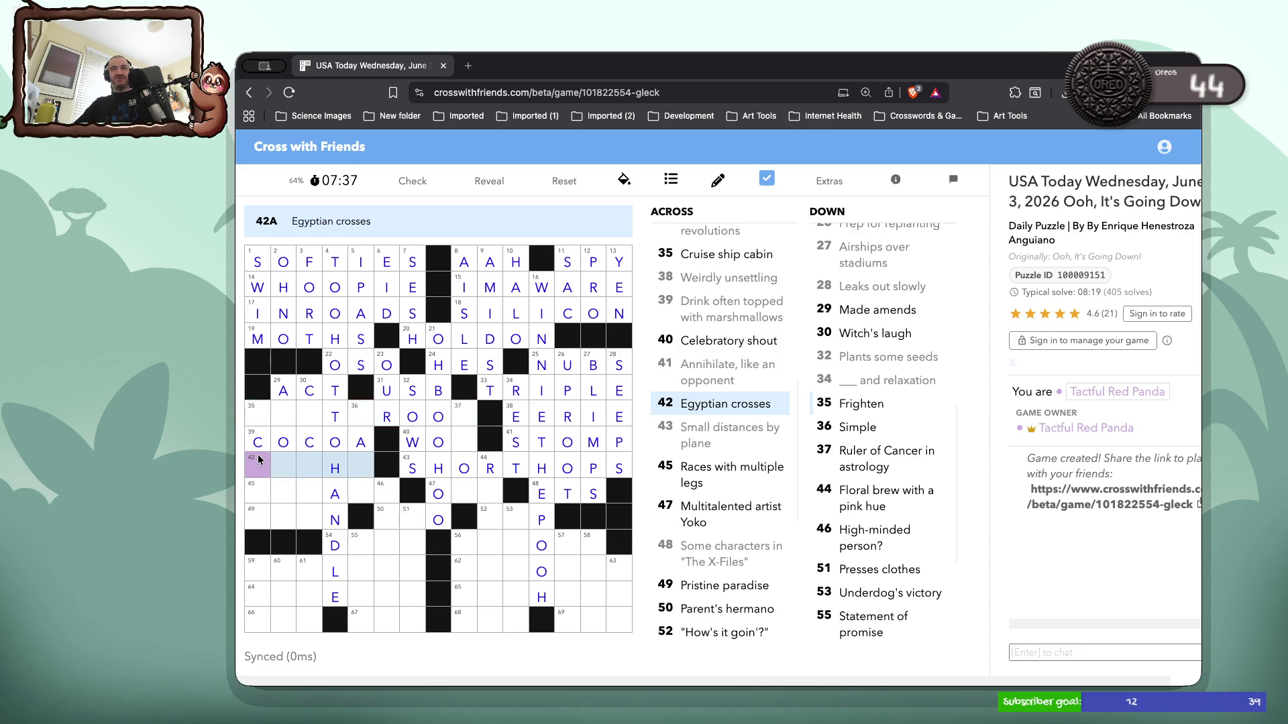
{"action": "left_click", "coordinate": [267, 416]}
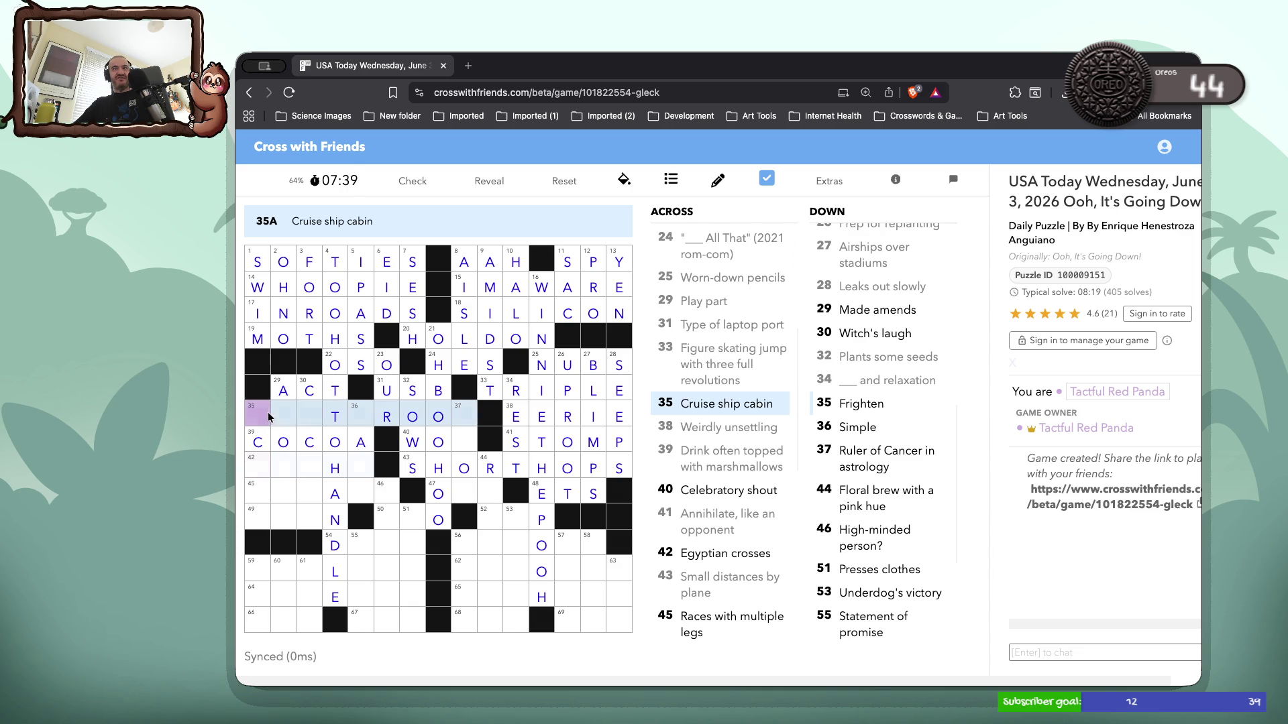
{"action": "type", "text": "STAT"}
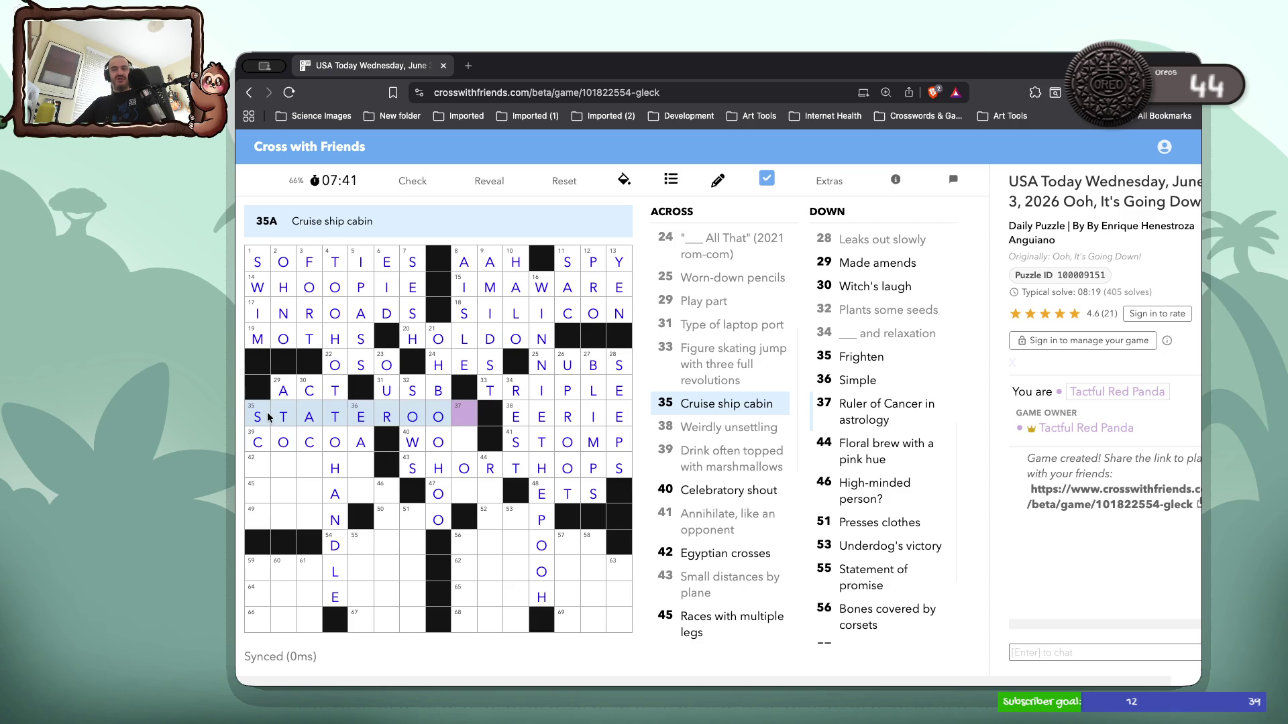
{"action": "type", "text": "em"}
{"action": "left_click", "coordinate": [254, 460]}
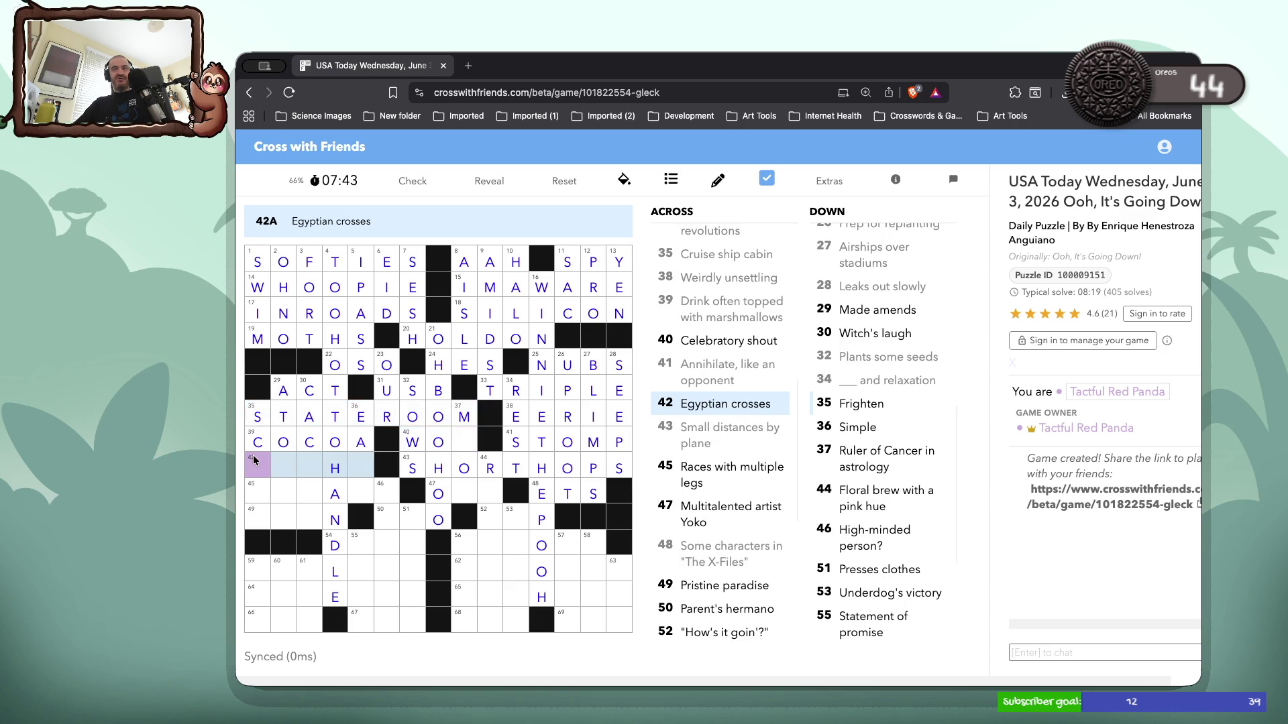
Fill the last gaps of 40 Across, 37 Down and ONO at 47 Across
{"action": "left_click", "coordinate": [470, 440]}
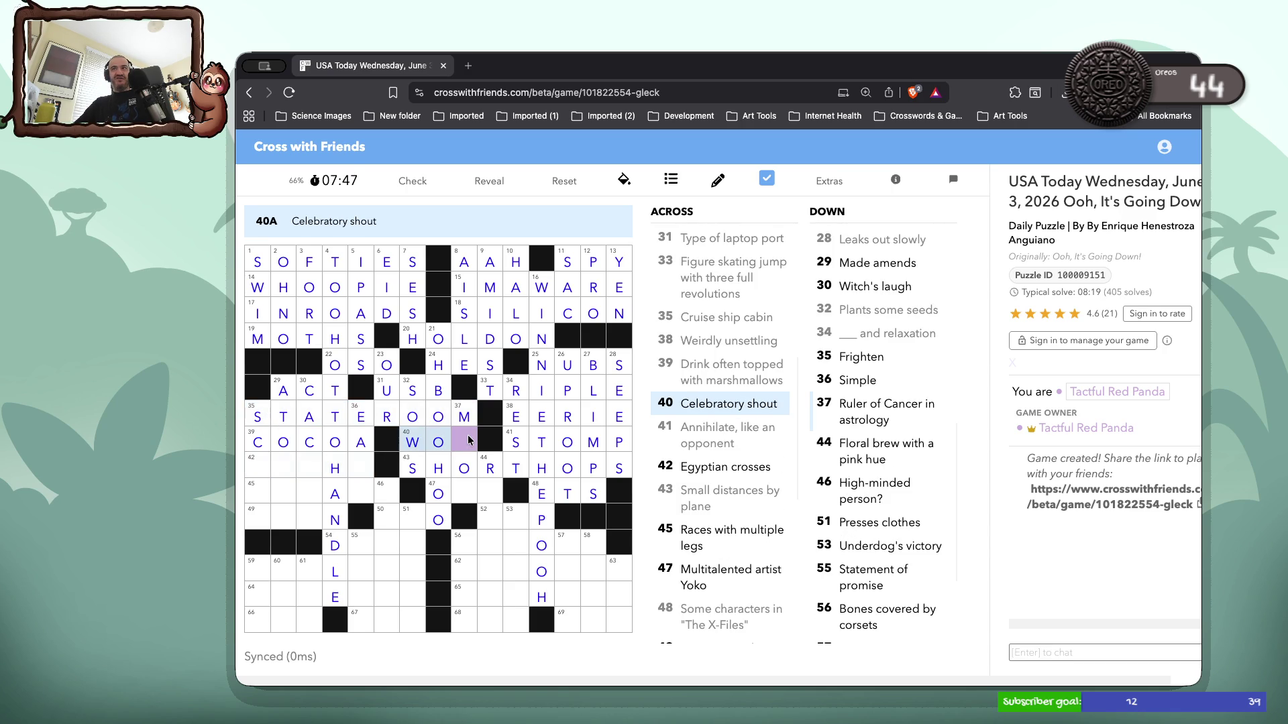
{"action": "type", "text": "O"}
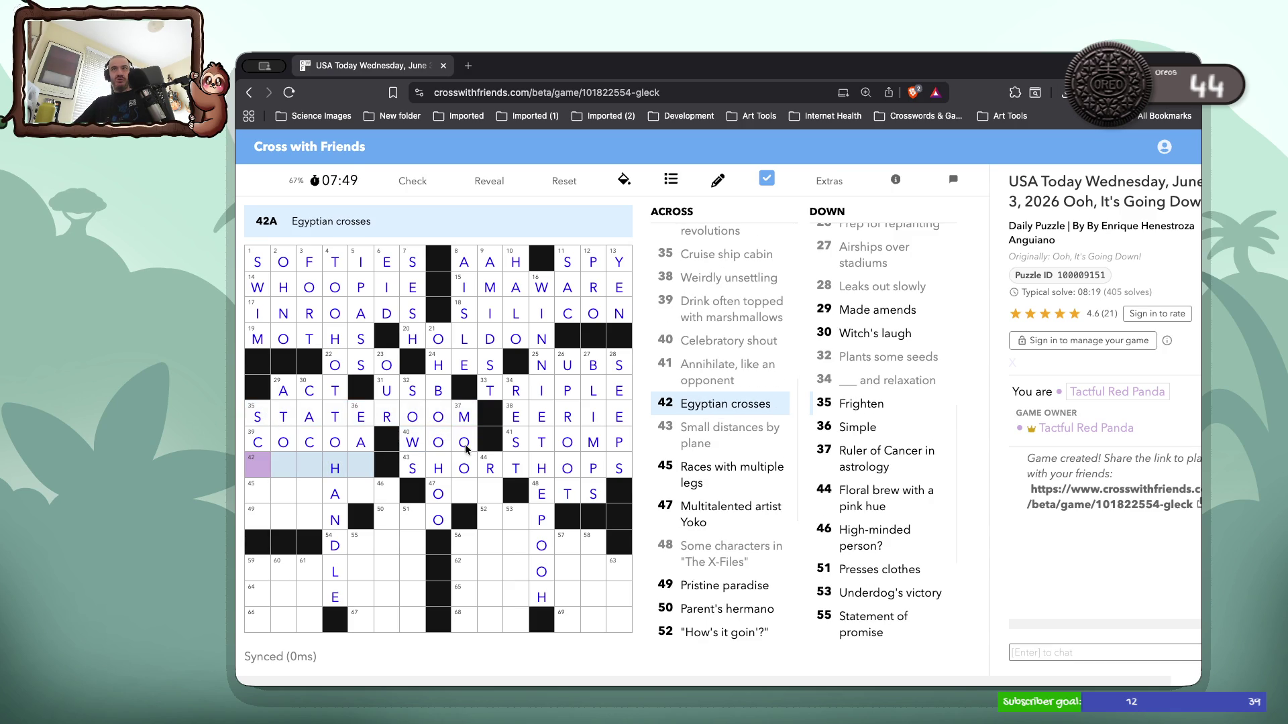
{"action": "left_click", "coordinate": [462, 495]}
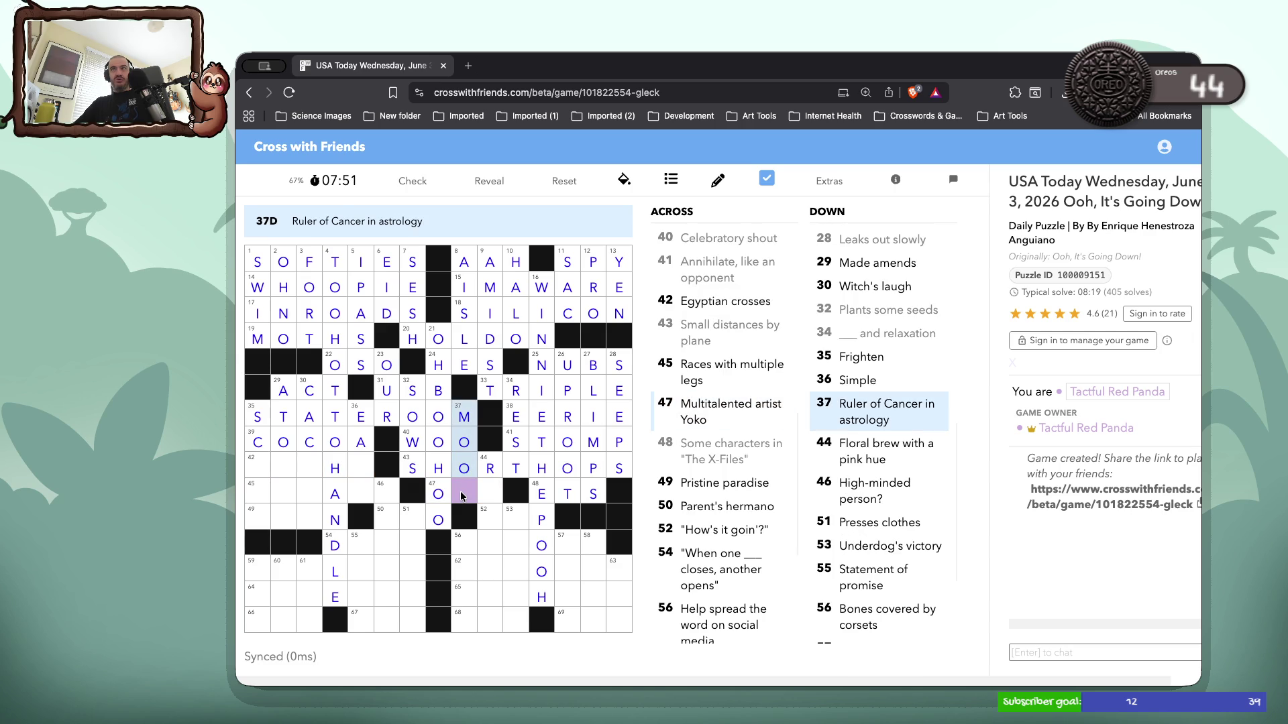
{"action": "type", "text": "N"}
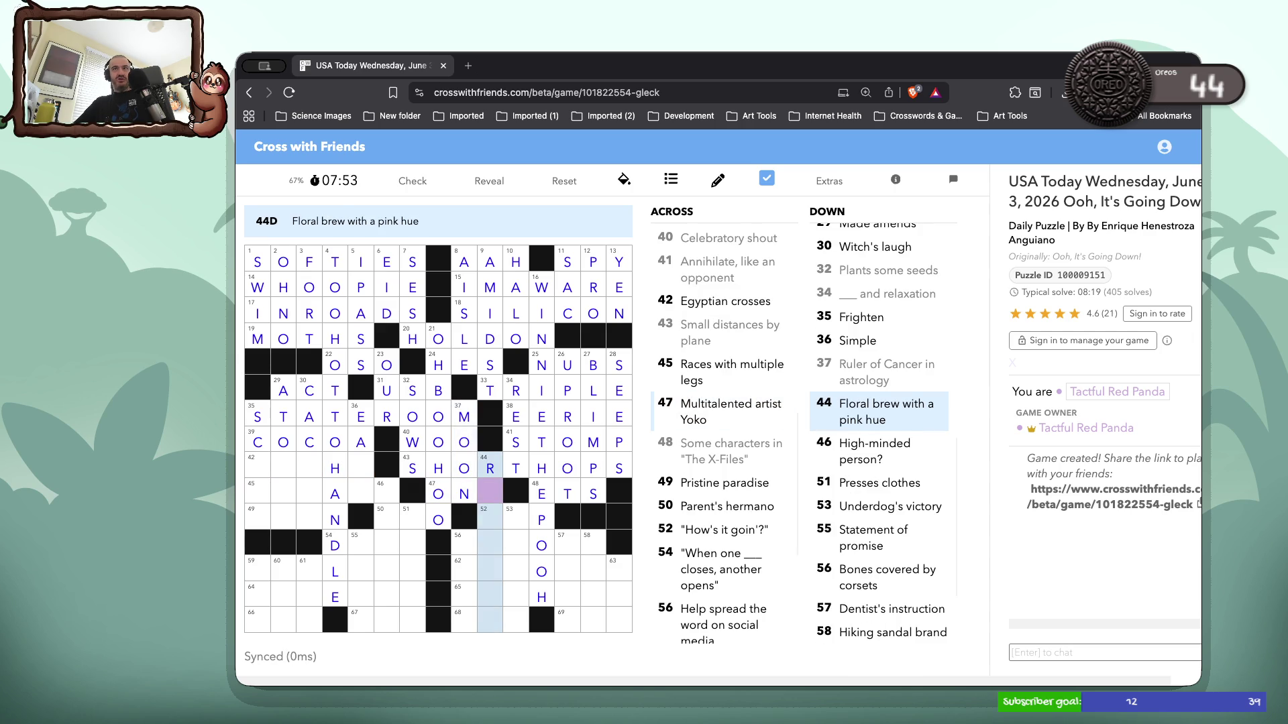
{"action": "left_click", "coordinate": [487, 495]}
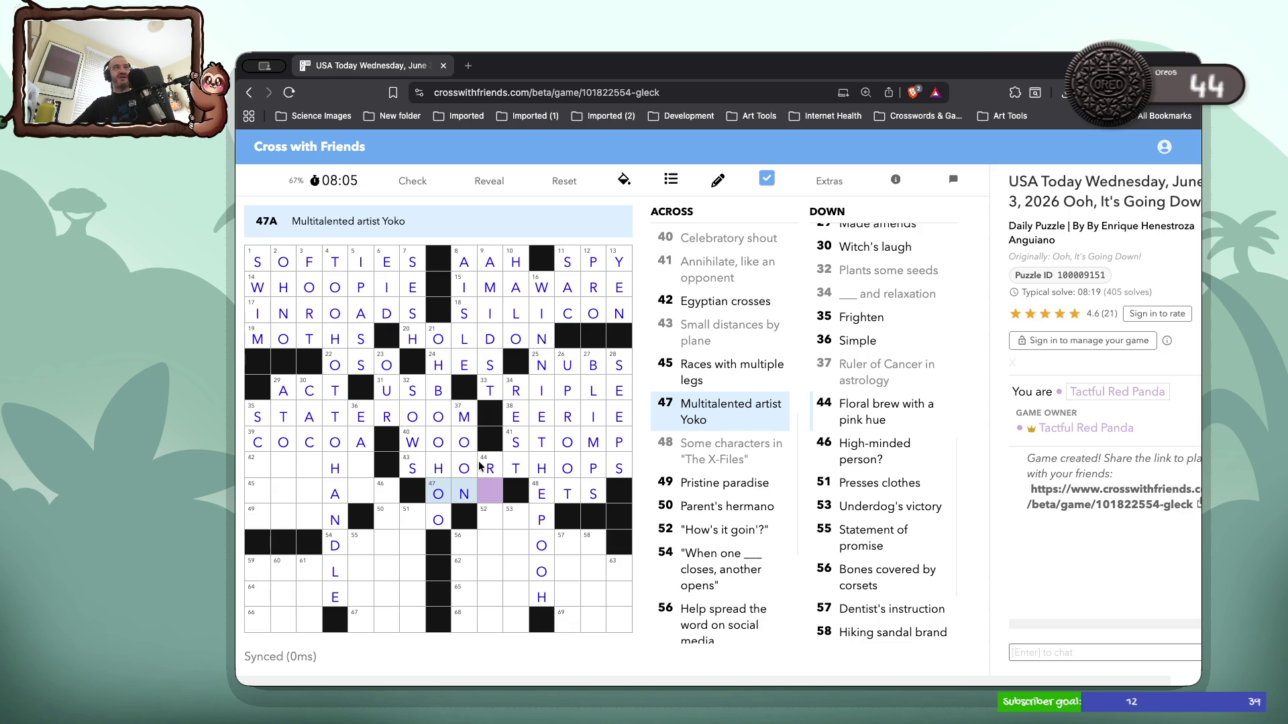
{"action": "type", "text": "o"}
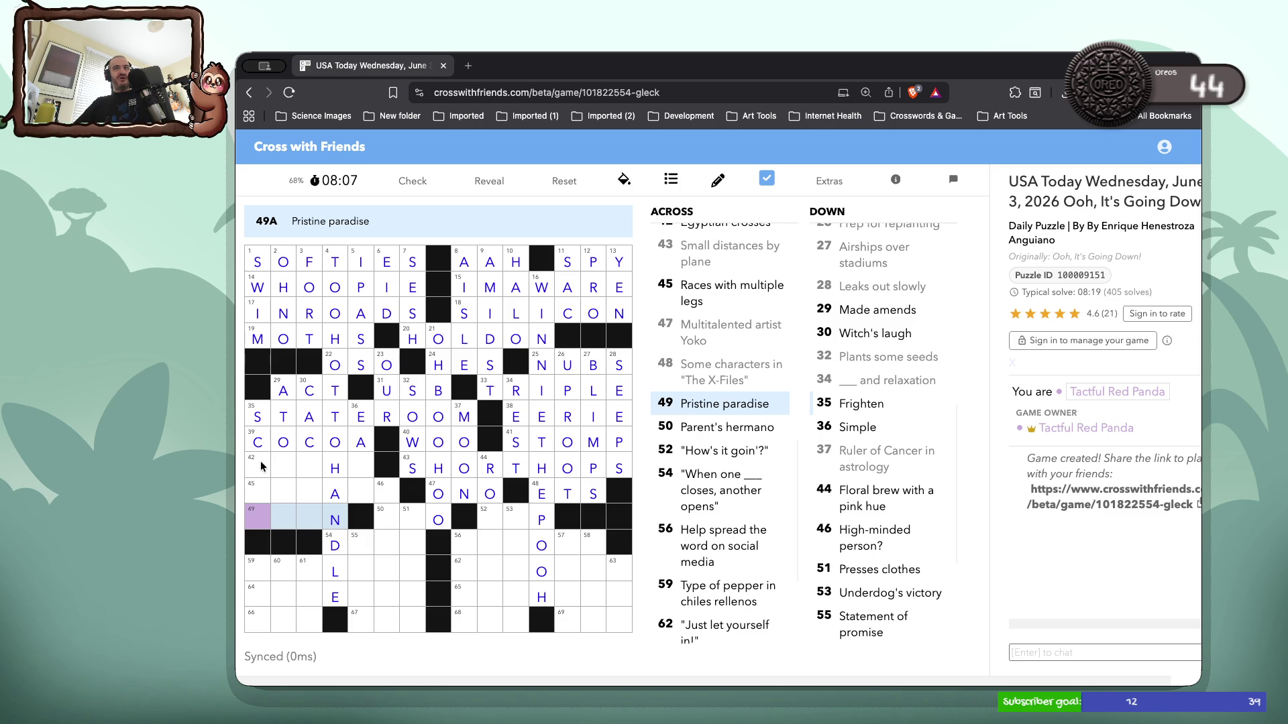
Enter ANKH at 42 Across for Egyptian crosses
{"action": "left_click", "coordinate": [261, 466]}
{"action": "type", "text": "ank"}
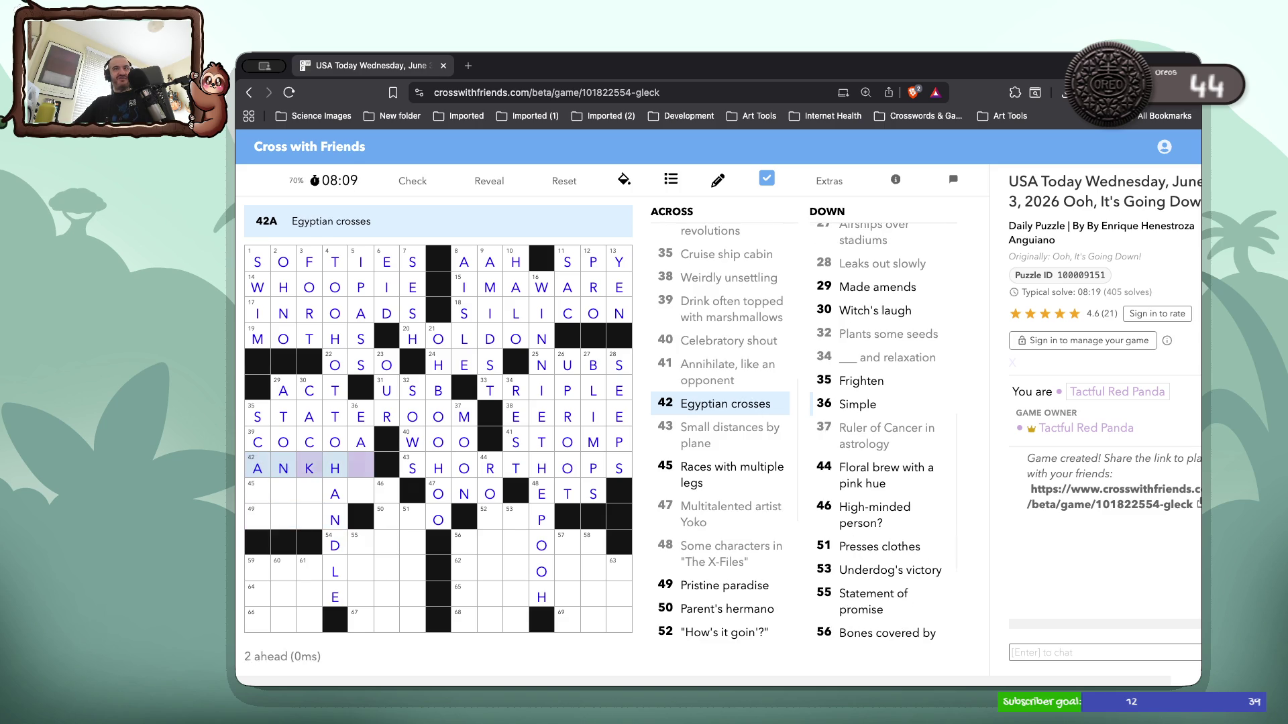
{"action": "type", "text": "s"}
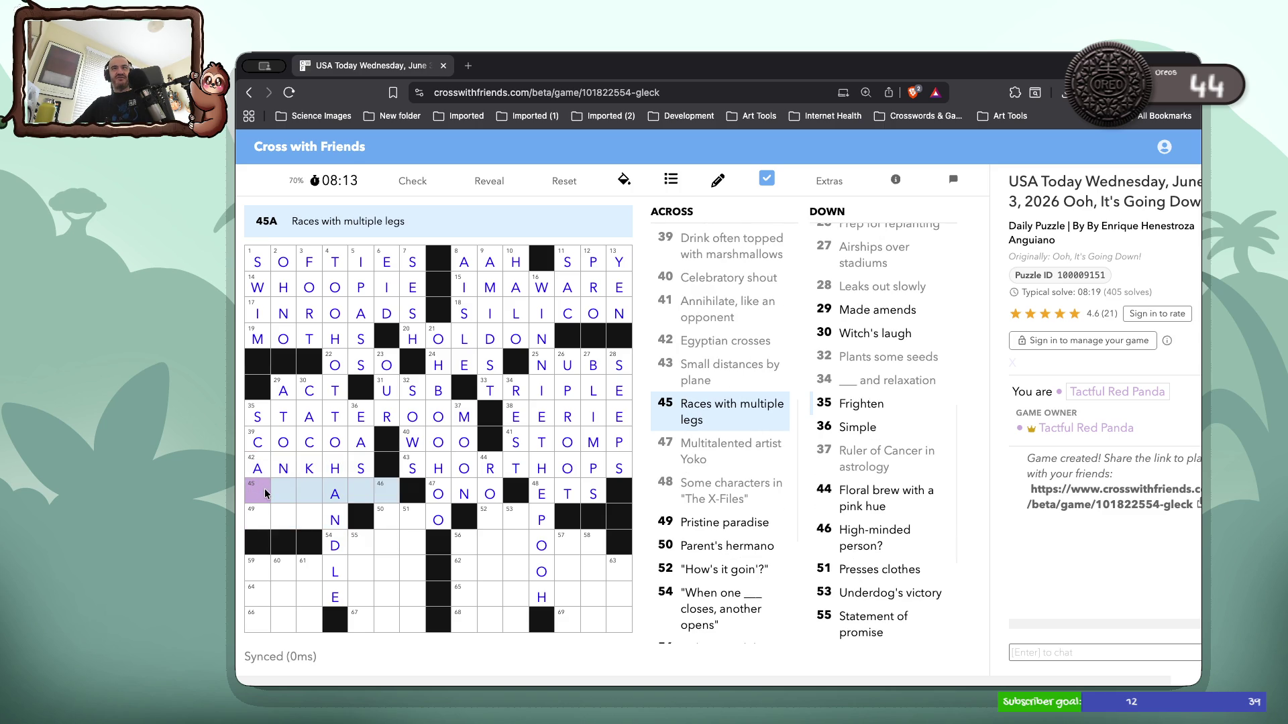
{"action": "left_click", "coordinate": [265, 494]}
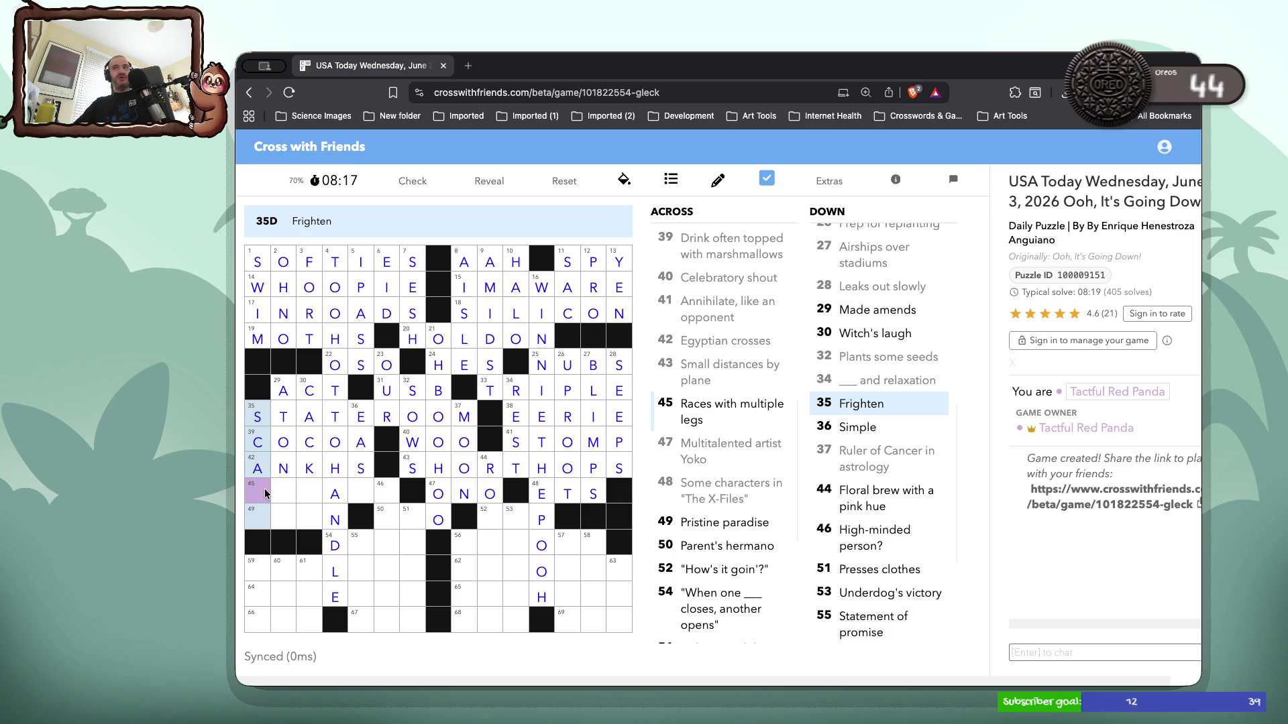
Complete SCARE, ATONED, RELAYS and EDEN, and enter TIO at 50 Across
{"action": "type", "text": "RE"}
{"action": "left_click", "coordinate": [281, 489]}
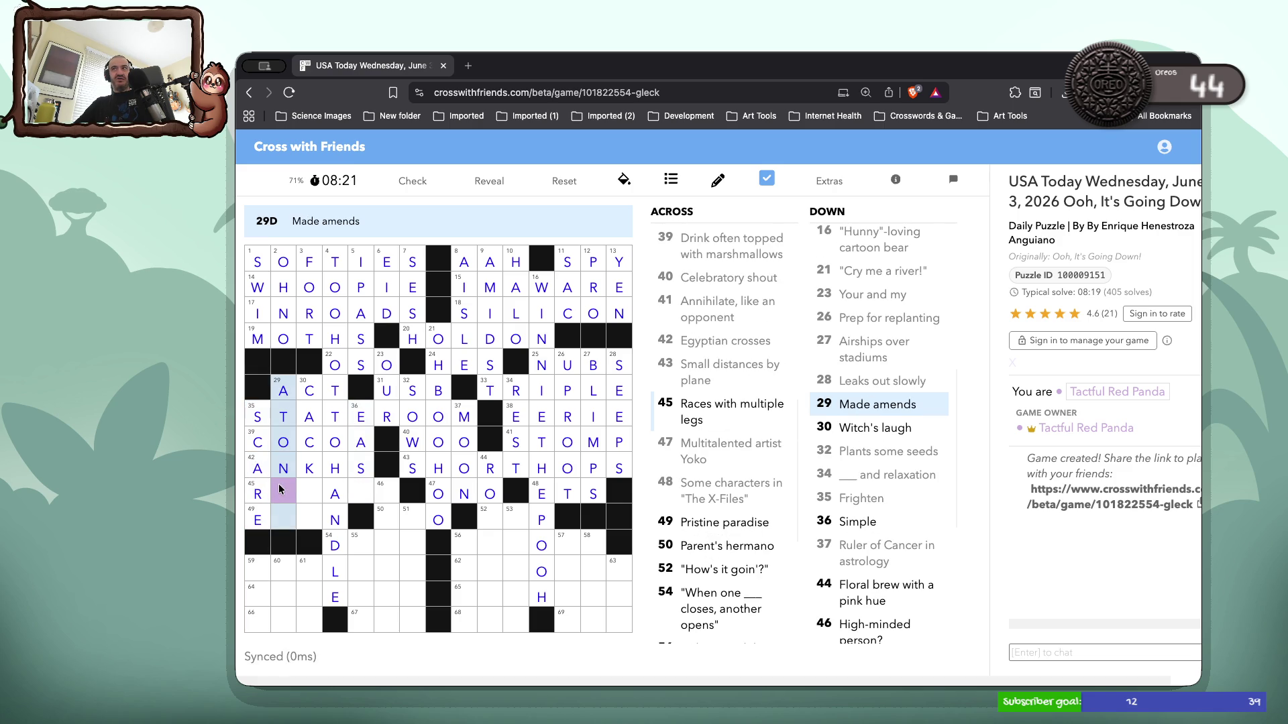
{"action": "type", "text": "ED"}
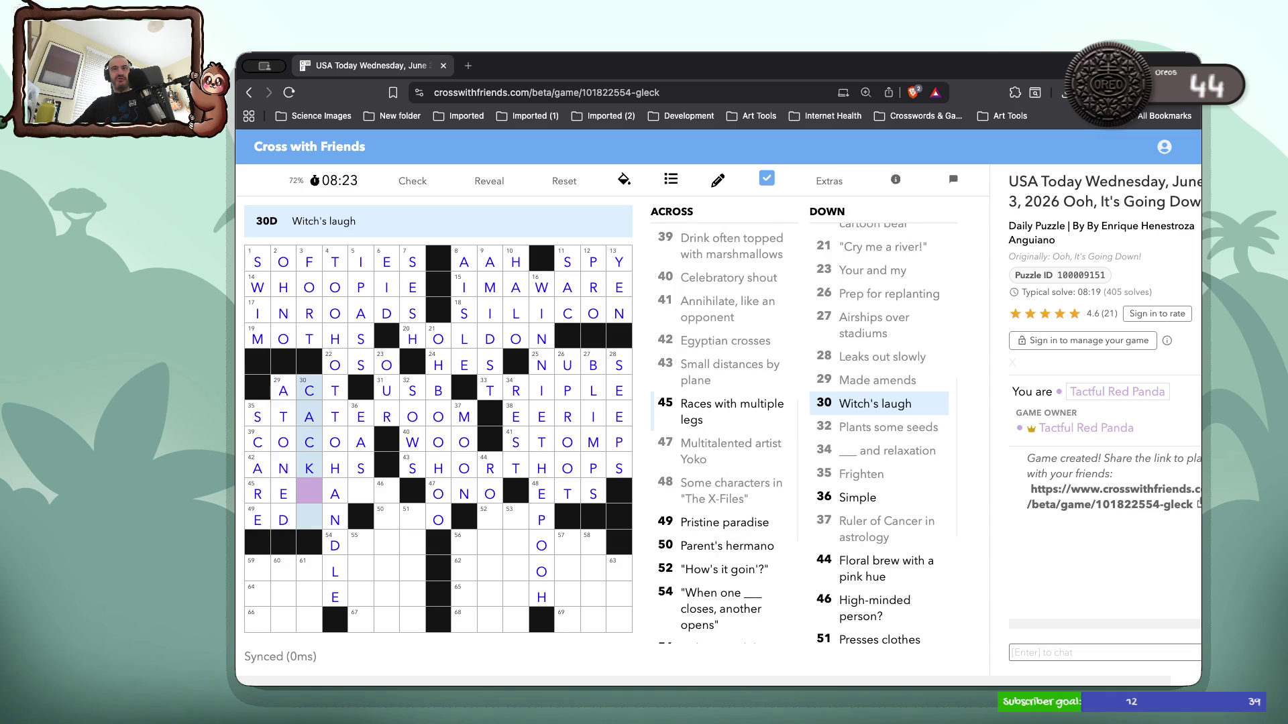
{"action": "type", "text": "LE"}
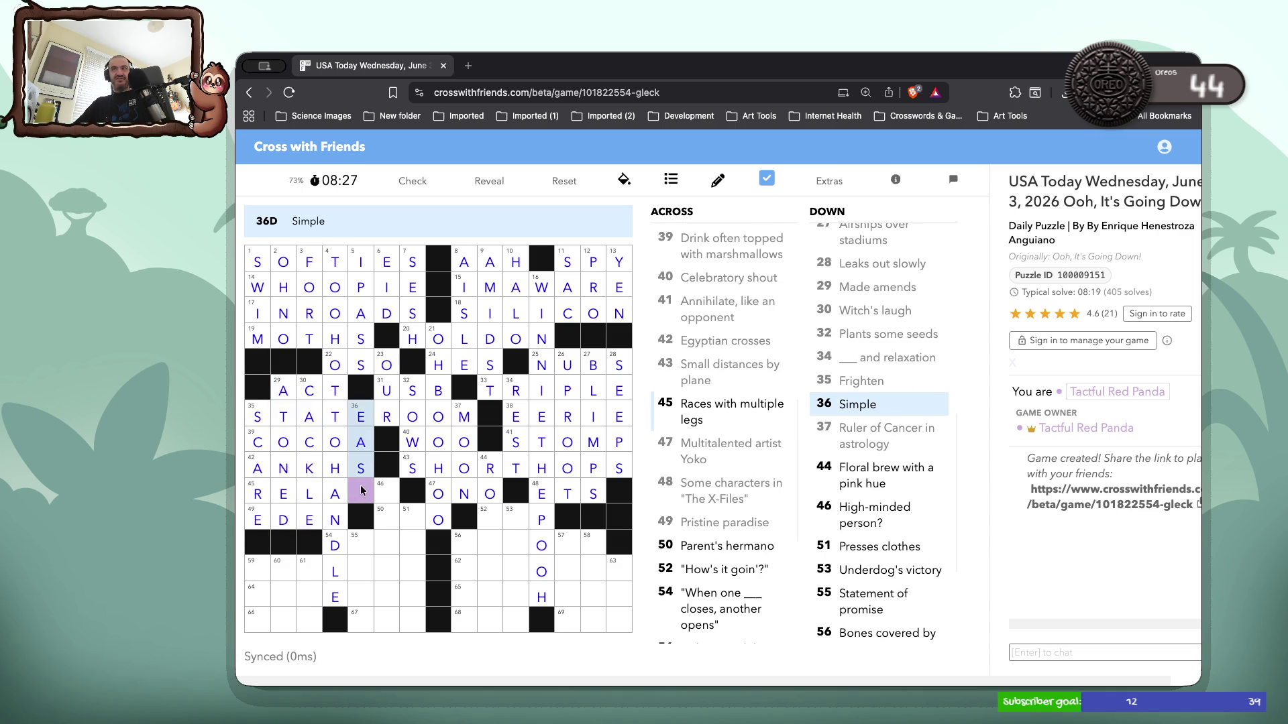
{"action": "type", "text": "y"}
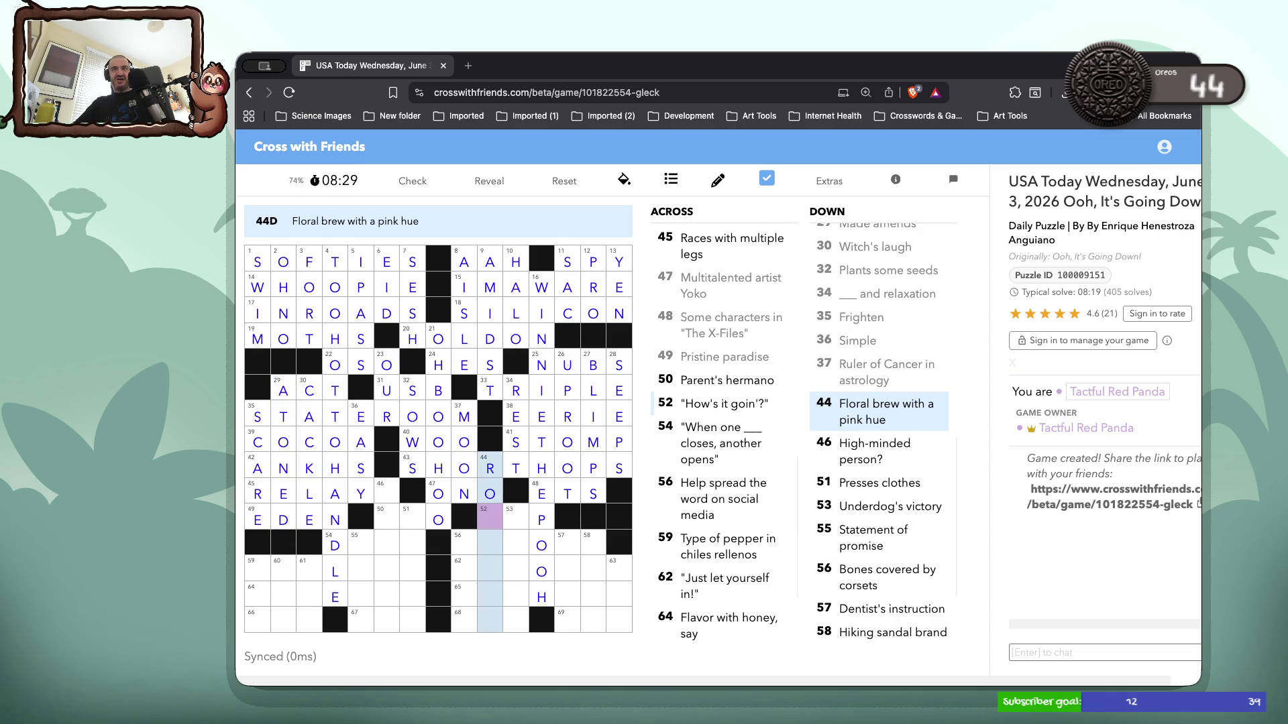
{"action": "left_click", "coordinate": [391, 490]}
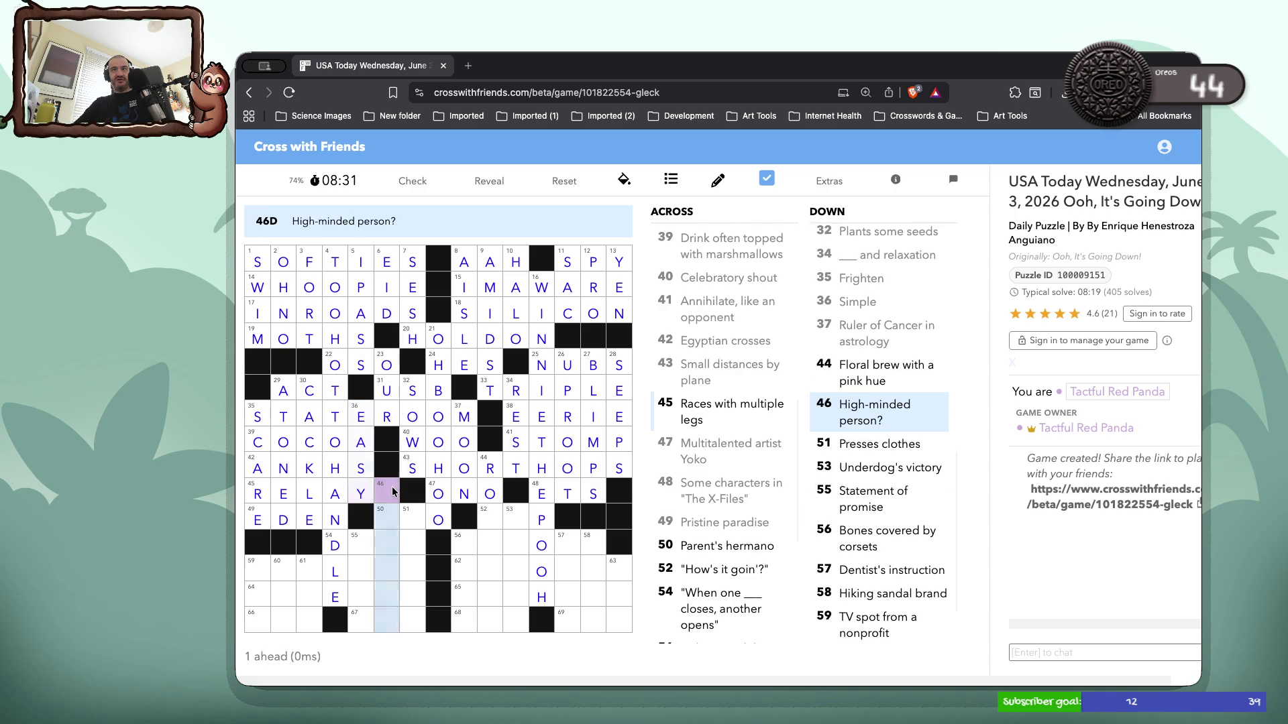
{"action": "type", "text": "s"}
{"action": "left_click", "coordinate": [393, 514]}
{"action": "left_click", "coordinate": [393, 515]}
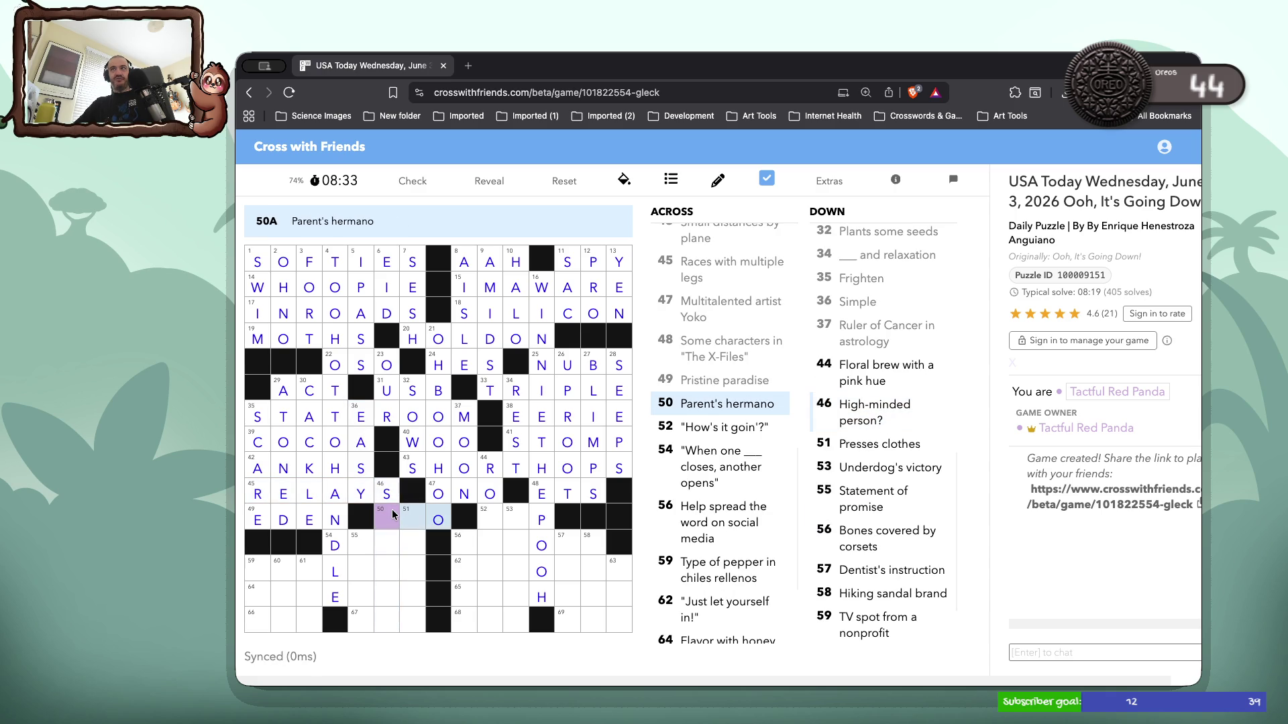
{"action": "type", "text": "ti"}
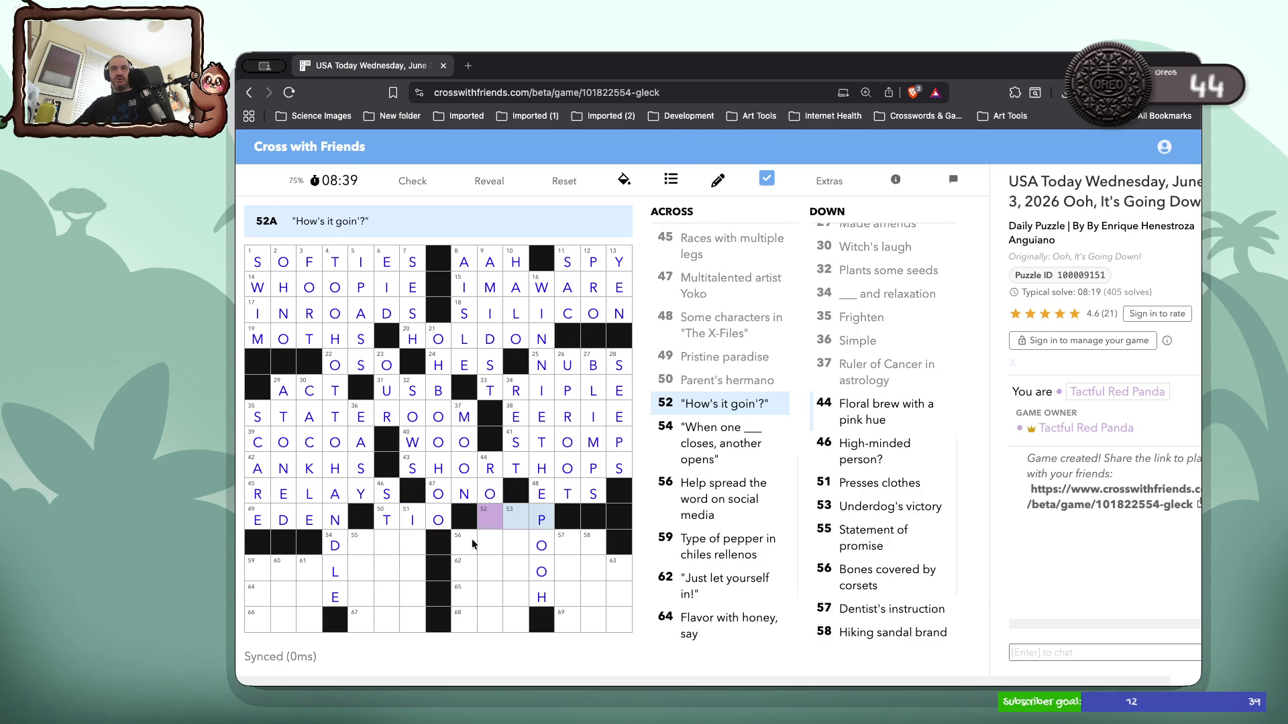
Enter DOOR at 54 Across, REPOST at 56 Across and SUP at 52 Across
{"action": "left_click", "coordinate": [356, 547]}
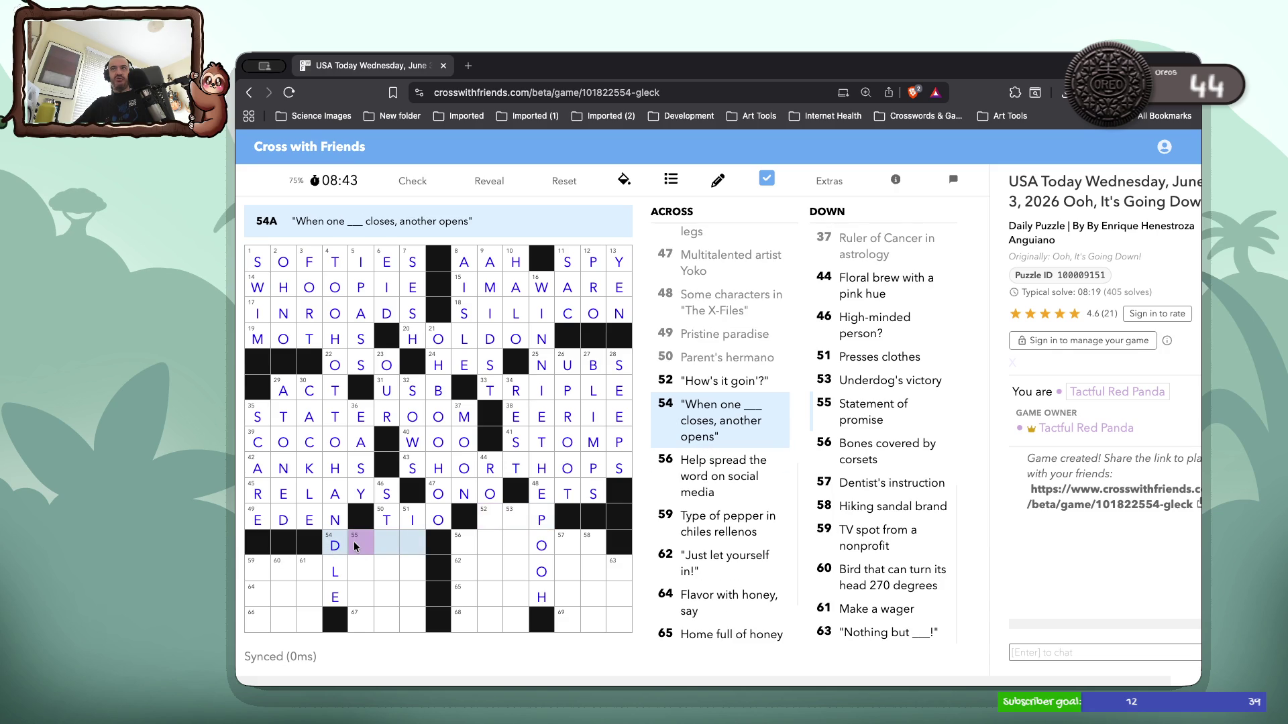
{"action": "type", "text": "OOR"}
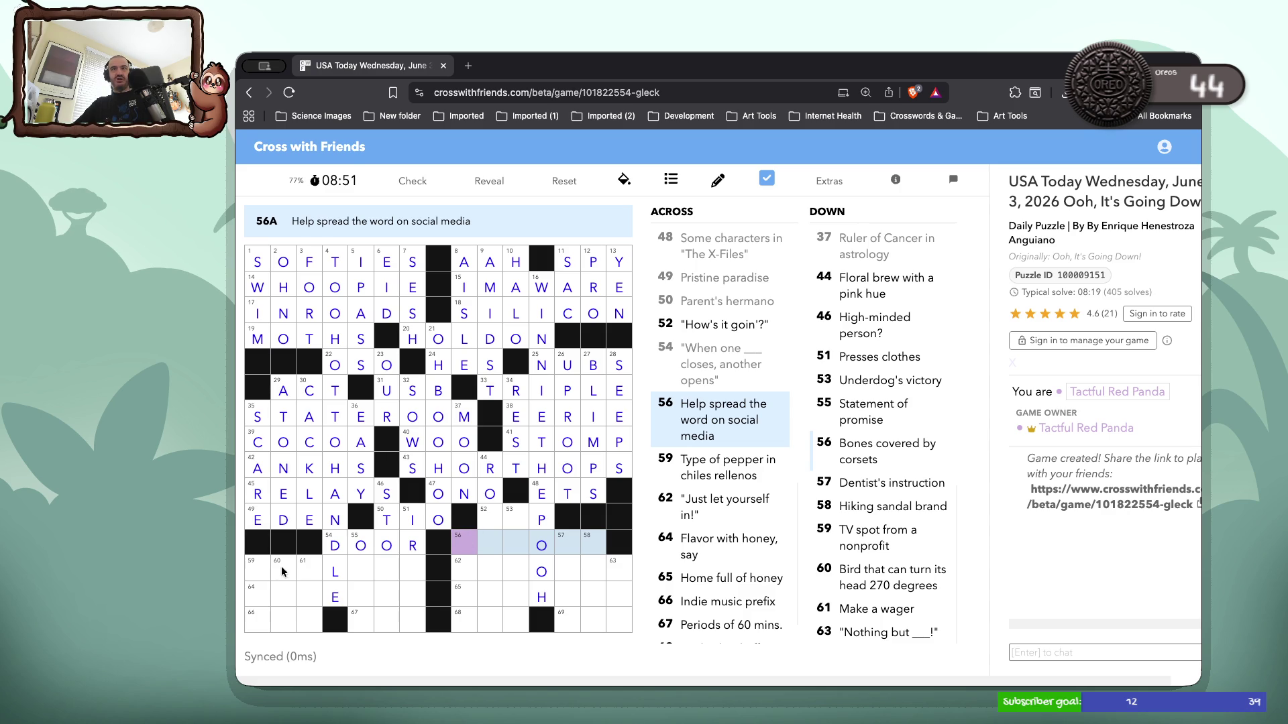
{"action": "left_click", "coordinate": [469, 541]}
{"action": "type", "text": "E"}
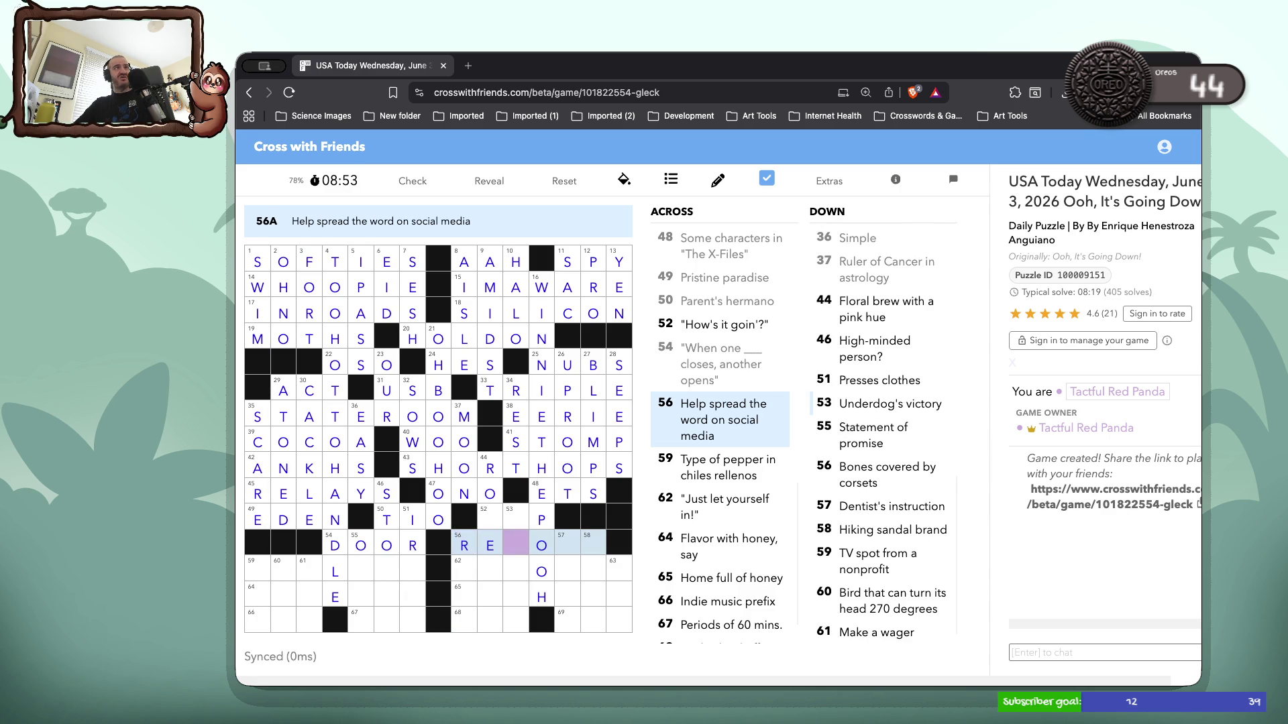
{"action": "type", "text": "POST"}
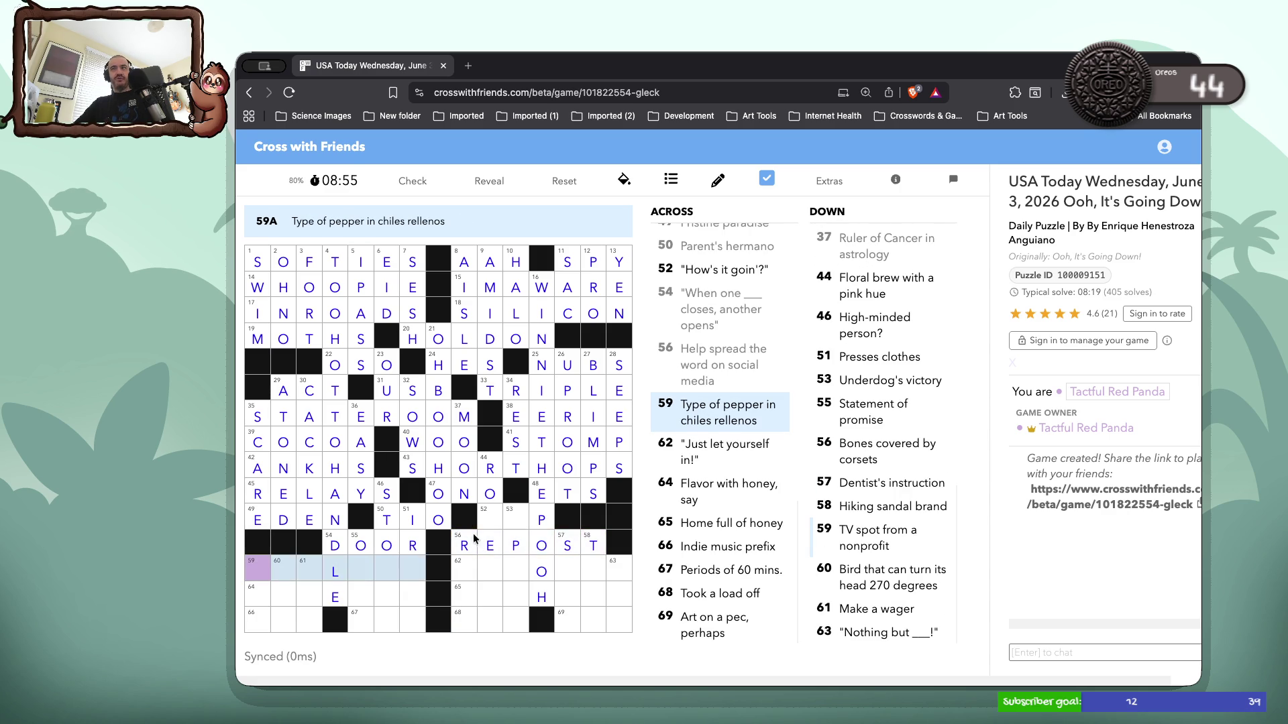
{"action": "left_click", "coordinate": [483, 522]}
{"action": "type", "text": "SU"}
Fill TEA at 44 Down and ITSOPEN at 62 Across
{"action": "left_click", "coordinate": [487, 571]}
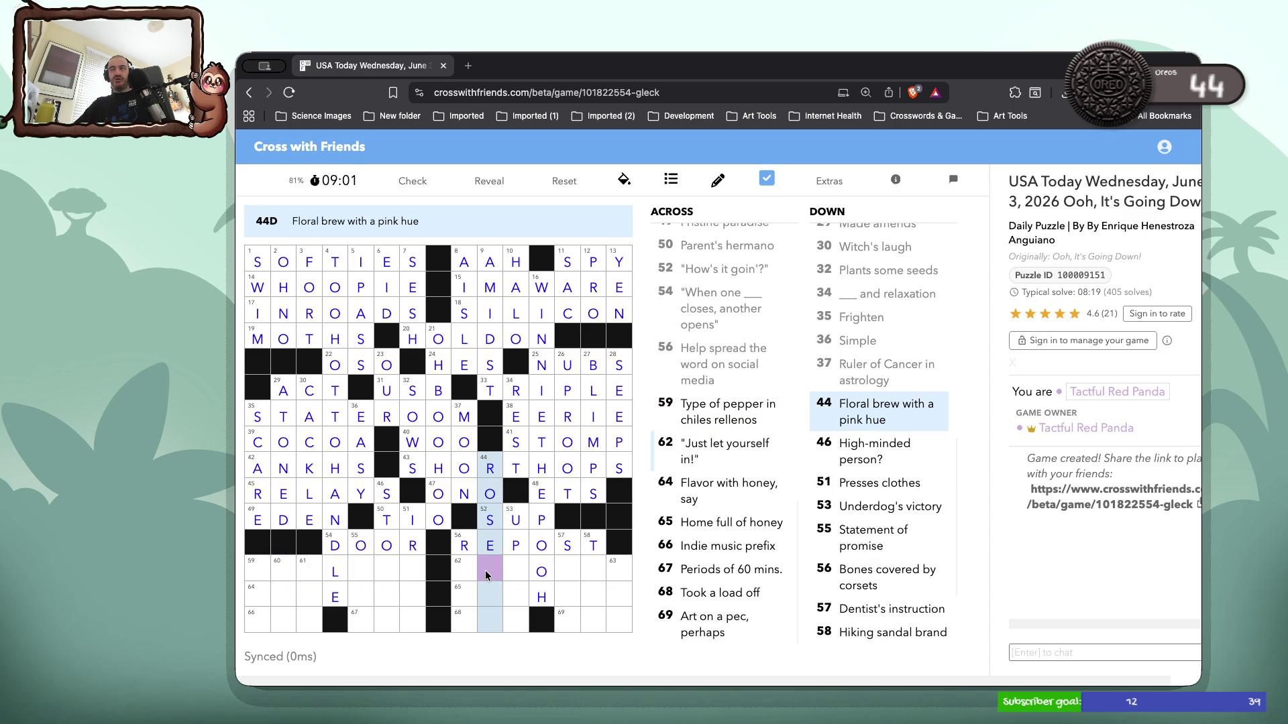
{"action": "type", "text": "TEA"}
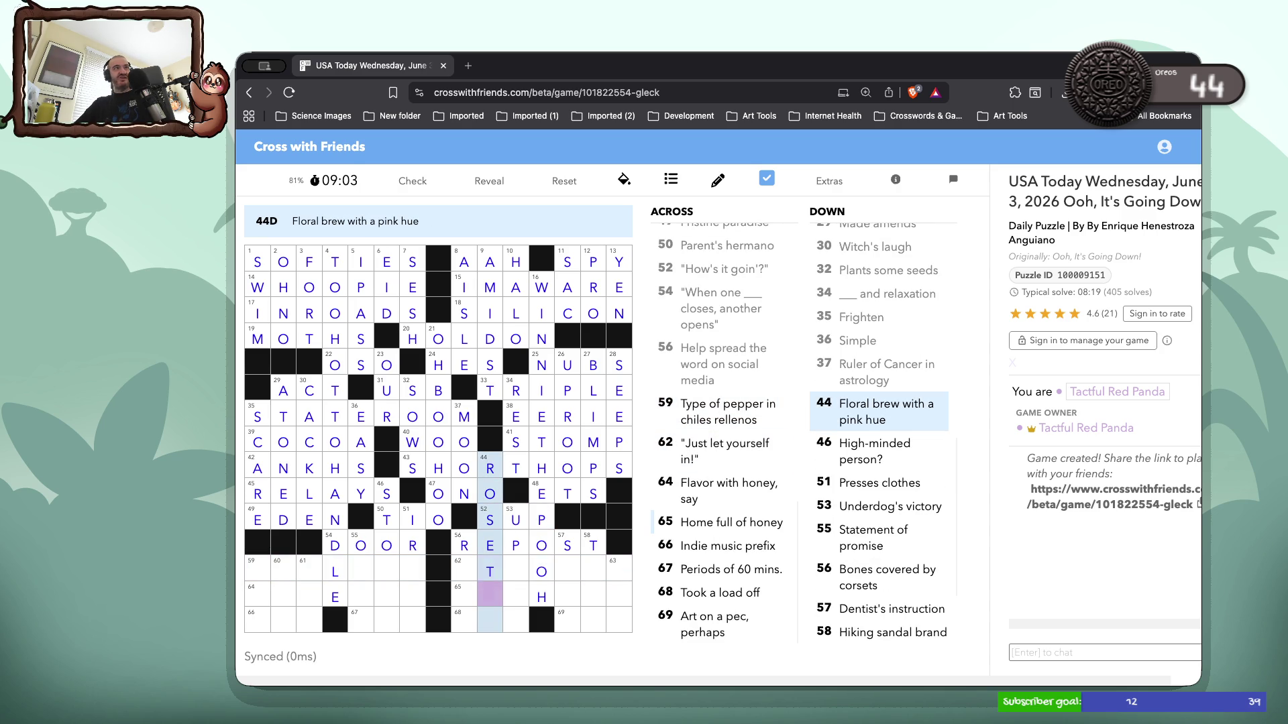
{"action": "double_click", "coordinate": [479, 571]}
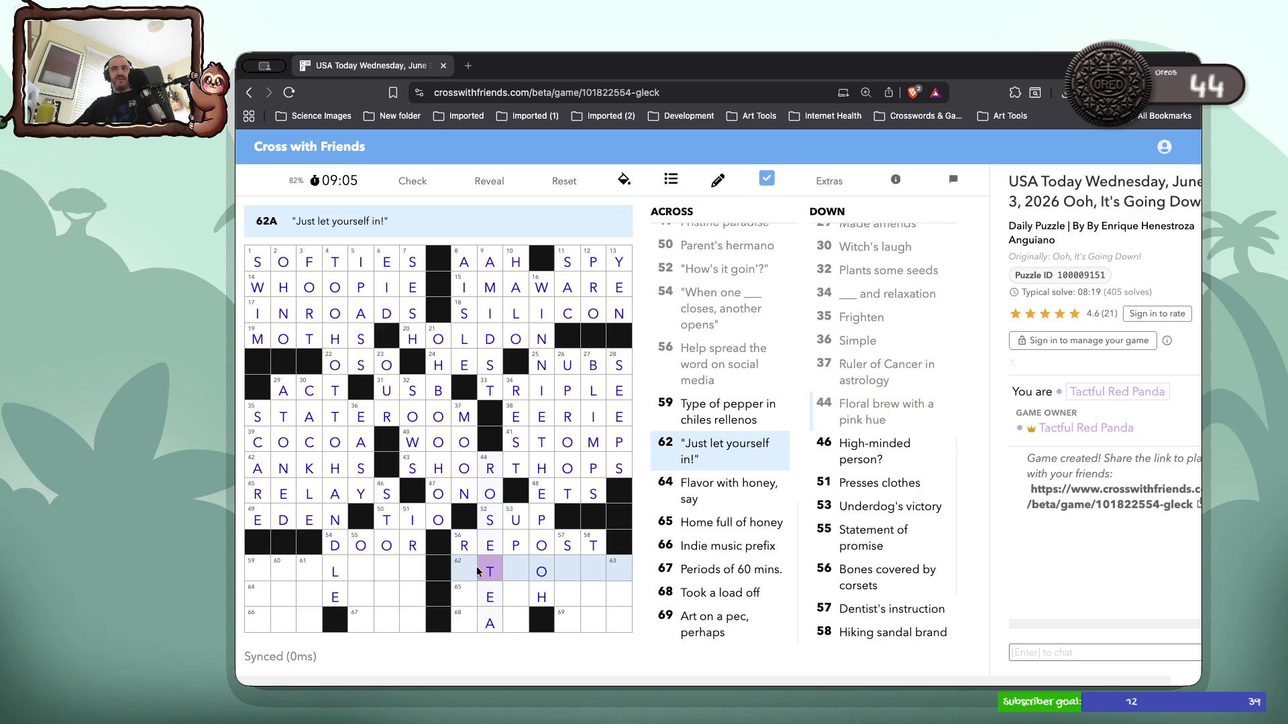
{"action": "left_click", "coordinate": [473, 574]}
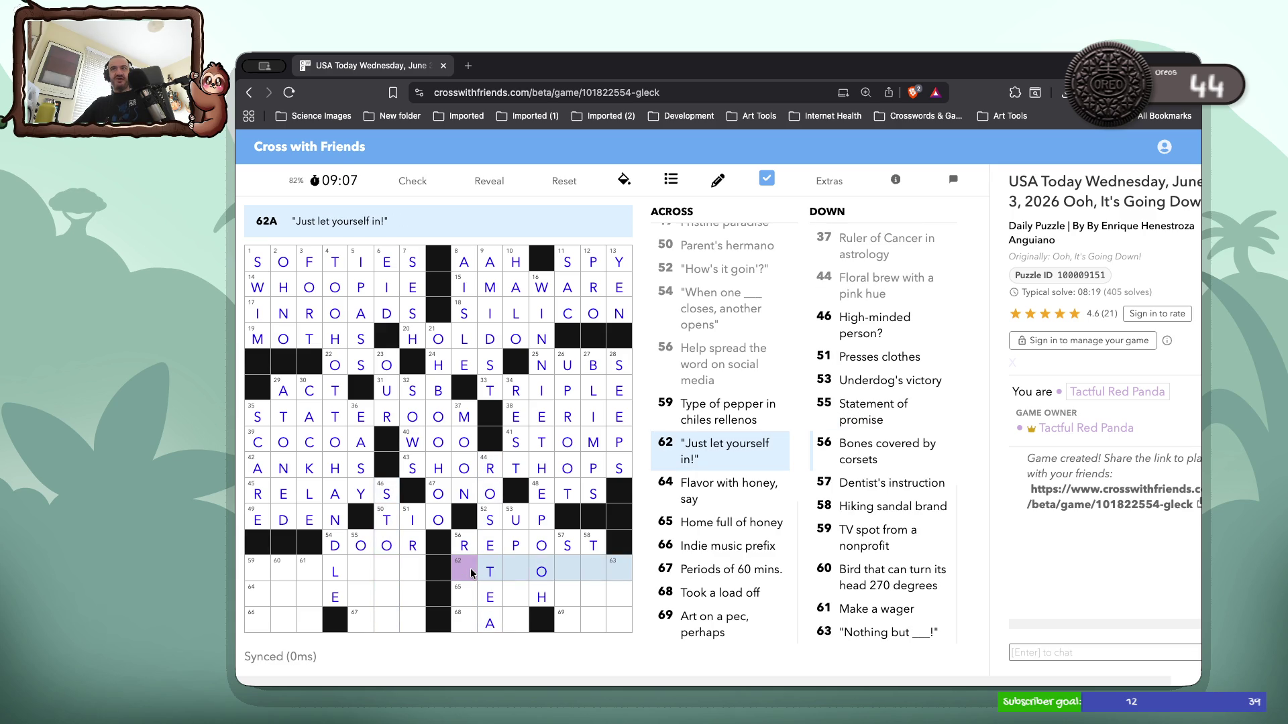
{"action": "type", "text": "ITSOP"}
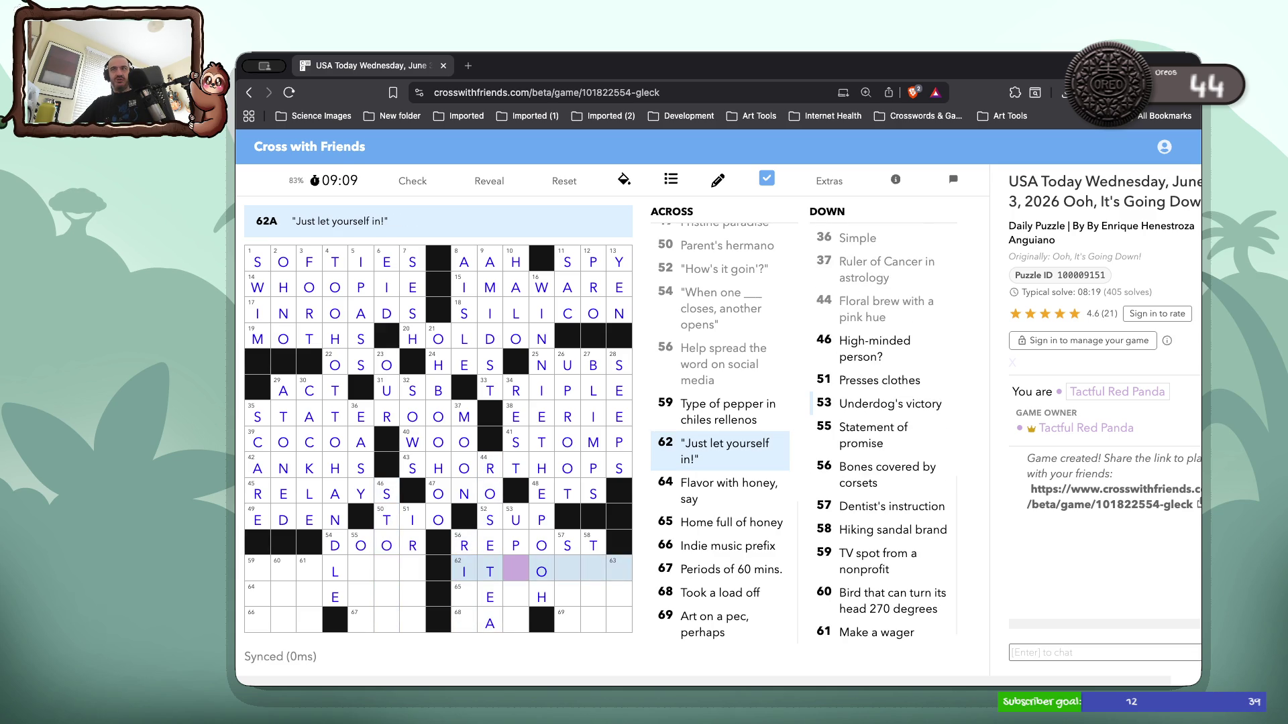
{"action": "type", "text": "EN"}
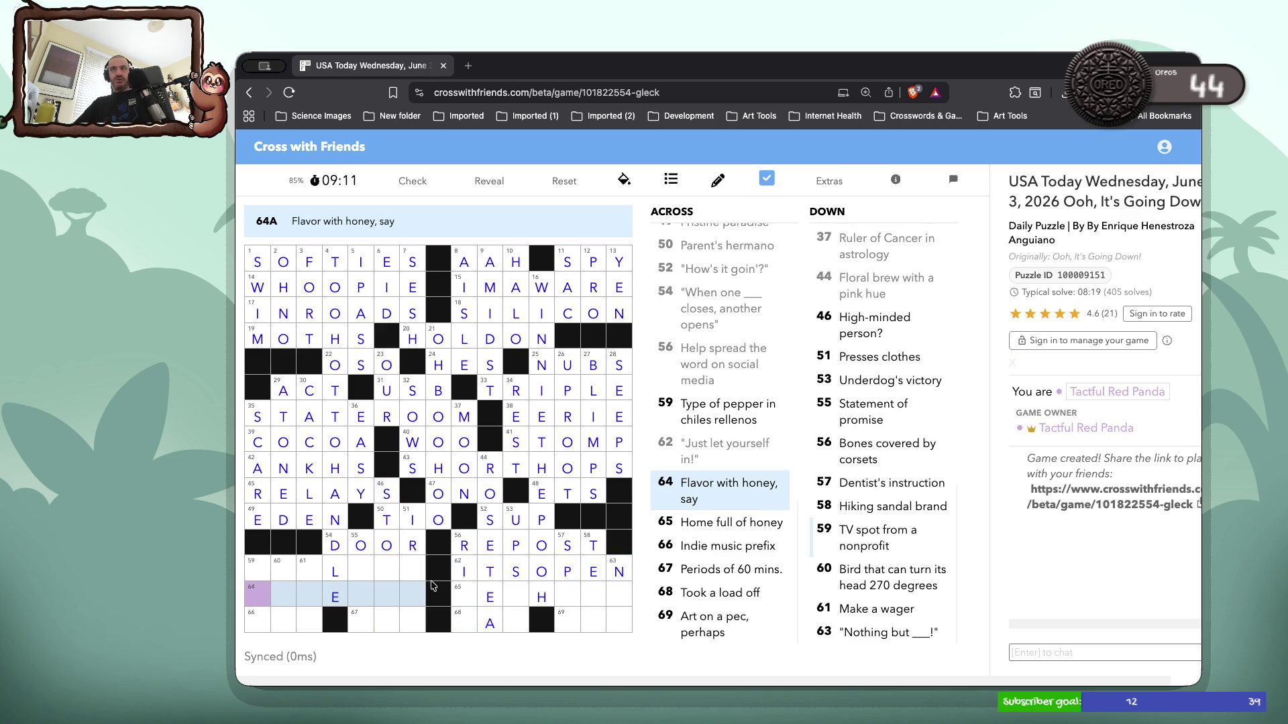
Complete the bottom-right entries SAT, TAT and TEVA
{"action": "double_click", "coordinate": [472, 590]}
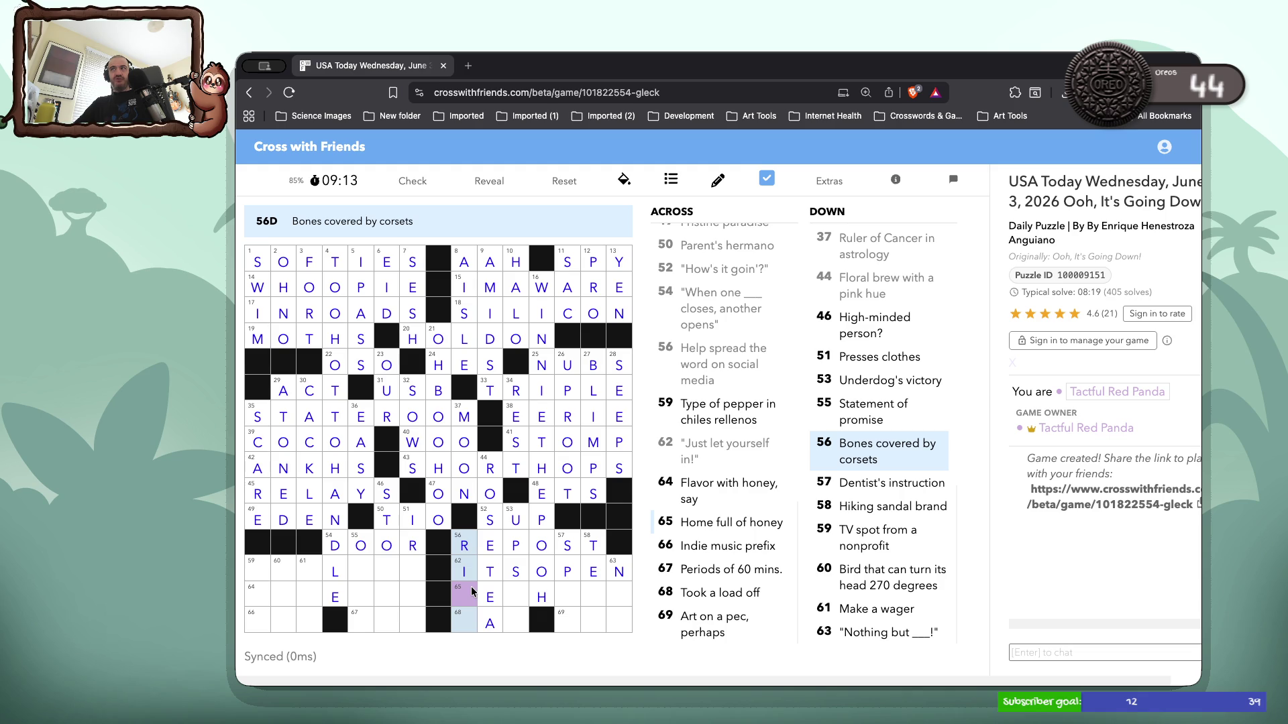
{"action": "type", "text": "BS"}
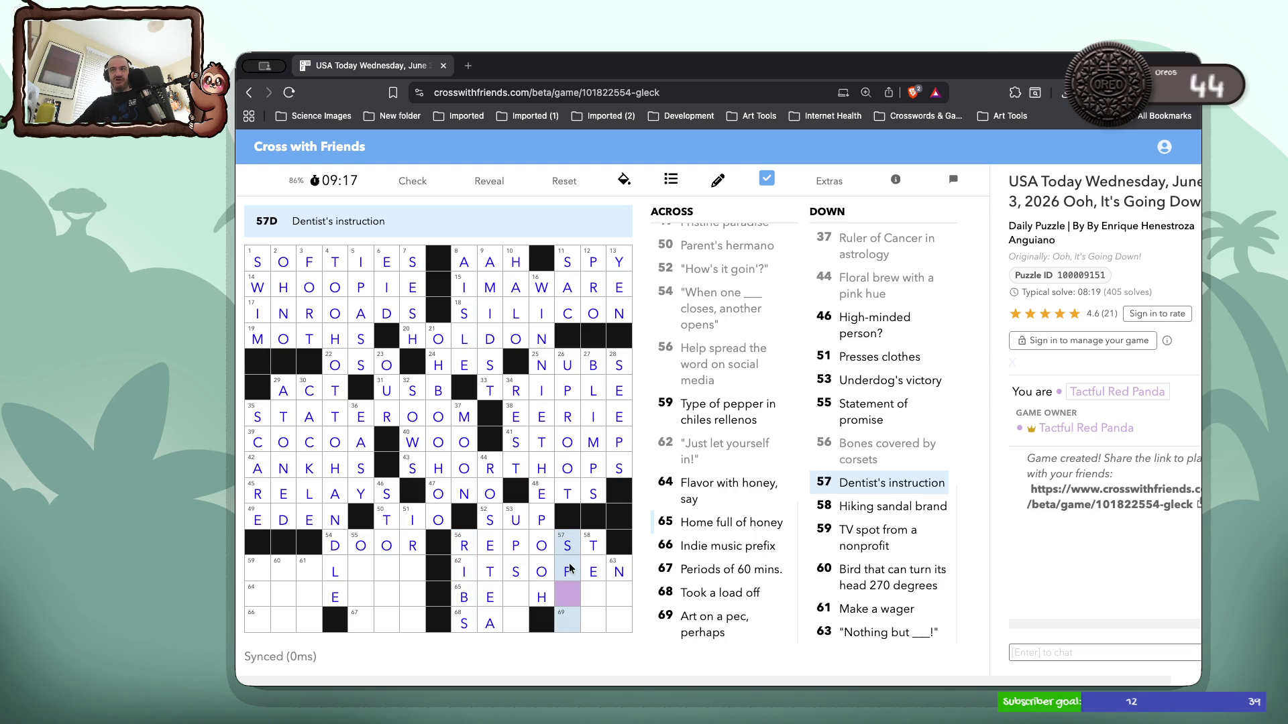
{"action": "type", "text": "IT"}
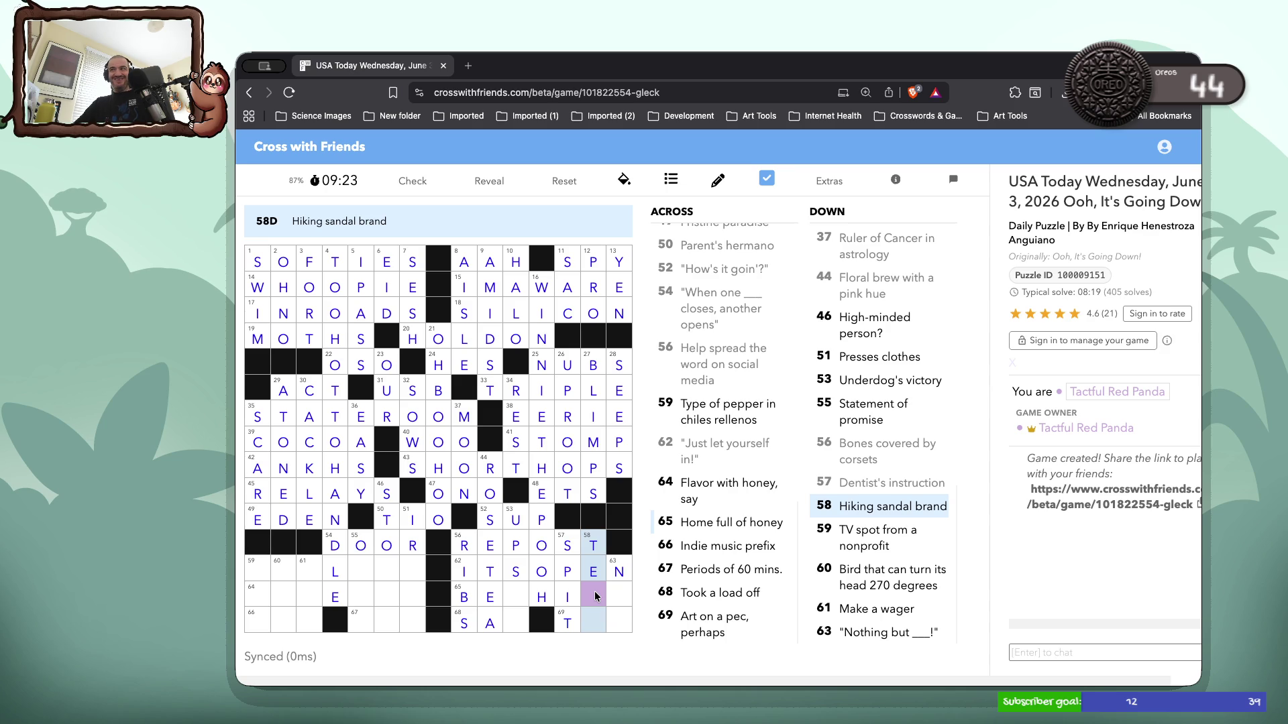
{"action": "type", "text": "VAET"}
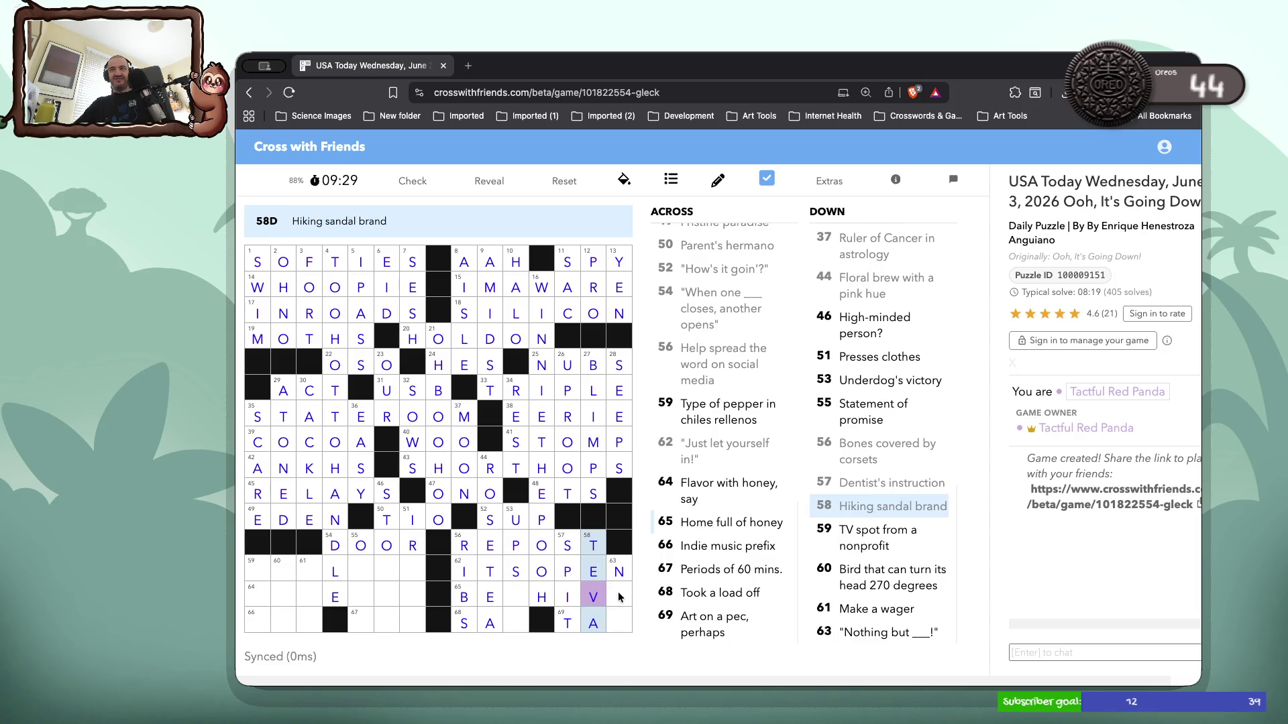
{"action": "left_click", "coordinate": [522, 595]}
{"action": "left_click", "coordinate": [523, 595]}
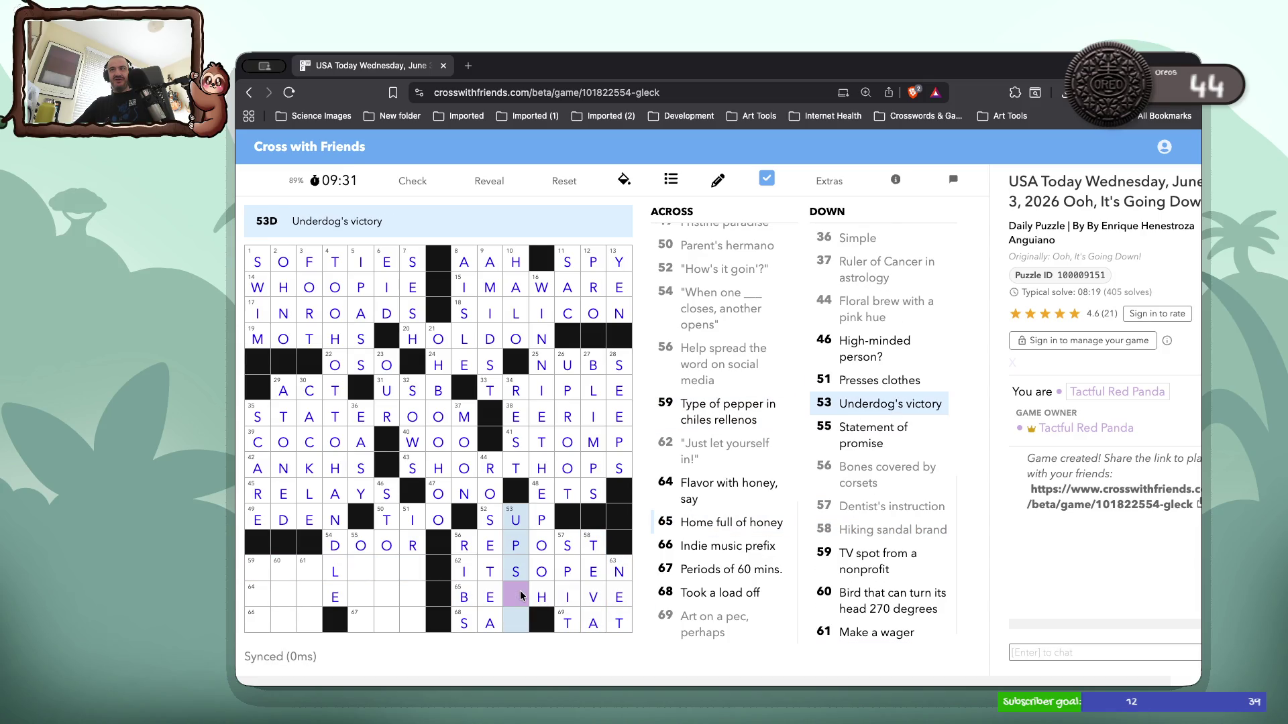
{"action": "type", "text": "ET"}
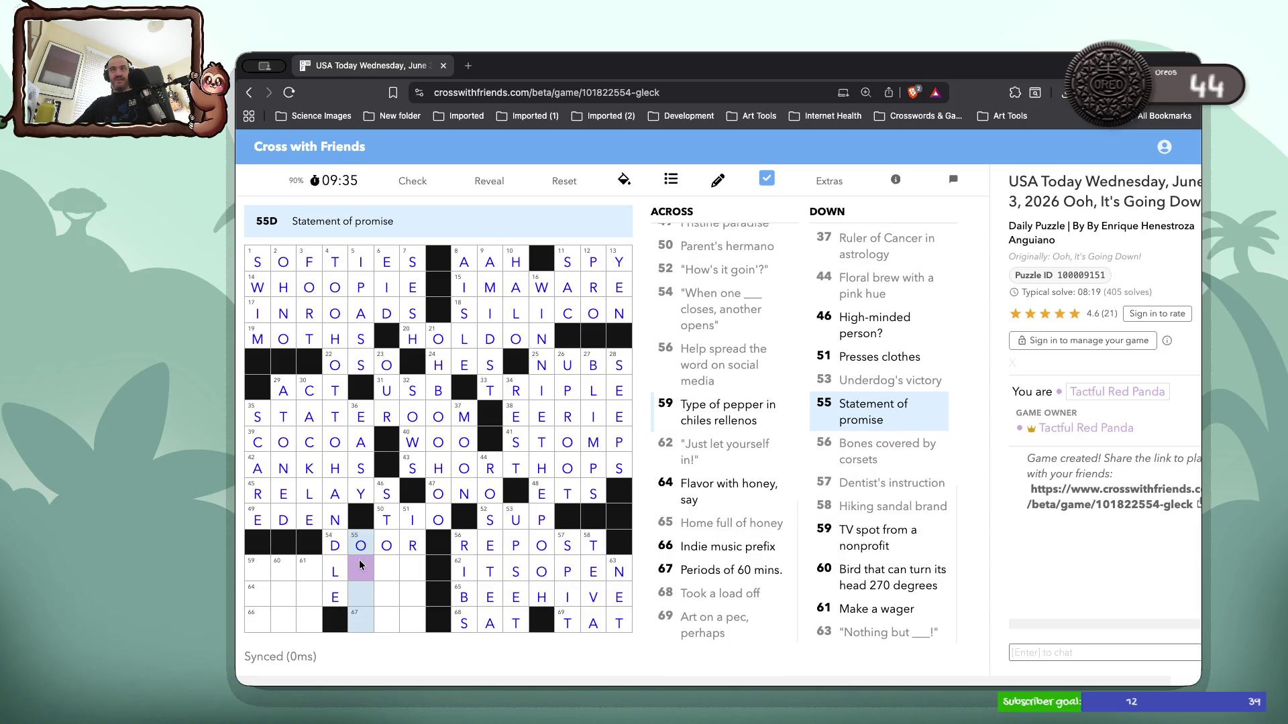
Fill IRONS at 51 Down and OATH for Statement of promise
{"action": "left_click", "coordinate": [395, 566]}
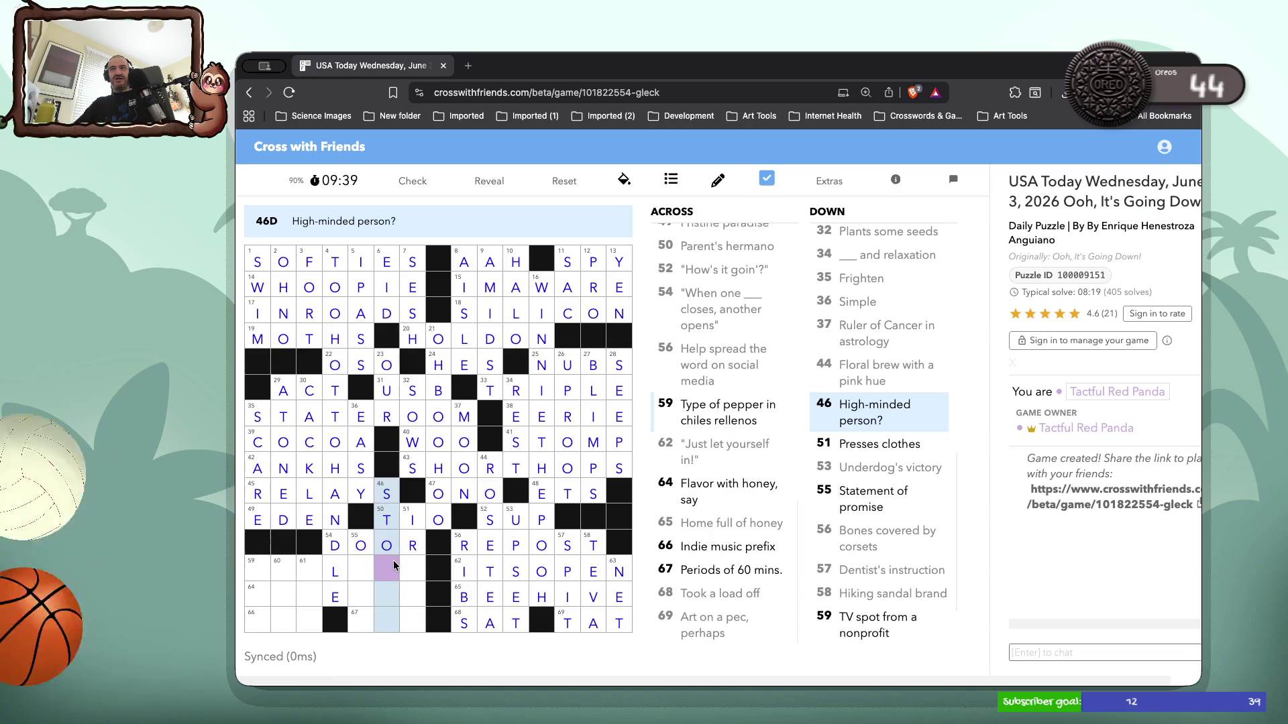
{"action": "left_click", "coordinate": [409, 567]}
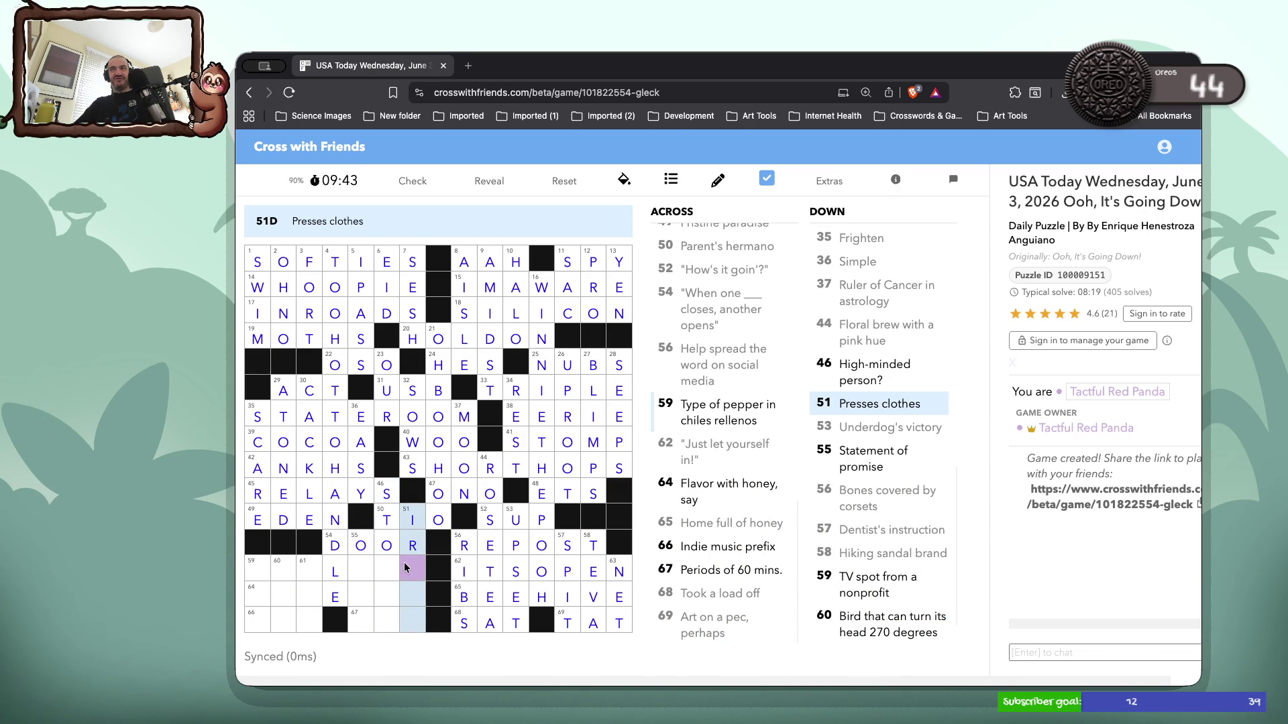
{"action": "type", "text": "ons"}
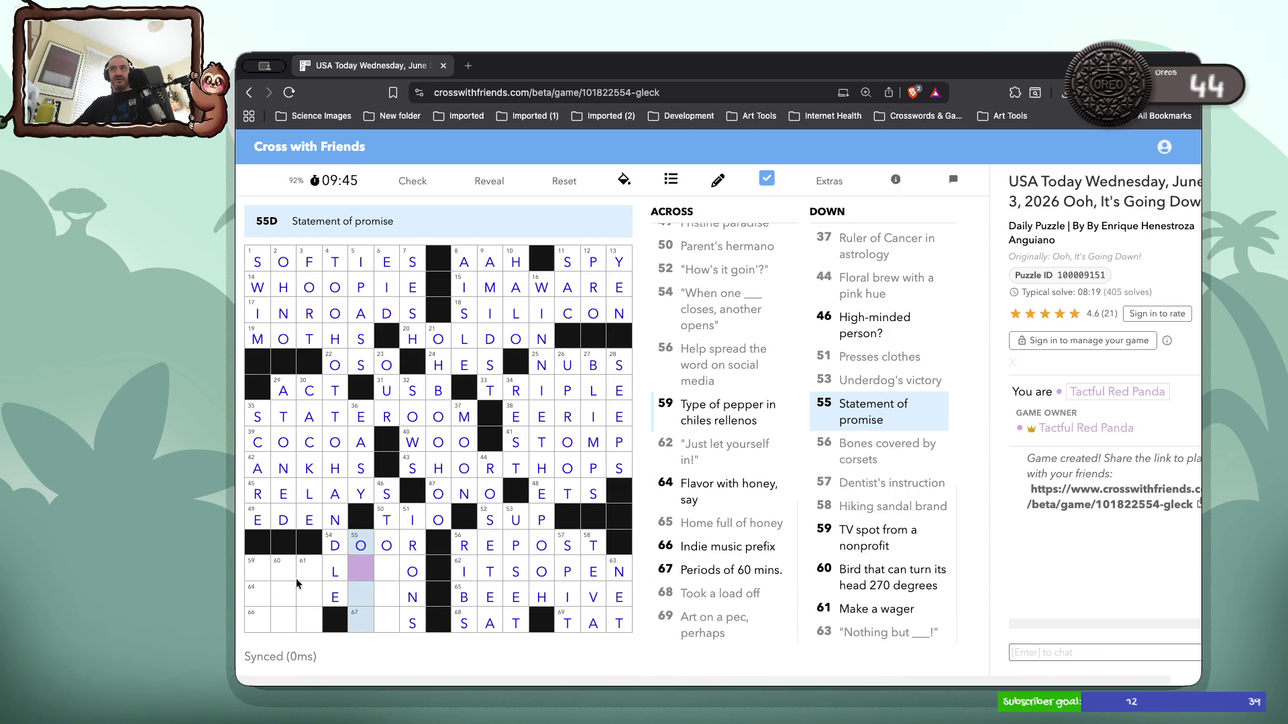
{"action": "left_click", "coordinate": [393, 567]}
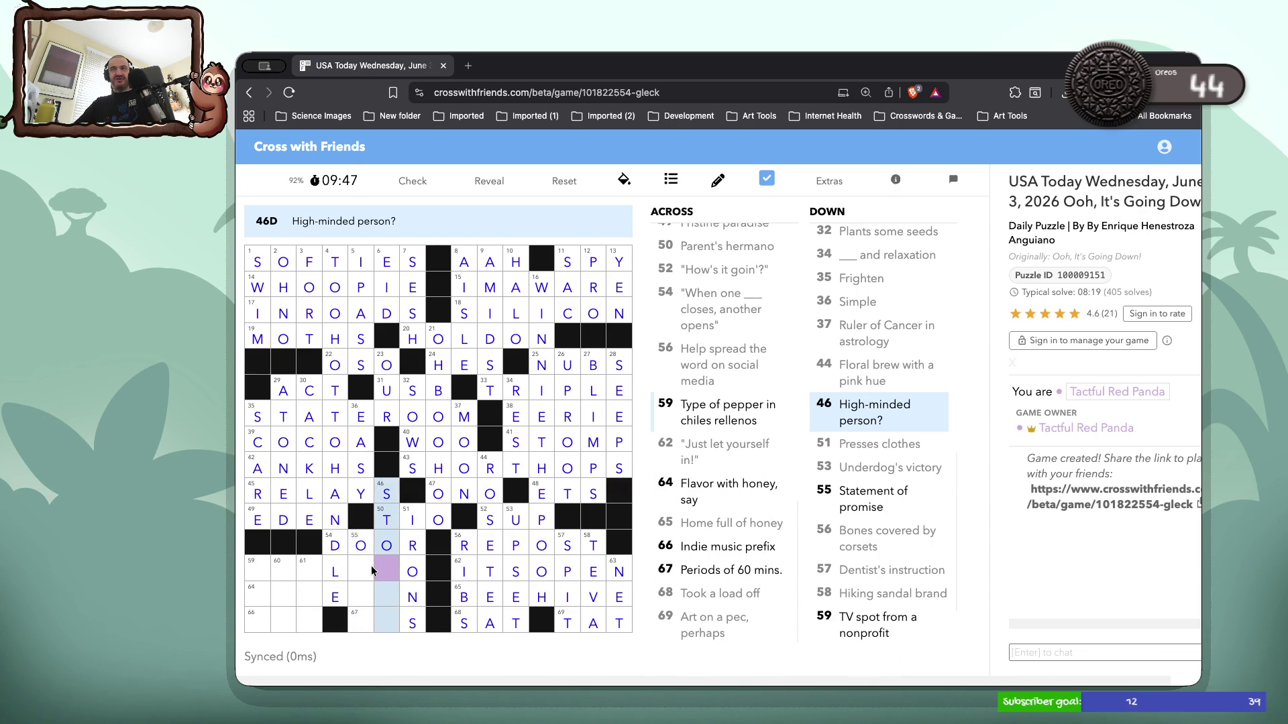
{"action": "left_click", "coordinate": [370, 570]}
{"action": "type", "text": "ath"}
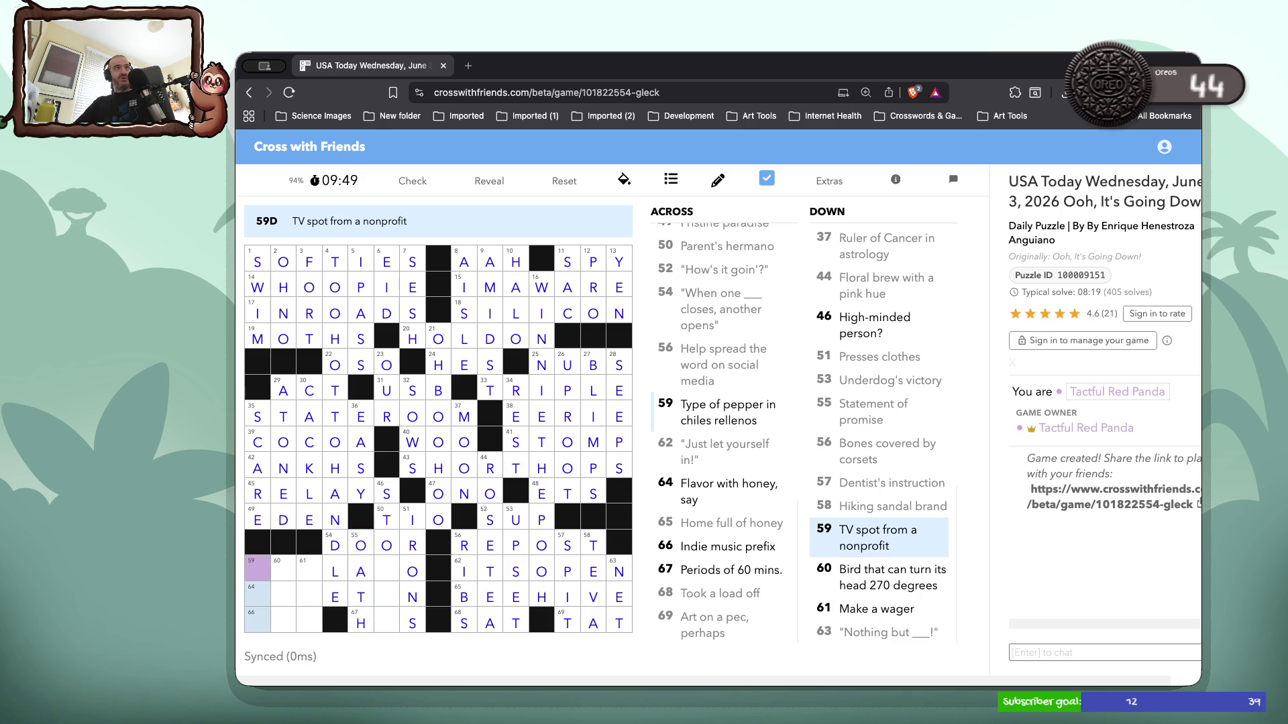
{"action": "left_click", "coordinate": [396, 568]}
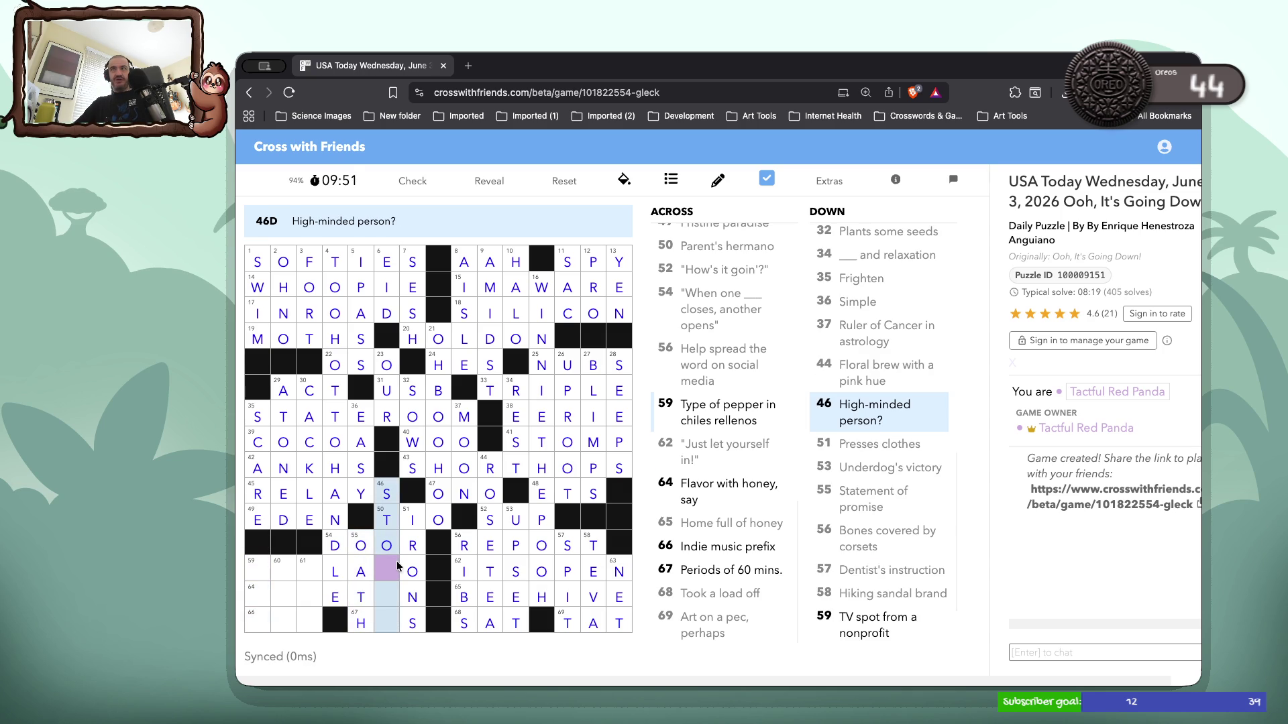
Enter SWEETEN at 64 Across and HRS at 67 Across, fixing typos
{"action": "left_click", "coordinate": [276, 575]}
{"action": "left_click", "coordinate": [260, 575]}
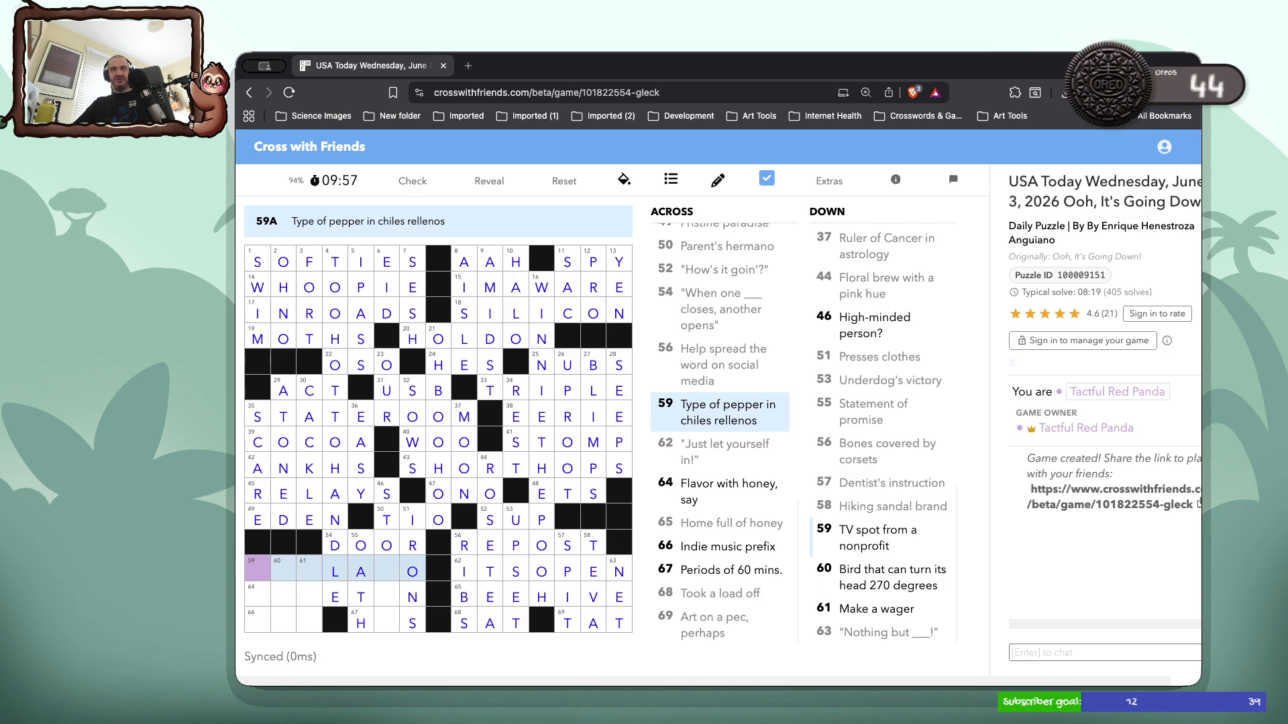
{"action": "key", "text": "Down"}
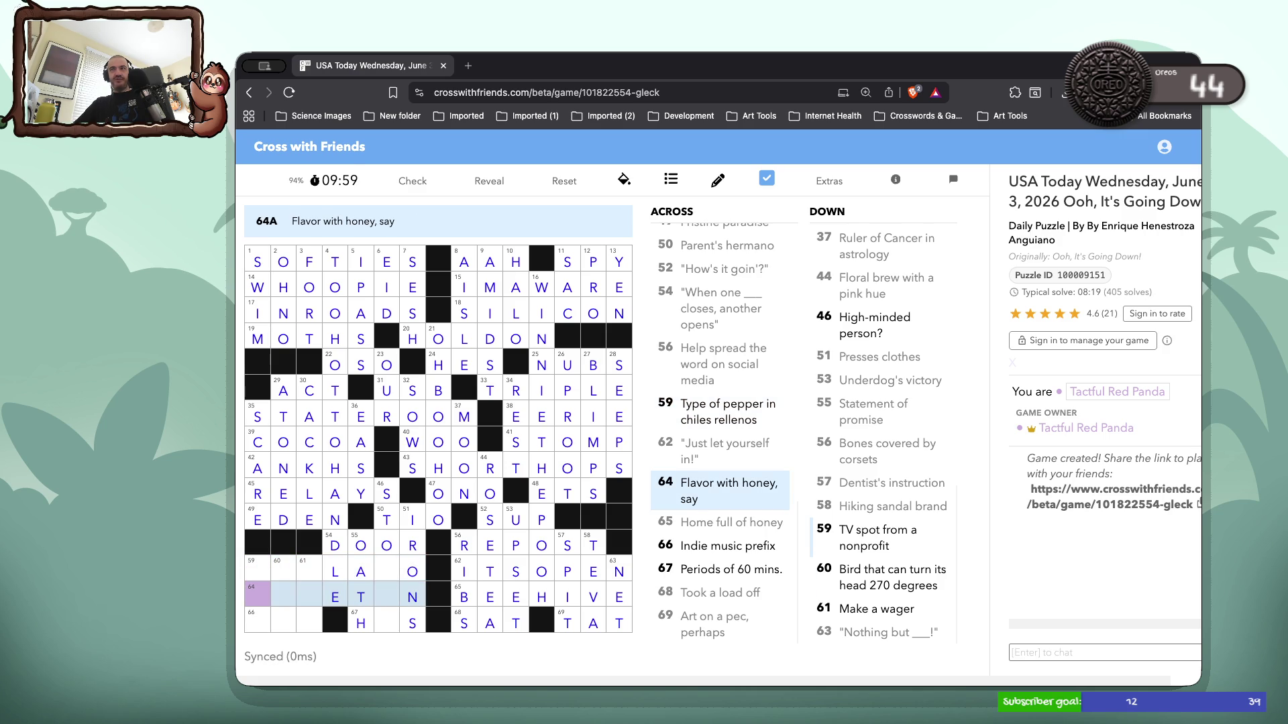
{"action": "type", "text": "SWE"}
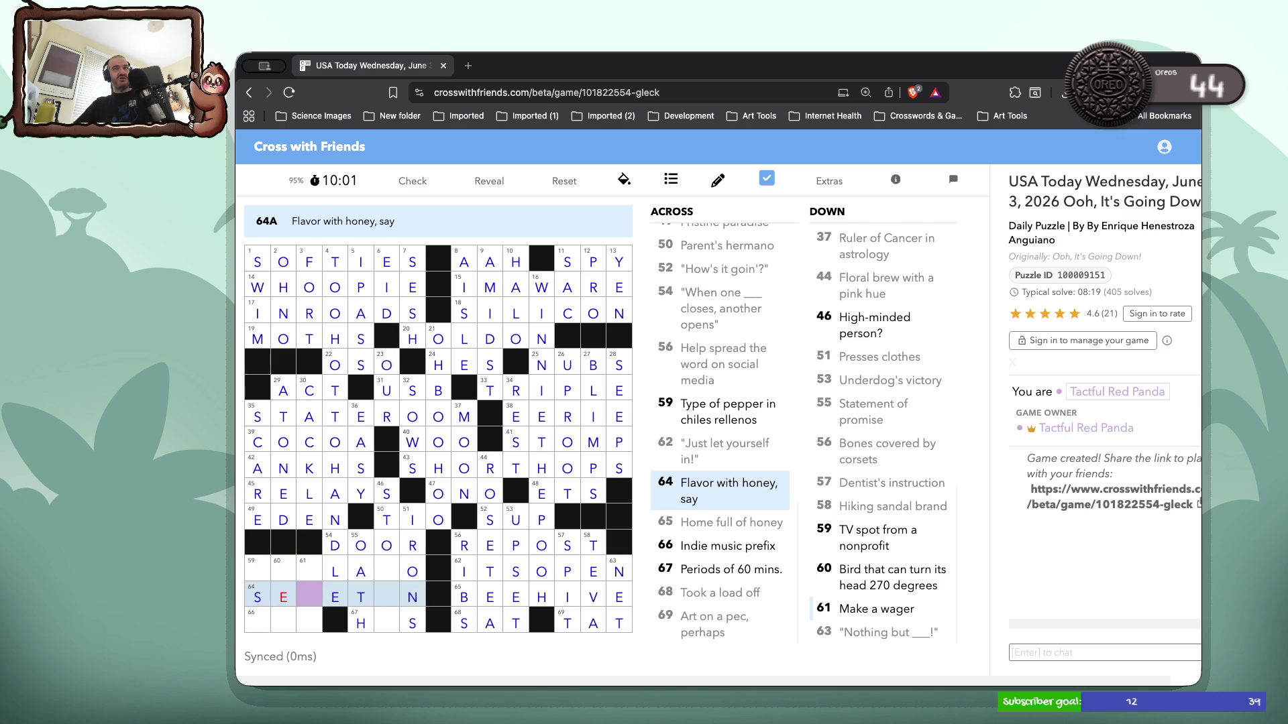
{"action": "type", "text": "E"}
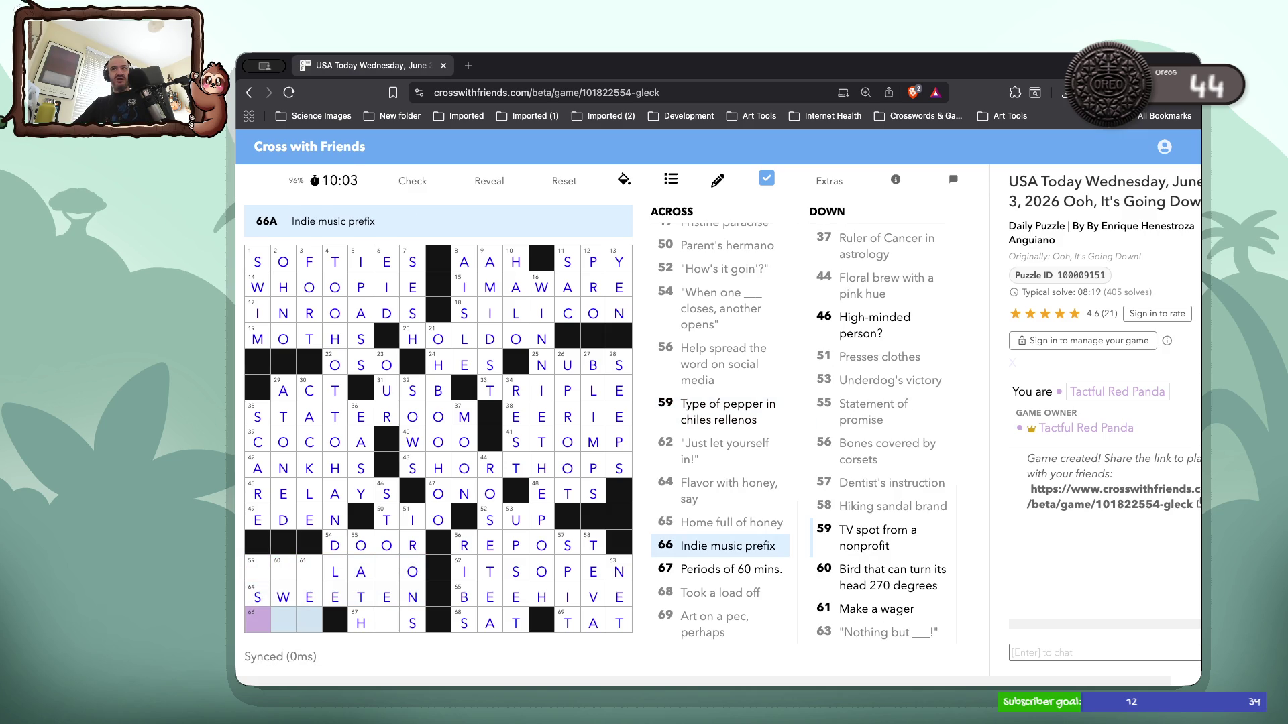
{"action": "type", "text": "EM"}
{"action": "key", "text": "BackSpace"}
{"action": "key", "text": "BackSpace"}
{"action": "type", "text": "E"}
{"action": "key", "text": "BackSpace"}
{"action": "key", "text": "shift+Tab"}
{"action": "key", "text": "Tab"}
{"action": "key", "text": "Tab"}
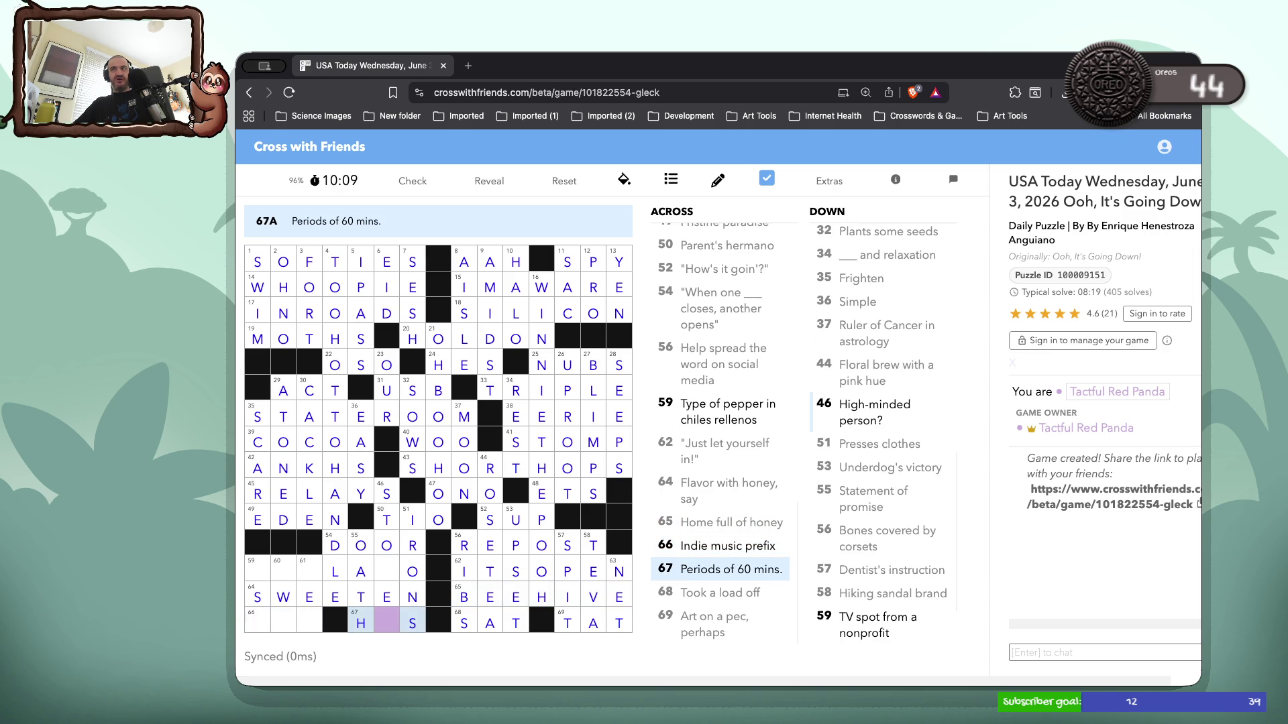
{"action": "type", "text": "R"}
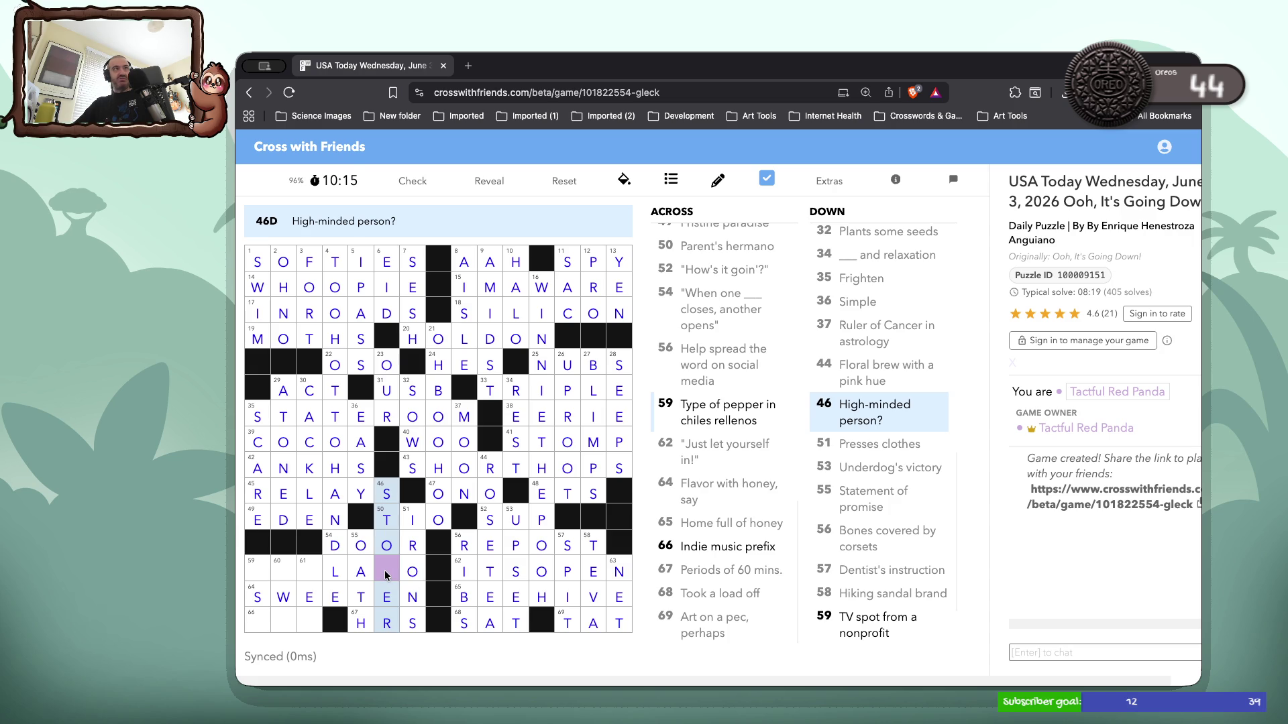
Fill the last letter of 61 Down and OWL at 60 Down
{"action": "left_click", "coordinate": [321, 572]}
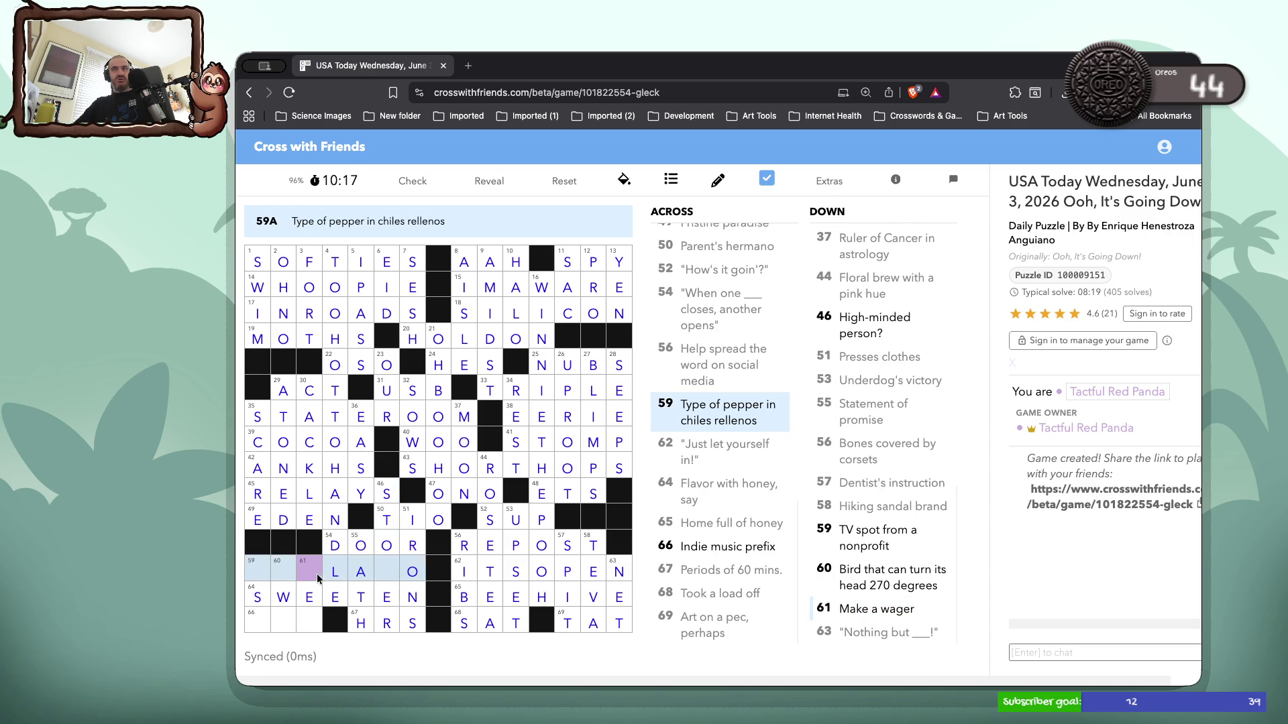
{"action": "left_click", "coordinate": [306, 614]}
{"action": "left_click", "coordinate": [306, 614]}
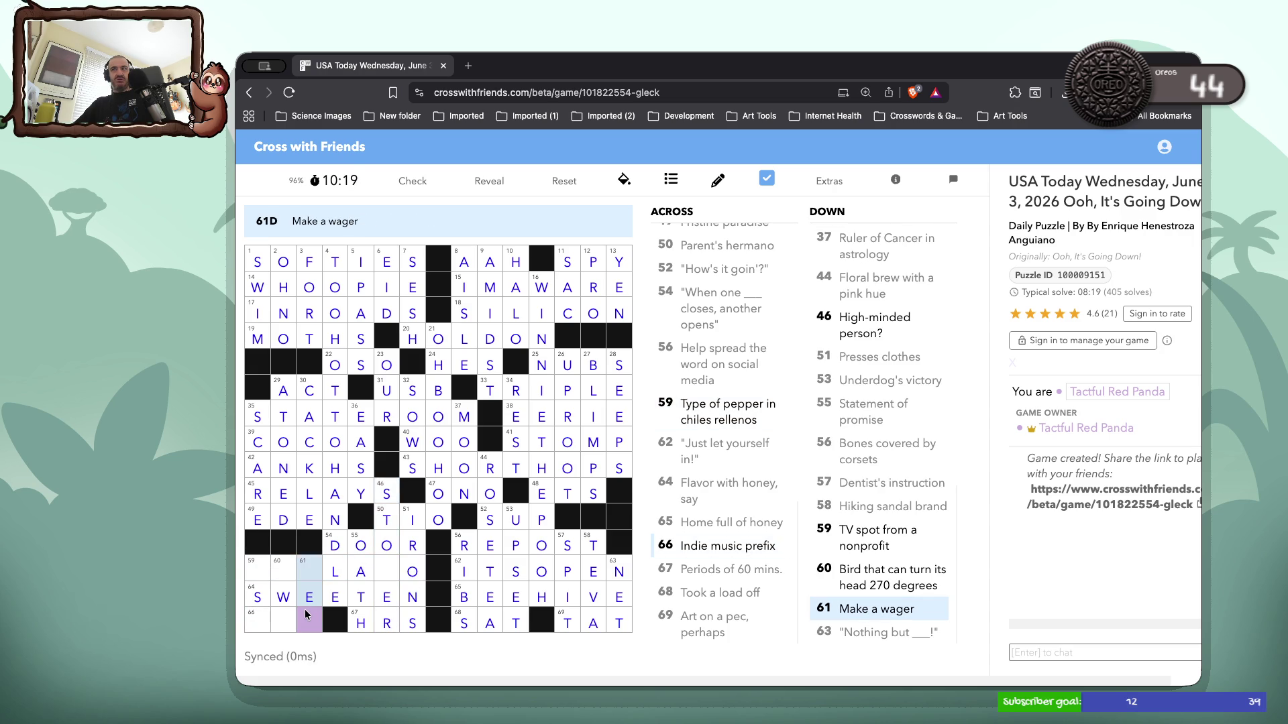
{"action": "left_click", "coordinate": [300, 564]}
{"action": "key", "text": "Down"}
{"action": "key", "text": "Down"}
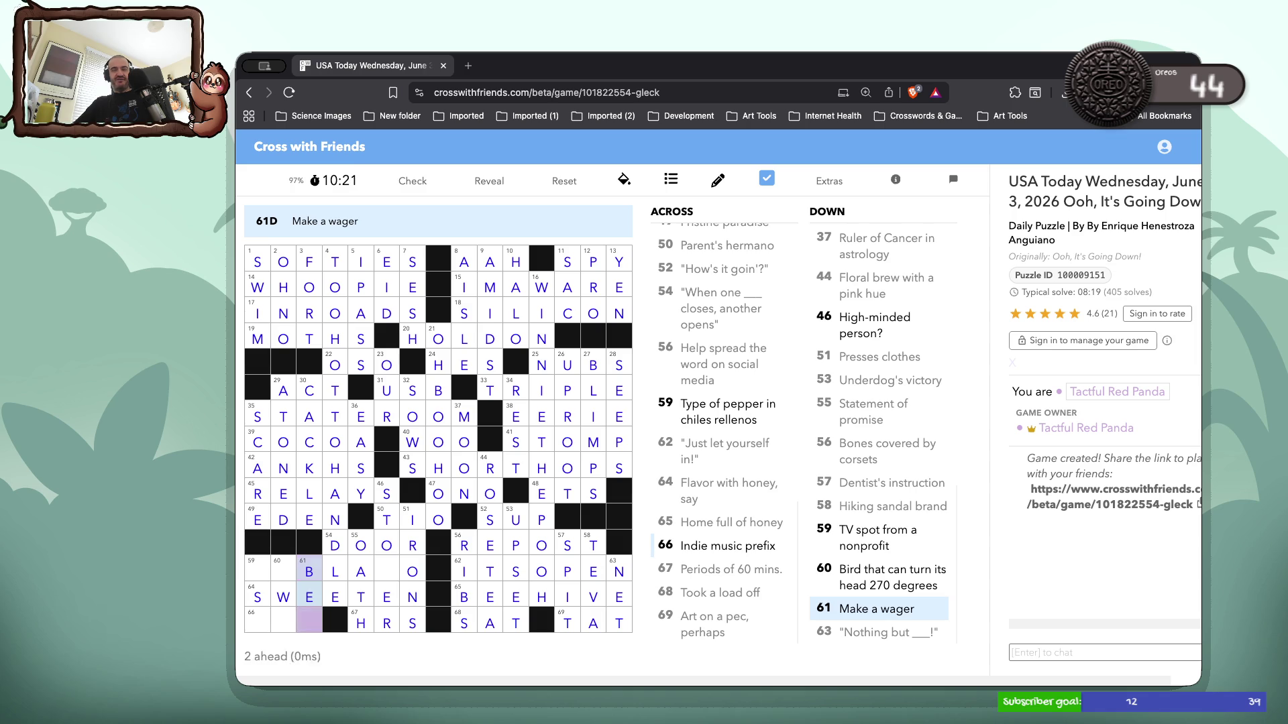
{"action": "type", "text": "T"}
{"action": "left_click", "coordinate": [293, 570]}
{"action": "left_click", "coordinate": [289, 571]}
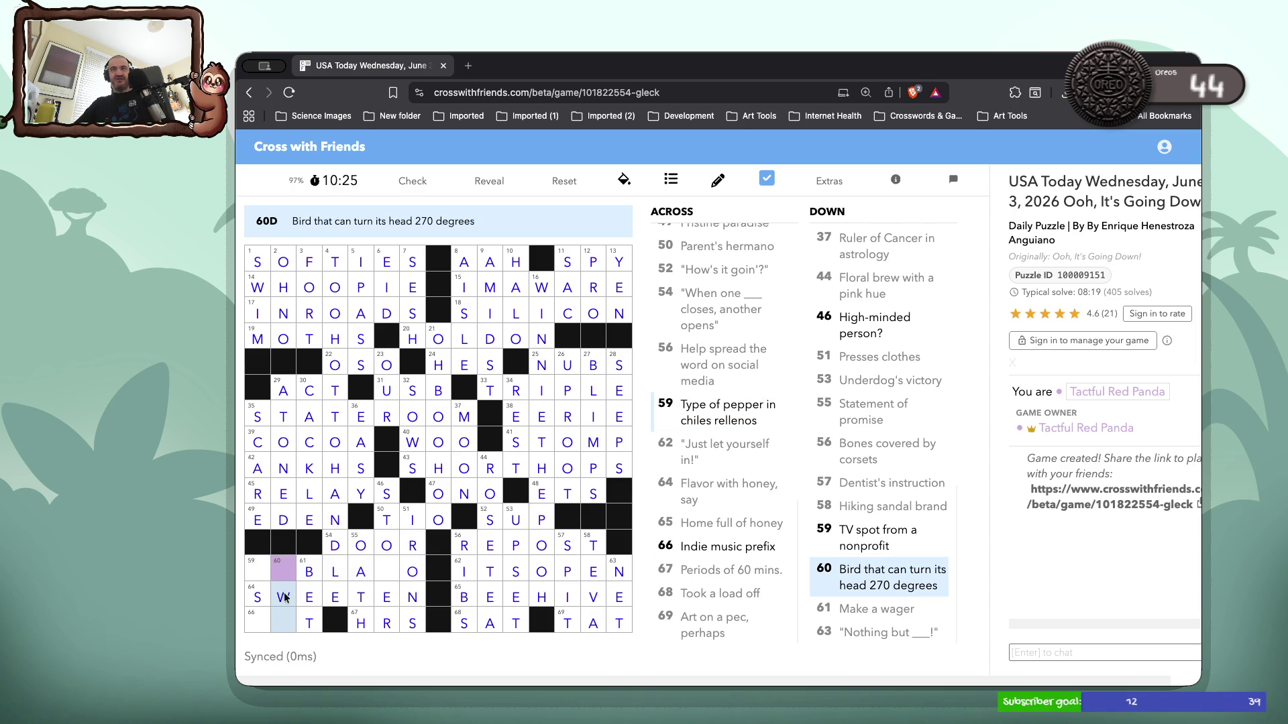
{"action": "type", "text": "OL"}
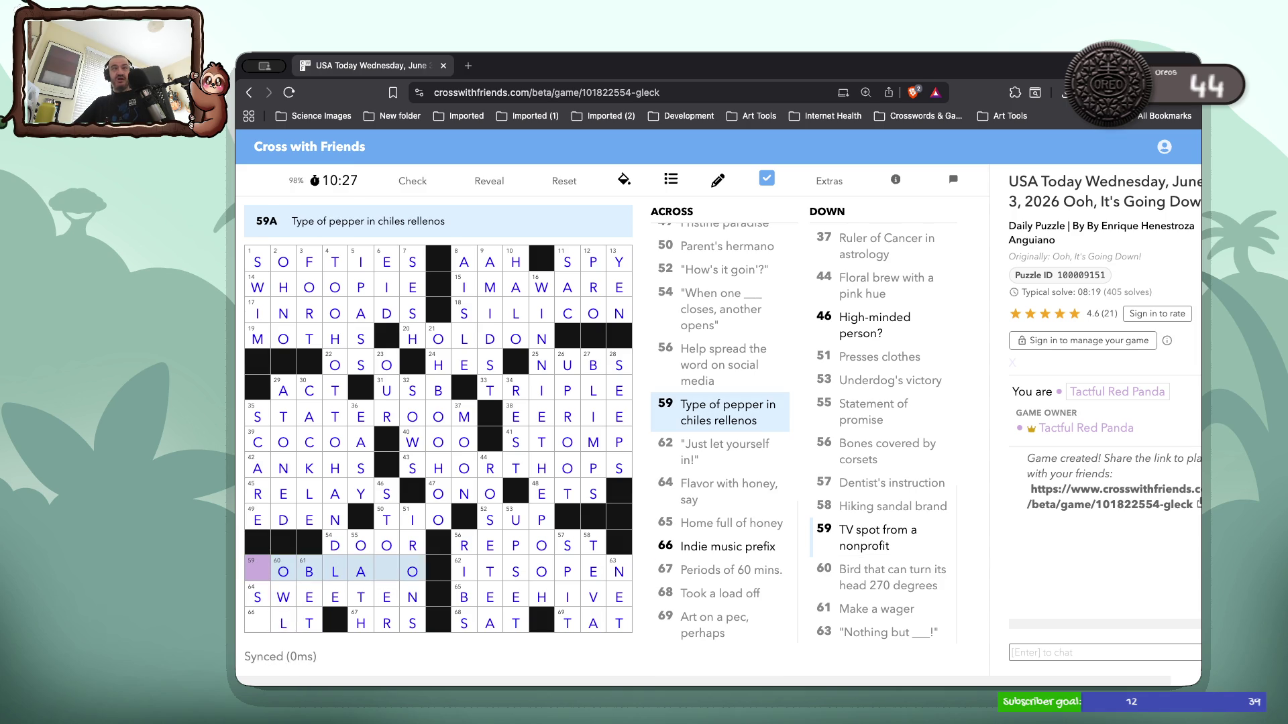
Finish POBLANO and ALT, dismiss the Nice solve! message, and open a new tab
{"action": "left_click", "coordinate": [260, 574]}
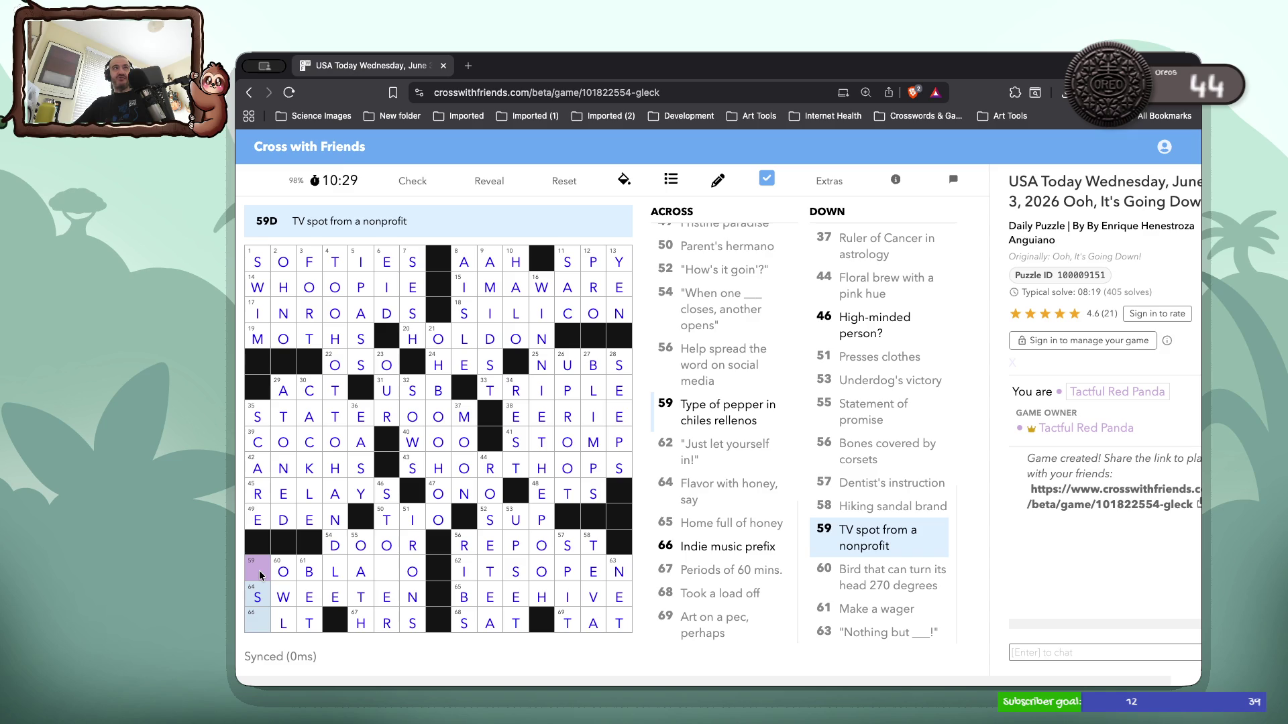
{"action": "left_click", "coordinate": [260, 575]}
{"action": "type", "text": "PO"}
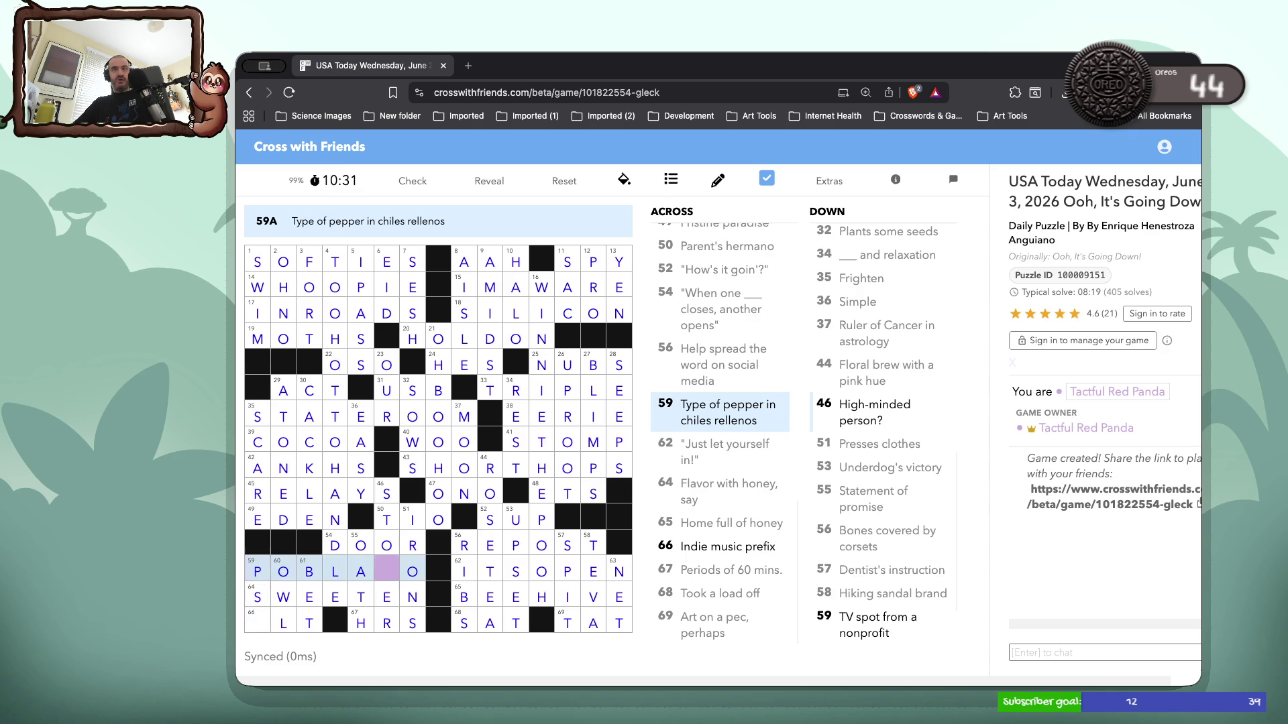
{"action": "type", "text": "B"}
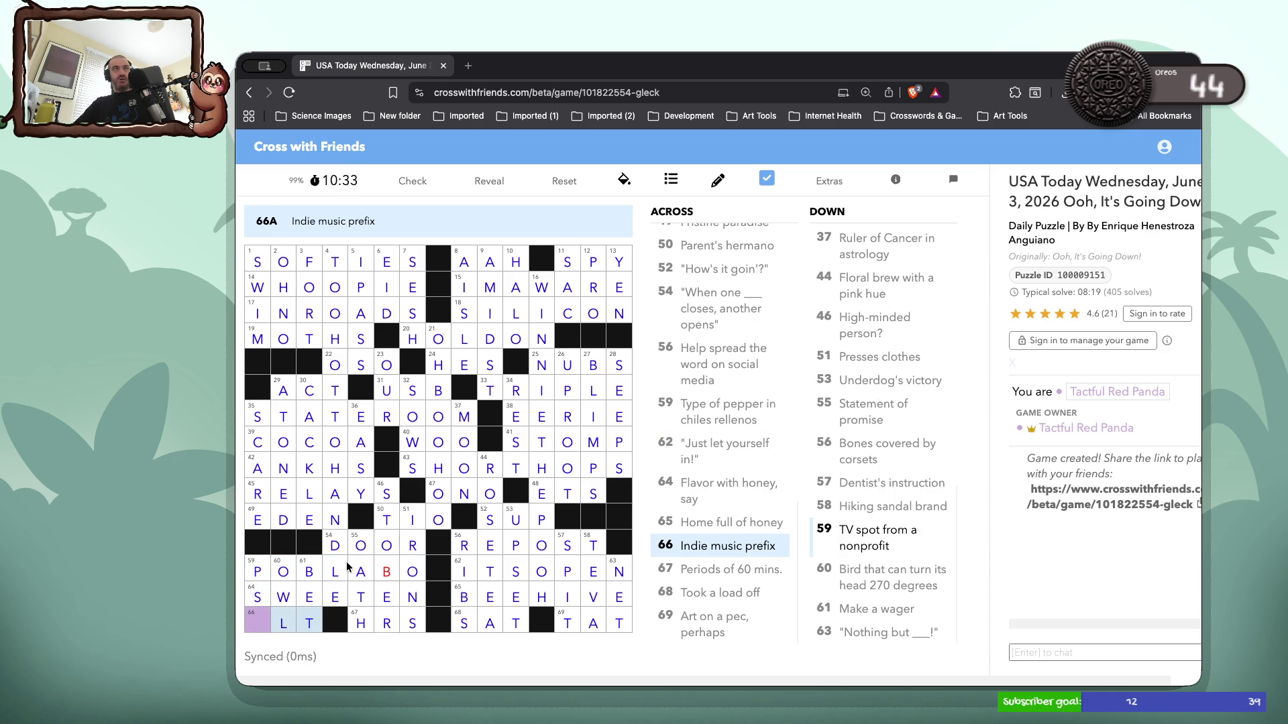
{"action": "left_click", "coordinate": [379, 568]}
{"action": "type", "text": "N"}
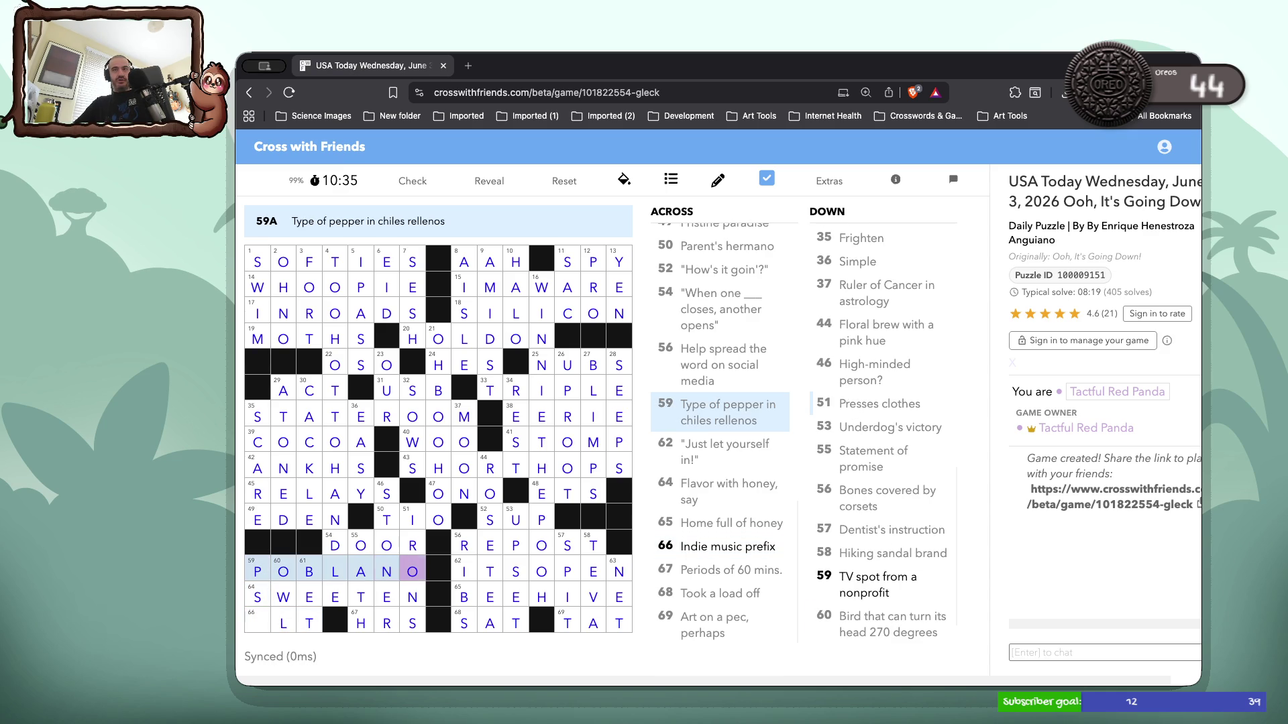
{"action": "left_click", "coordinate": [253, 622]}
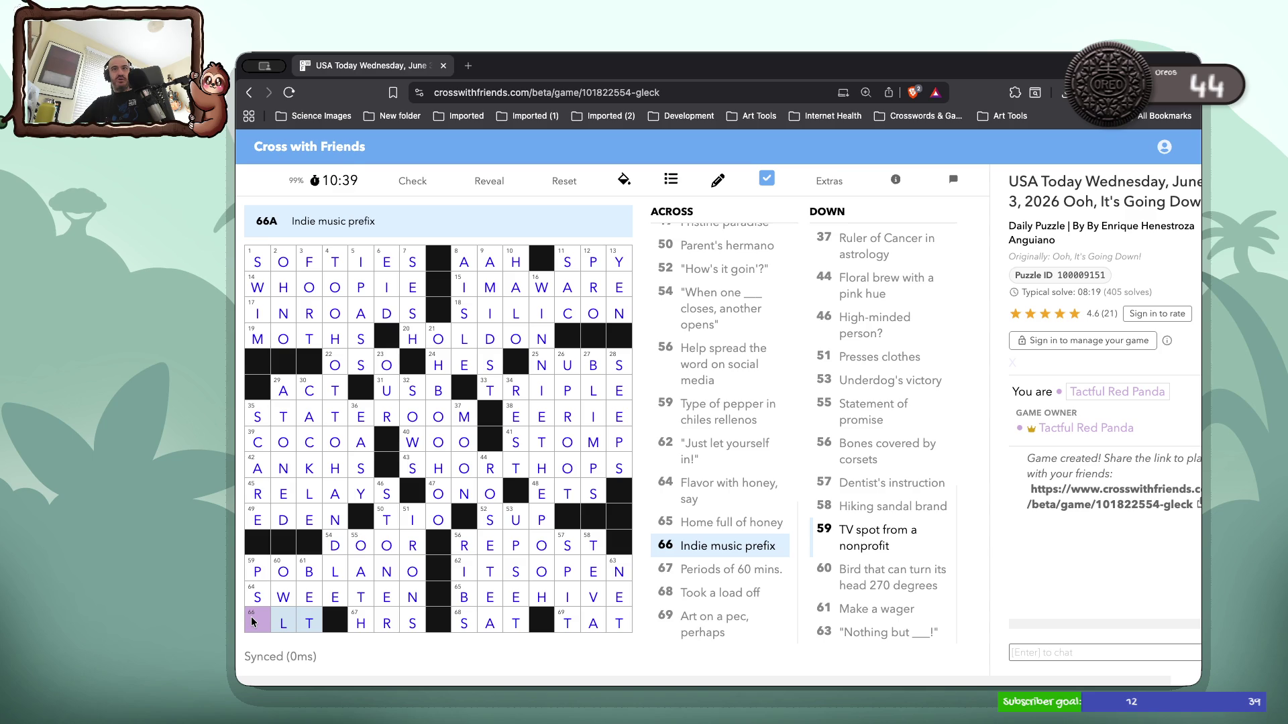
{"action": "type", "text": "A"}
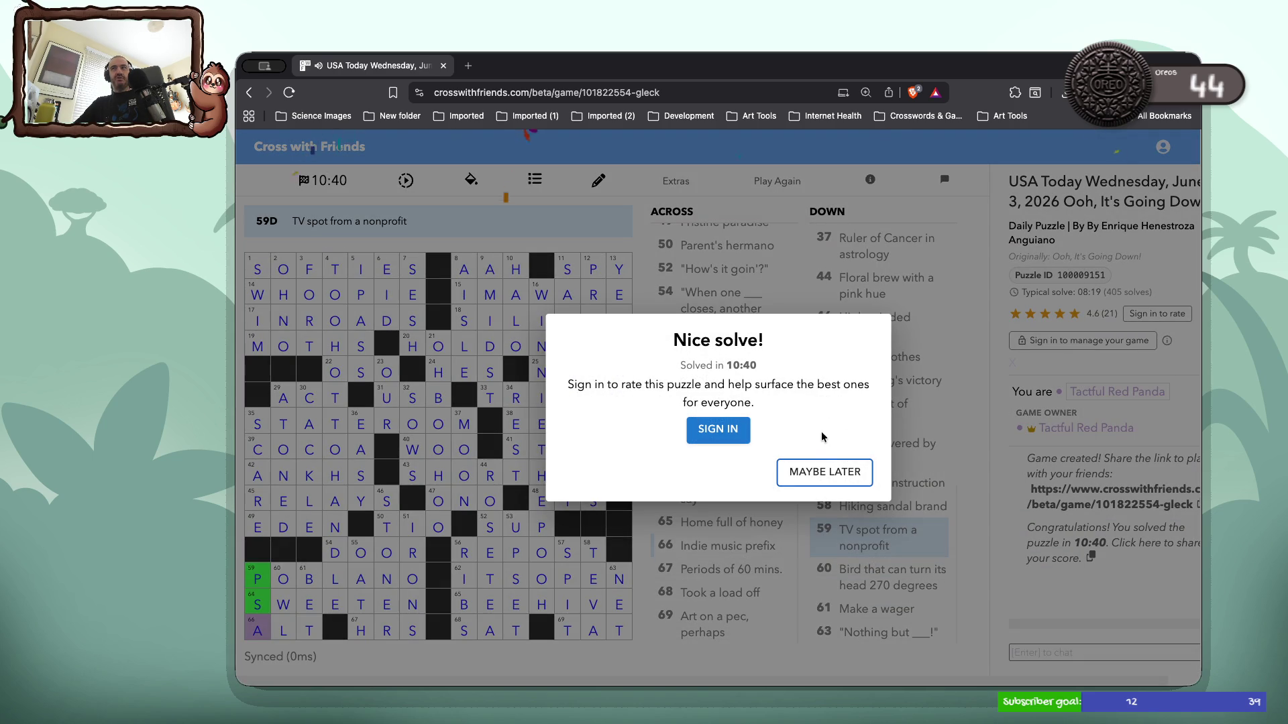
{"action": "left_click", "coordinate": [814, 471]}
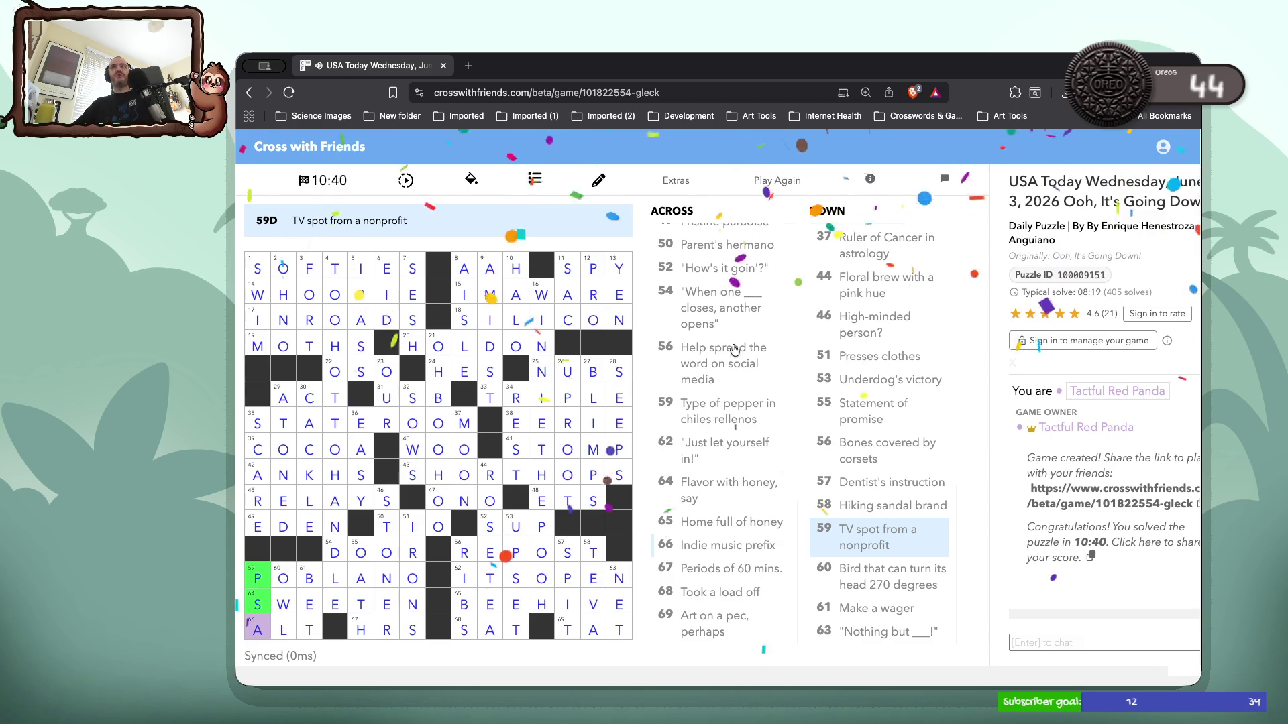
{"action": "key", "text": "ctrl+t"}
Open the streamer's Twitch channel from the 'scia' address-bar suggestion
{"action": "type", "text": "scia"}
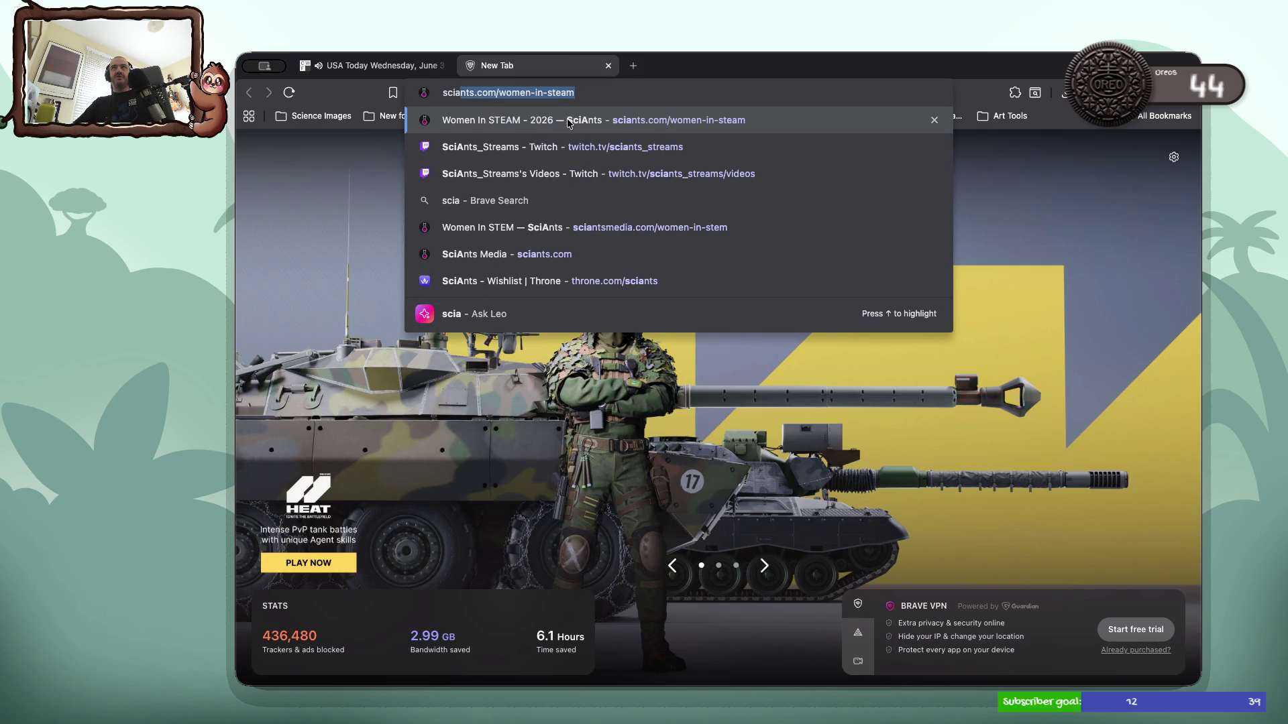
{"action": "key", "text": "Down"}
{"action": "key", "text": "Return"}
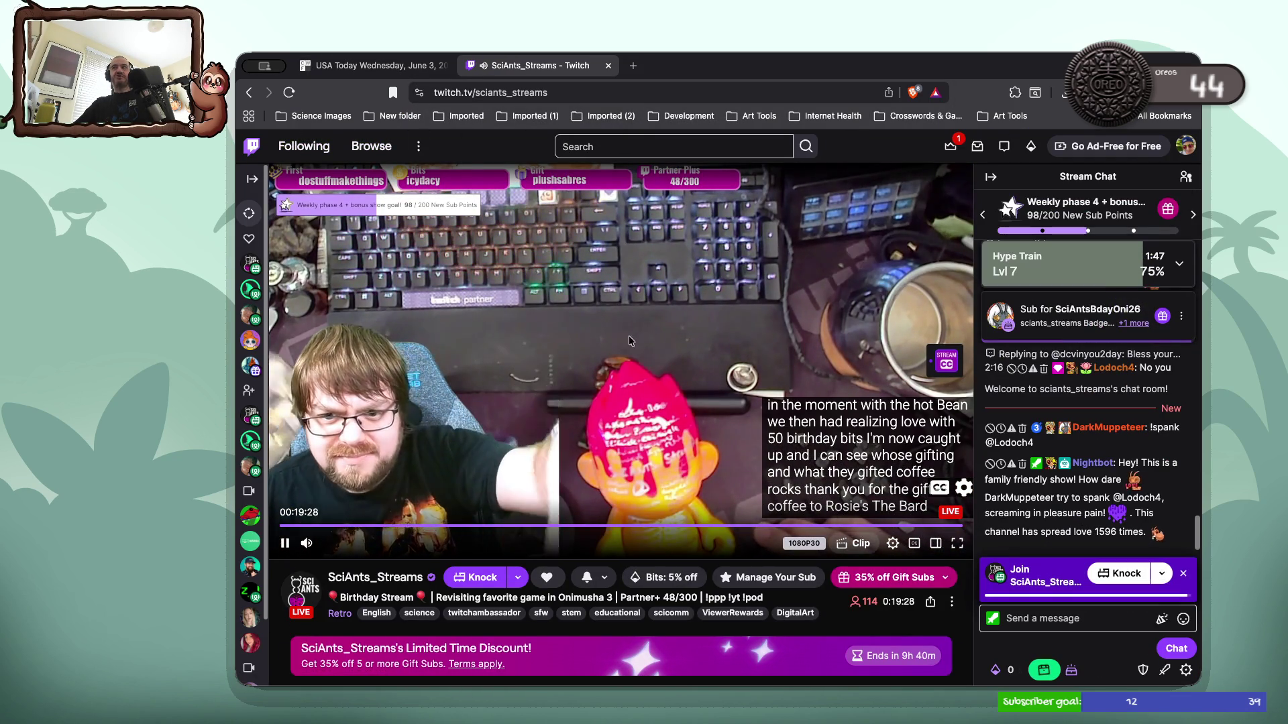
{"action": "mouse_move", "coordinate": [969, 493]}
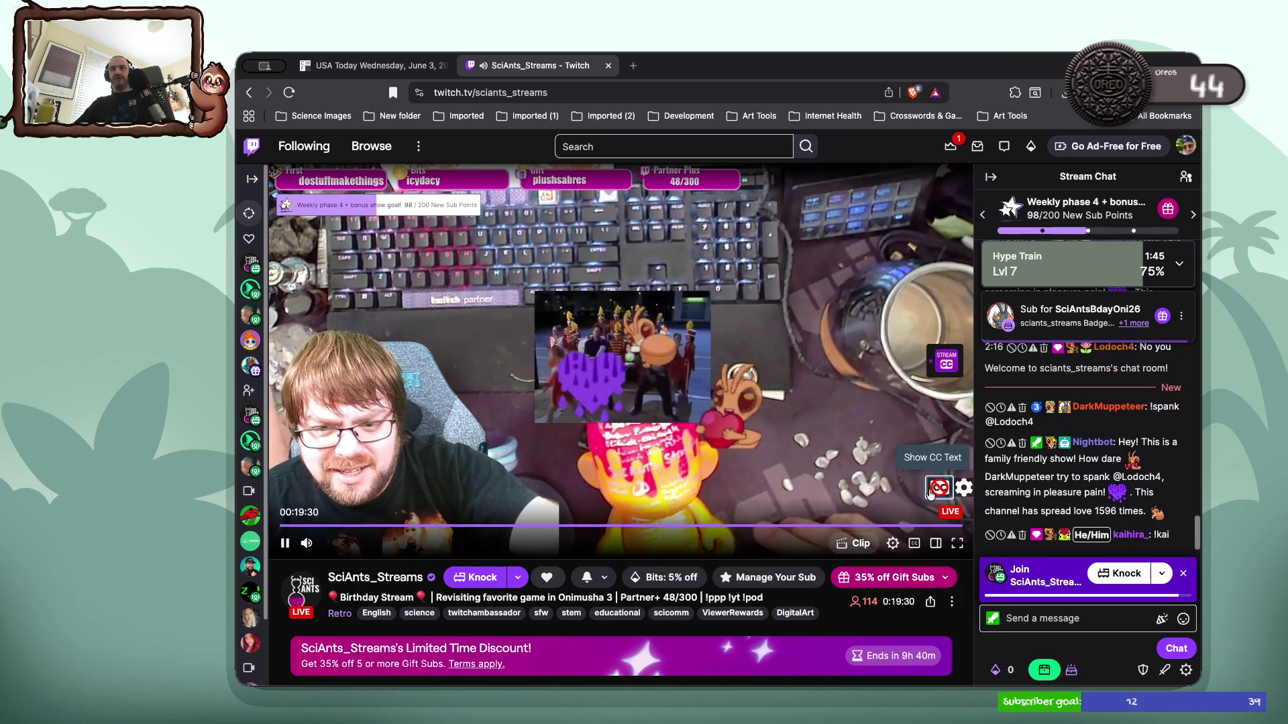